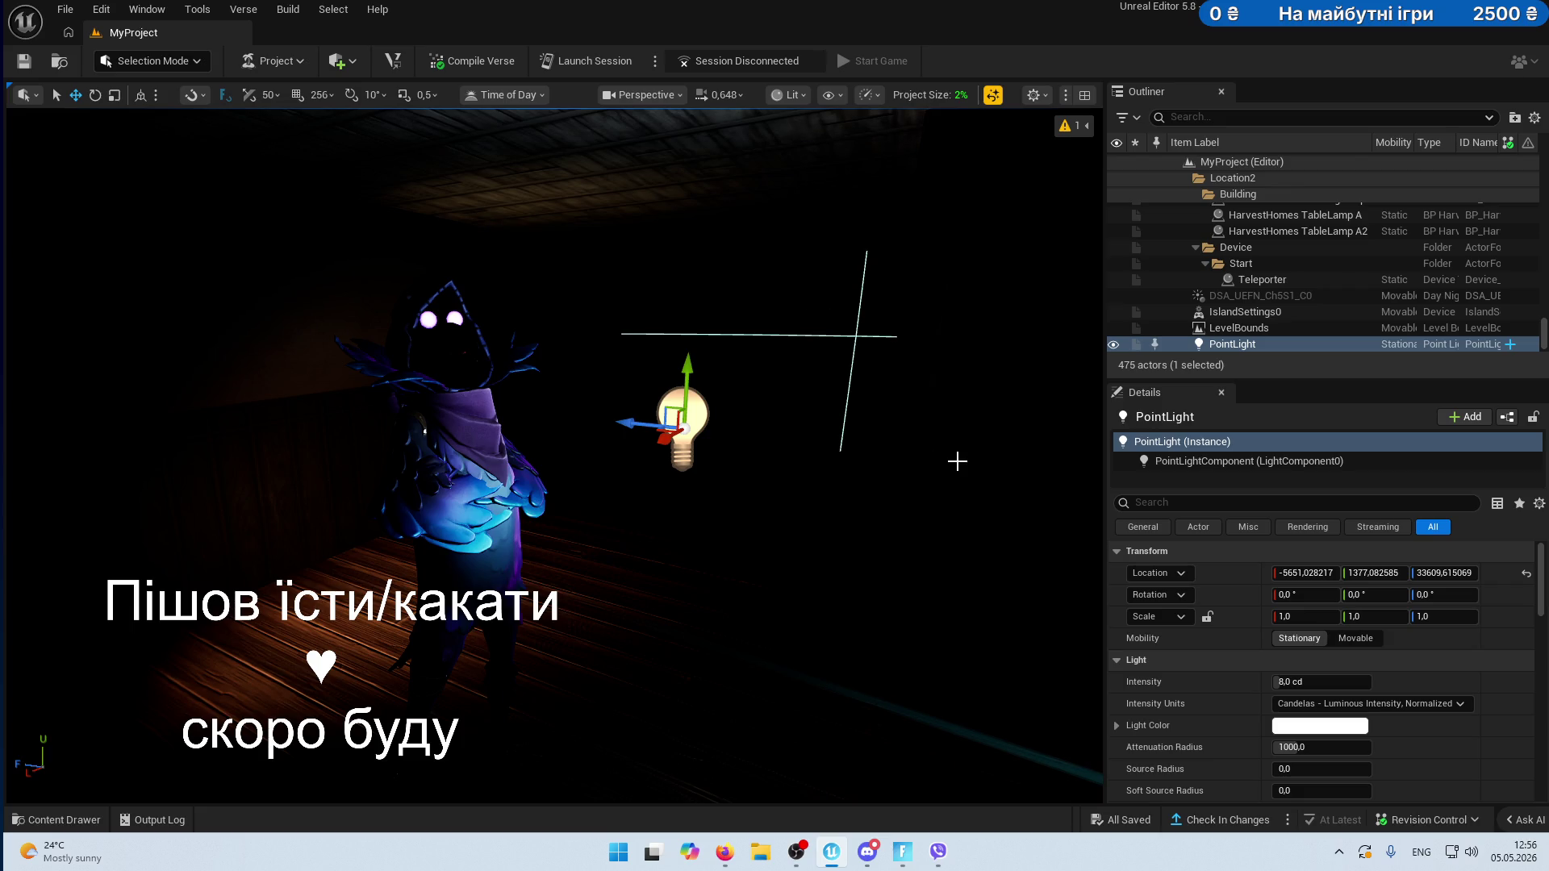
# - Turn and fly the viewport down the room to frame the hallway's camera devices
pyautogui.moveTo(621, 535)
pyautogui.mouseDown()
pyautogui.moveTo(645, 535)
pyautogui.moveTo(601, 484)
pyautogui.mouseUp()
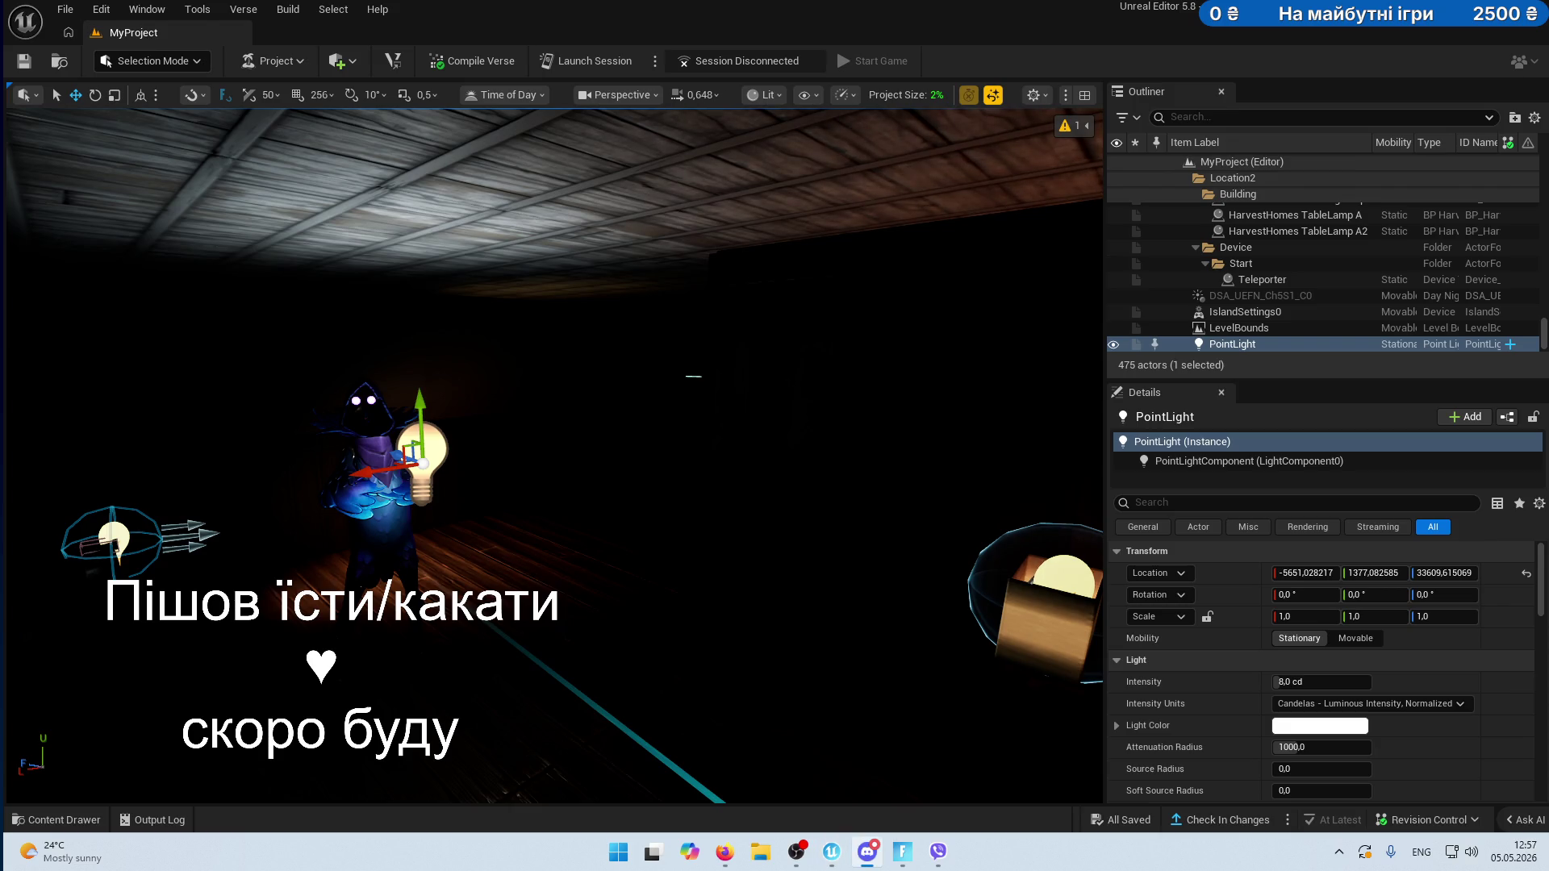
pyautogui.moveTo(685, 432)
pyautogui.mouseDown()
pyautogui.moveTo(617, 435)
pyautogui.moveTo(650, 435)
pyautogui.moveTo(653, 476)
pyautogui.moveTo(629, 435)
pyautogui.moveTo(659, 436)
pyautogui.mouseUp()
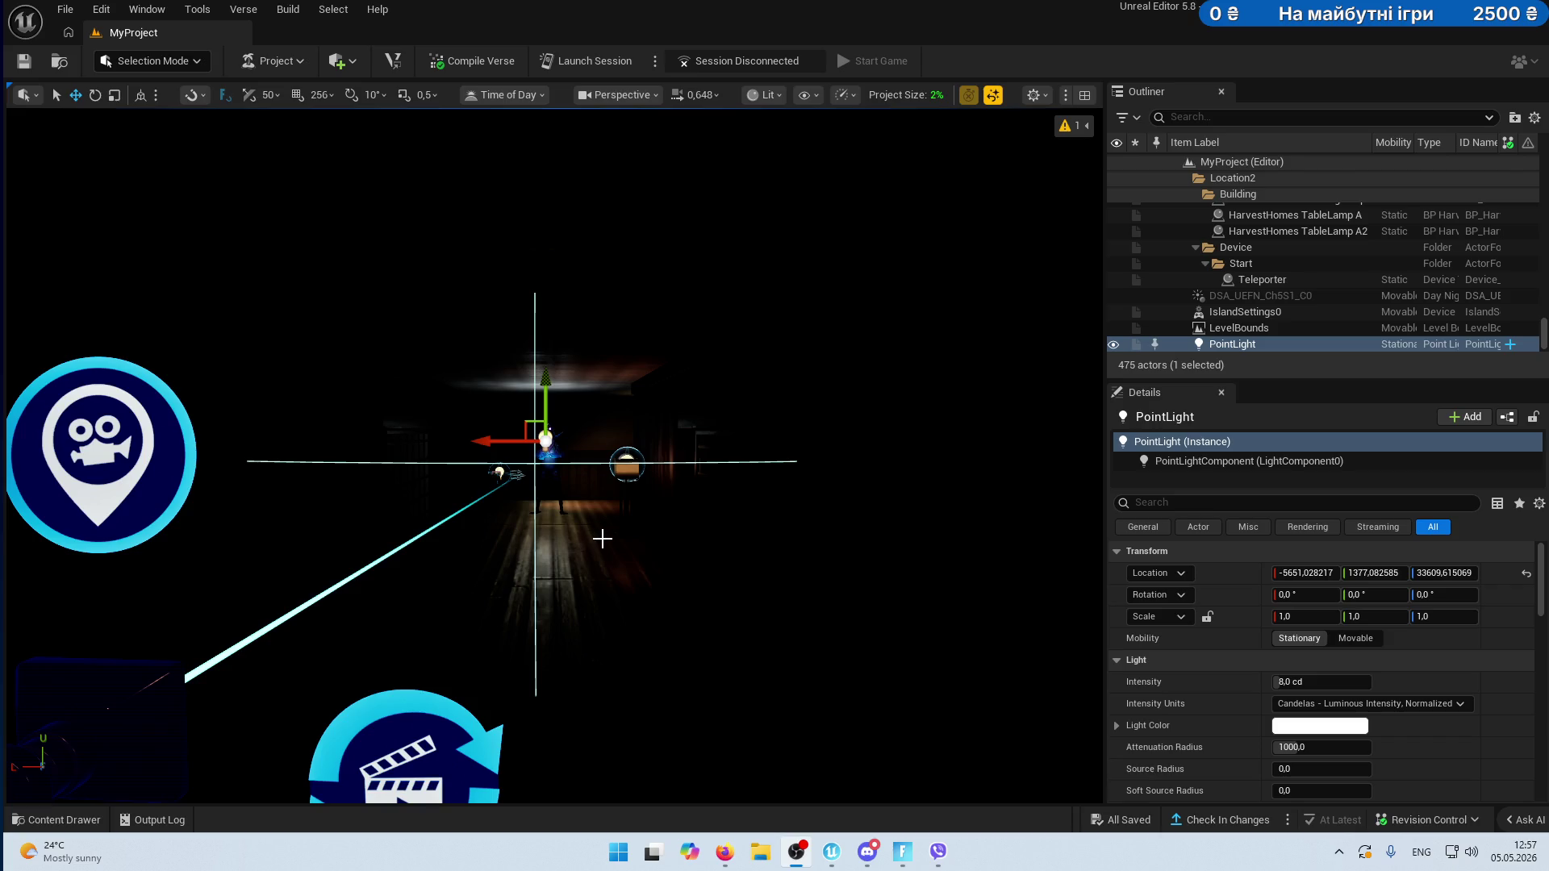
pyautogui.moveTo(331, 494); pyautogui.dragTo(331, 452)
pyautogui.moveTo(435, 468); pyautogui.dragTo(414, 468)
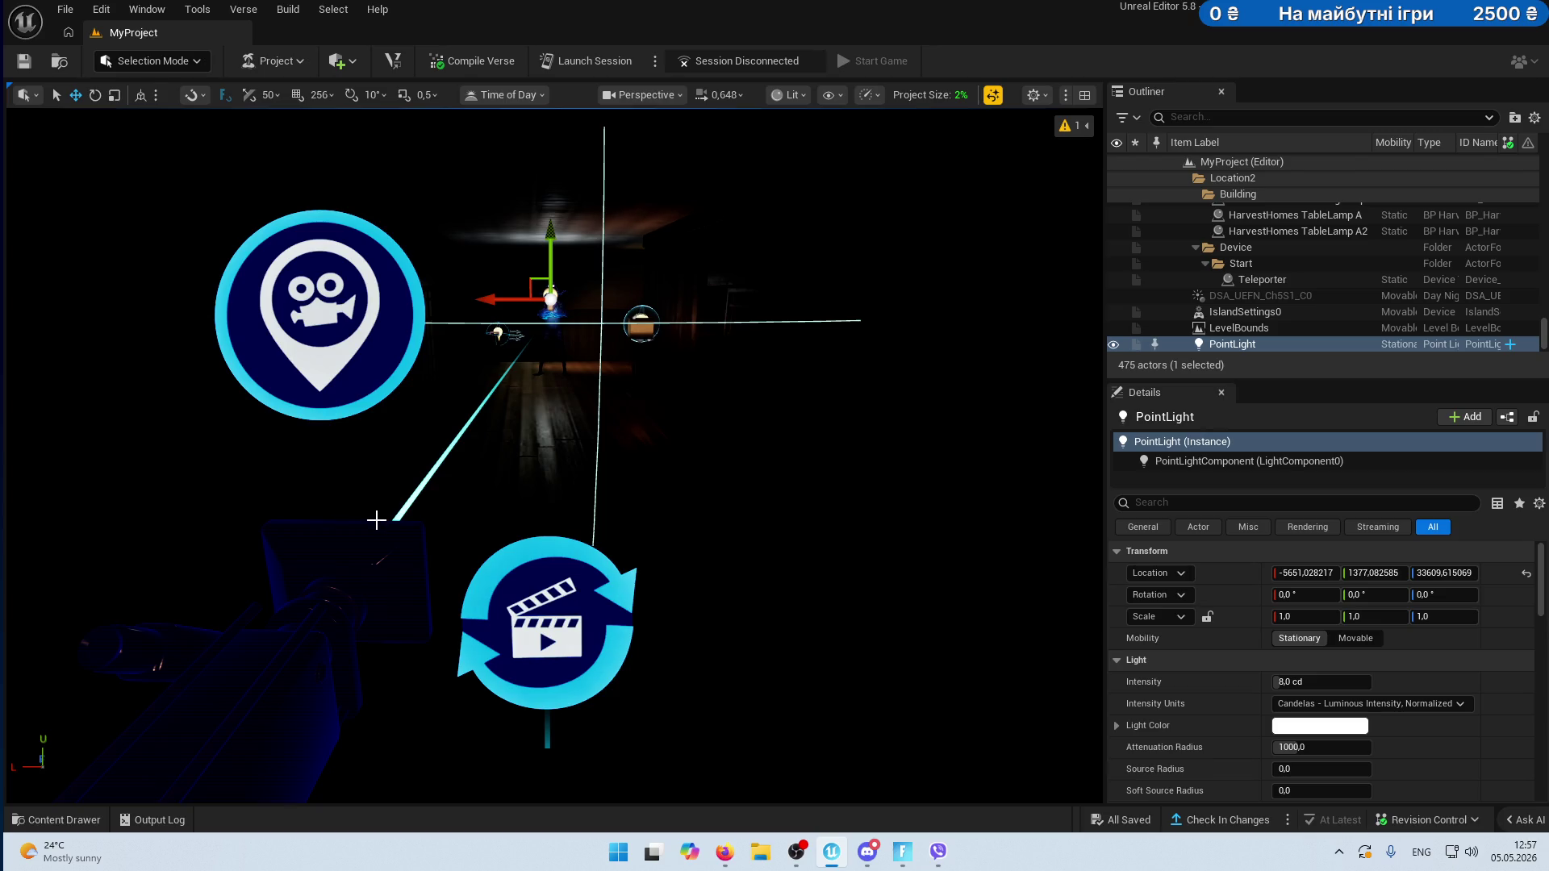
pyautogui.click(57, 820)
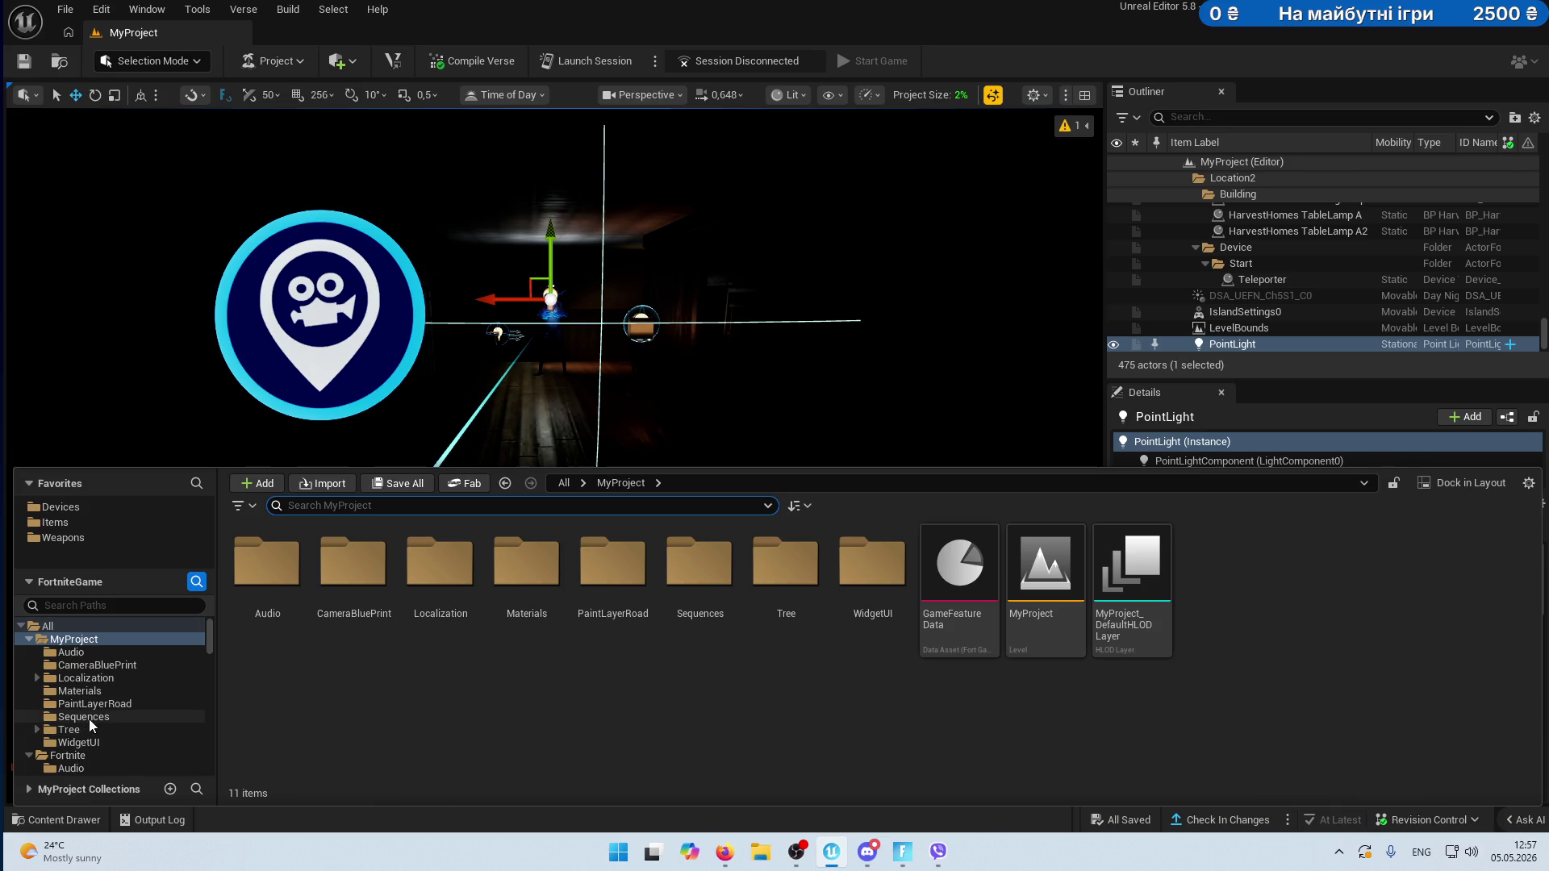
# - Check the Seq_manakenMove1 sequence in Sequences, then inspect and deselect Fixed Point Camera2
pyautogui.click(117, 718)
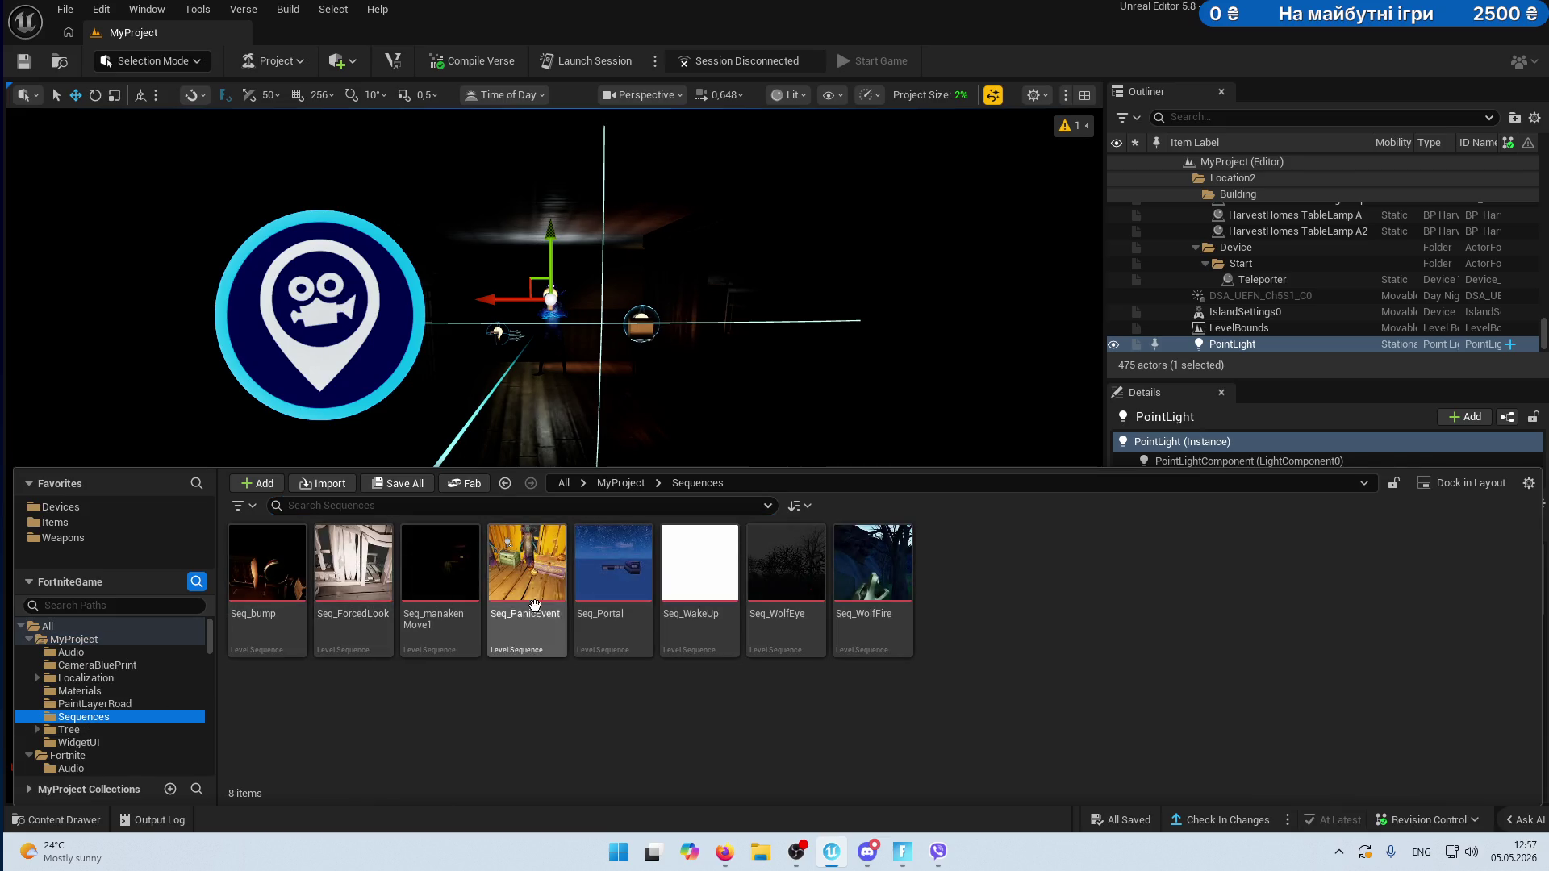
pyautogui.click(444, 563)
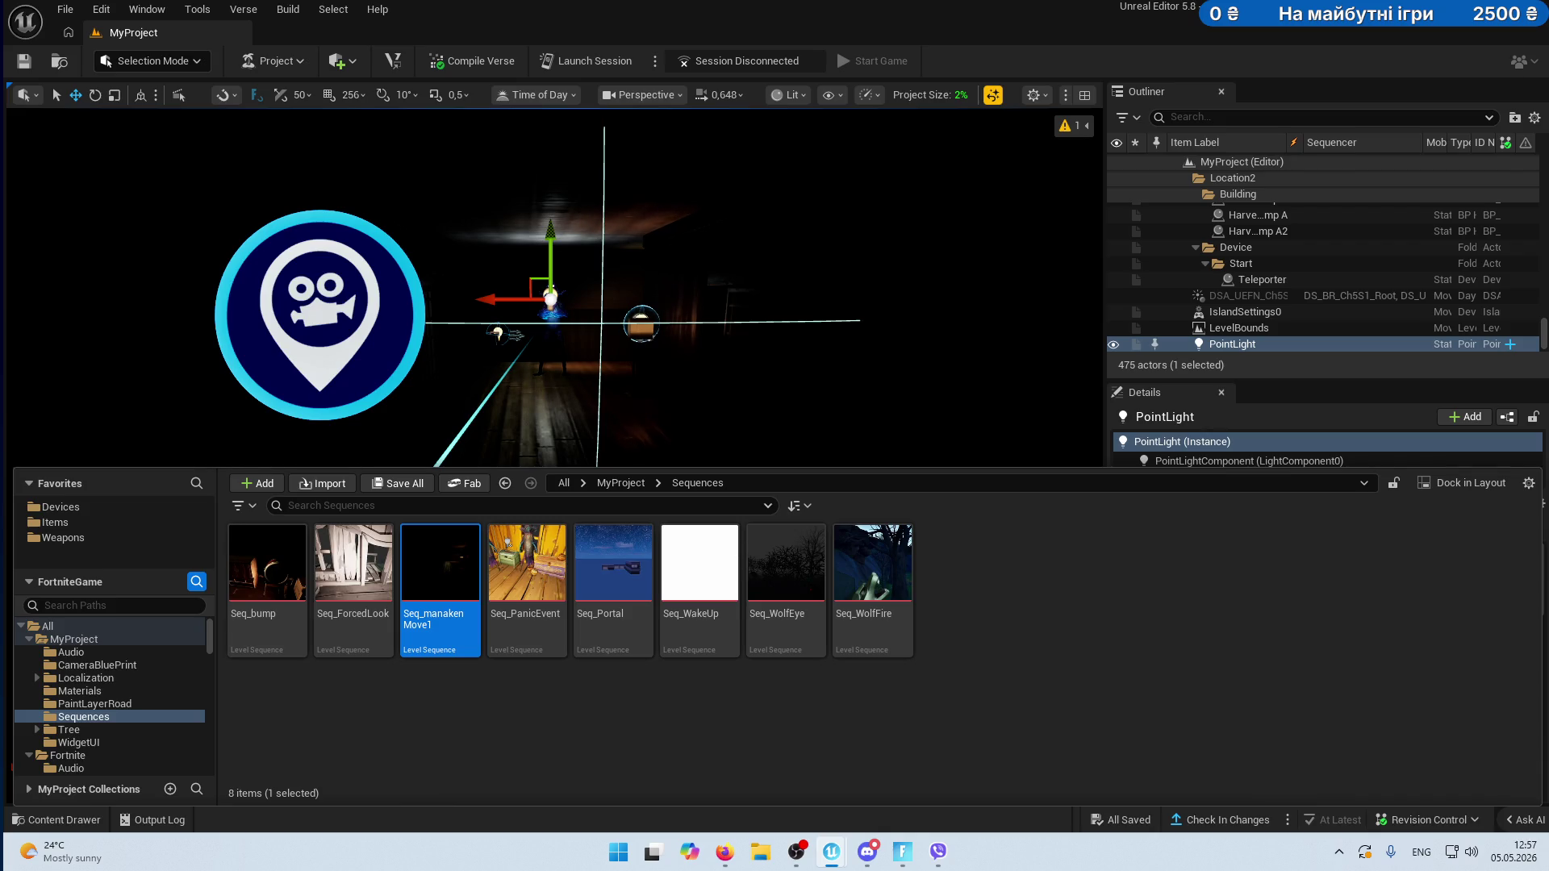
pyautogui.click(347, 581)
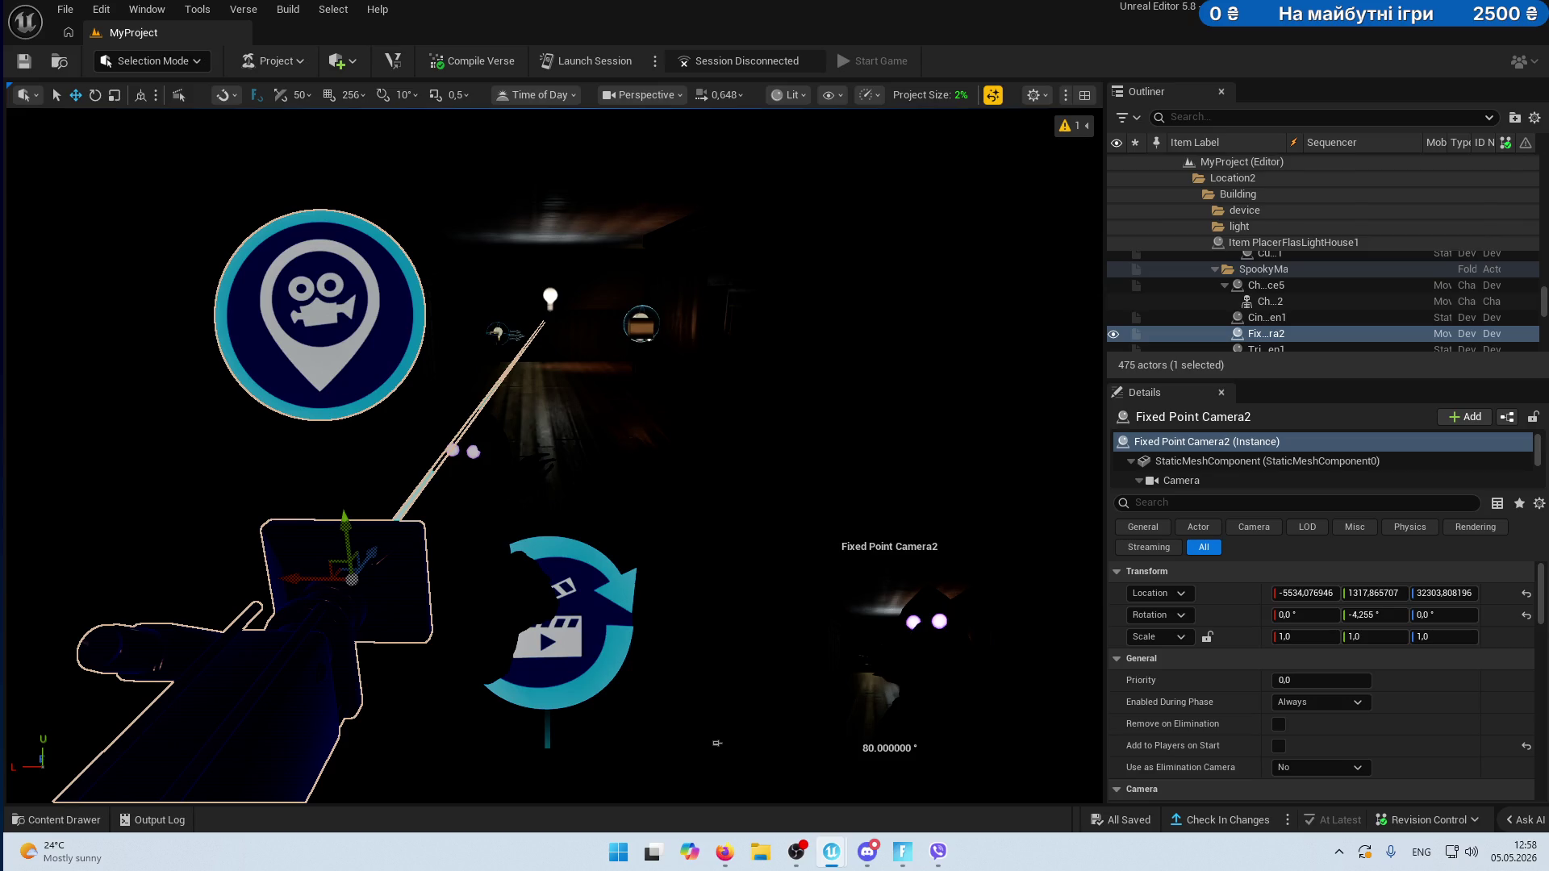
pyautogui.click(717, 743)
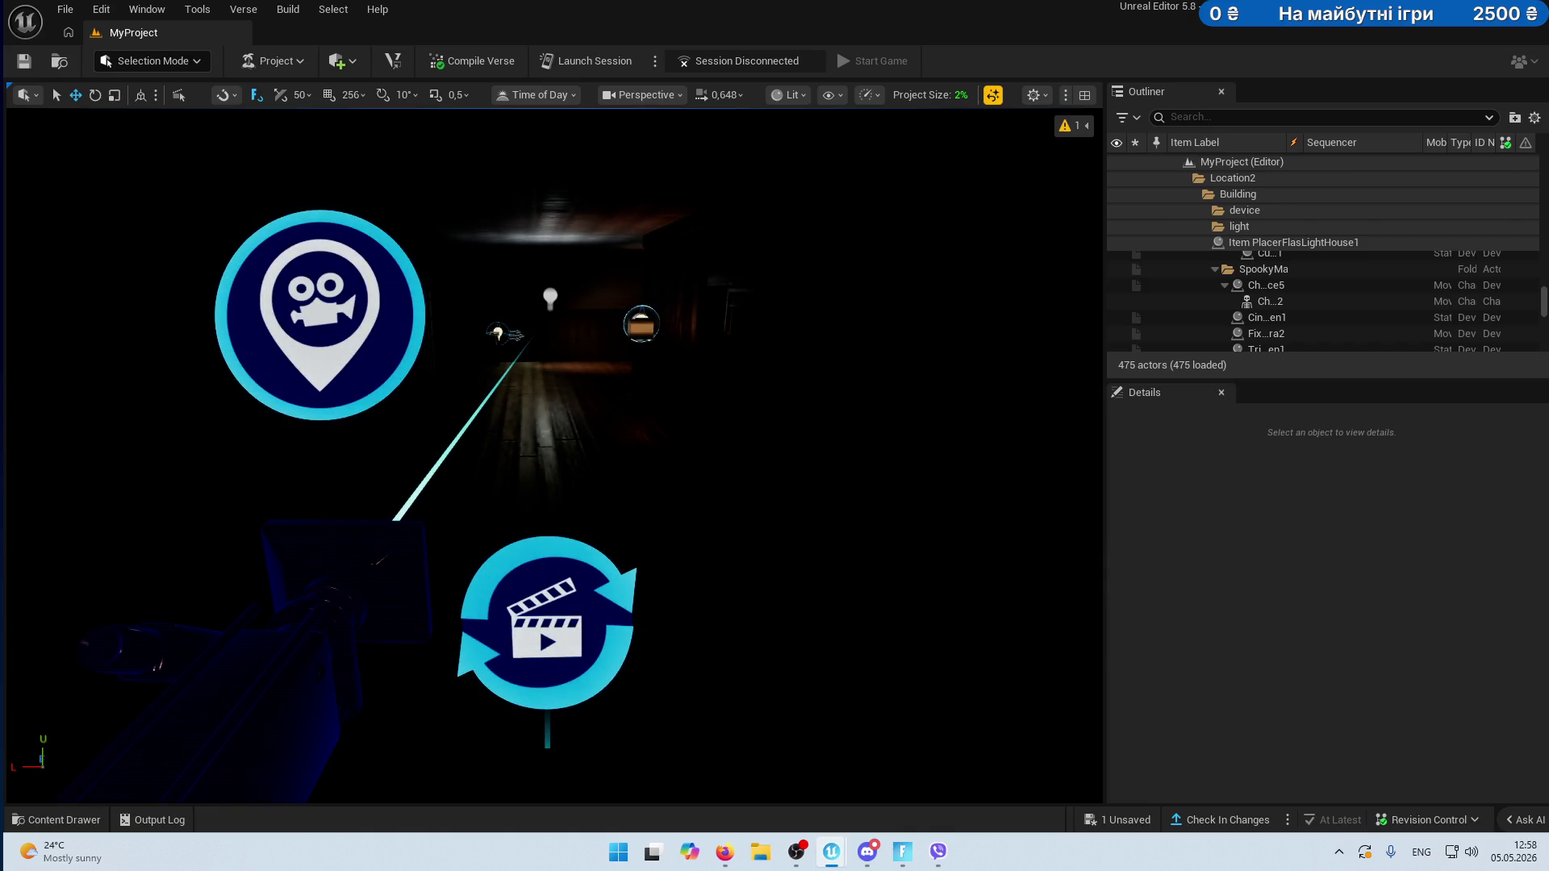
pyautogui.click(347, 580)
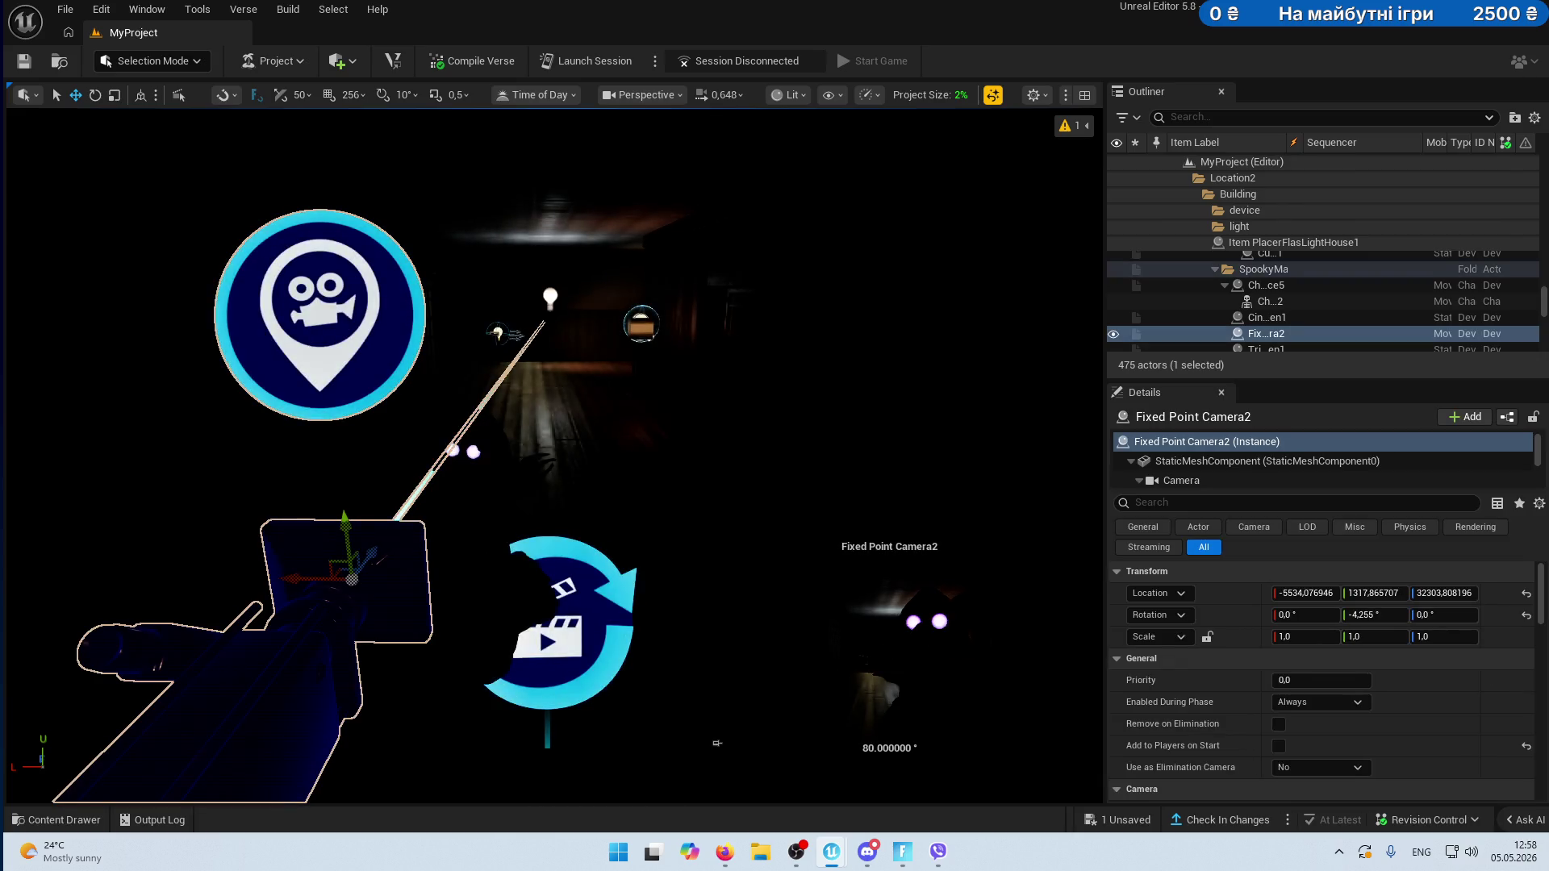
pyautogui.click(717, 743)
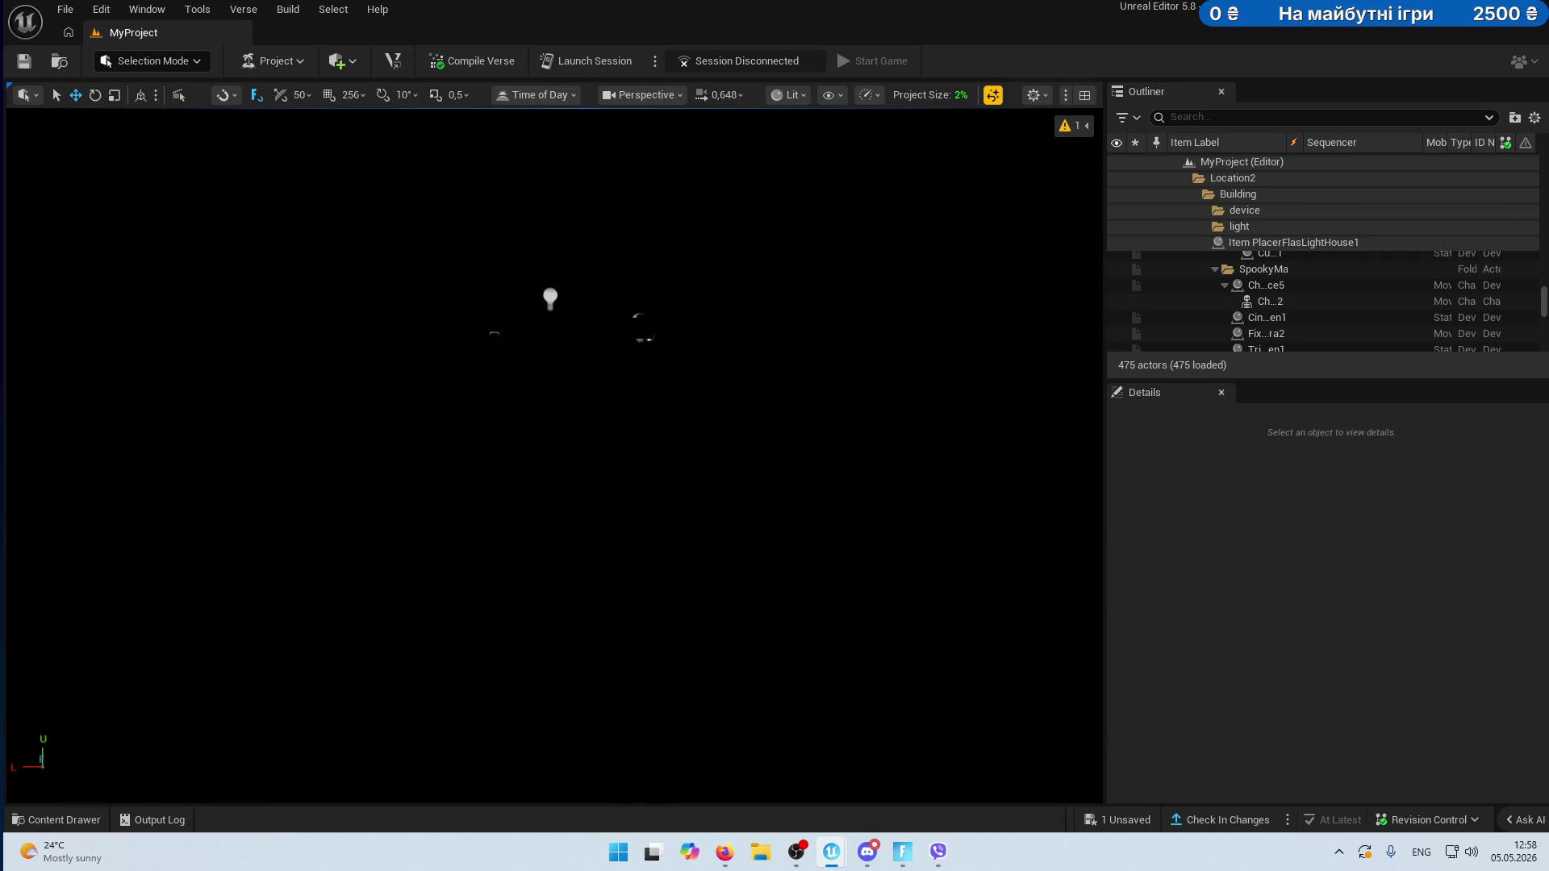
pyautogui.click(155, 667)
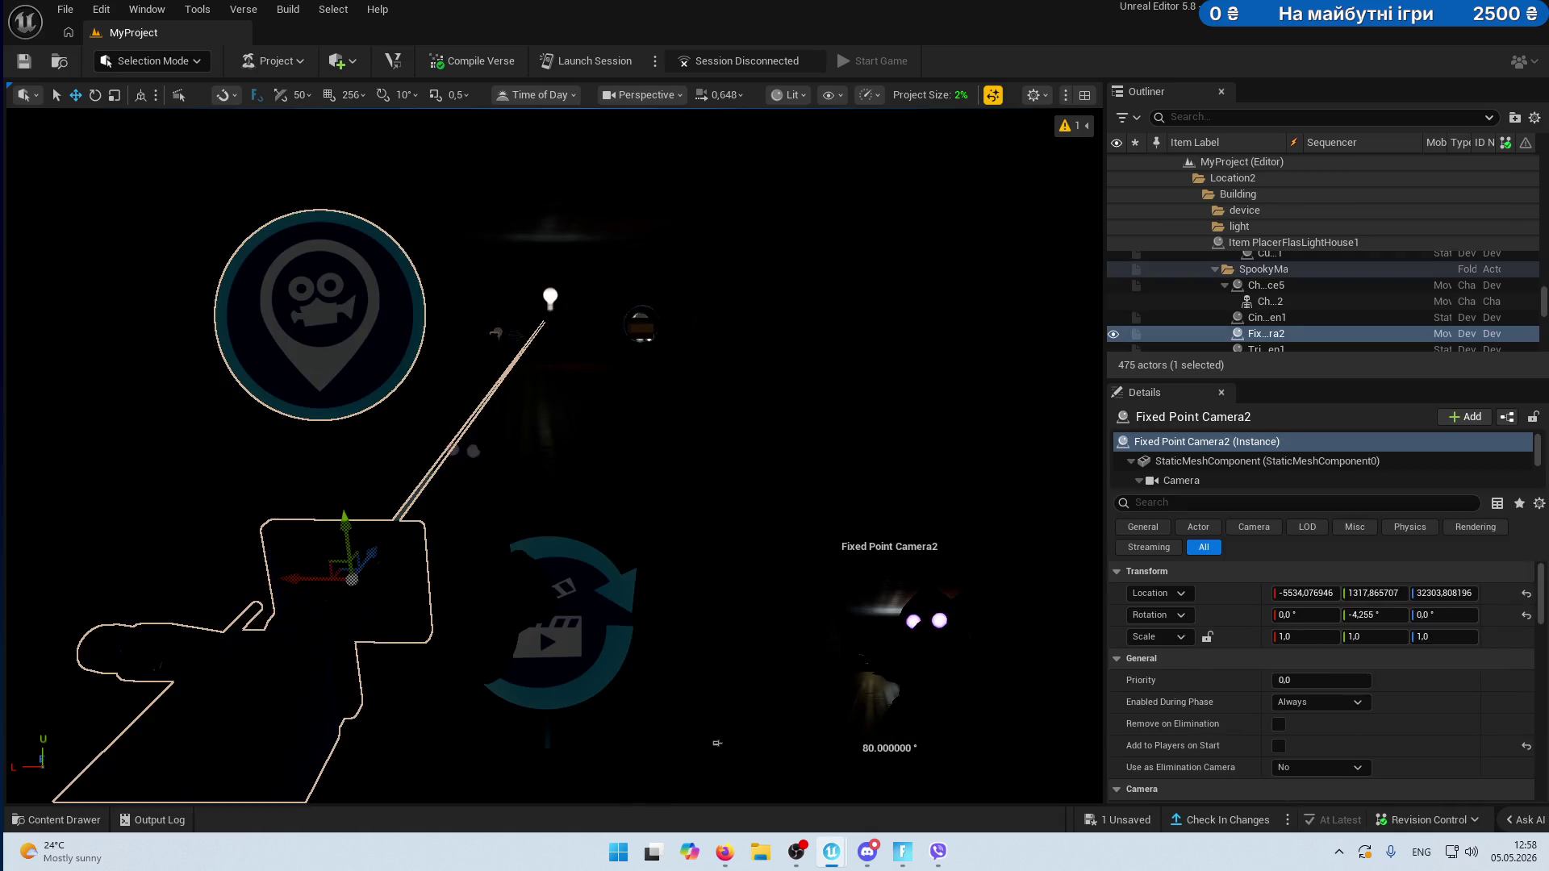
pyautogui.press('Escape')
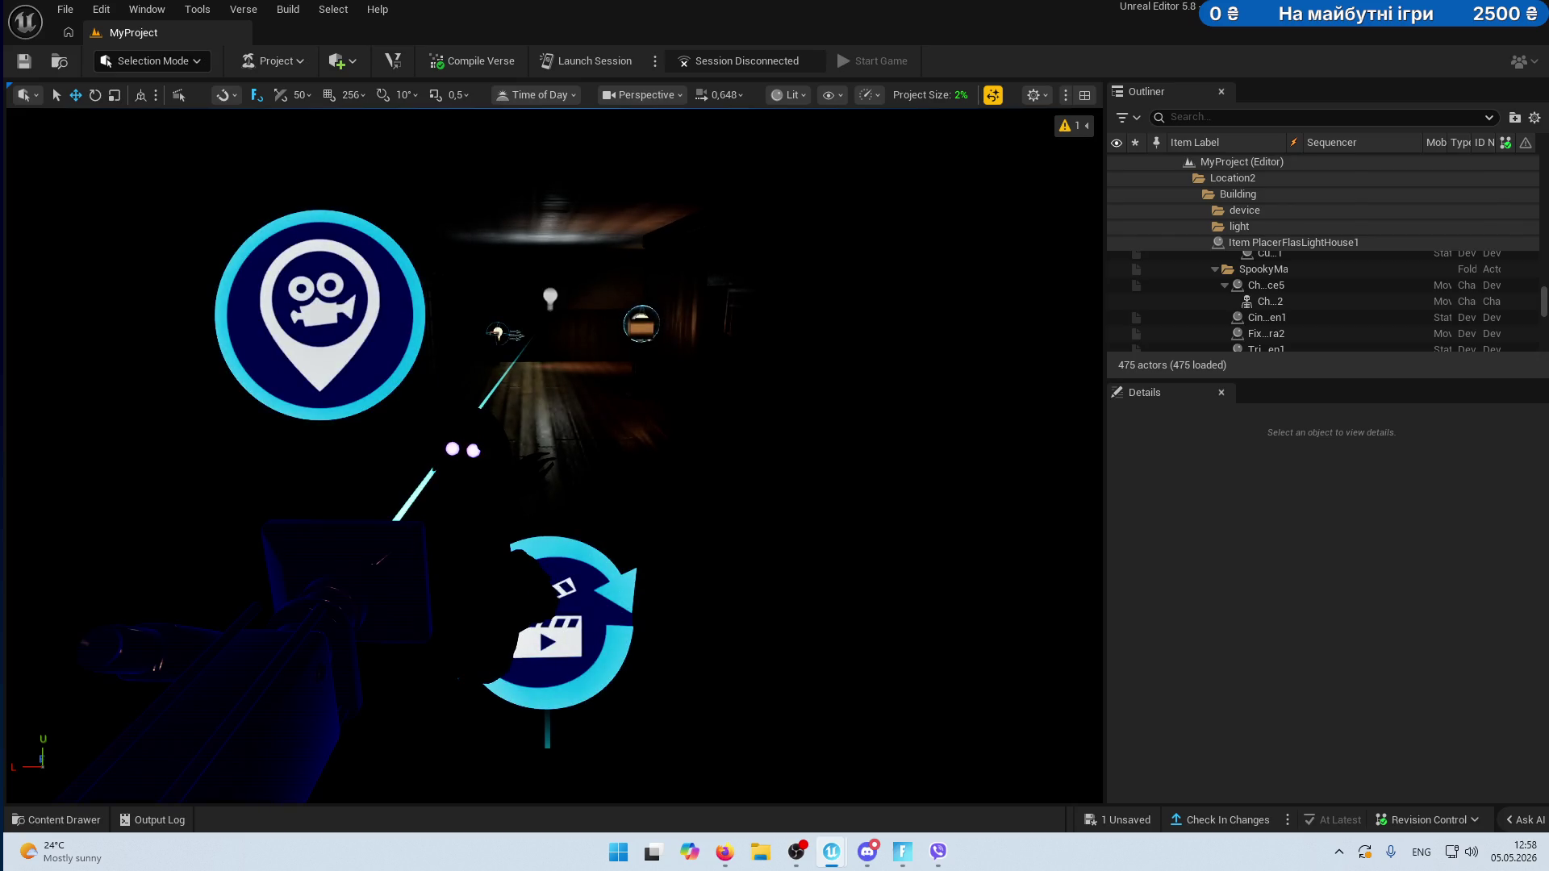
pyautogui.hotkey('ctrl', 'z')
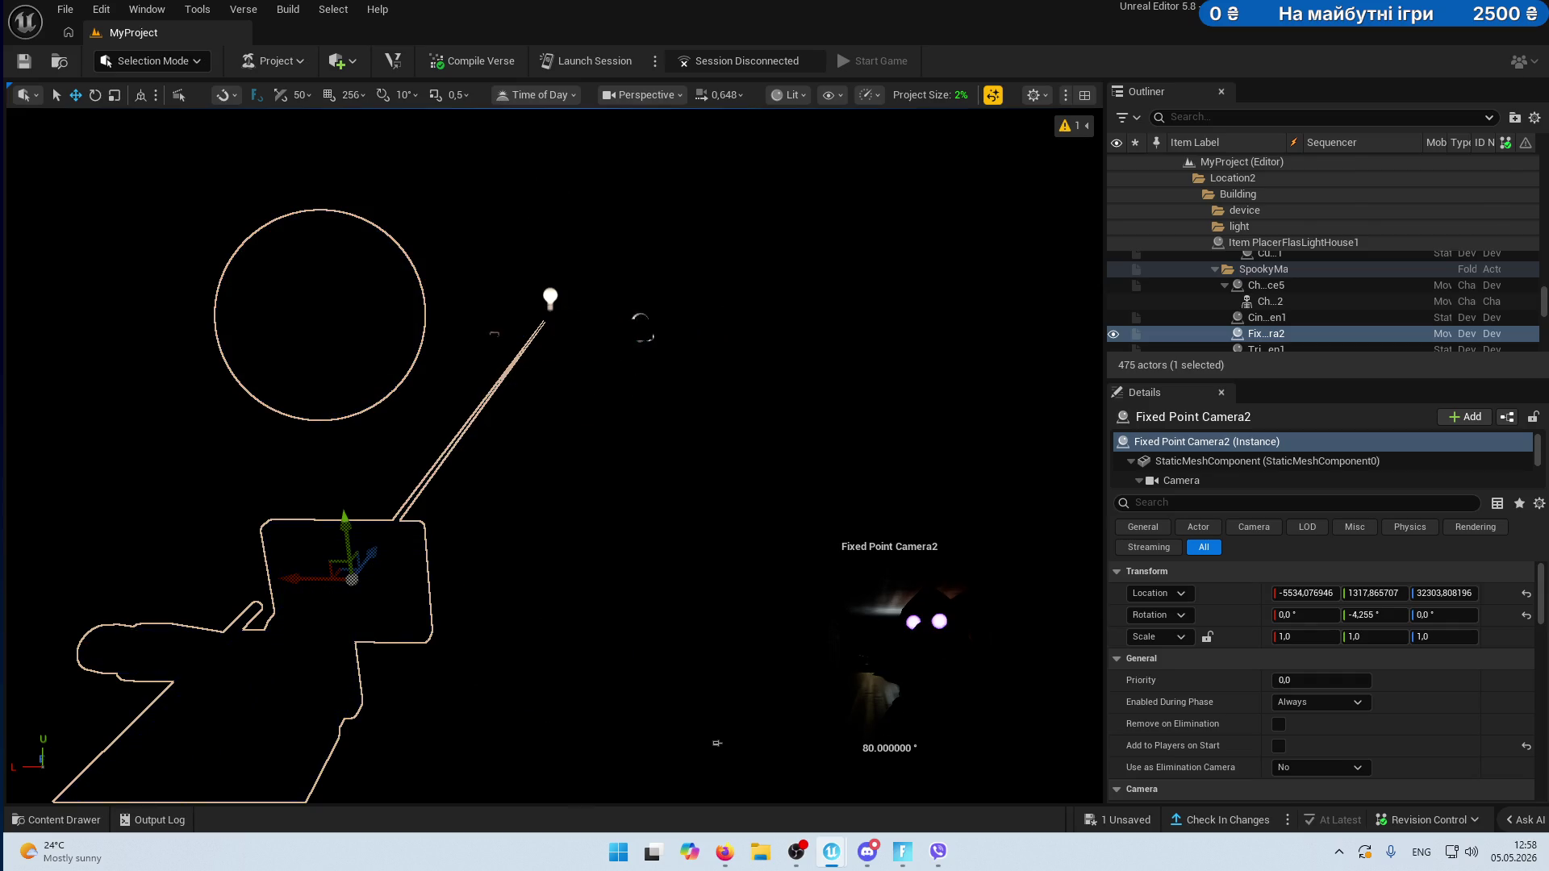
pyautogui.press('Escape')
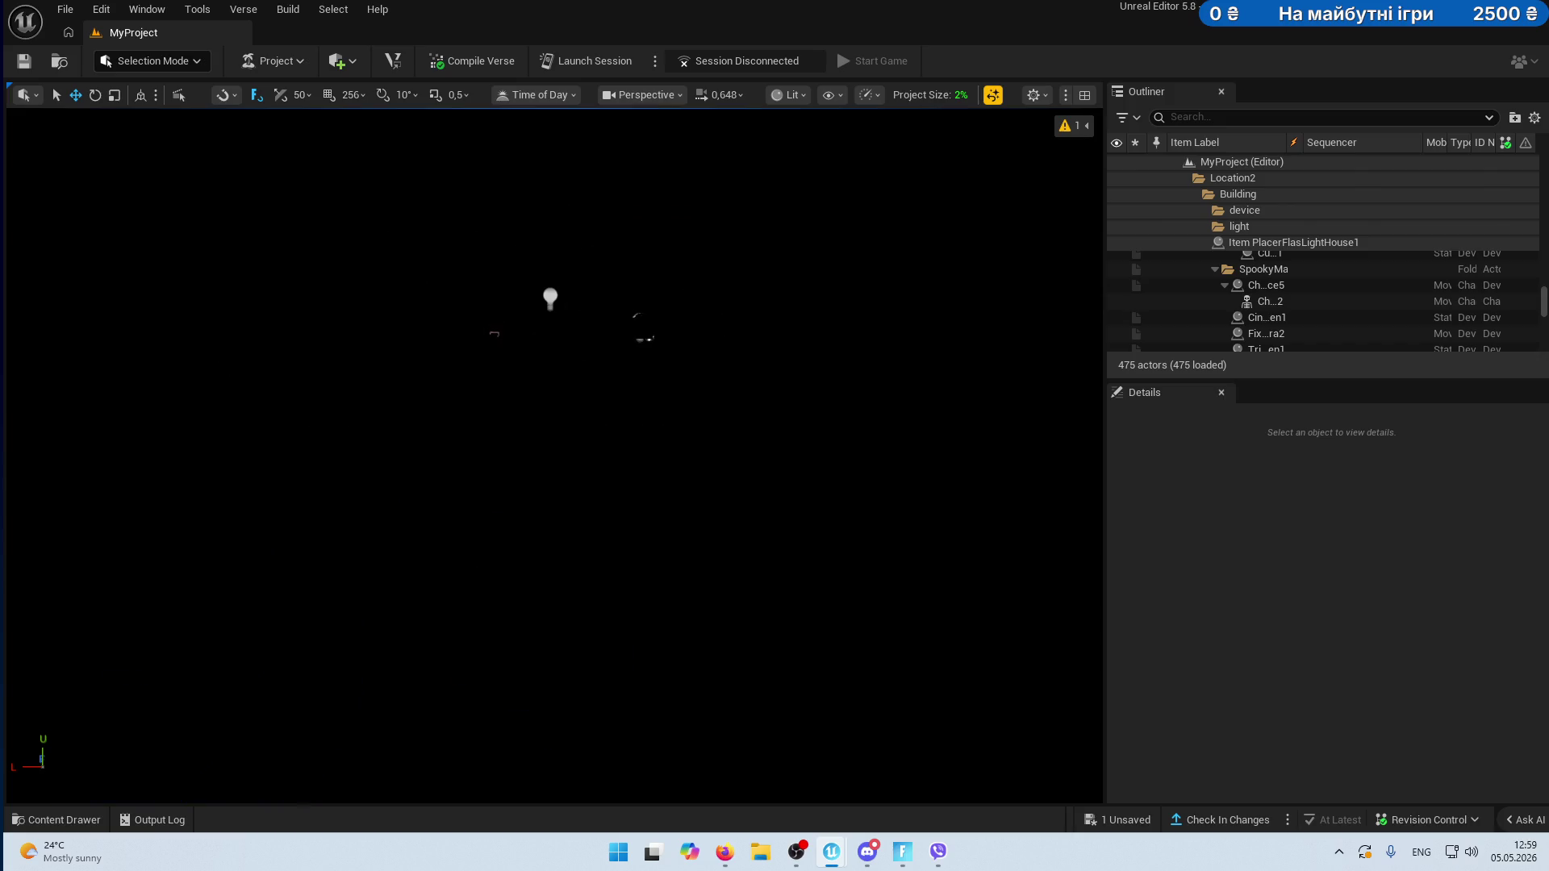
pyautogui.click(1266, 333)
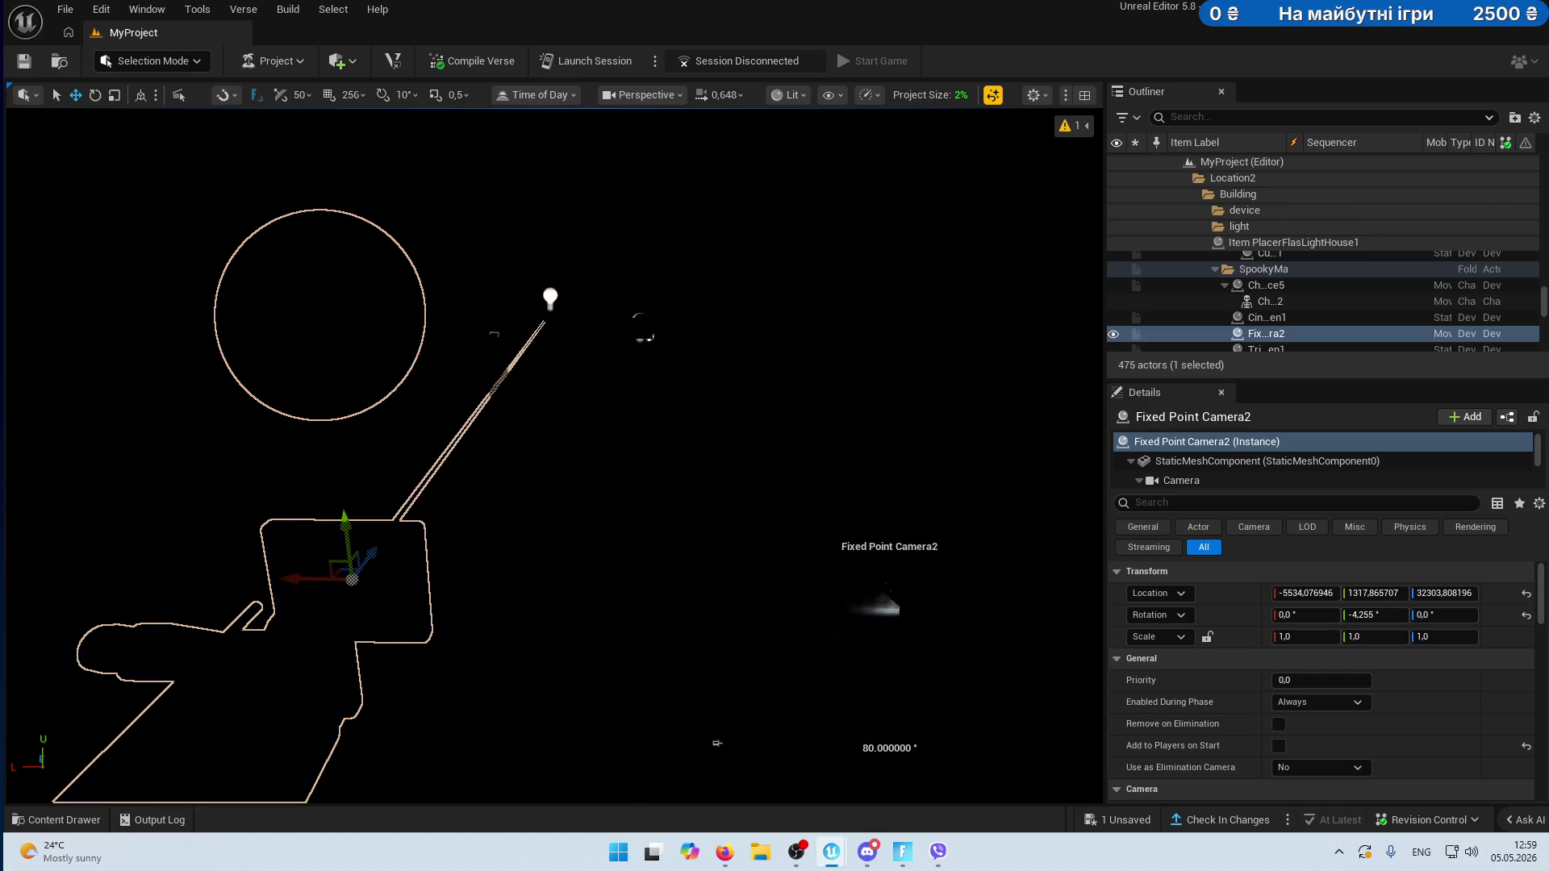
pyautogui.press('Escape')
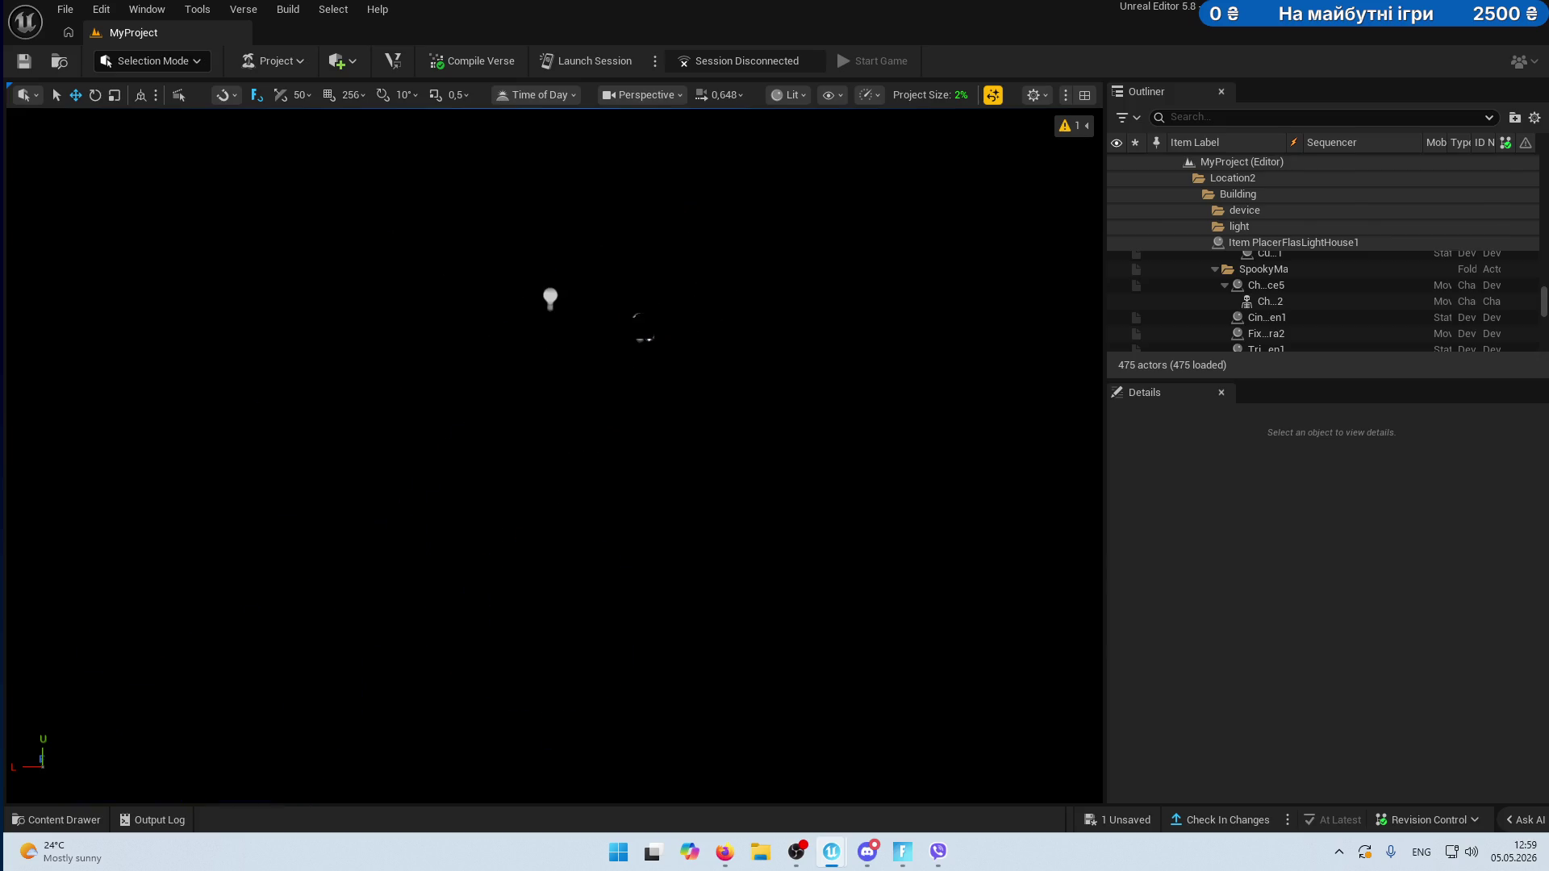
pyautogui.click(1265, 333)
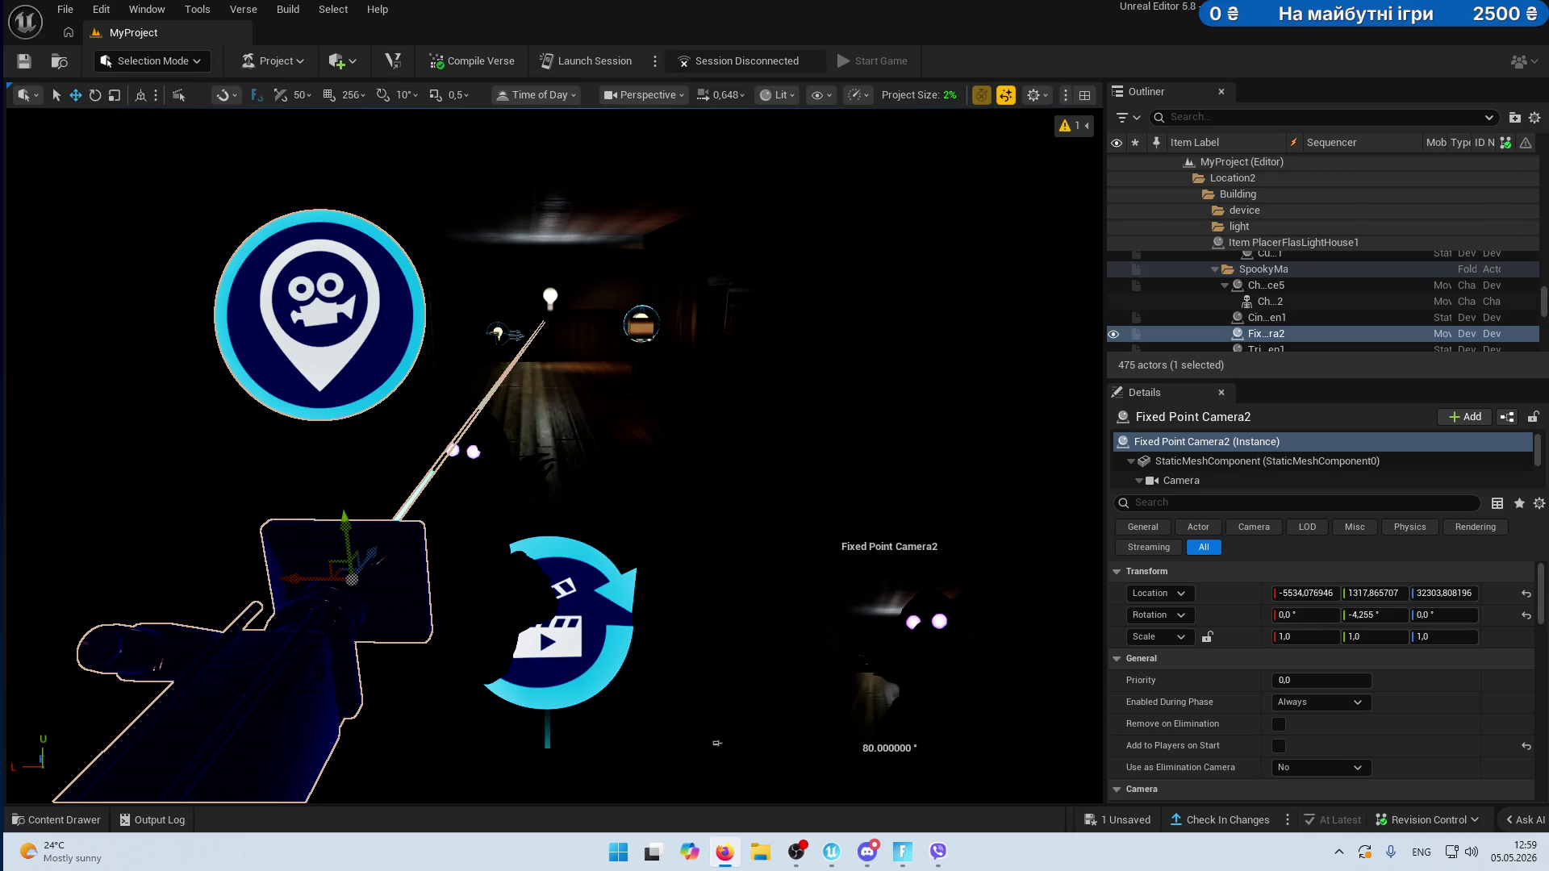
# - Filter folder paths by 'u' and preview a sound in the Fortnite Audio folder
pyautogui.click(65, 820)
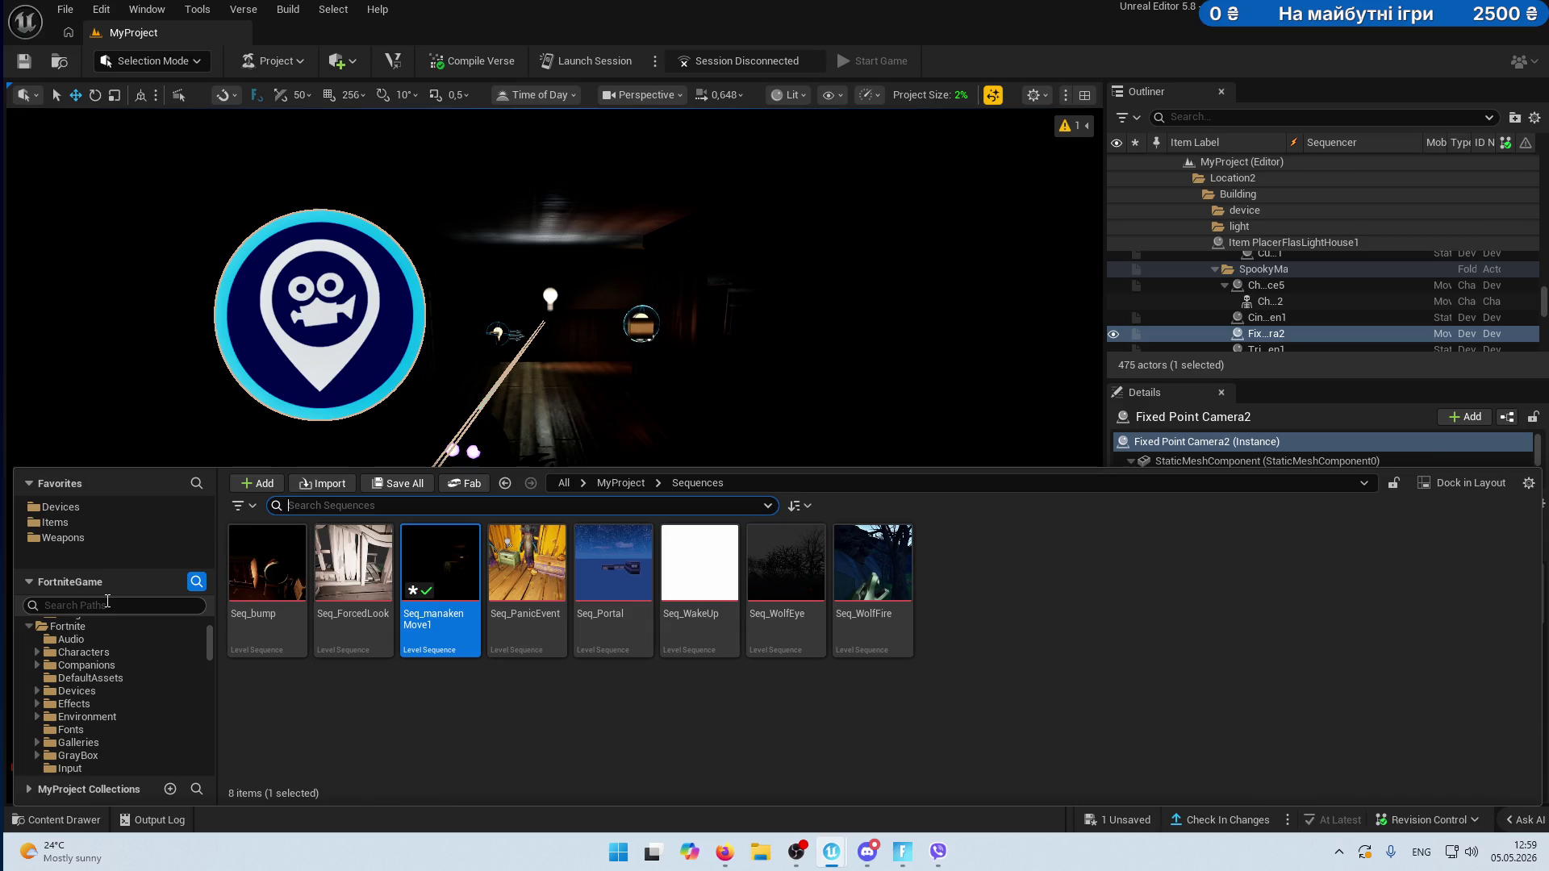
pyautogui.write('au')
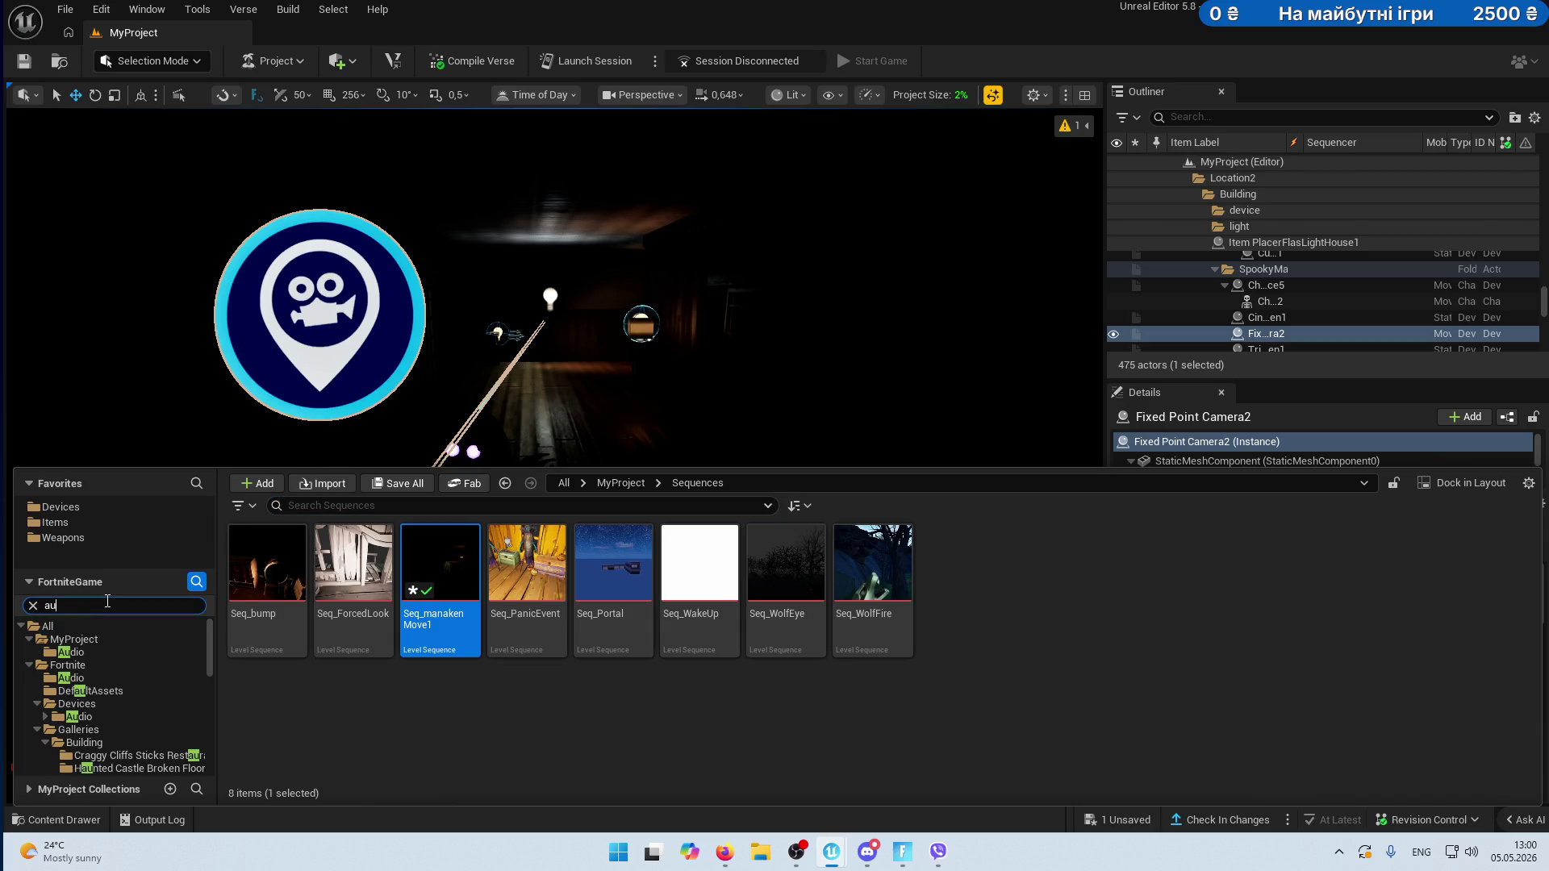
pyautogui.click(100, 679)
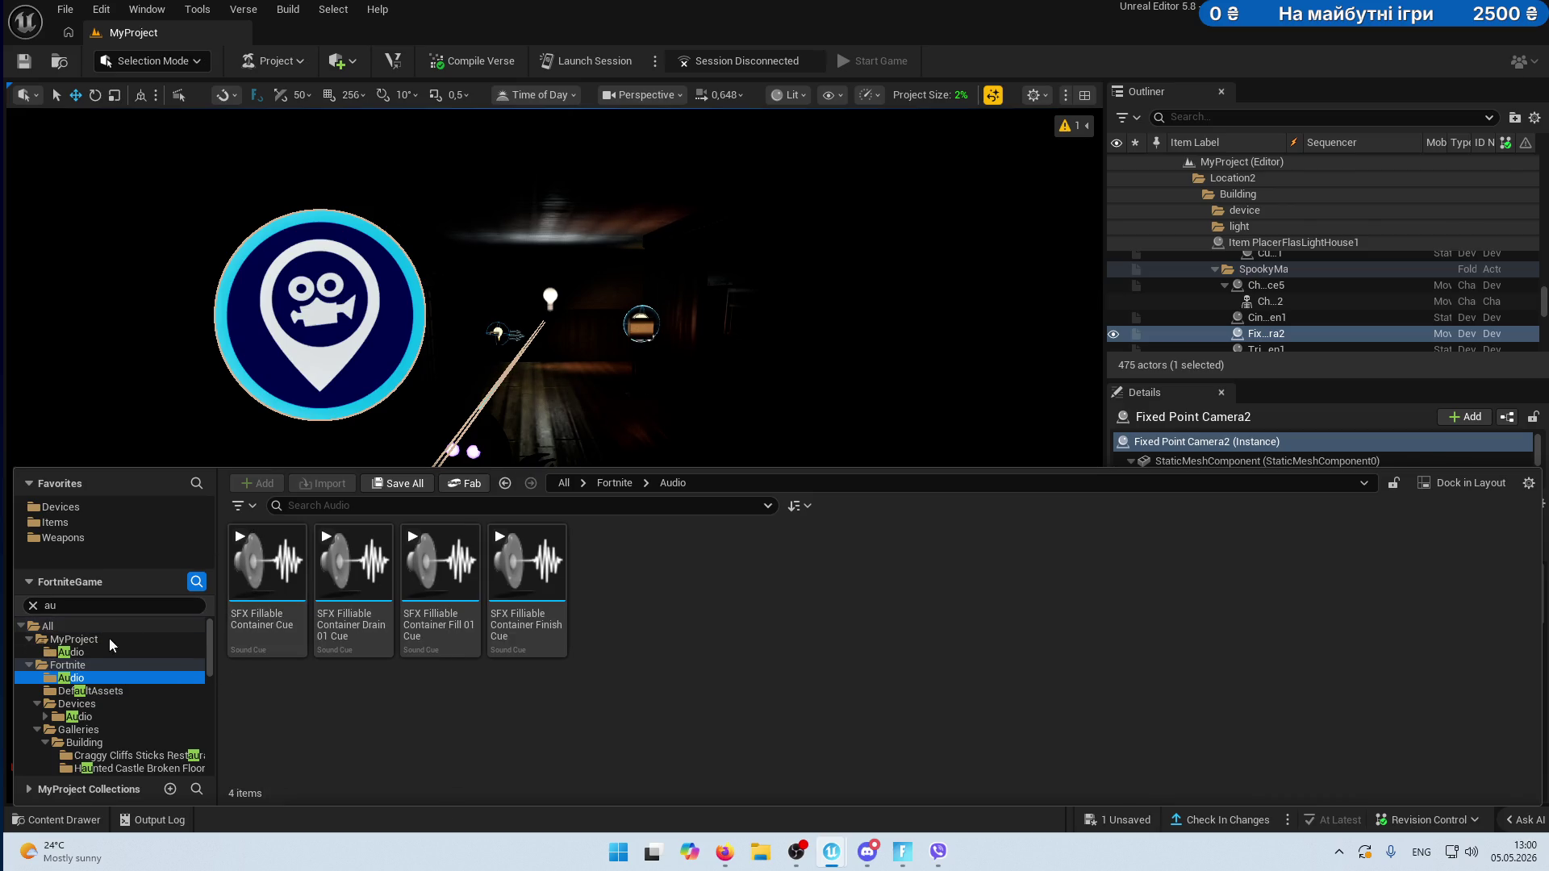
pyautogui.click(33, 607)
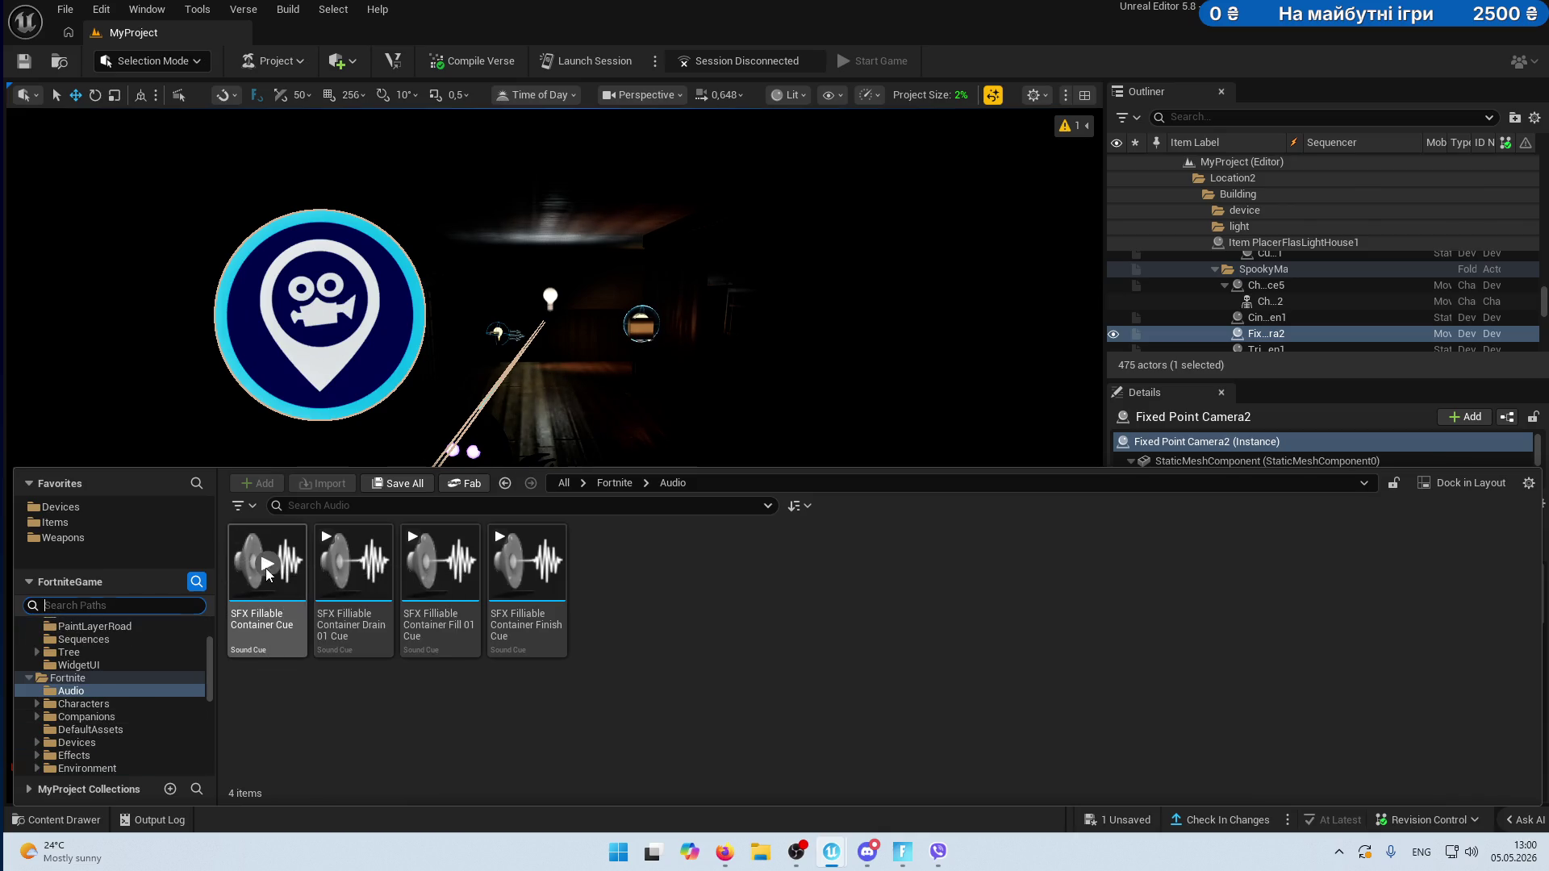
pyautogui.click(440, 563)
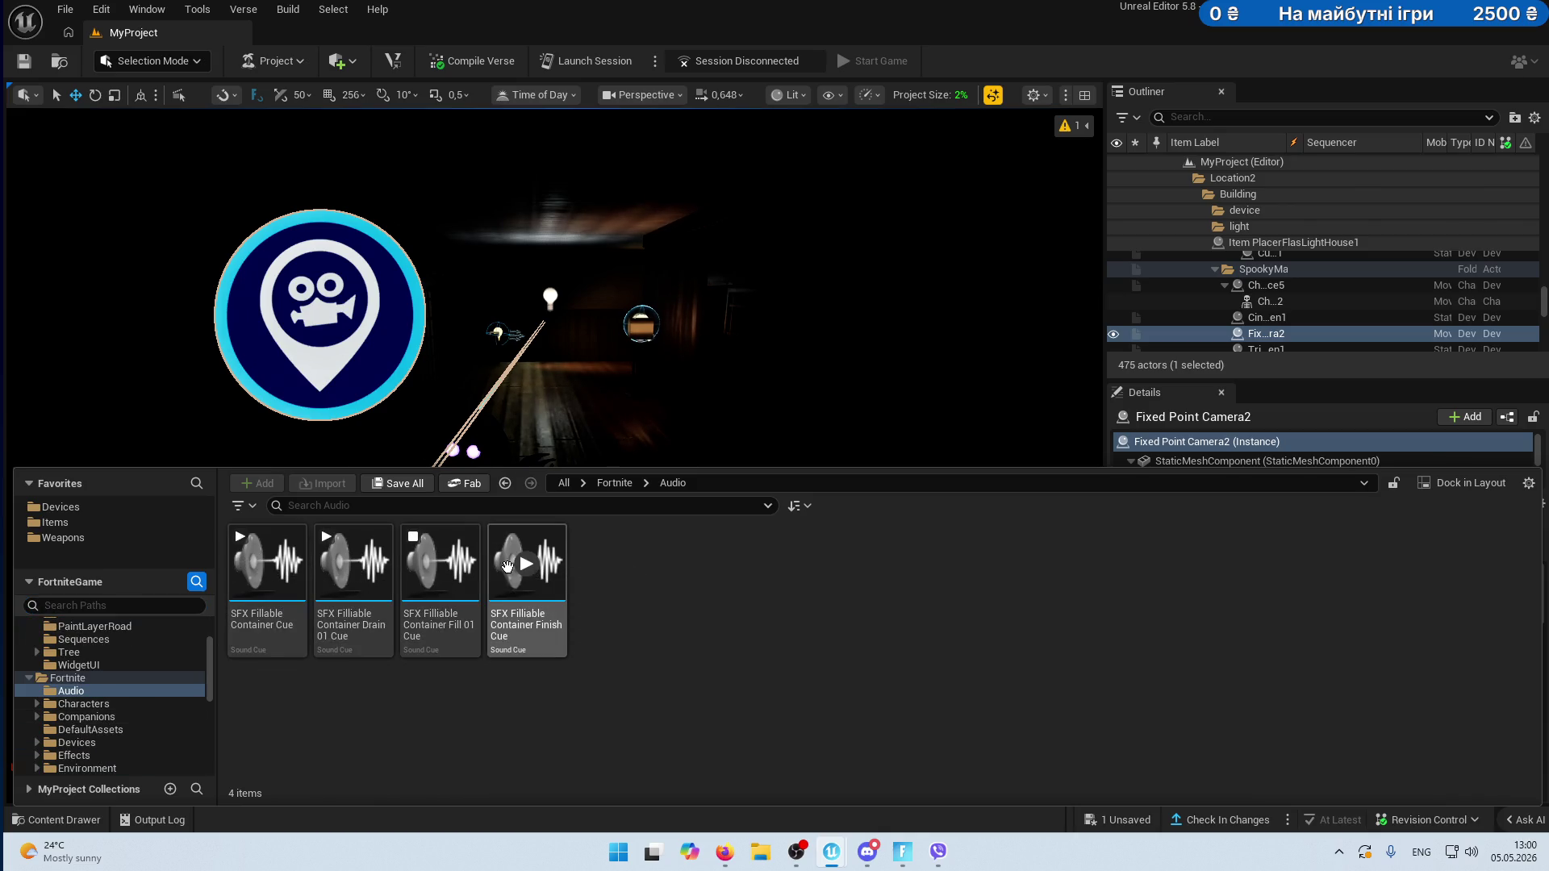
# - Browse the Fortnite Characters, PlayerBasics, Wildlife, Skeletons and DefaultAssets folders
pyautogui.doubleClick(55, 705)
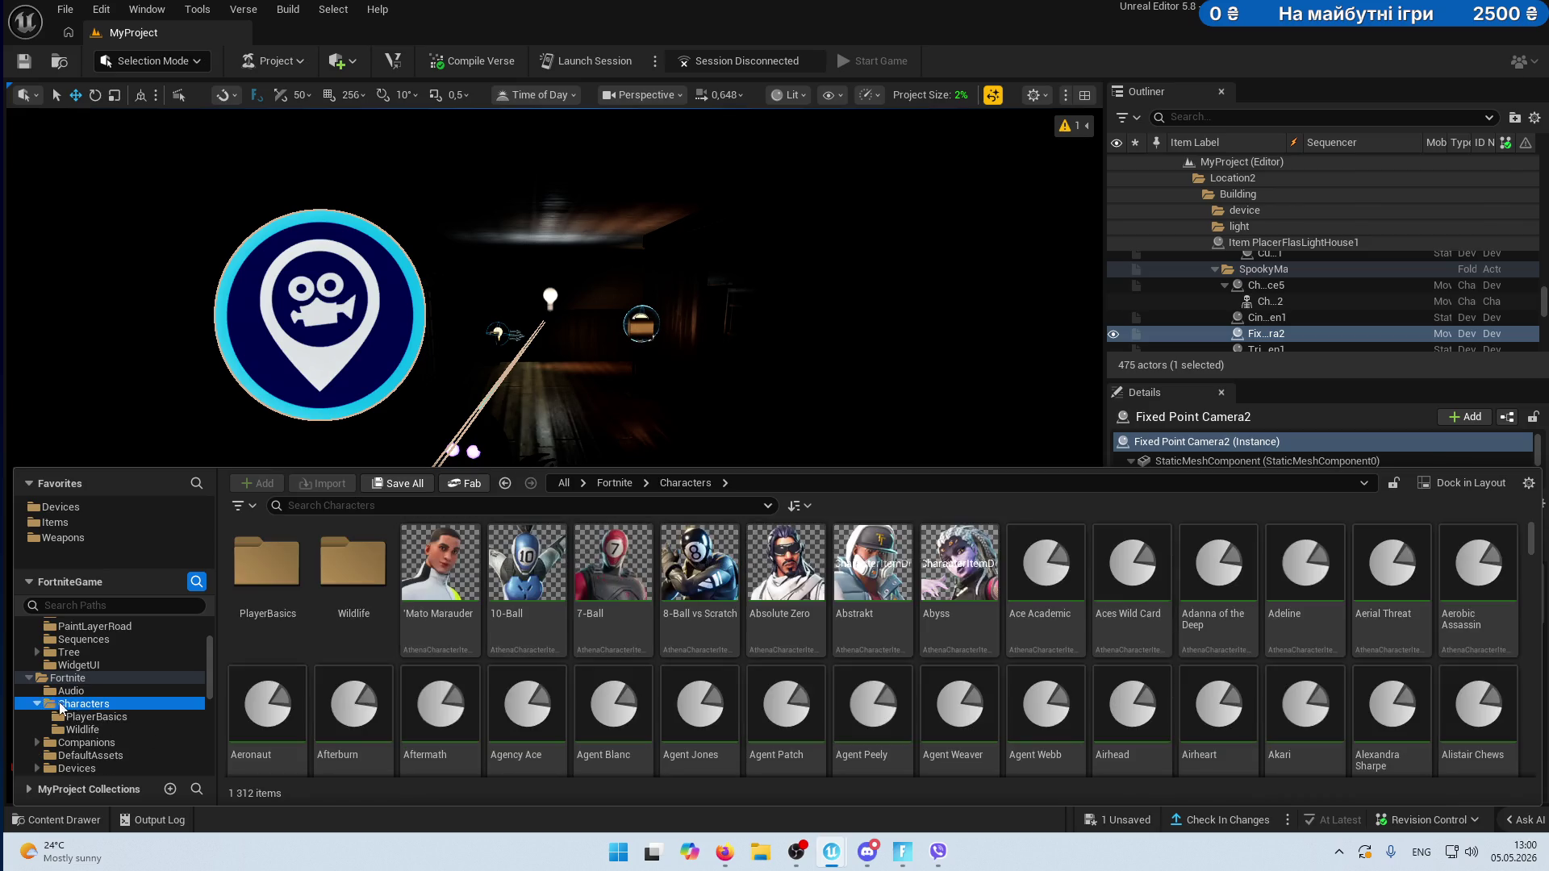
pyautogui.click(90, 717)
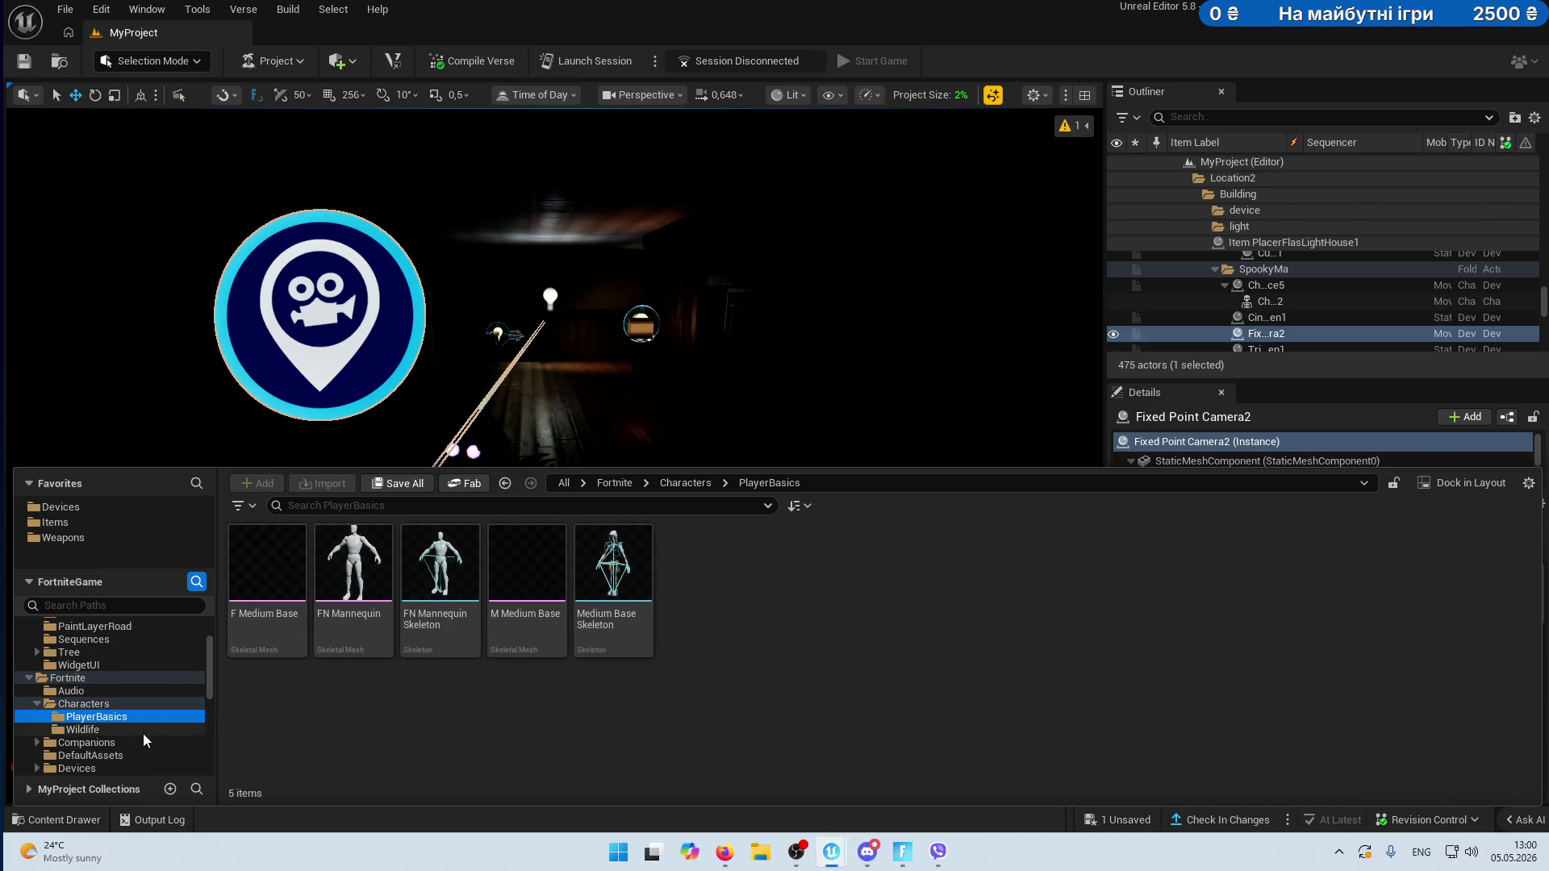
pyautogui.click(112, 729)
pyautogui.scroll(-2, 152, 727)
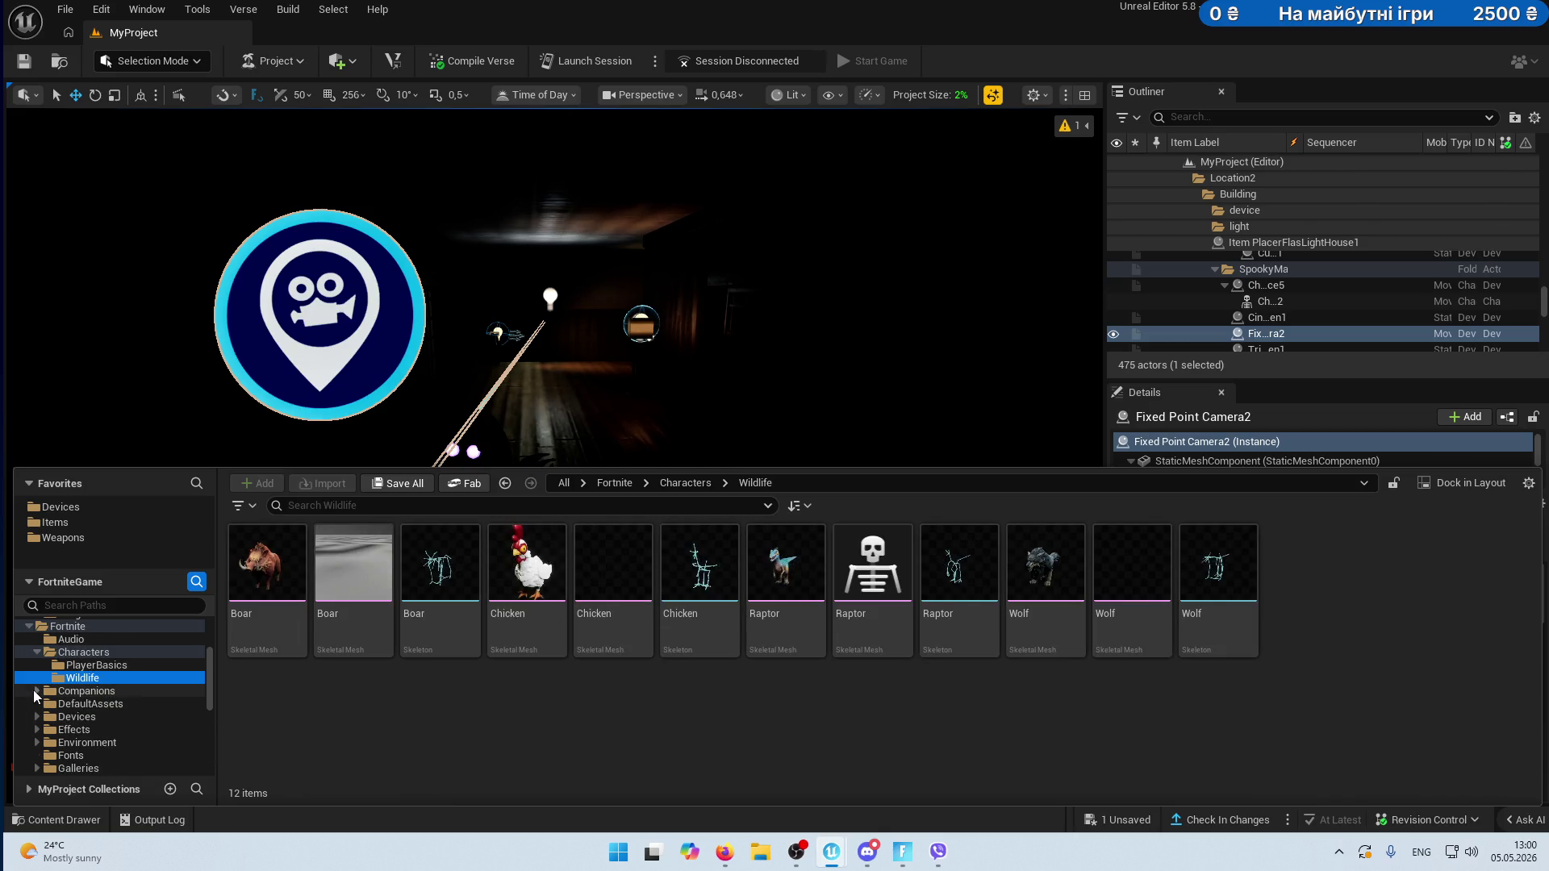
pyautogui.click(61, 704)
pyautogui.click(97, 716)
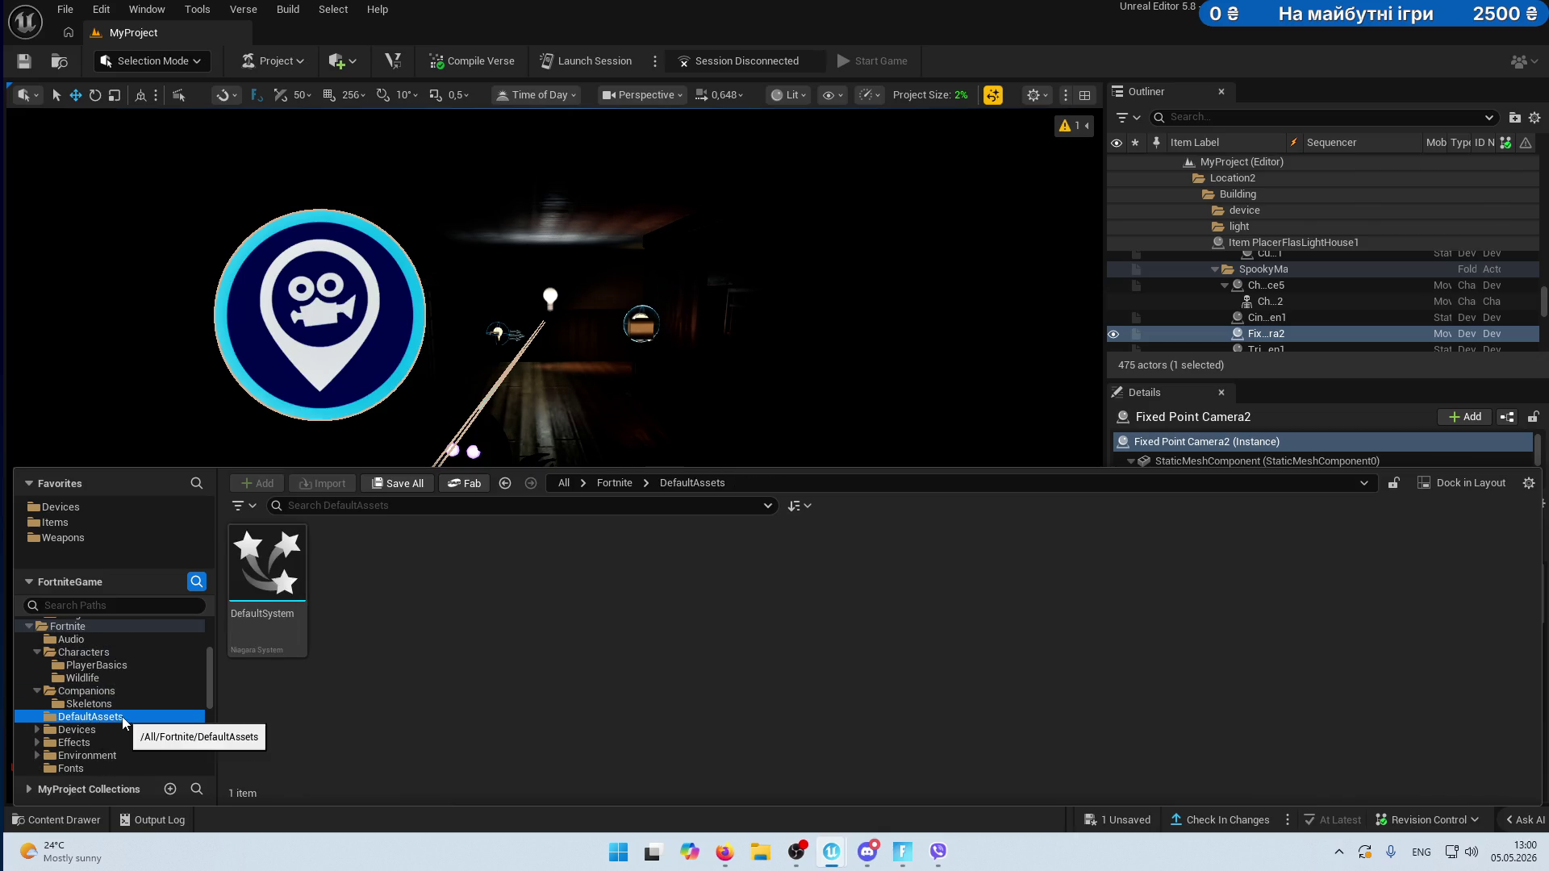
pyautogui.scroll(-1, 121, 720)
pyautogui.scroll(8, 105, 714)
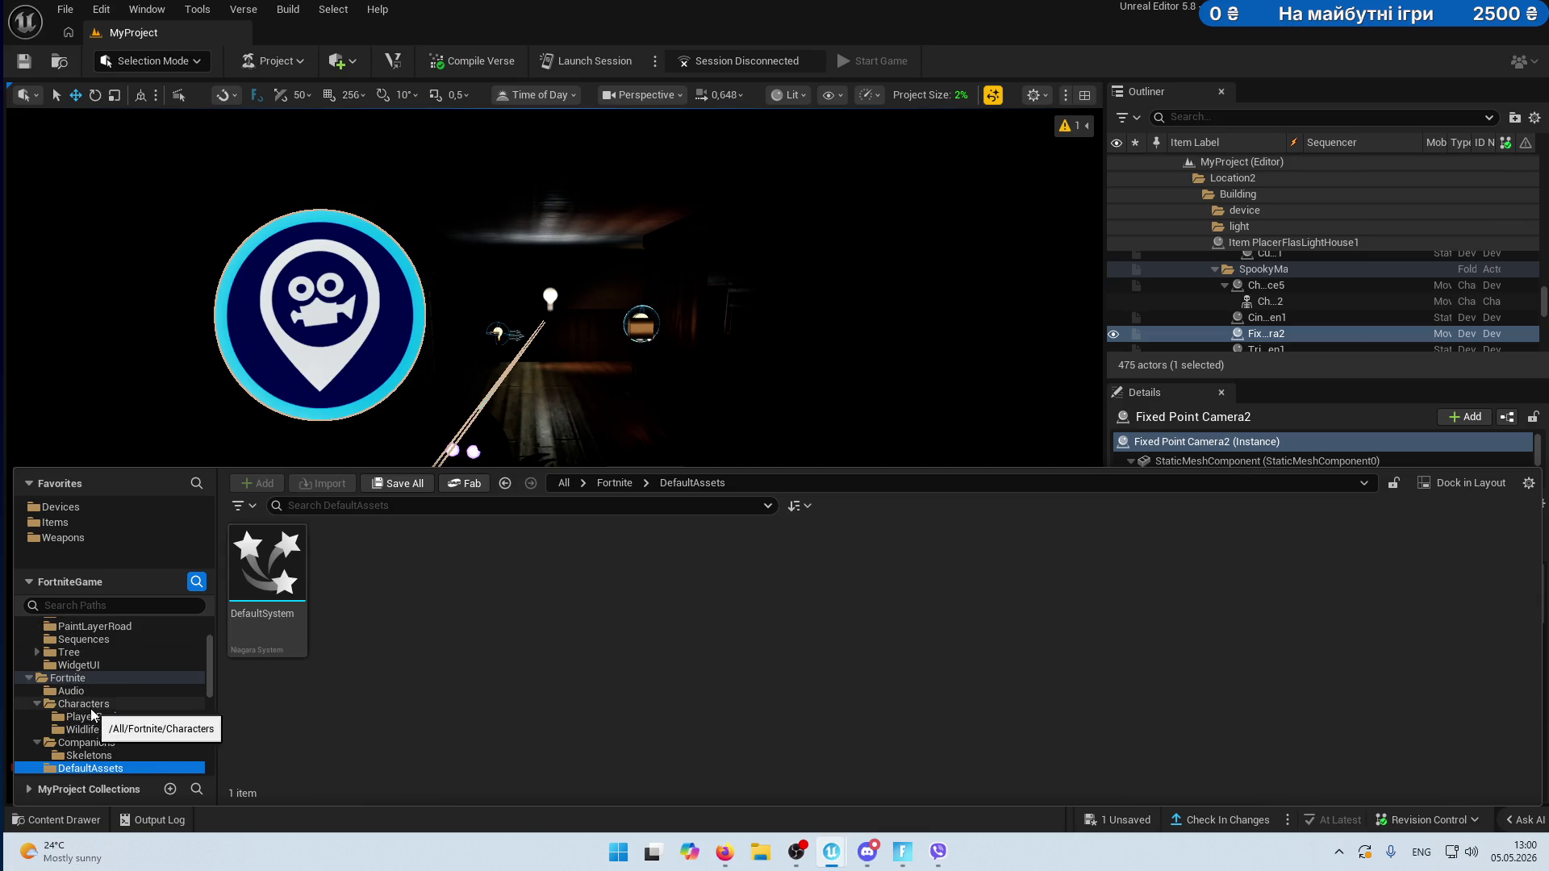
# - Open MyProject's Audio folder to view its eight sounds, like creaking_old_house
pyautogui.click(64, 653)
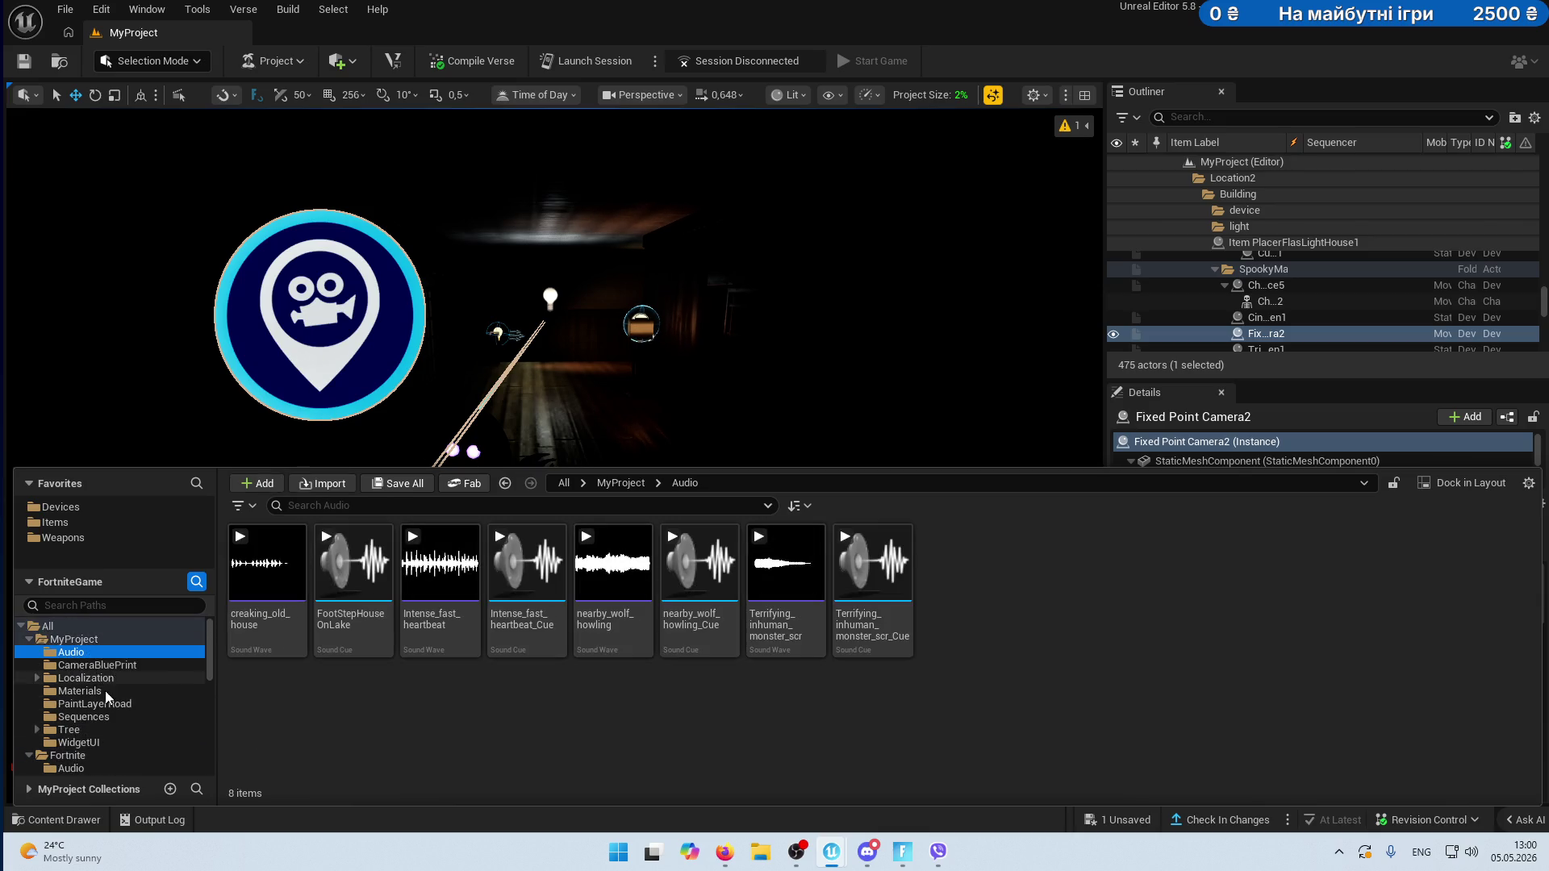
pyautogui.scroll(-6, 104, 694)
pyautogui.scroll(-5, 107, 698)
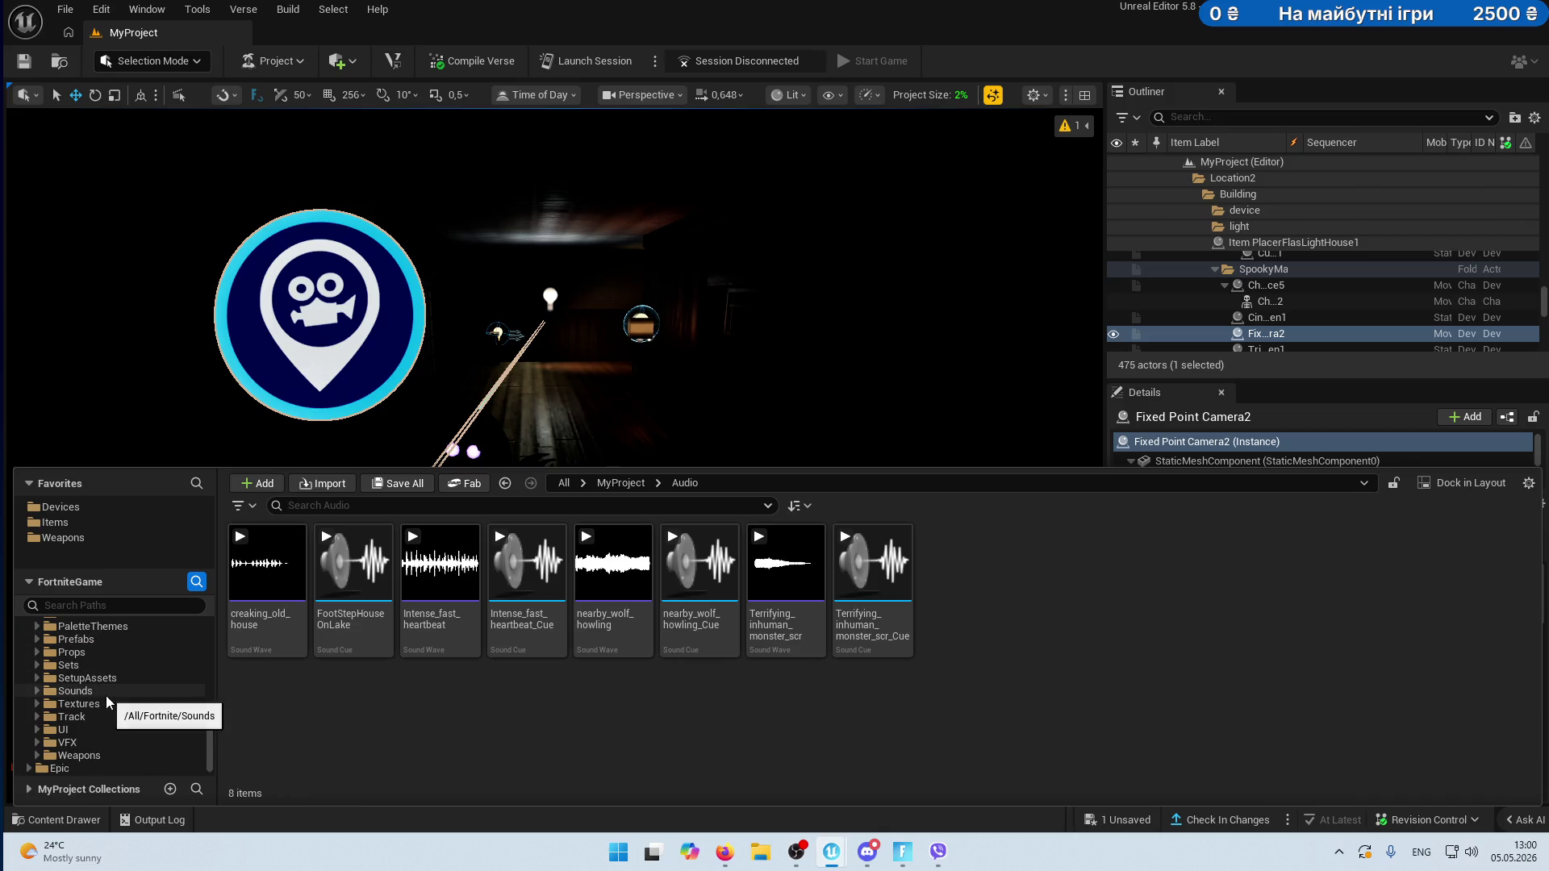
pyautogui.scroll(5, 118, 715)
pyautogui.write('u')
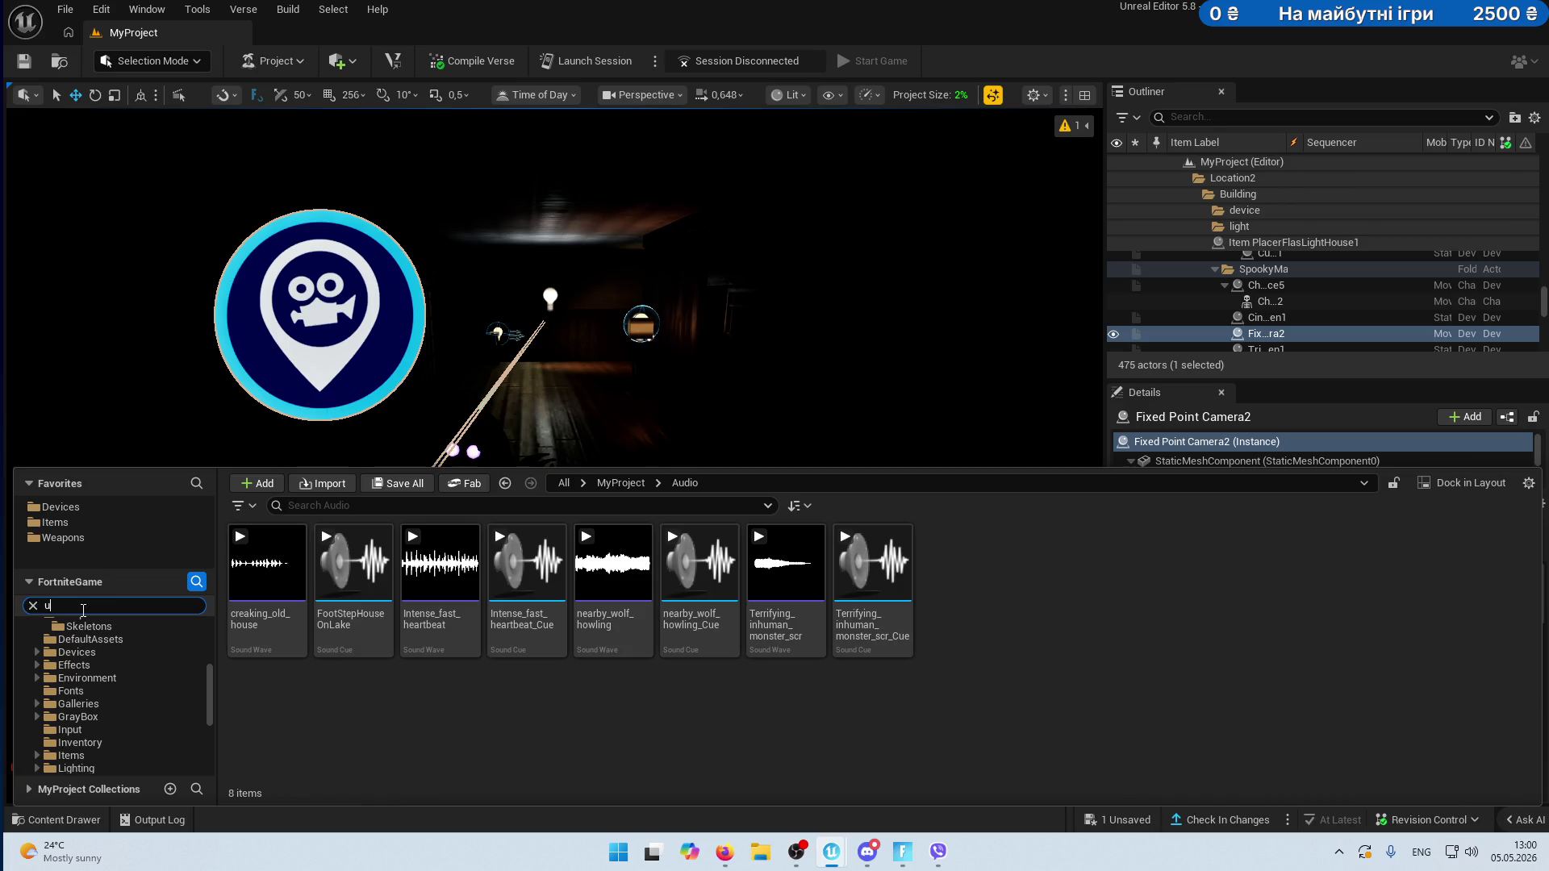
pyautogui.write('aud')
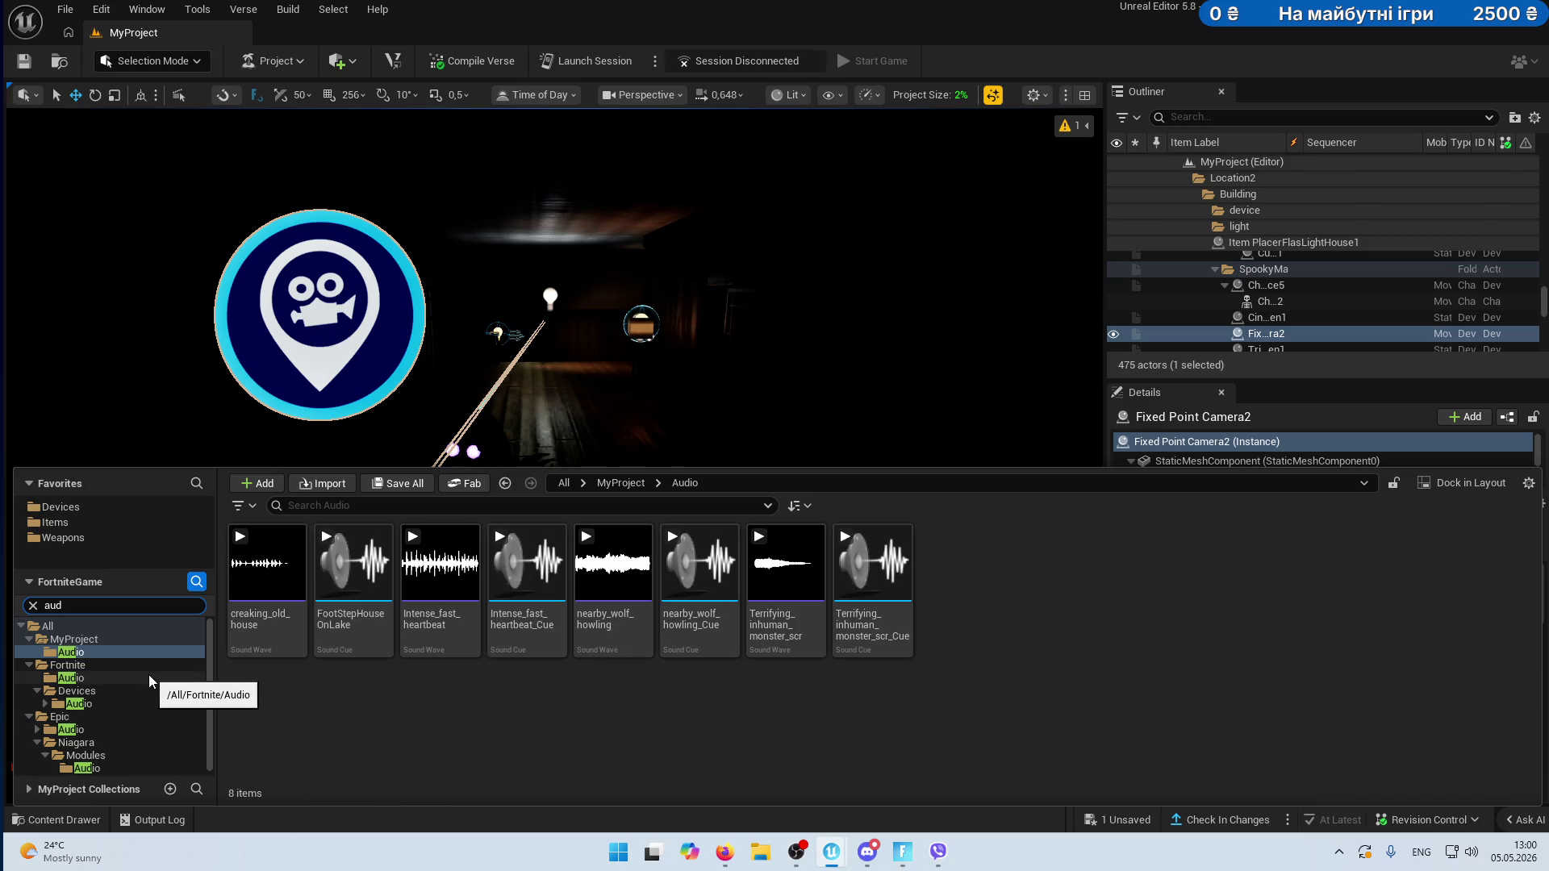
# - Browse the Fortnite Devices Audio and Epic Audio folders, then clear the folder filter
pyautogui.click(121, 701)
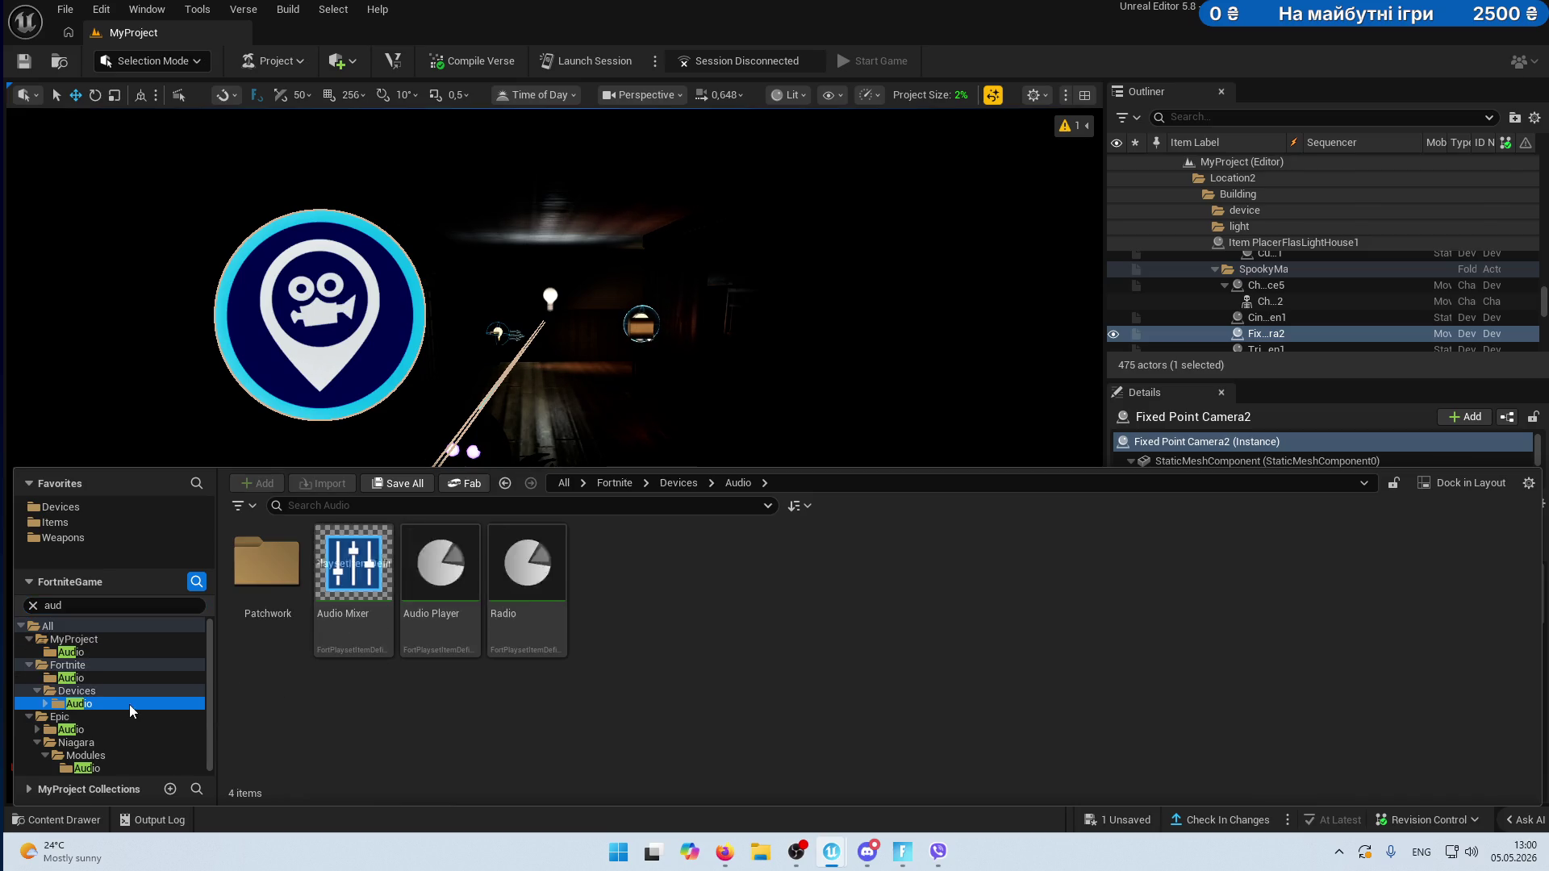
pyautogui.click(104, 729)
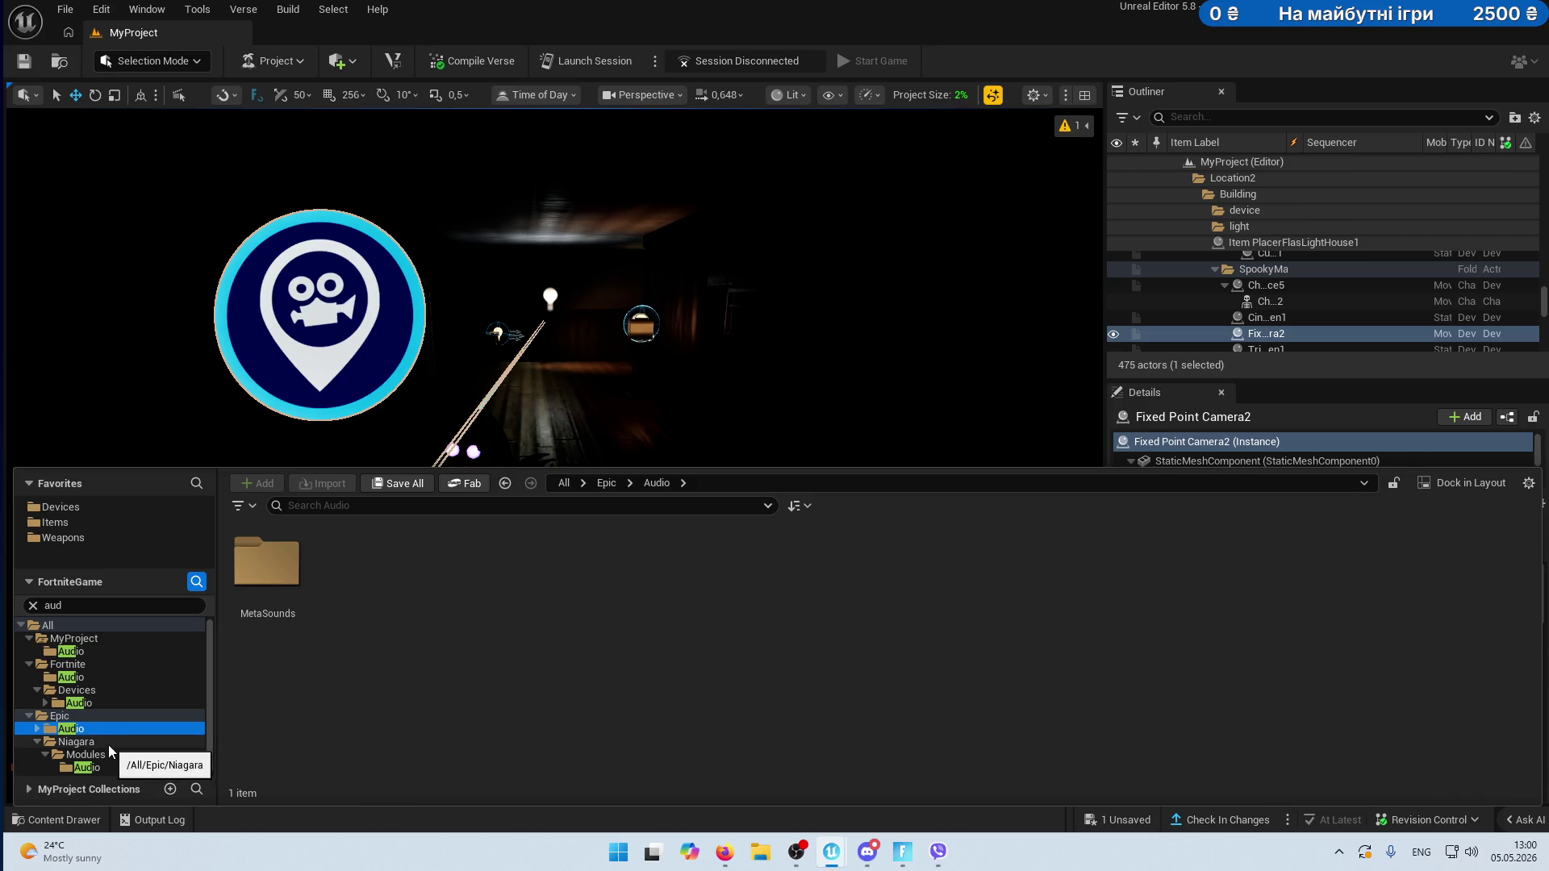
pyautogui.click(109, 742)
pyautogui.click(89, 729)
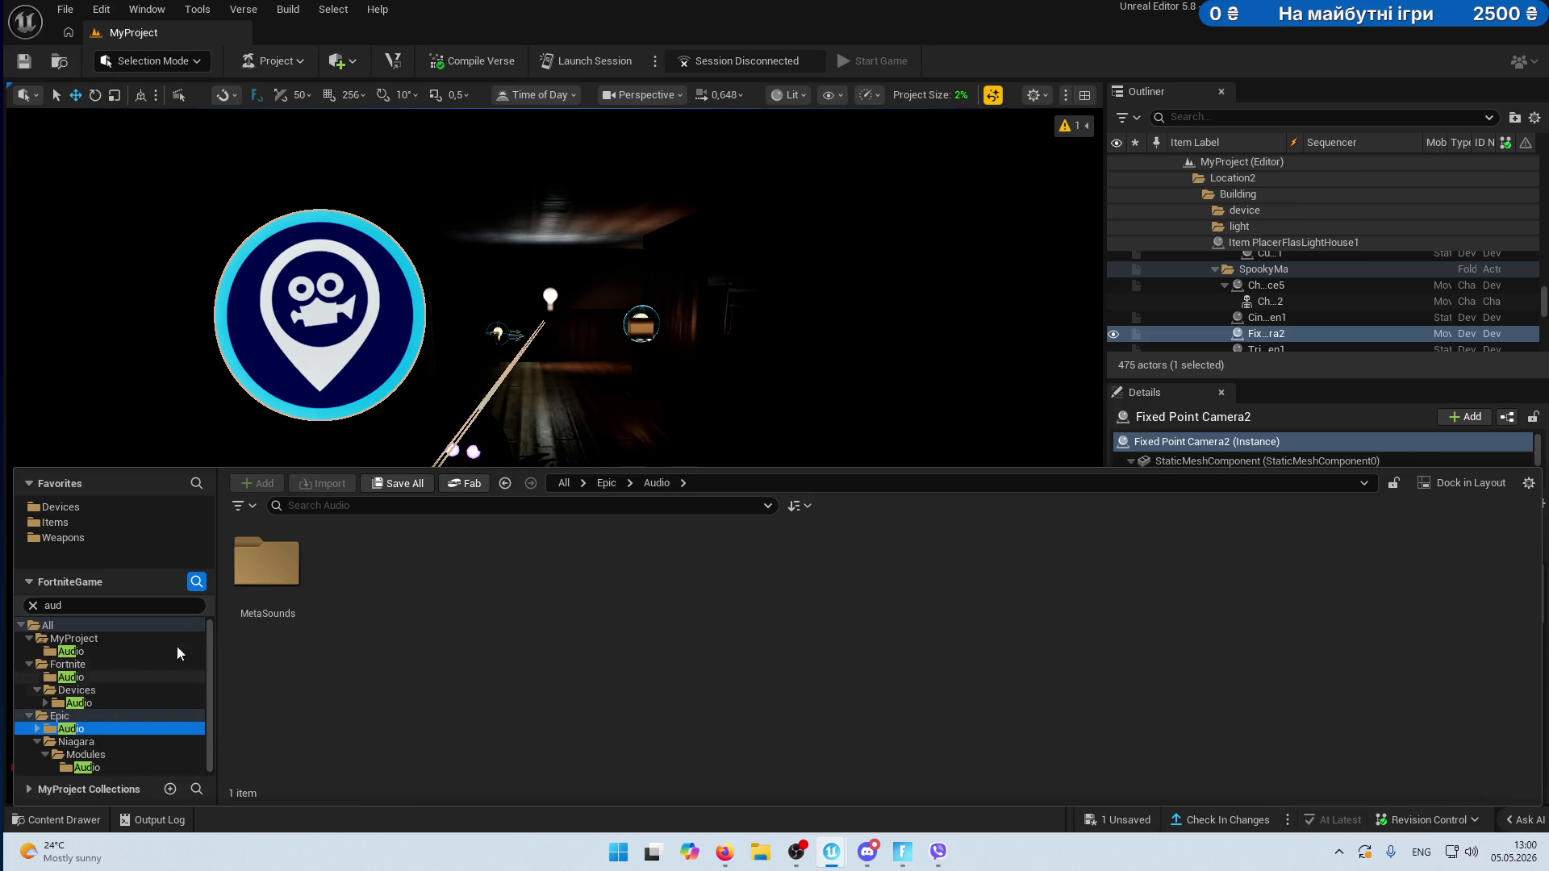
pyautogui.click(32, 605)
# - Look through the Epic ControlRig Modules, StandardFunctionLibrary and DeformerCollections folders
pyautogui.click(68, 715)
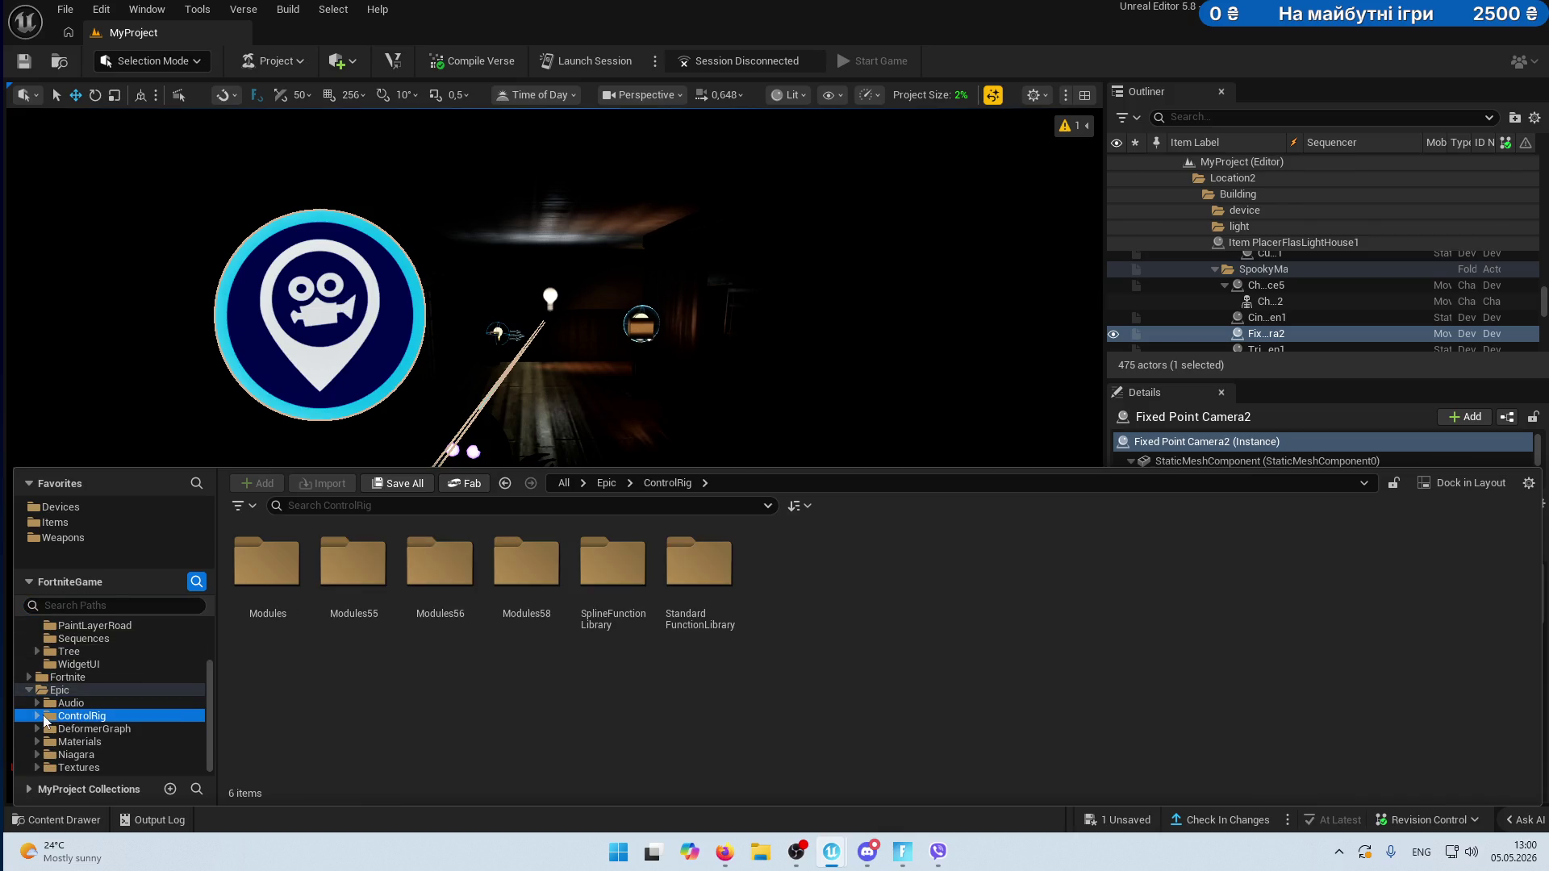
pyautogui.click(73, 729)
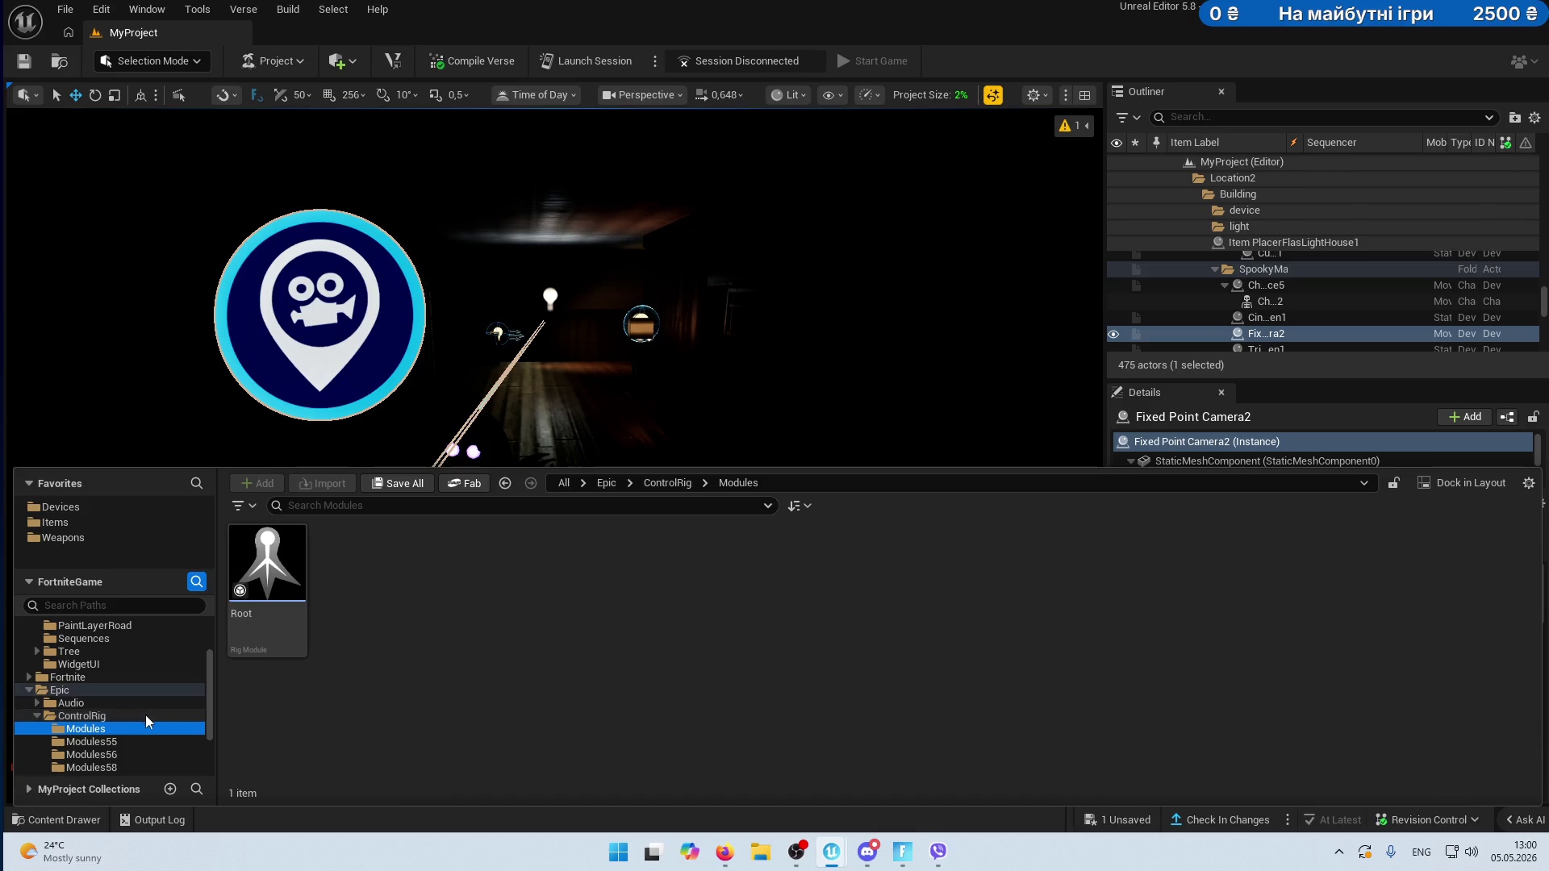
pyautogui.scroll(-1, 89, 726)
pyautogui.click(93, 716)
pyautogui.click(91, 728)
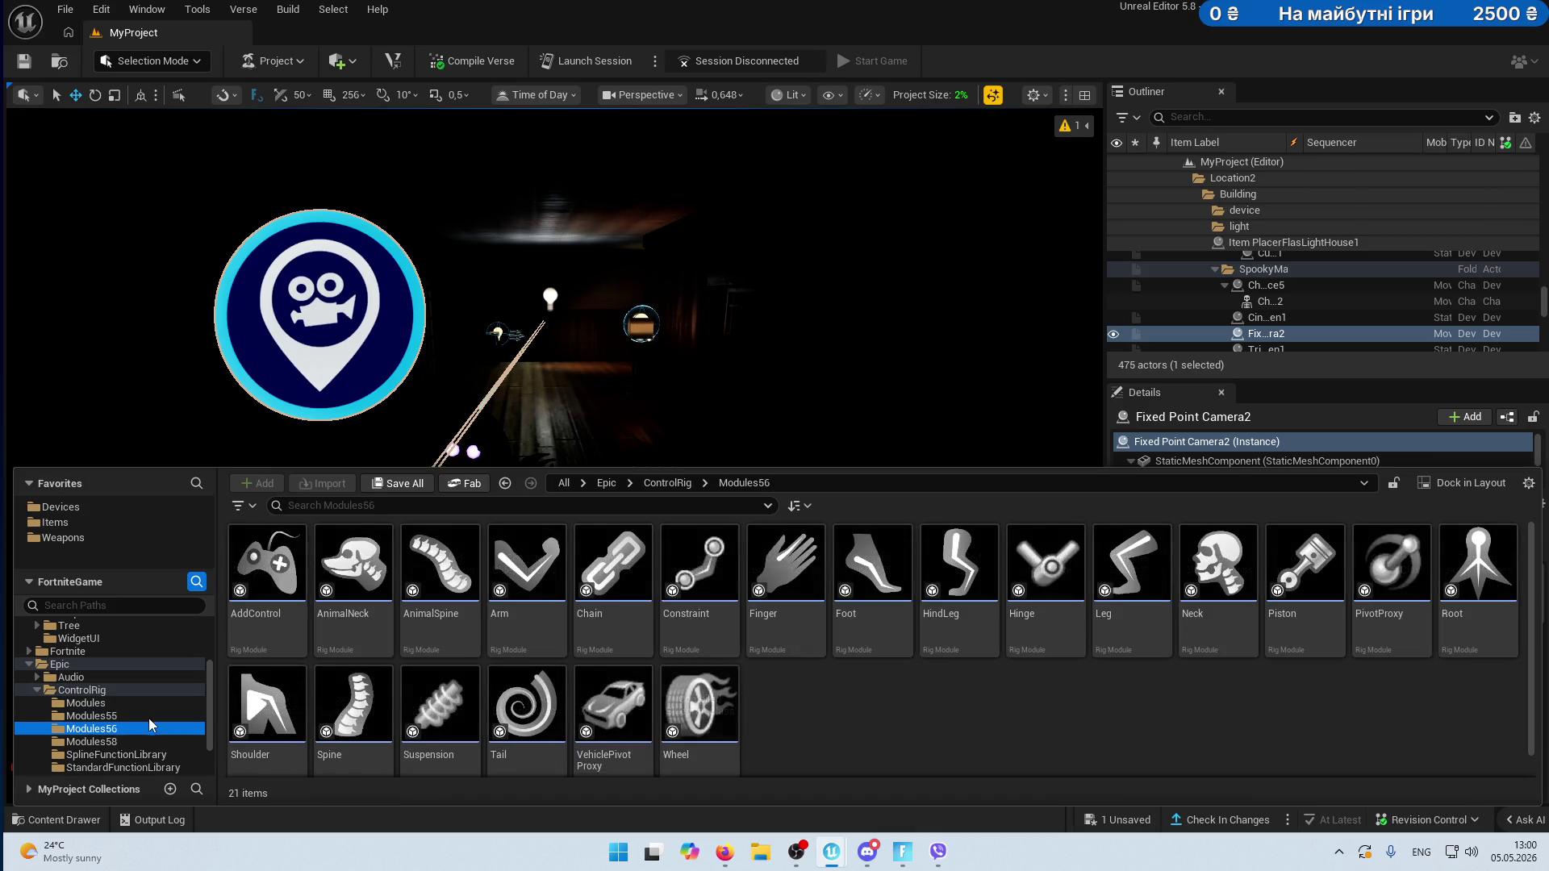
pyautogui.scroll(-2, 92, 718)
pyautogui.click(91, 694)
pyautogui.click(87, 716)
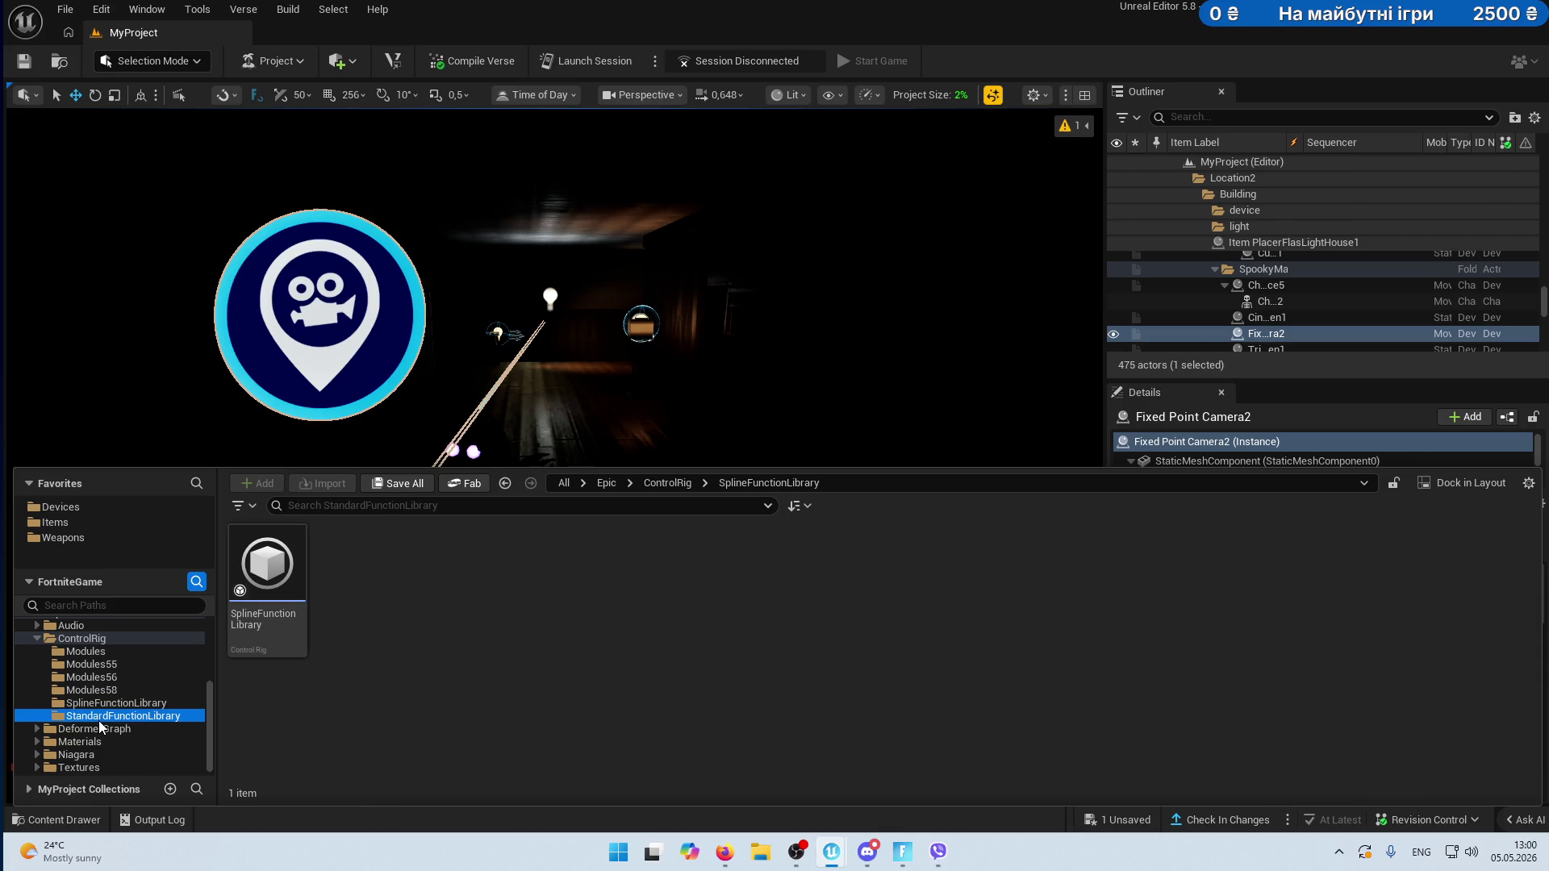
pyautogui.click(73, 742)
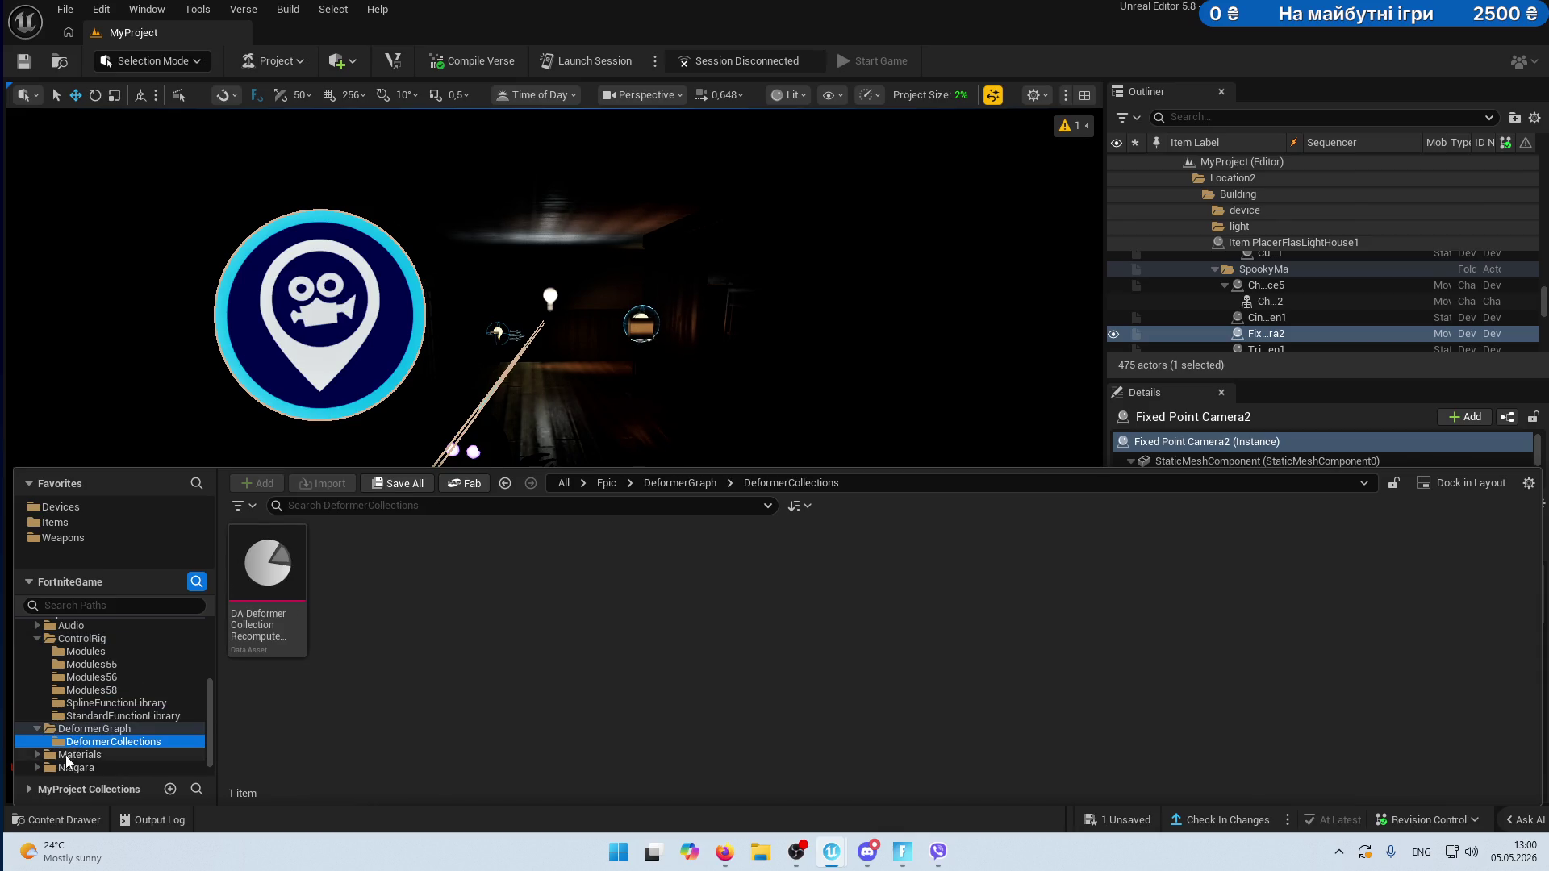
# - Browse the Epic Materials EpicBase and concrete material folders
pyautogui.click(49, 754)
pyautogui.click(36, 753)
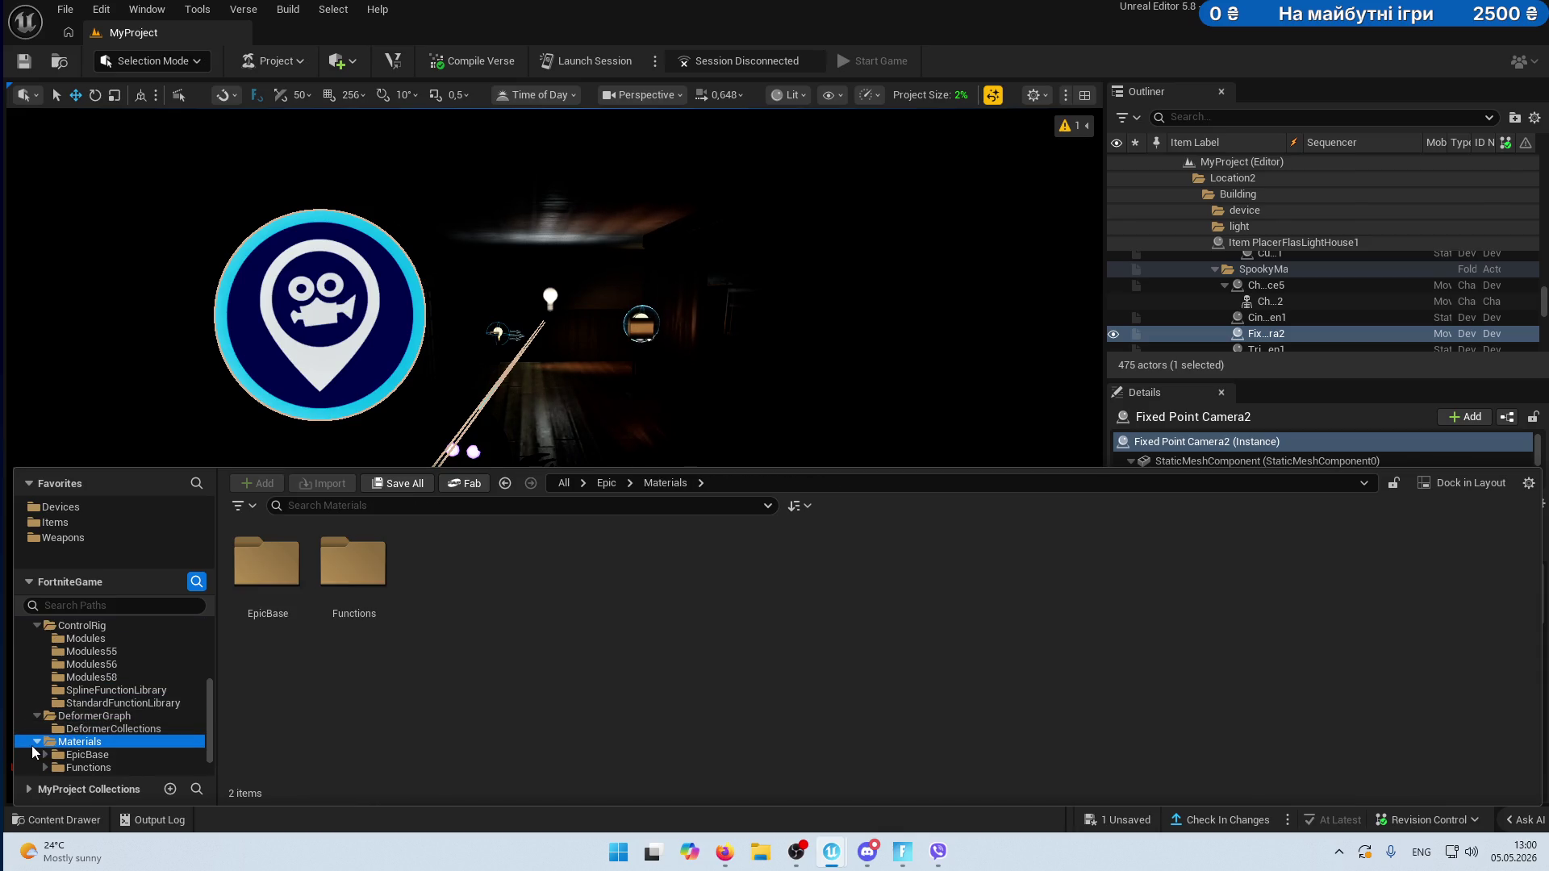
pyautogui.click(87, 757)
pyautogui.click(88, 768)
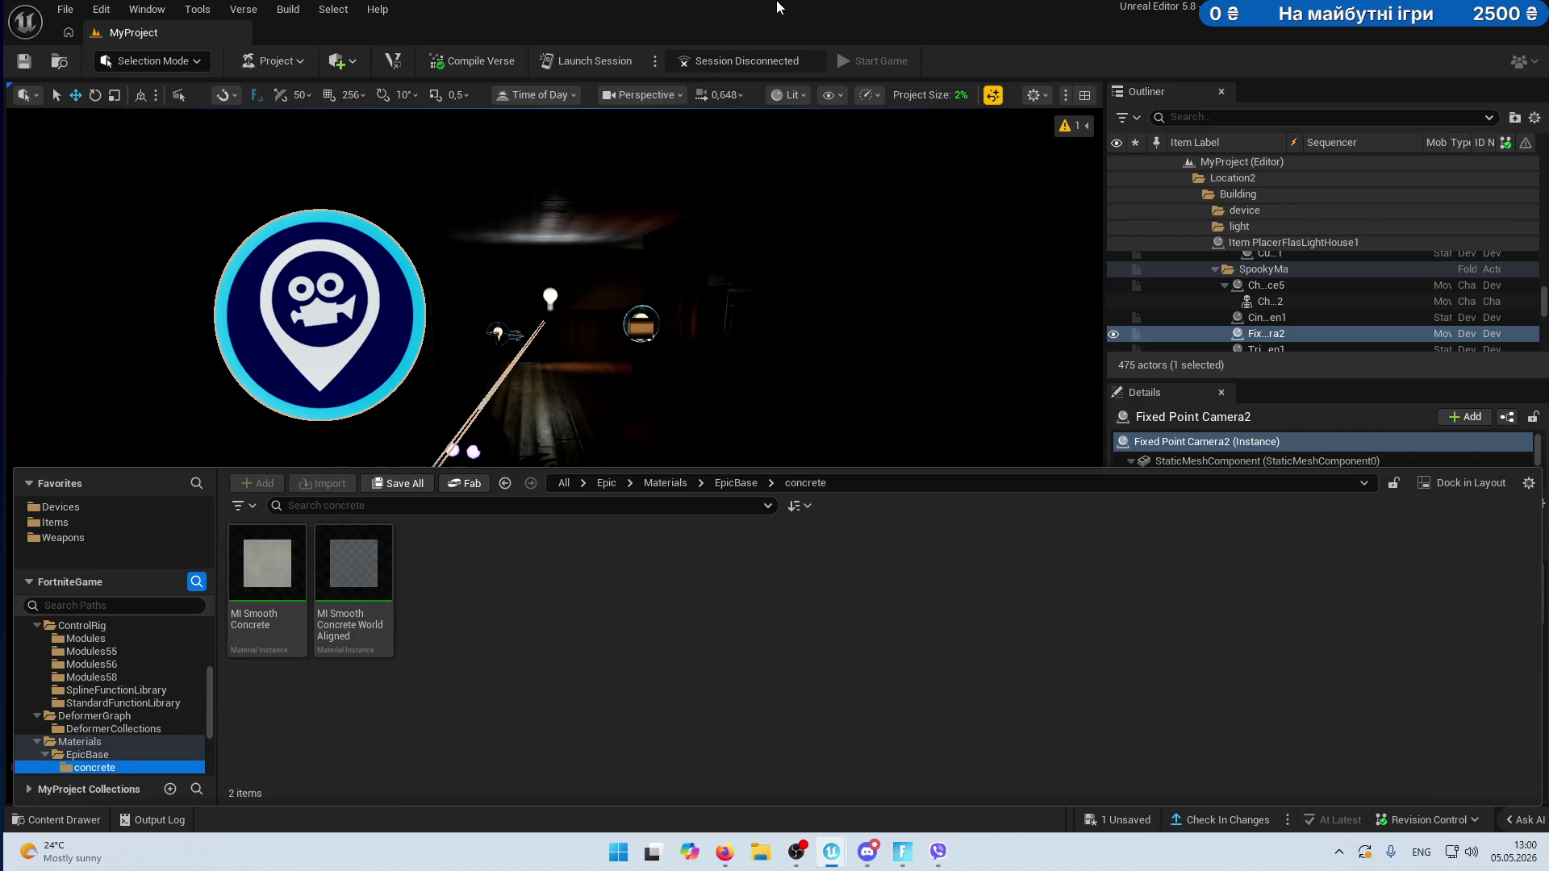
# - Turn the view around the dark room and jump to the Fortnite Devices folder
pyautogui.moveTo(443, 344); pyautogui.dragTo(712, 279)
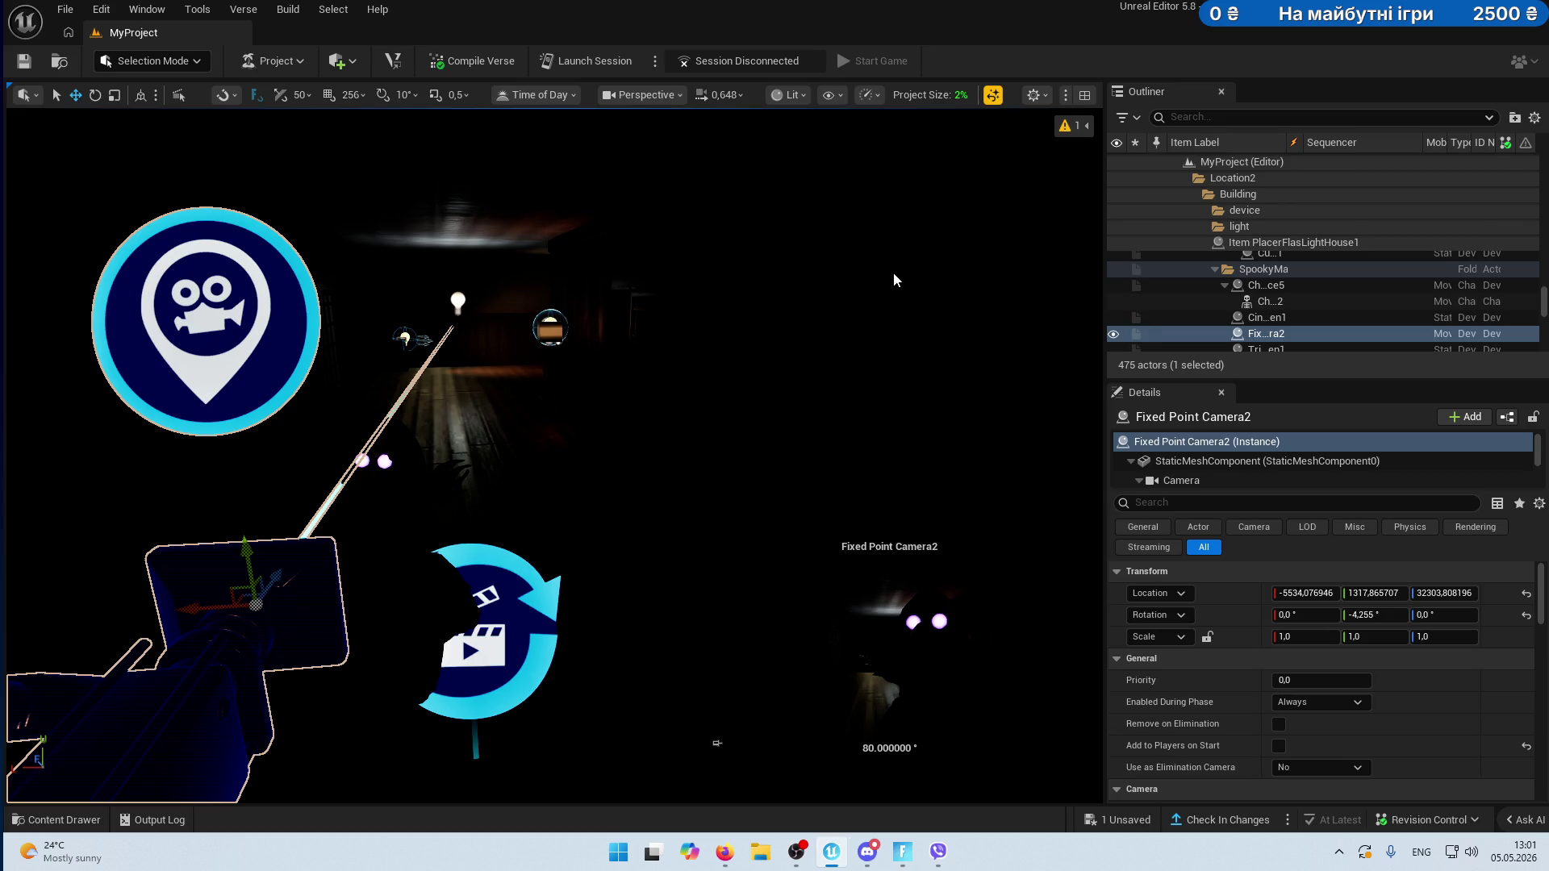
pyautogui.click(52, 823)
pyautogui.click(176, 508)
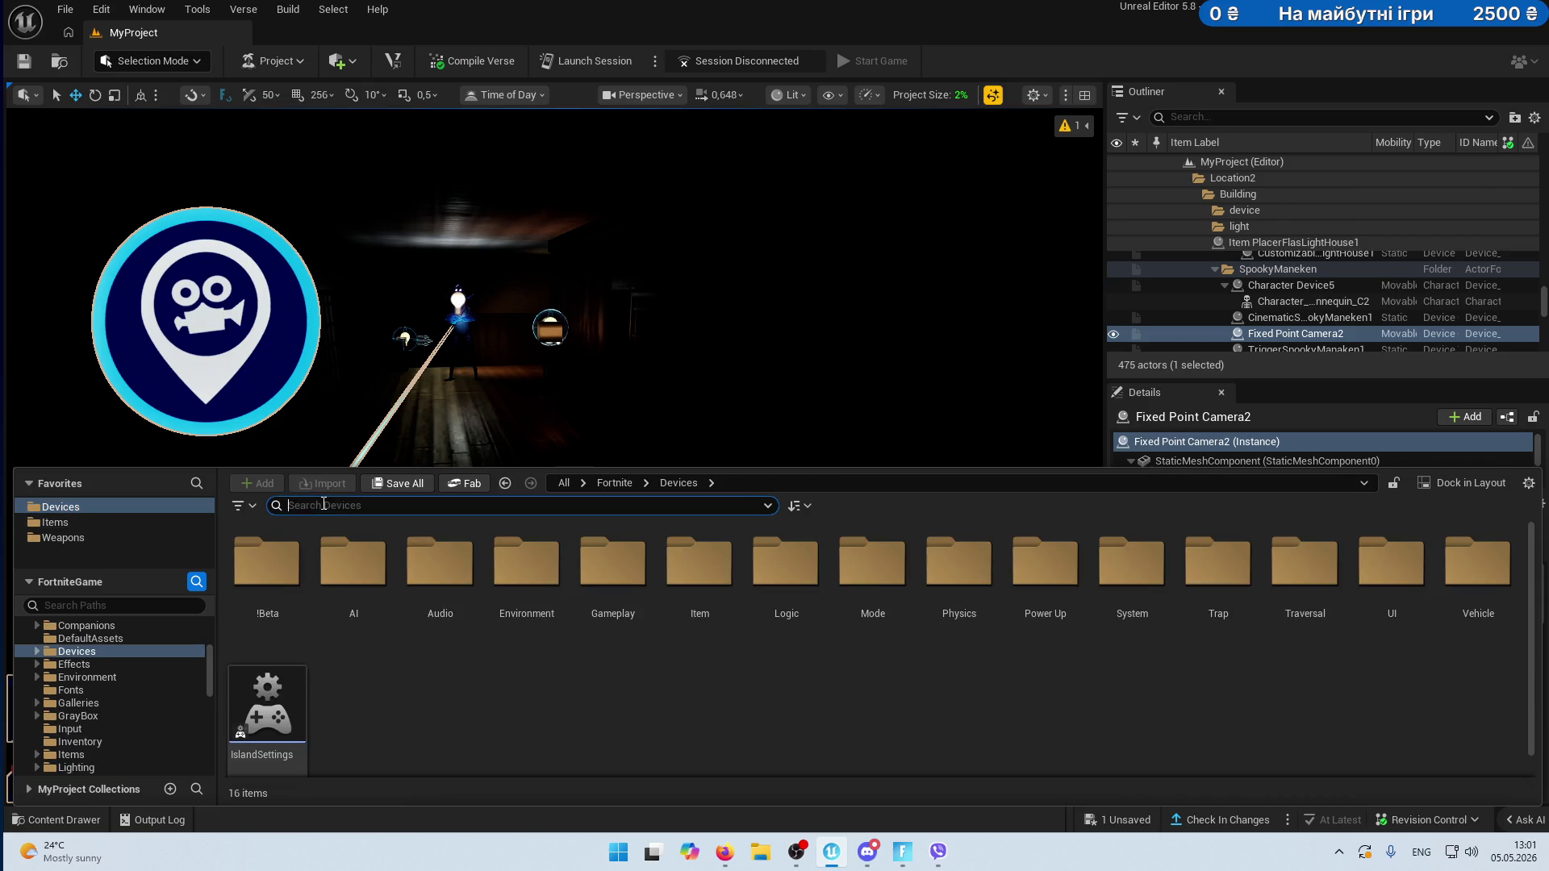
# - Place an Audio Player device from an 'aud' search, move it along Y, and browse its sound
pyautogui.write('aud')
pyautogui.moveTo(352, 564)
pyautogui.mouseDown()
pyautogui.moveTo(573, 395)
pyautogui.moveTo(674, 553)
pyautogui.moveTo(659, 613)
pyautogui.mouseUp()
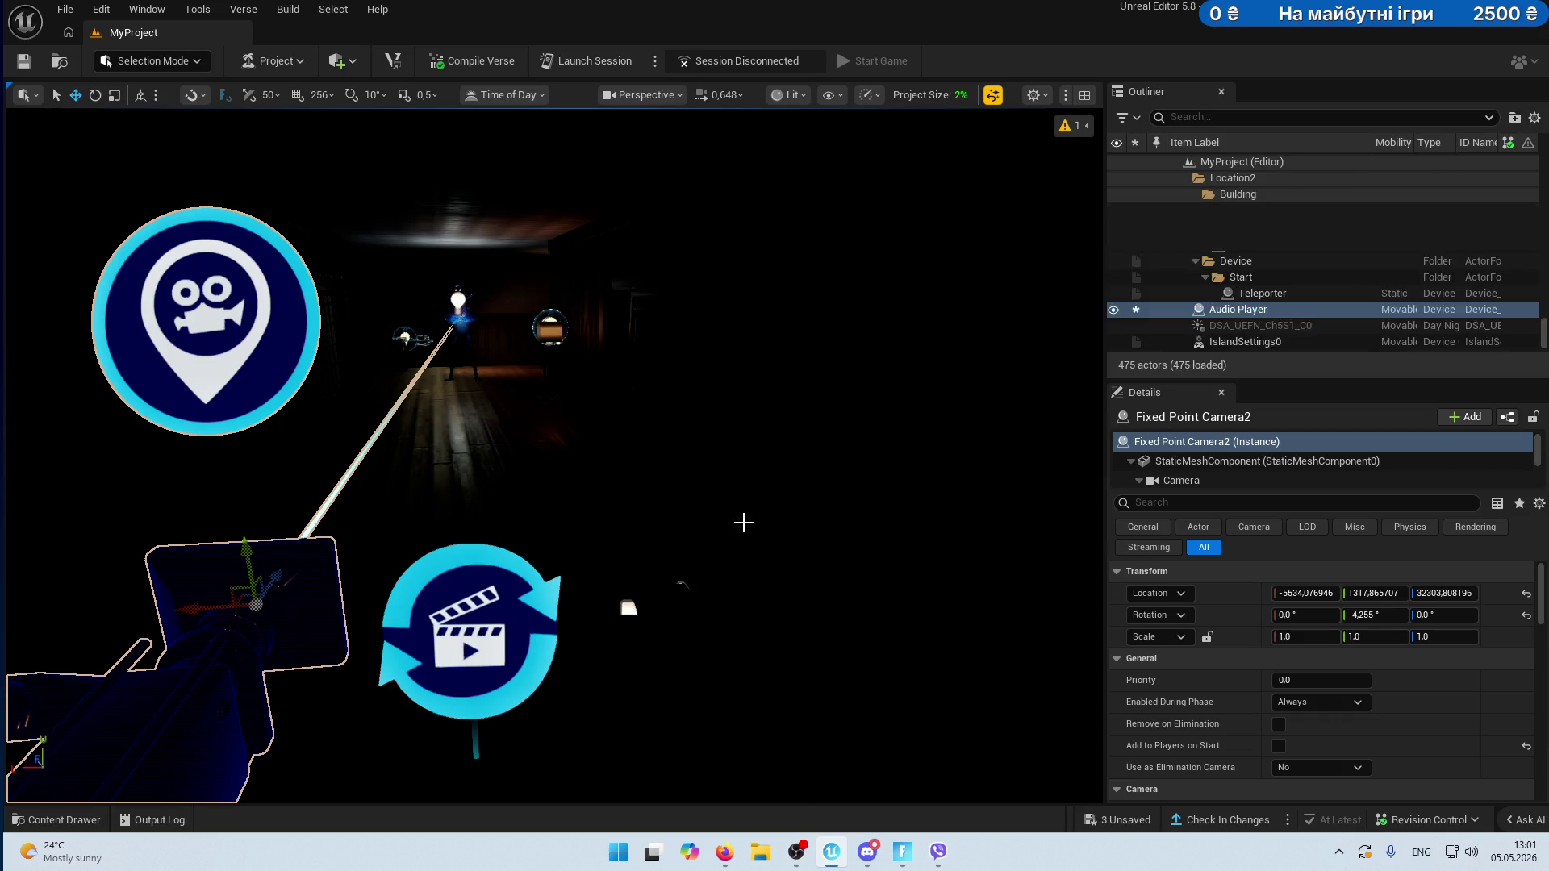
pyautogui.moveTo(670, 555); pyautogui.dragTo(671, 379)
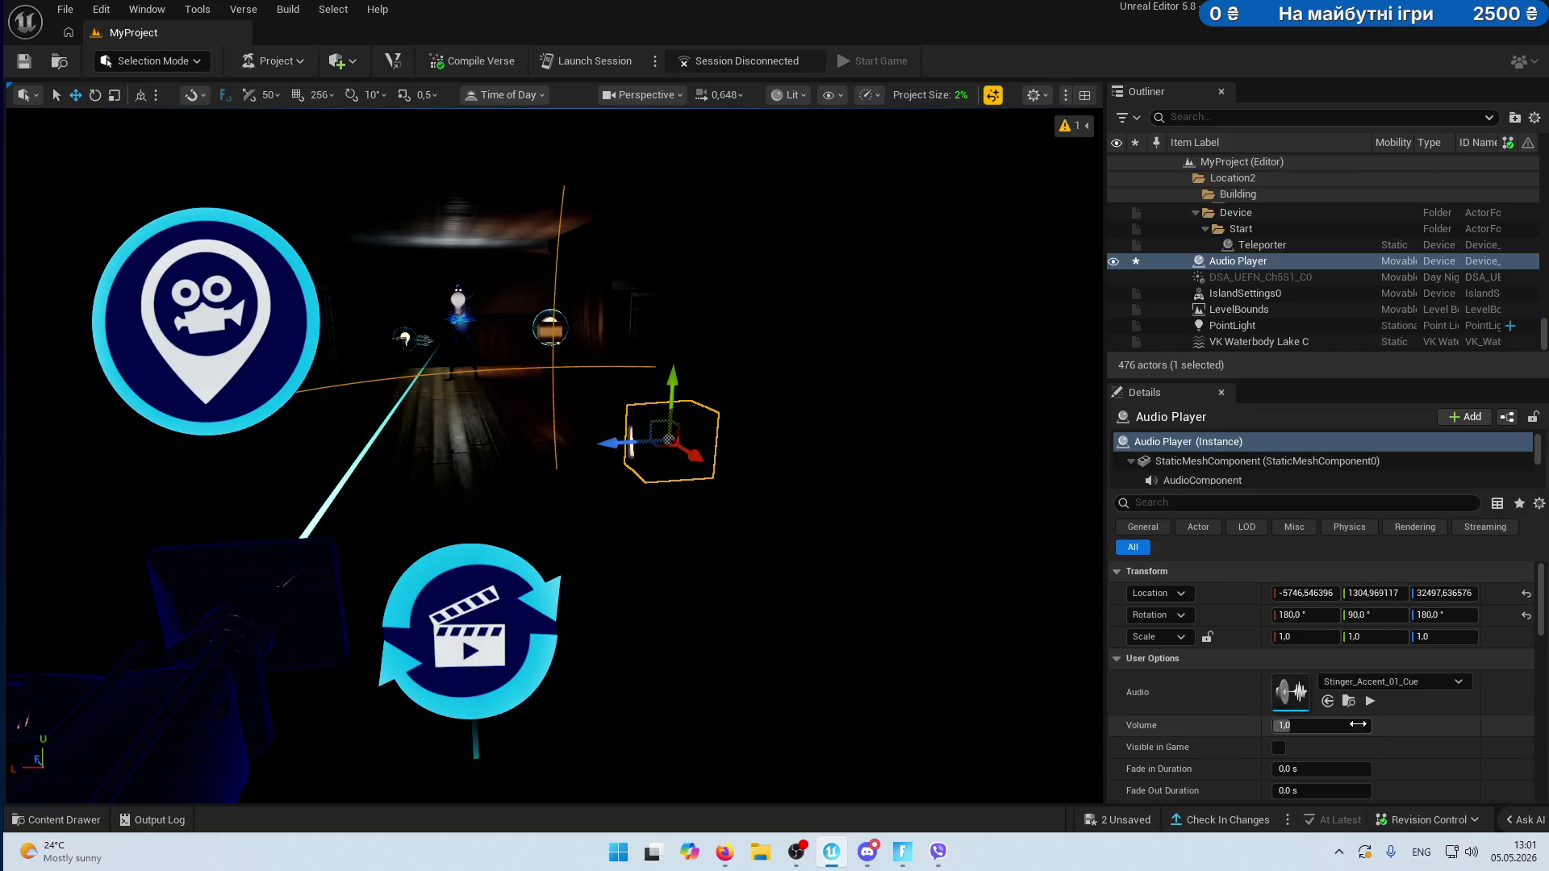
pyautogui.click(1347, 702)
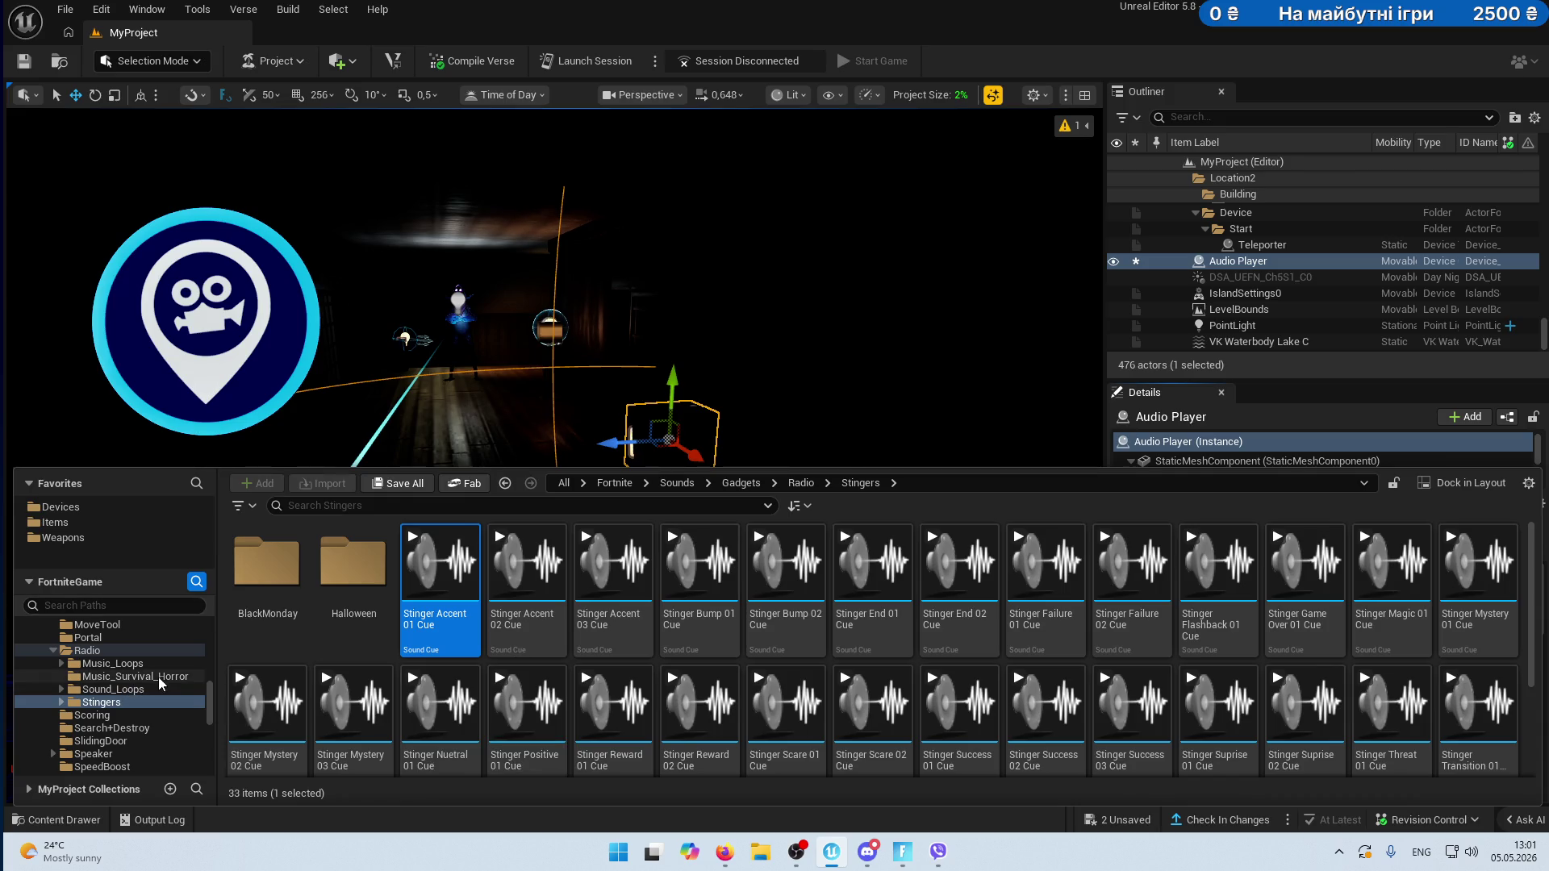
# - Preview the Ball, Building grenade loop and DamageAmplifier sound cues
pyautogui.scroll(5, 61, 669)
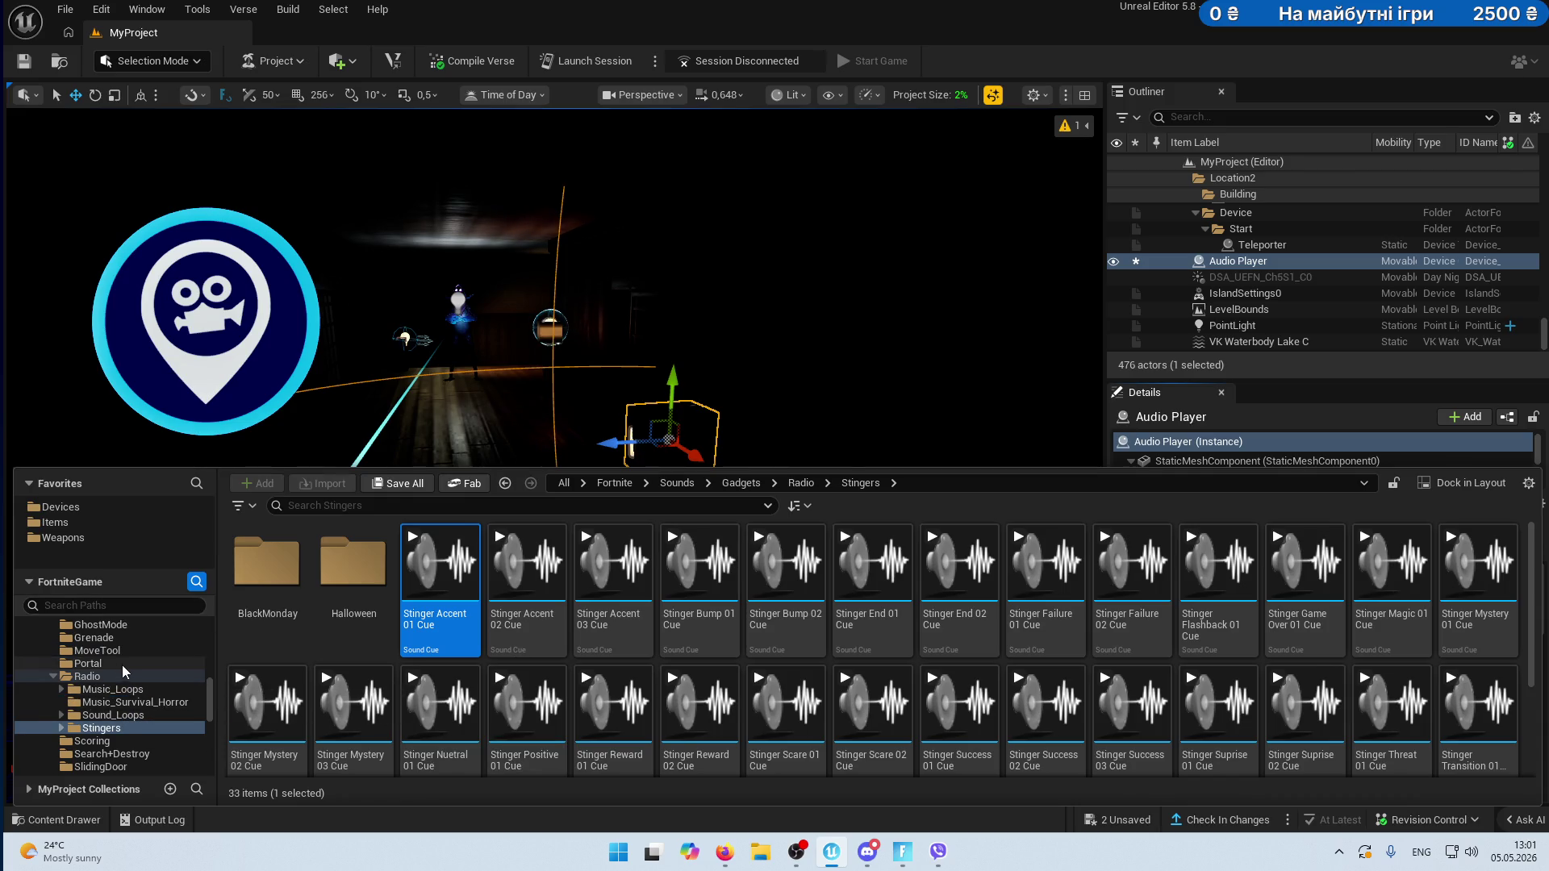
pyautogui.click(82, 650)
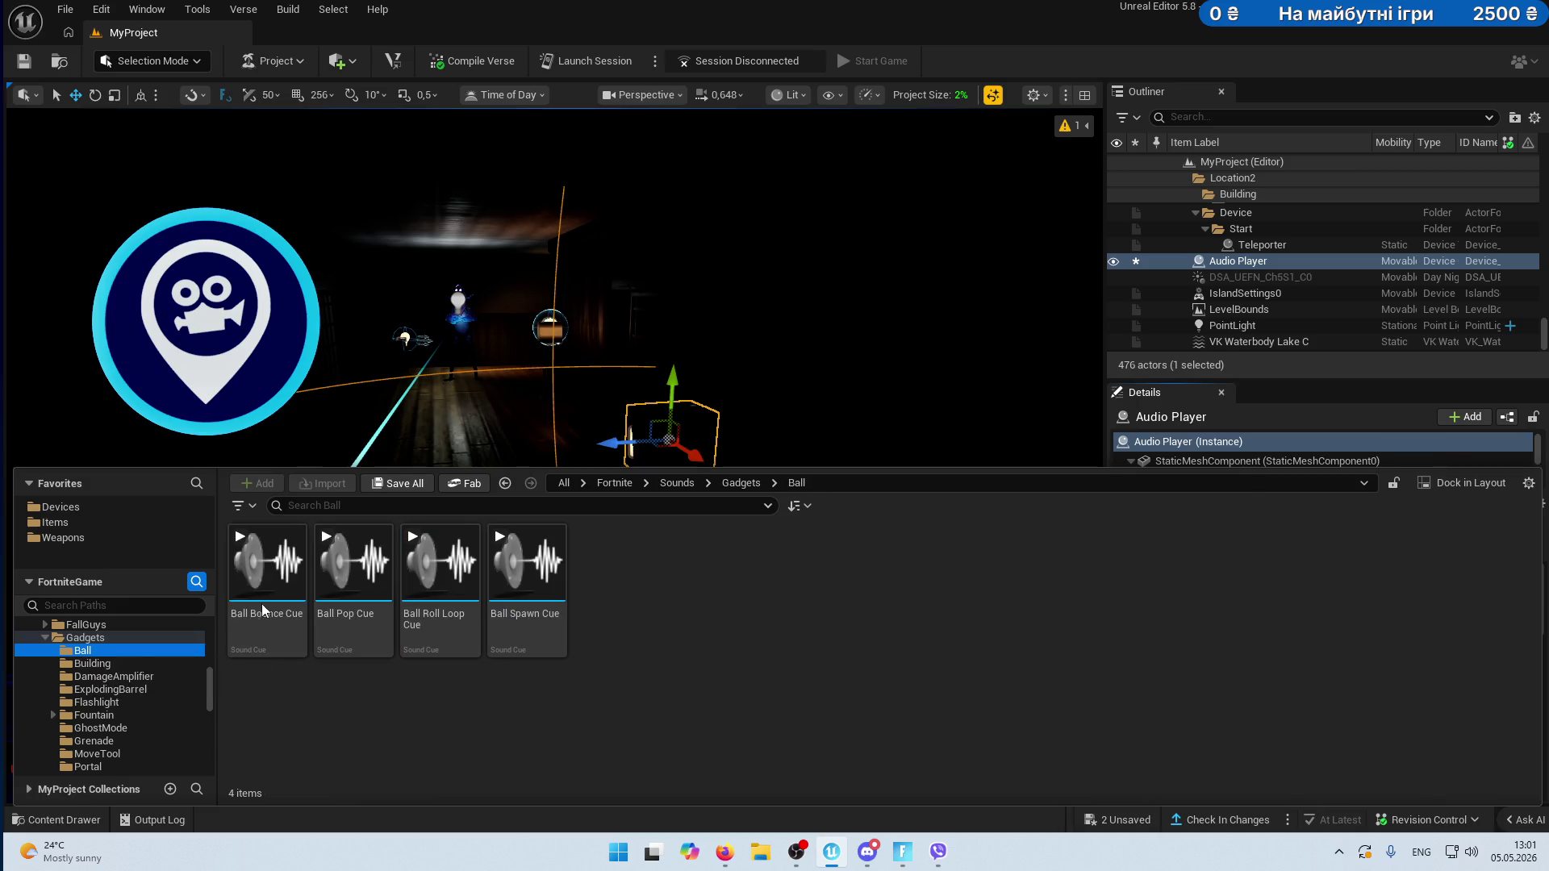
pyautogui.click(241, 537)
pyautogui.click(342, 563)
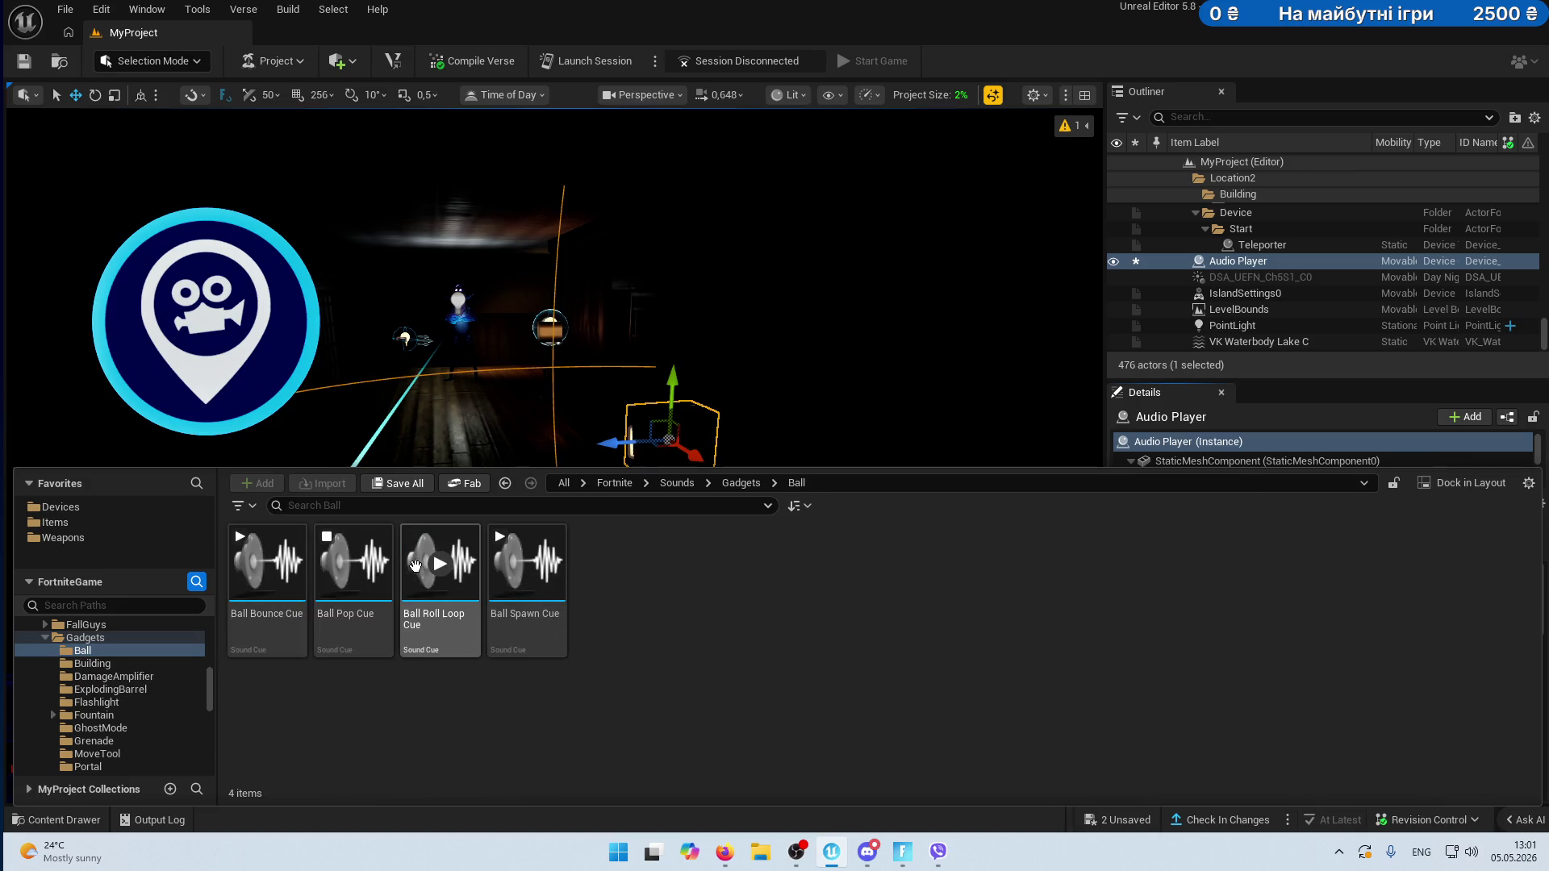
pyautogui.click(84, 661)
pyautogui.click(240, 537)
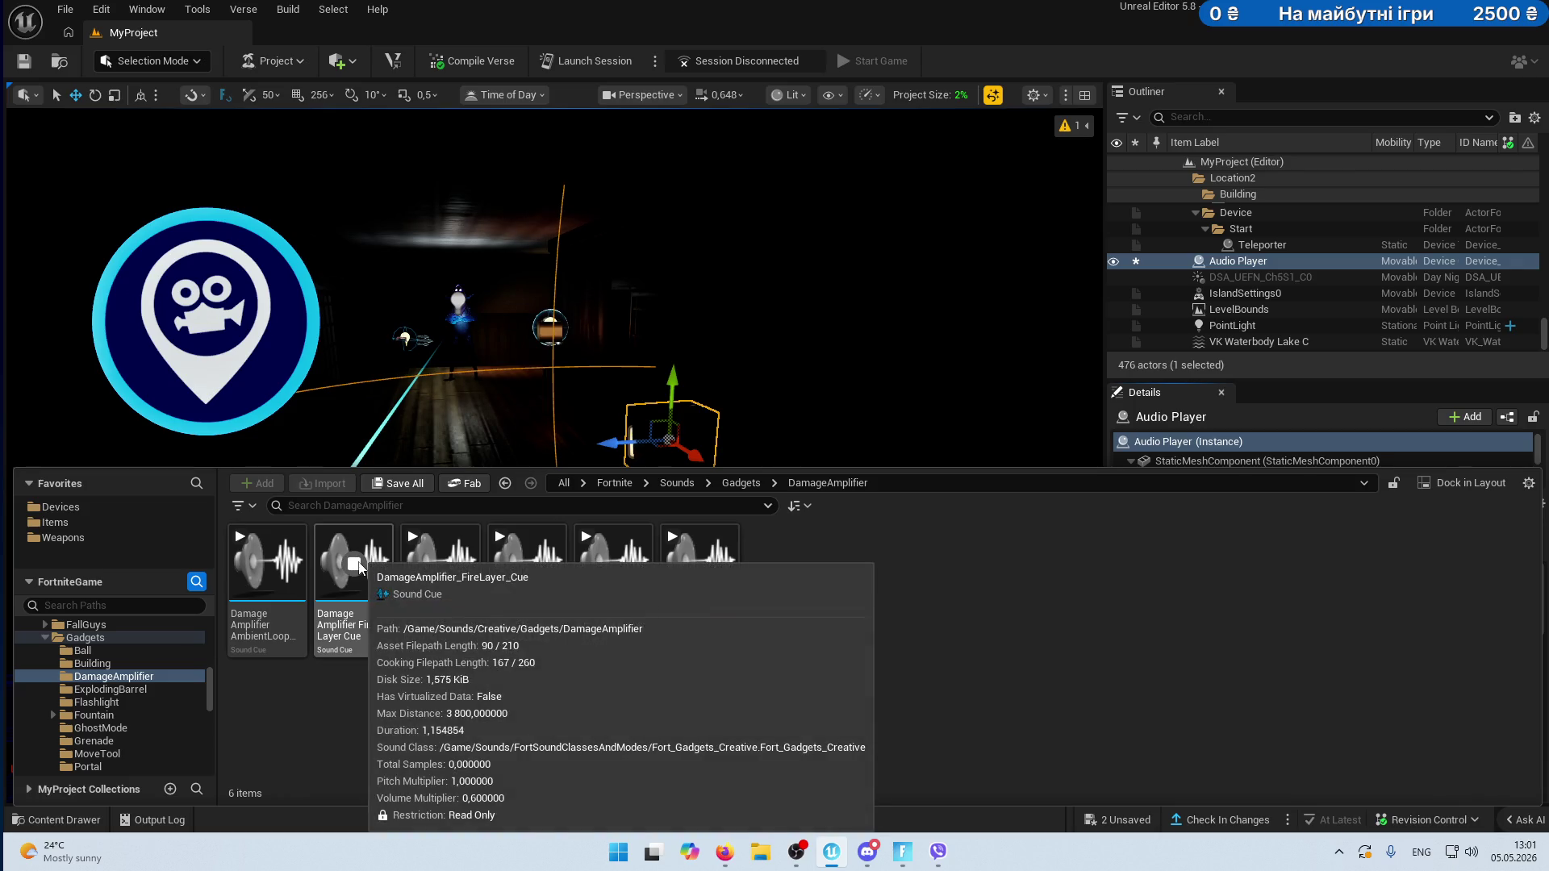
pyautogui.click(527, 563)
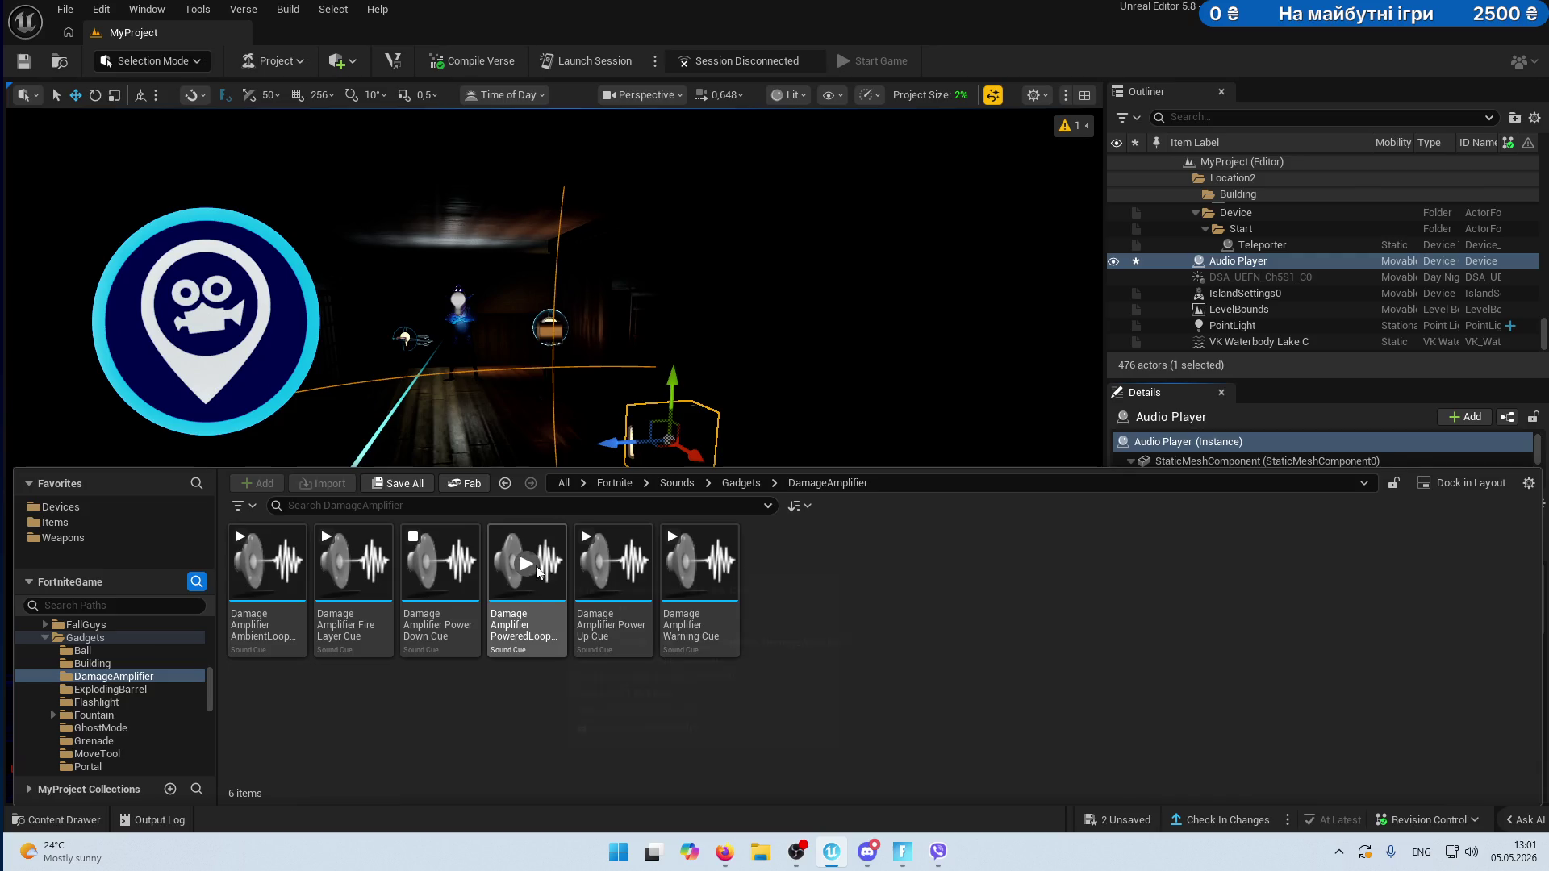
pyautogui.click(700, 564)
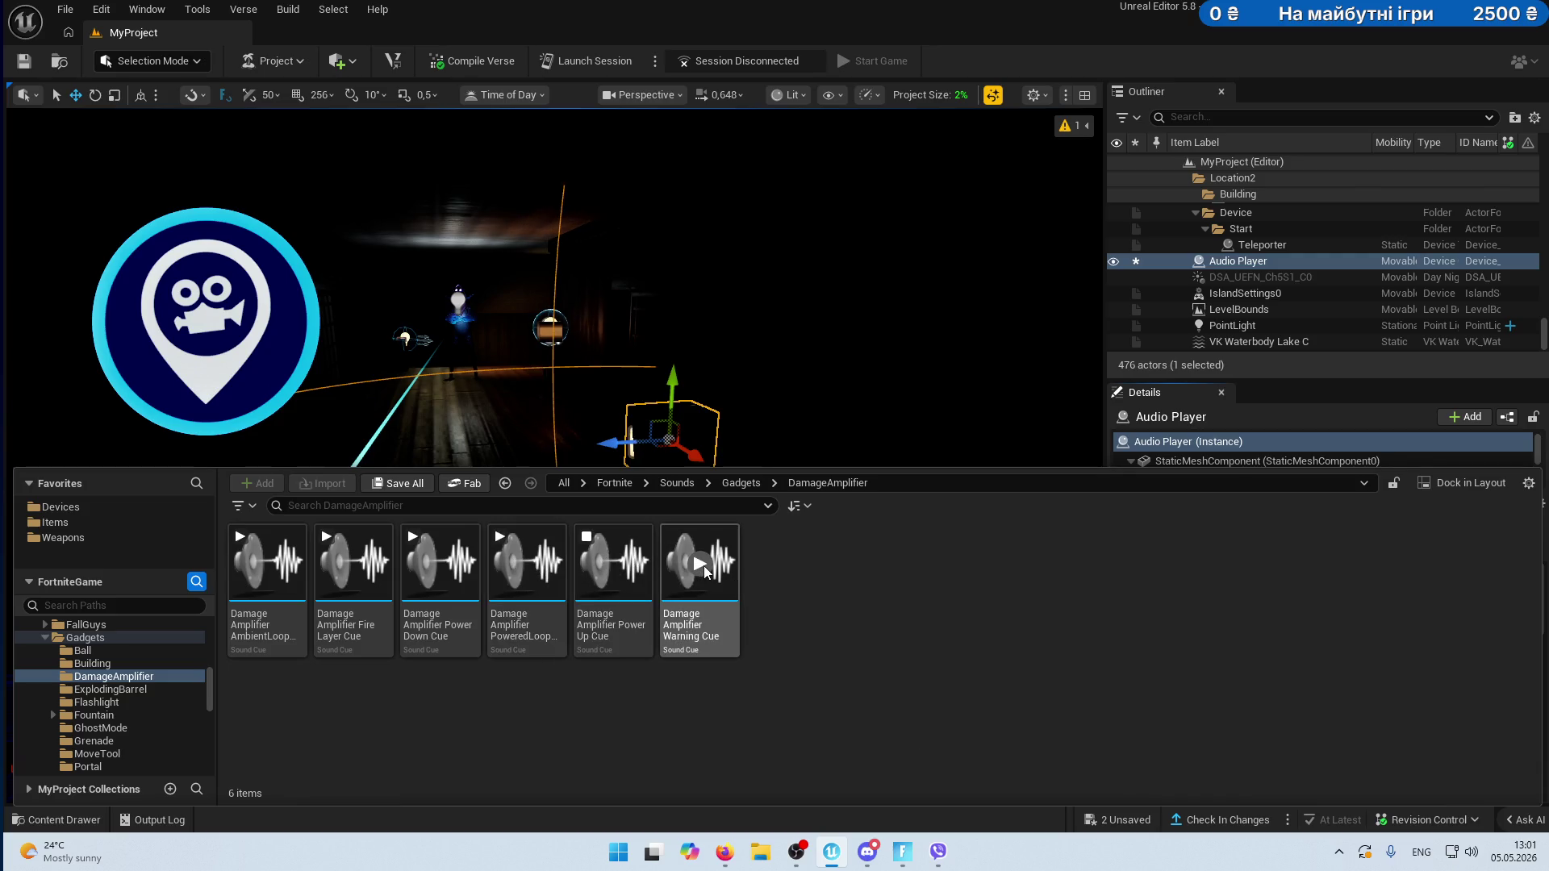
# - Preview the ExplodingBarrel explosion cues and look through the Flashlight and Fountain folders
pyautogui.click(110, 689)
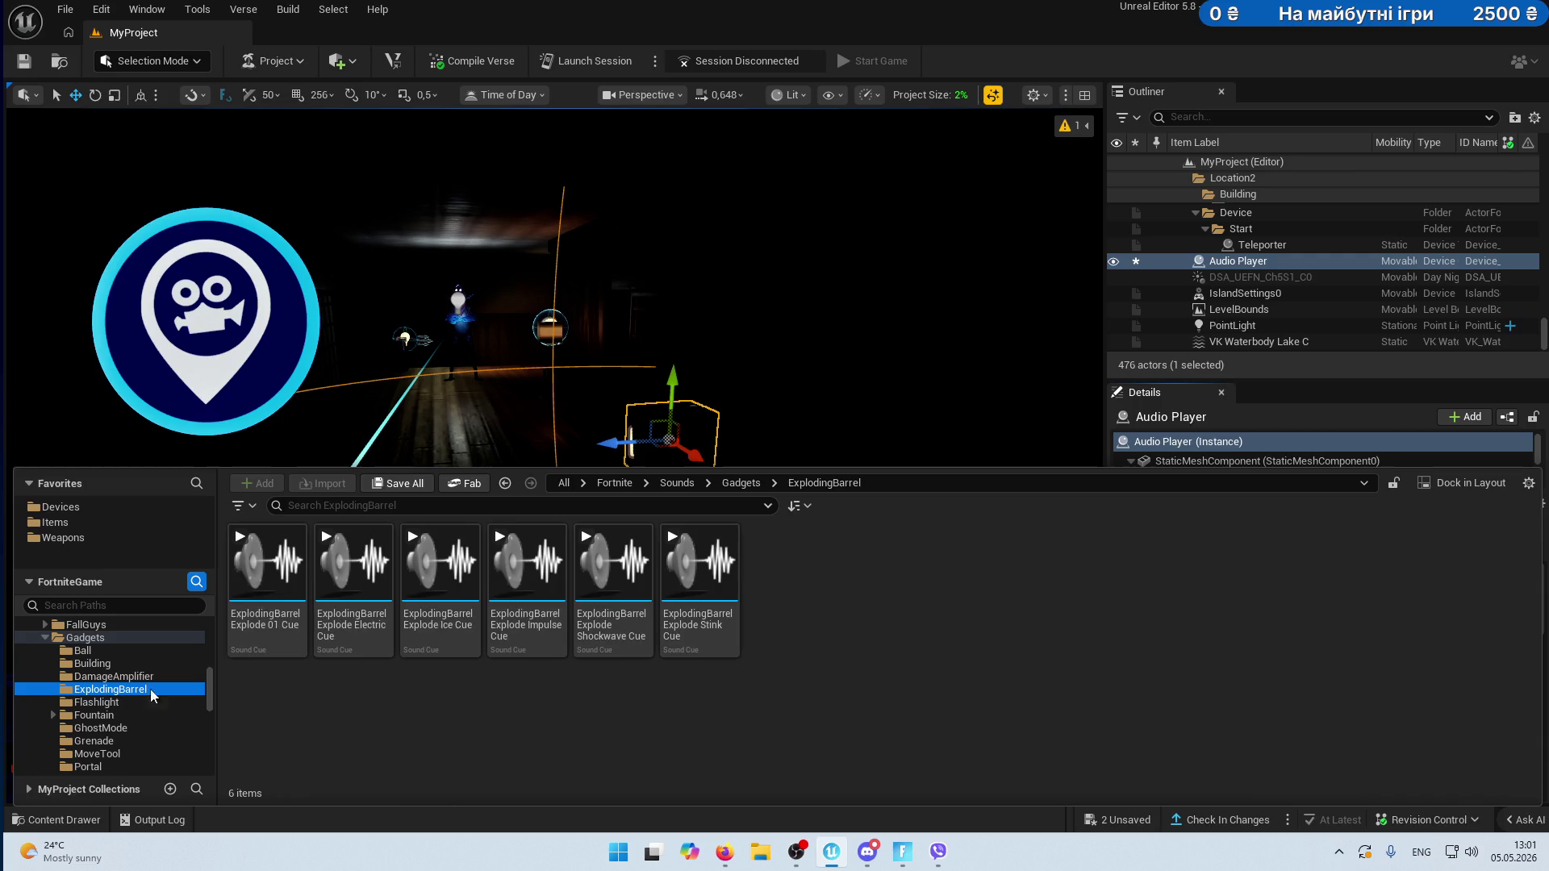
pyautogui.click(275, 567)
pyautogui.click(447, 564)
pyautogui.click(524, 567)
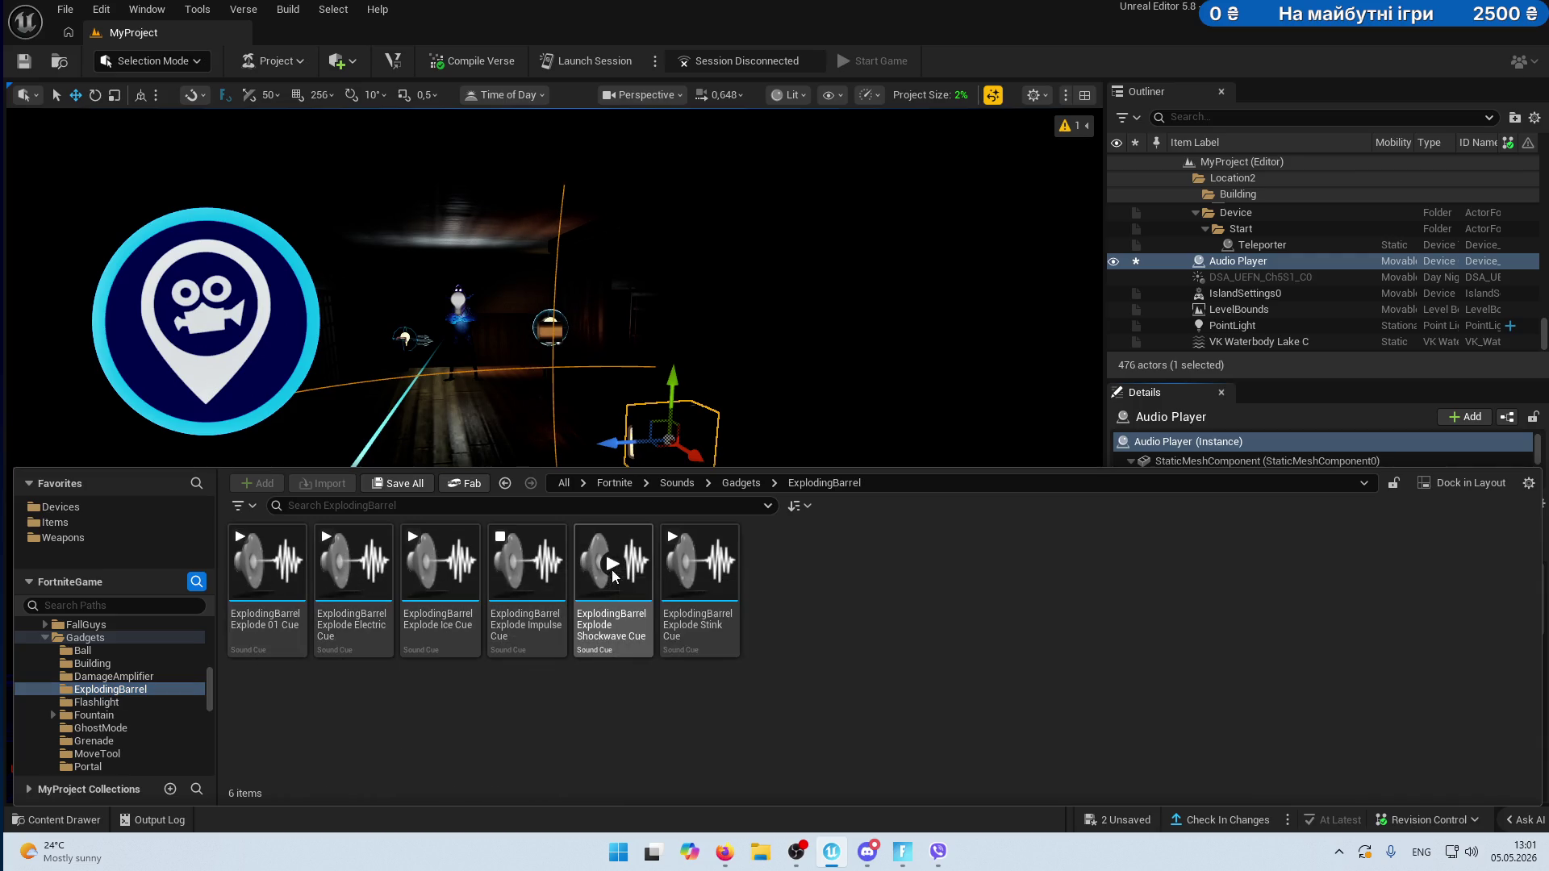
pyautogui.click(700, 564)
pyautogui.click(96, 701)
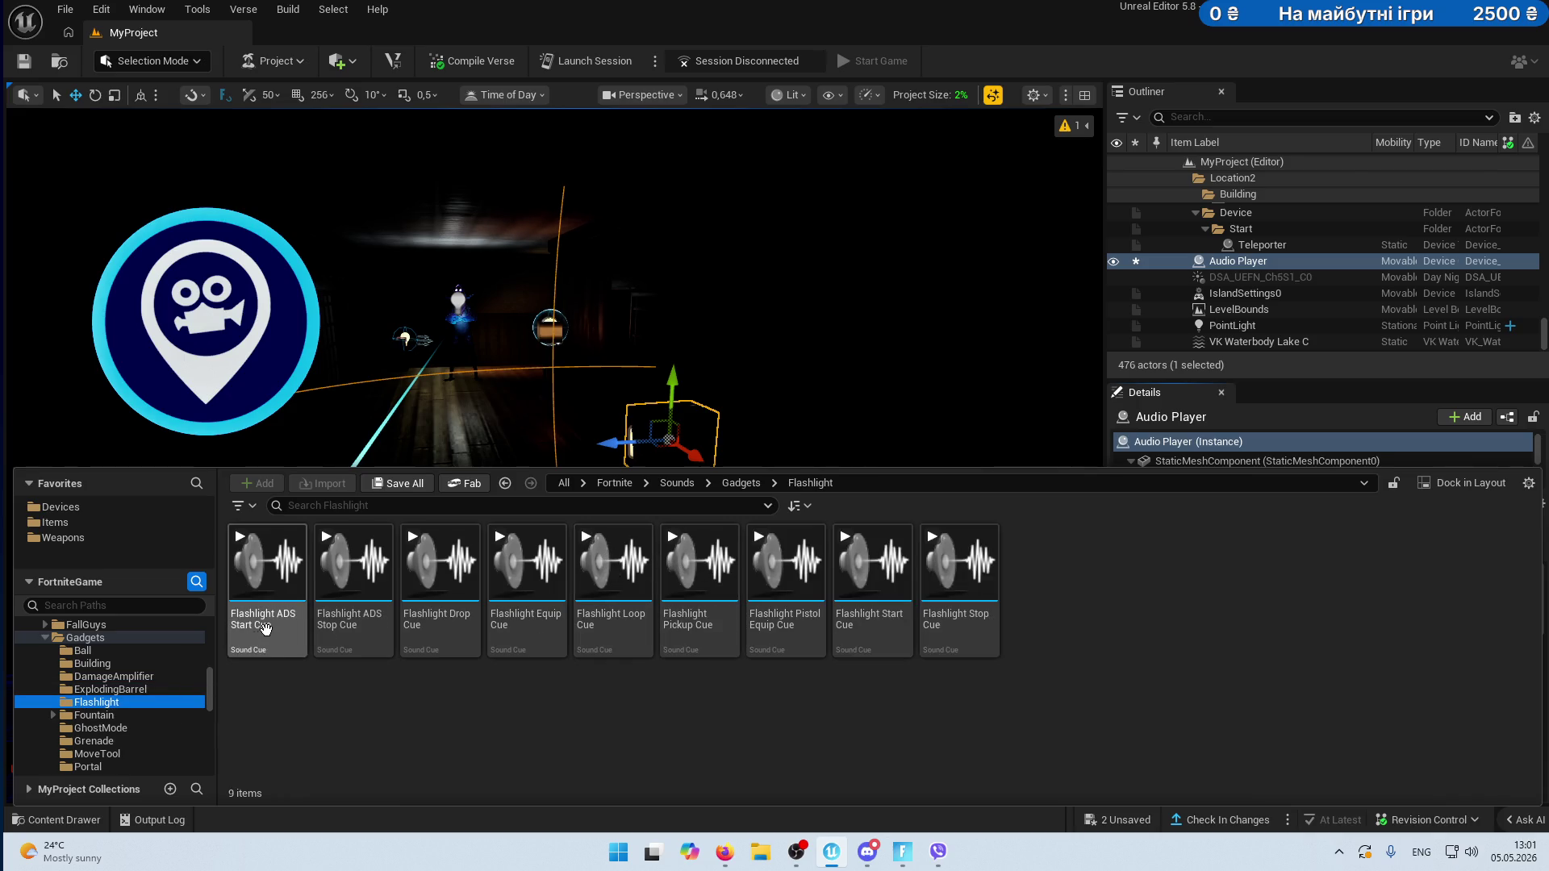
pyautogui.click(50, 715)
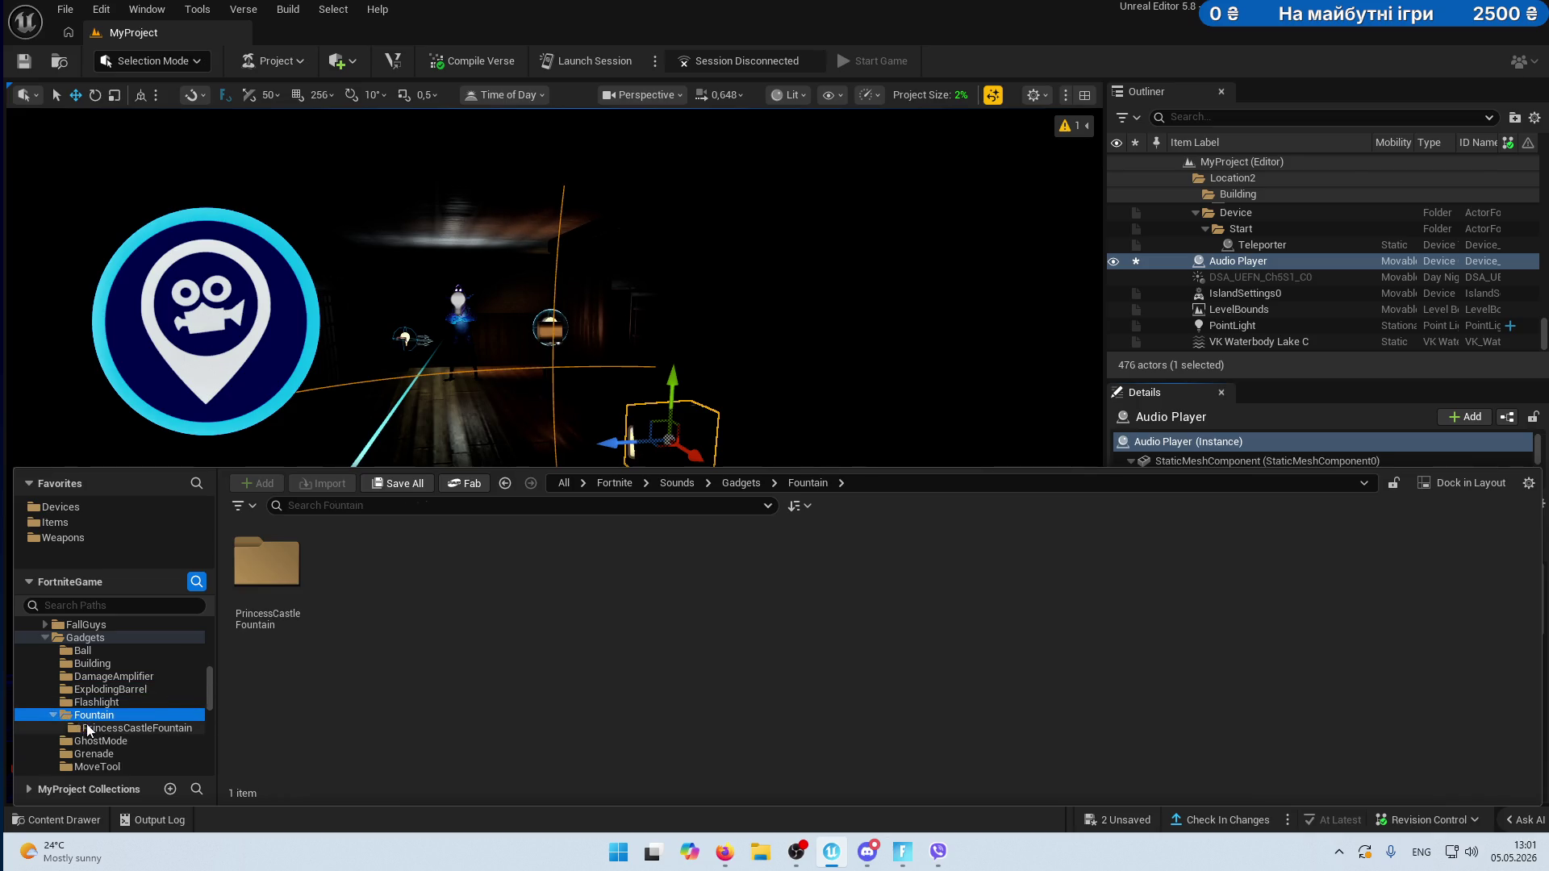
pyautogui.click(88, 729)
pyautogui.scroll(-1, 90, 675)
# - Preview the GhostMode Exit, Grenade Loop and MoveTool sound cues
pyautogui.click(97, 715)
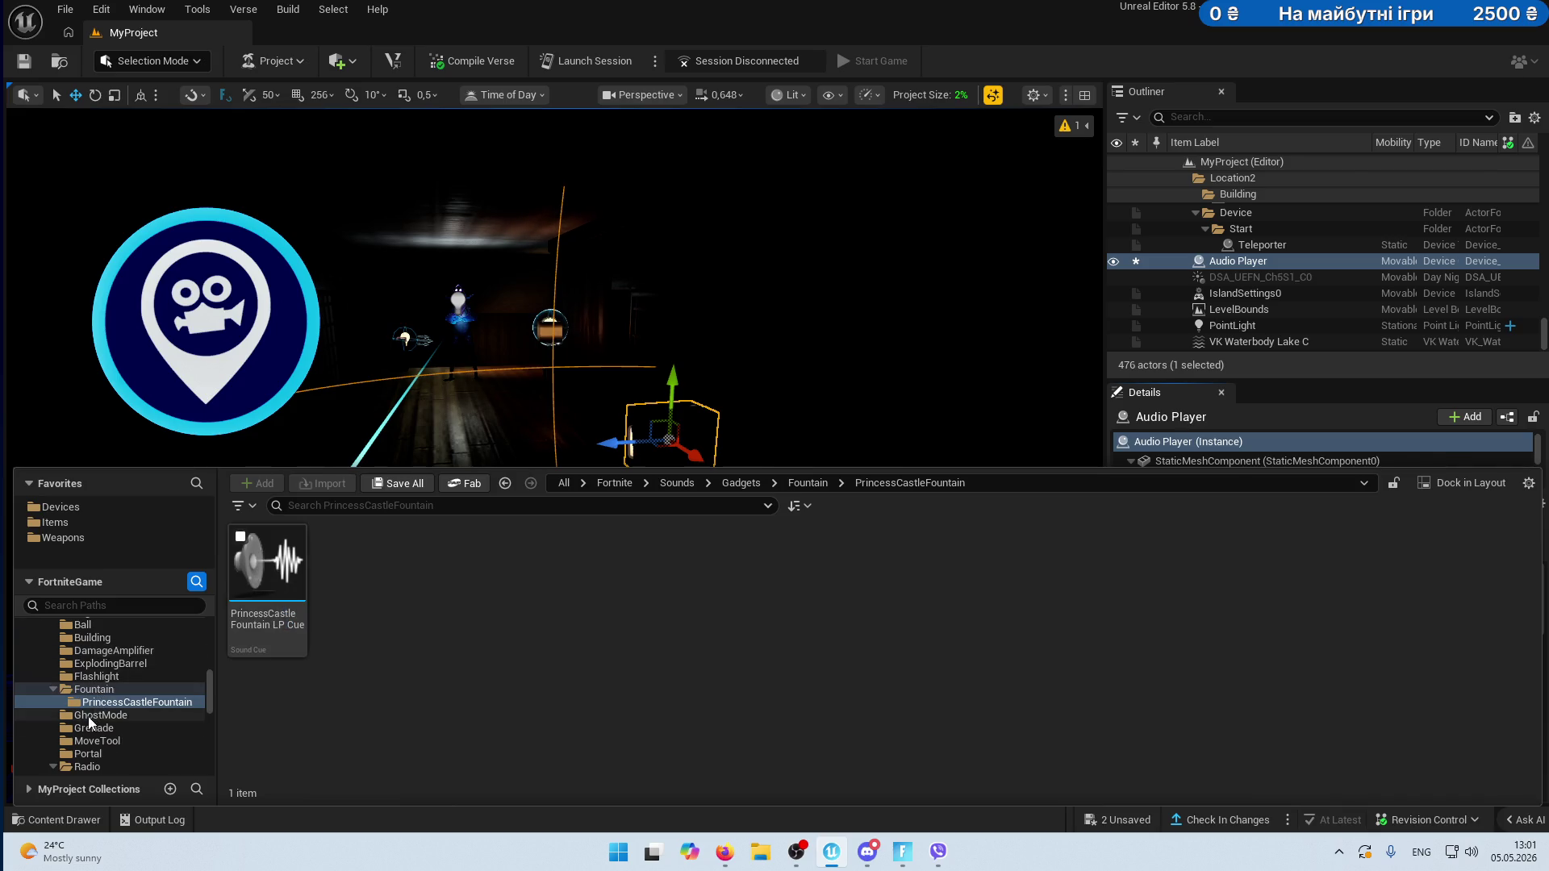
pyautogui.click(350, 569)
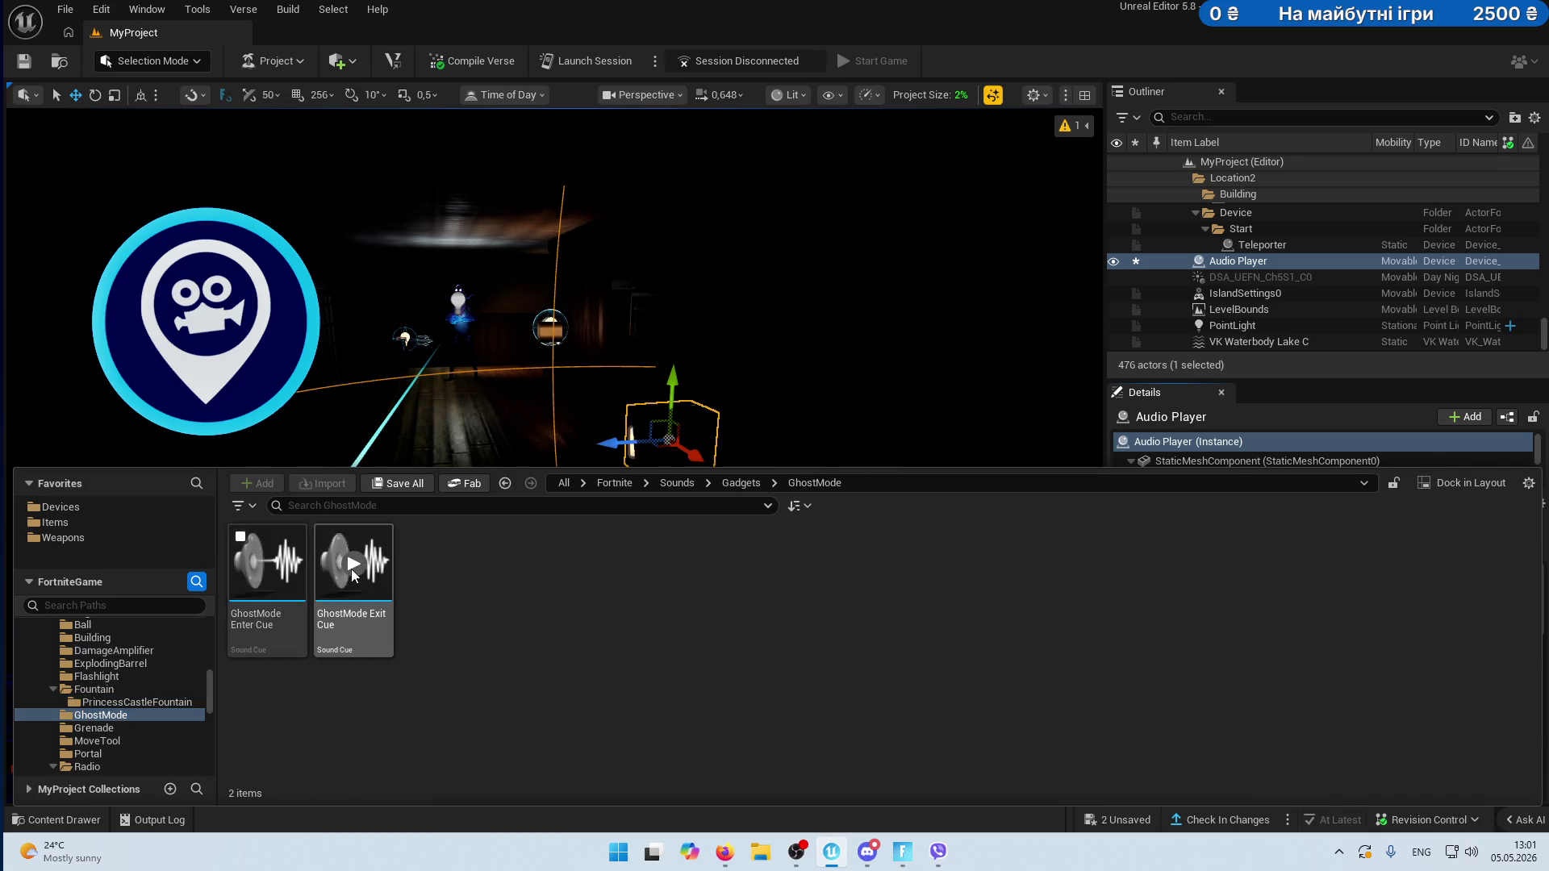
pyautogui.scroll(-1, 202, 681)
pyautogui.click(93, 701)
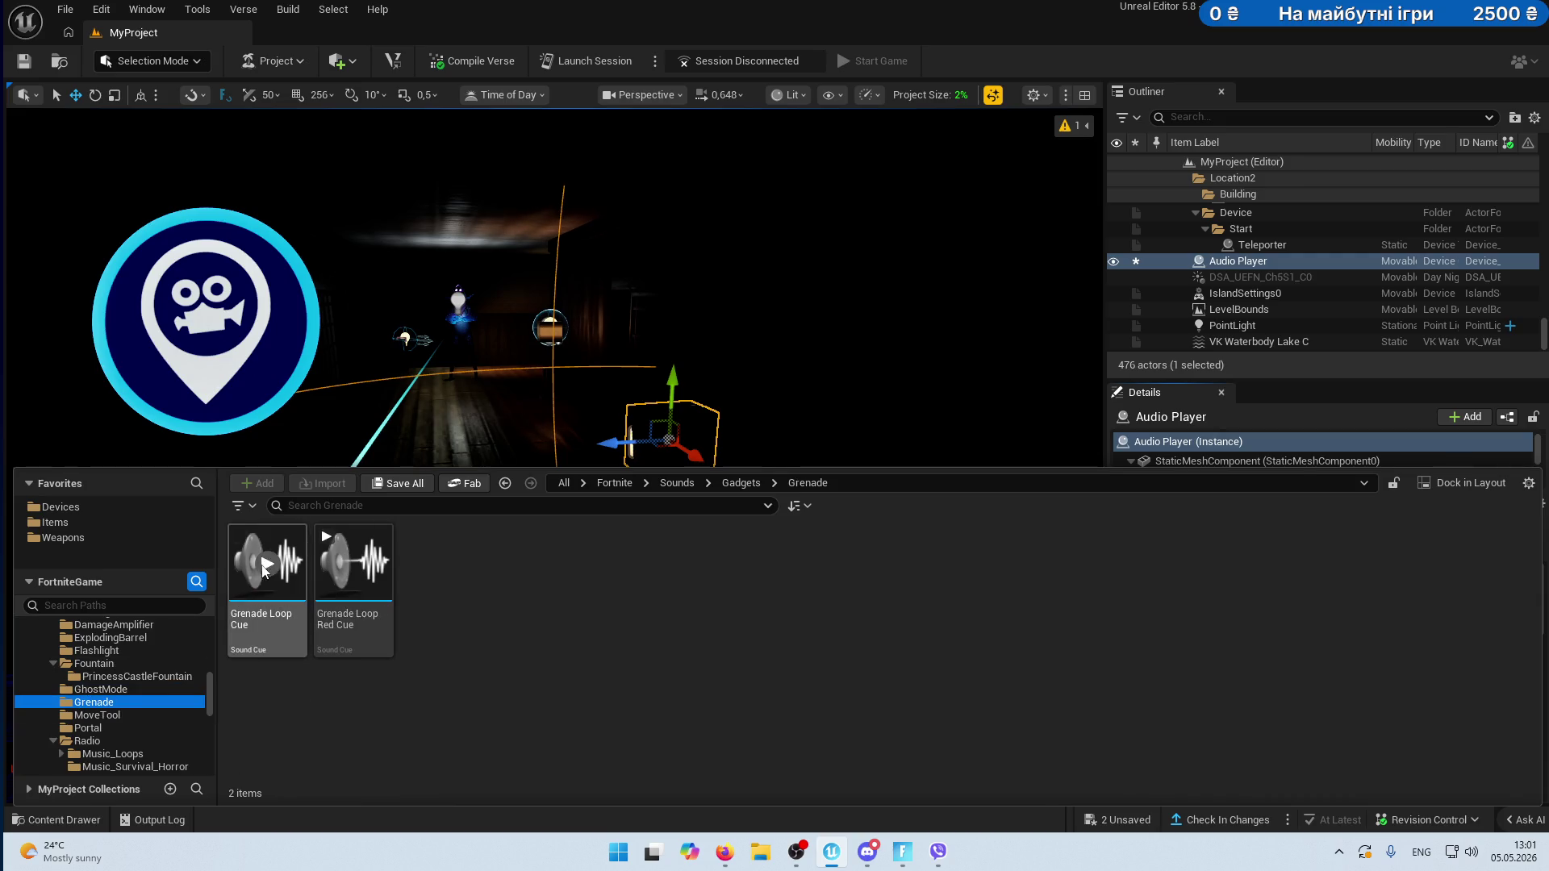
pyautogui.click(267, 563)
pyautogui.click(97, 715)
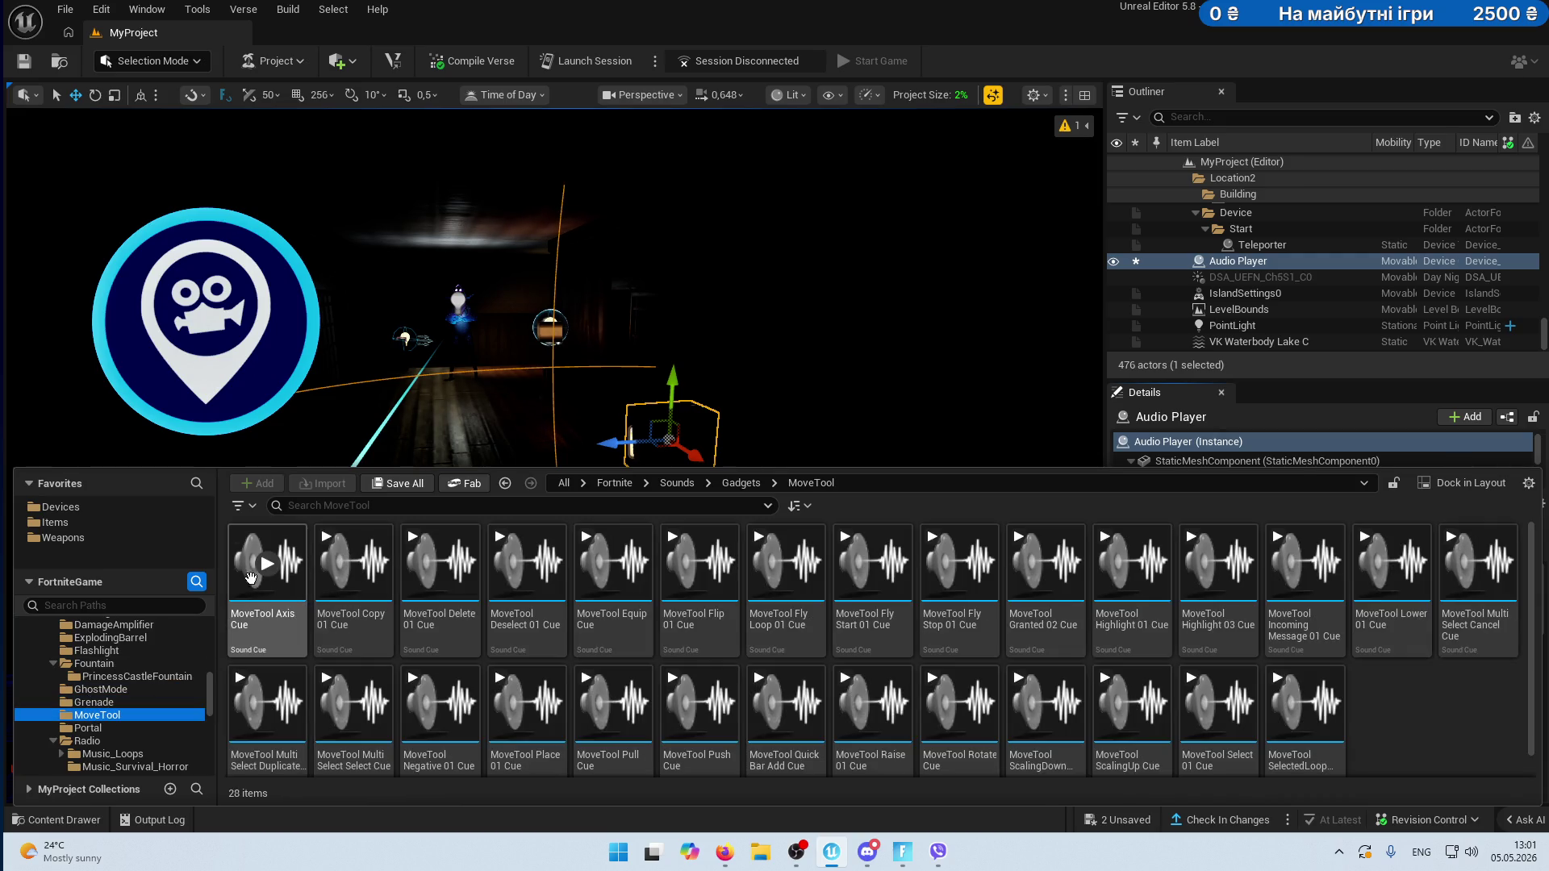
pyautogui.click(526, 565)
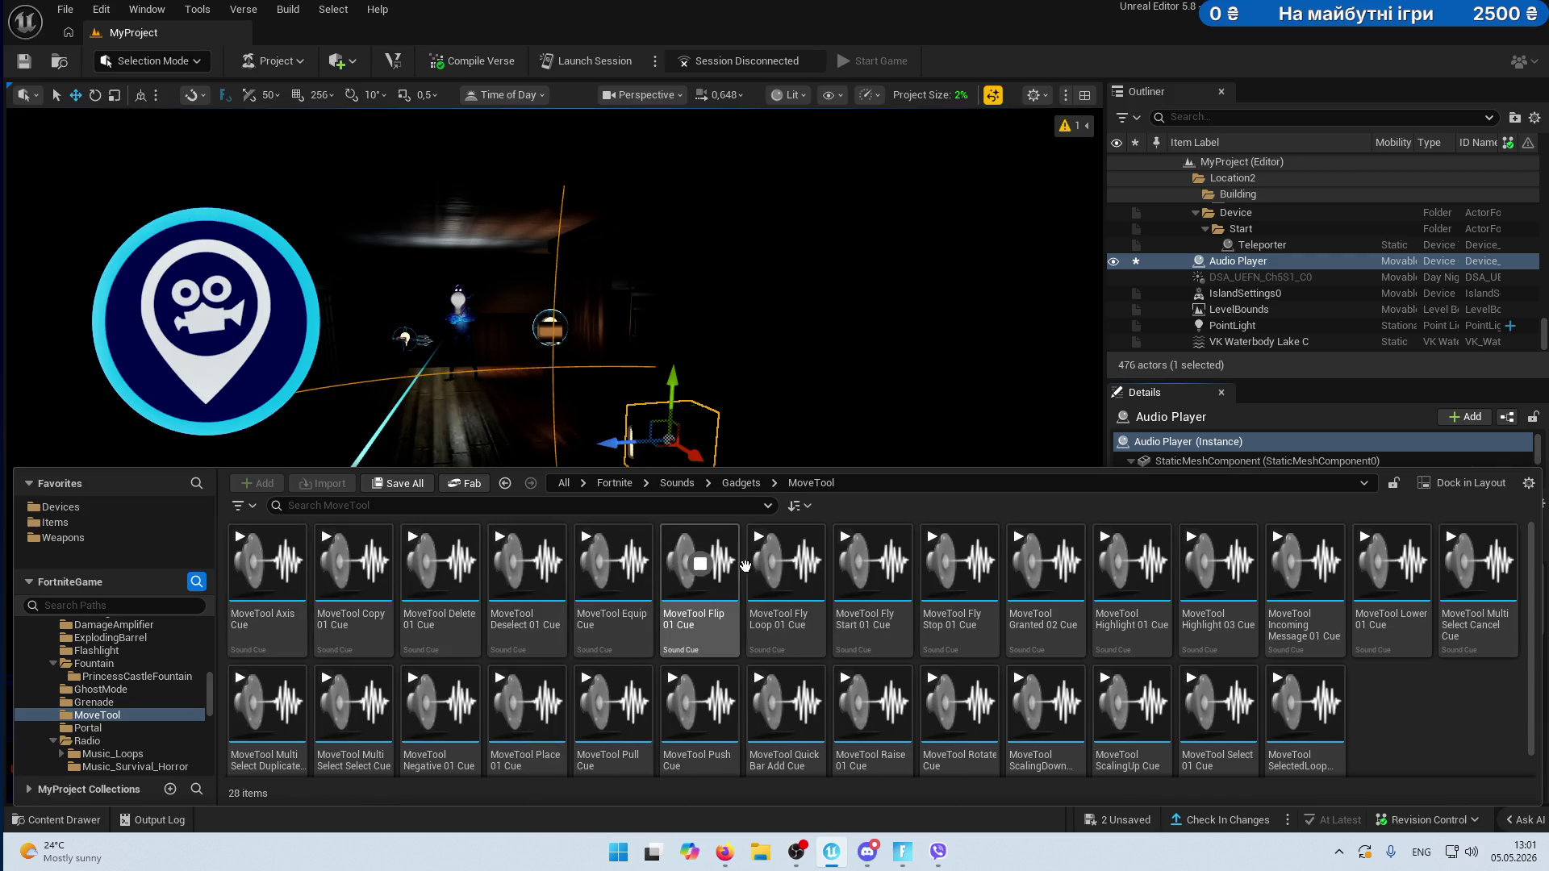
pyautogui.click(786, 563)
pyautogui.click(886, 563)
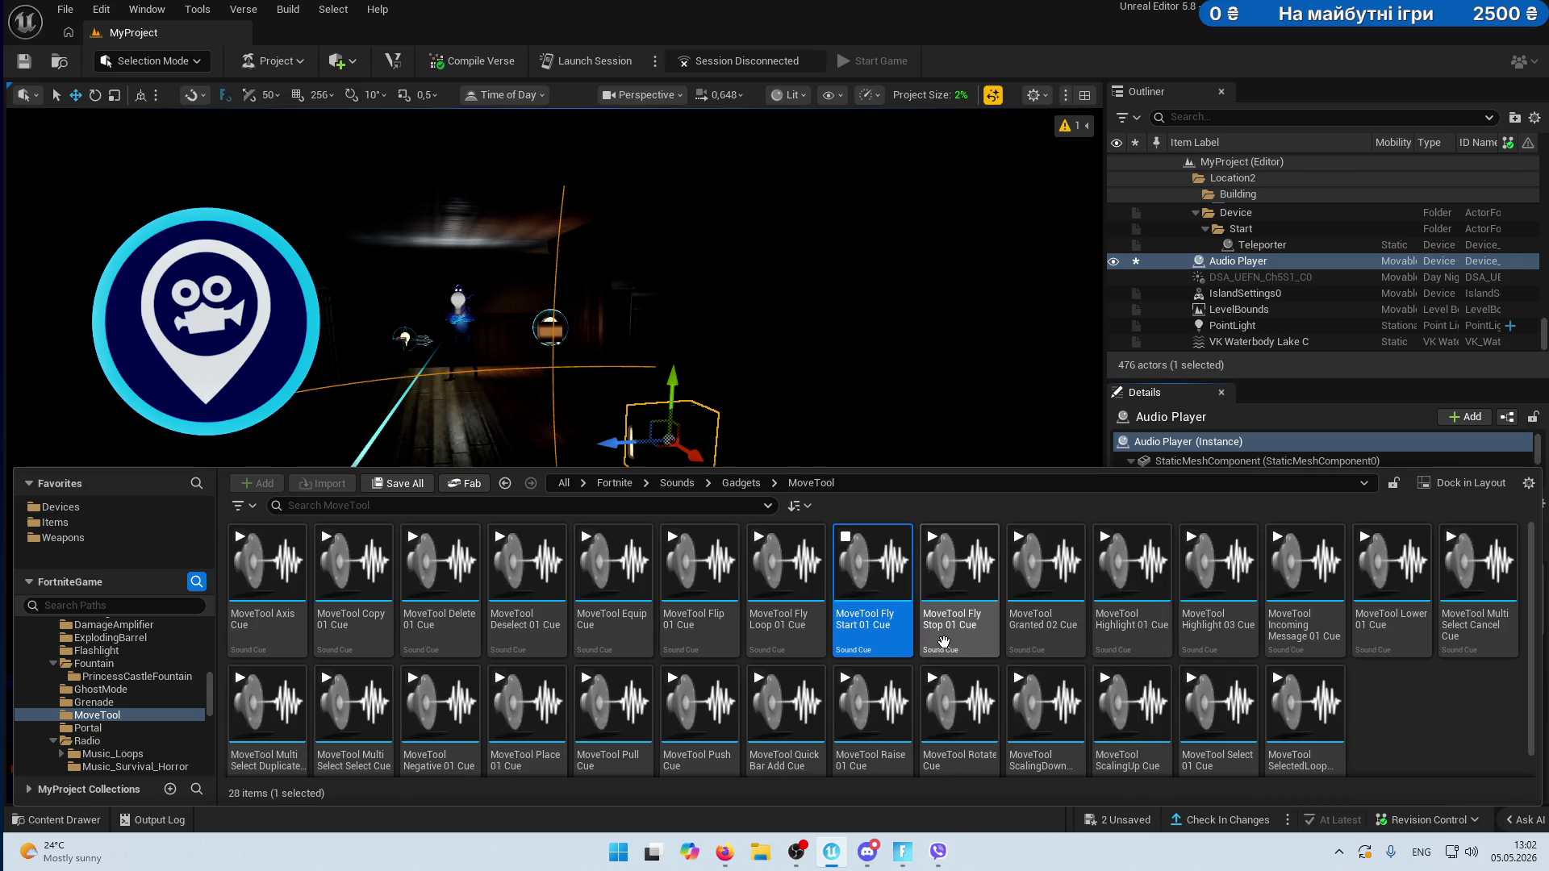
pyautogui.click(1023, 718)
pyautogui.scroll(-1, 113, 693)
# - Preview the Portal MatchMaking ReadyUp and RiftPortal cues, then open the Radio folder
pyautogui.click(88, 702)
pyautogui.click(266, 564)
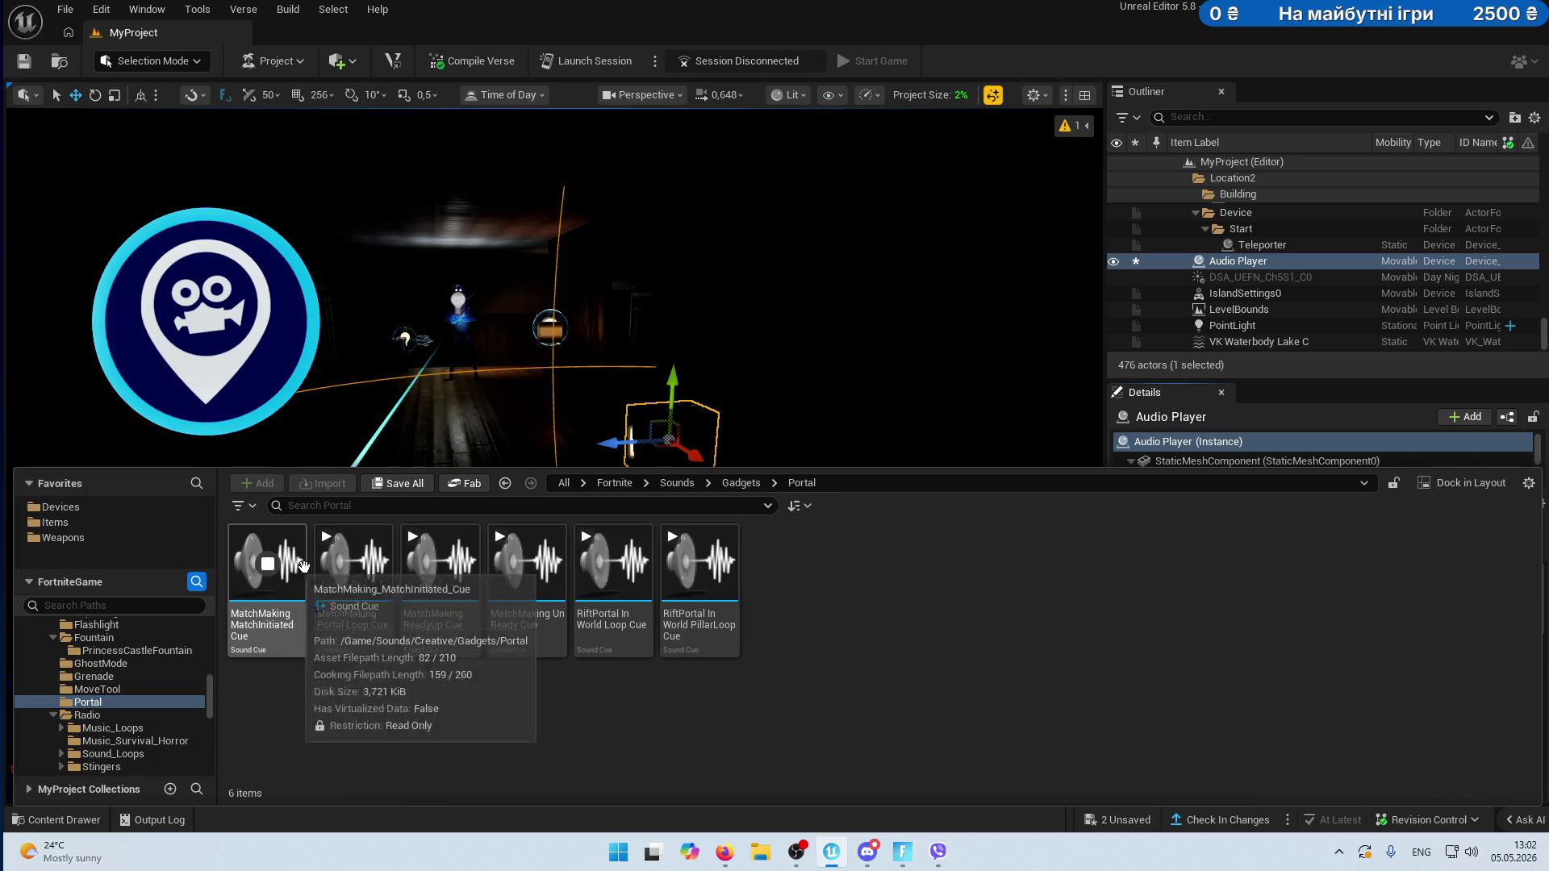
pyautogui.click(440, 565)
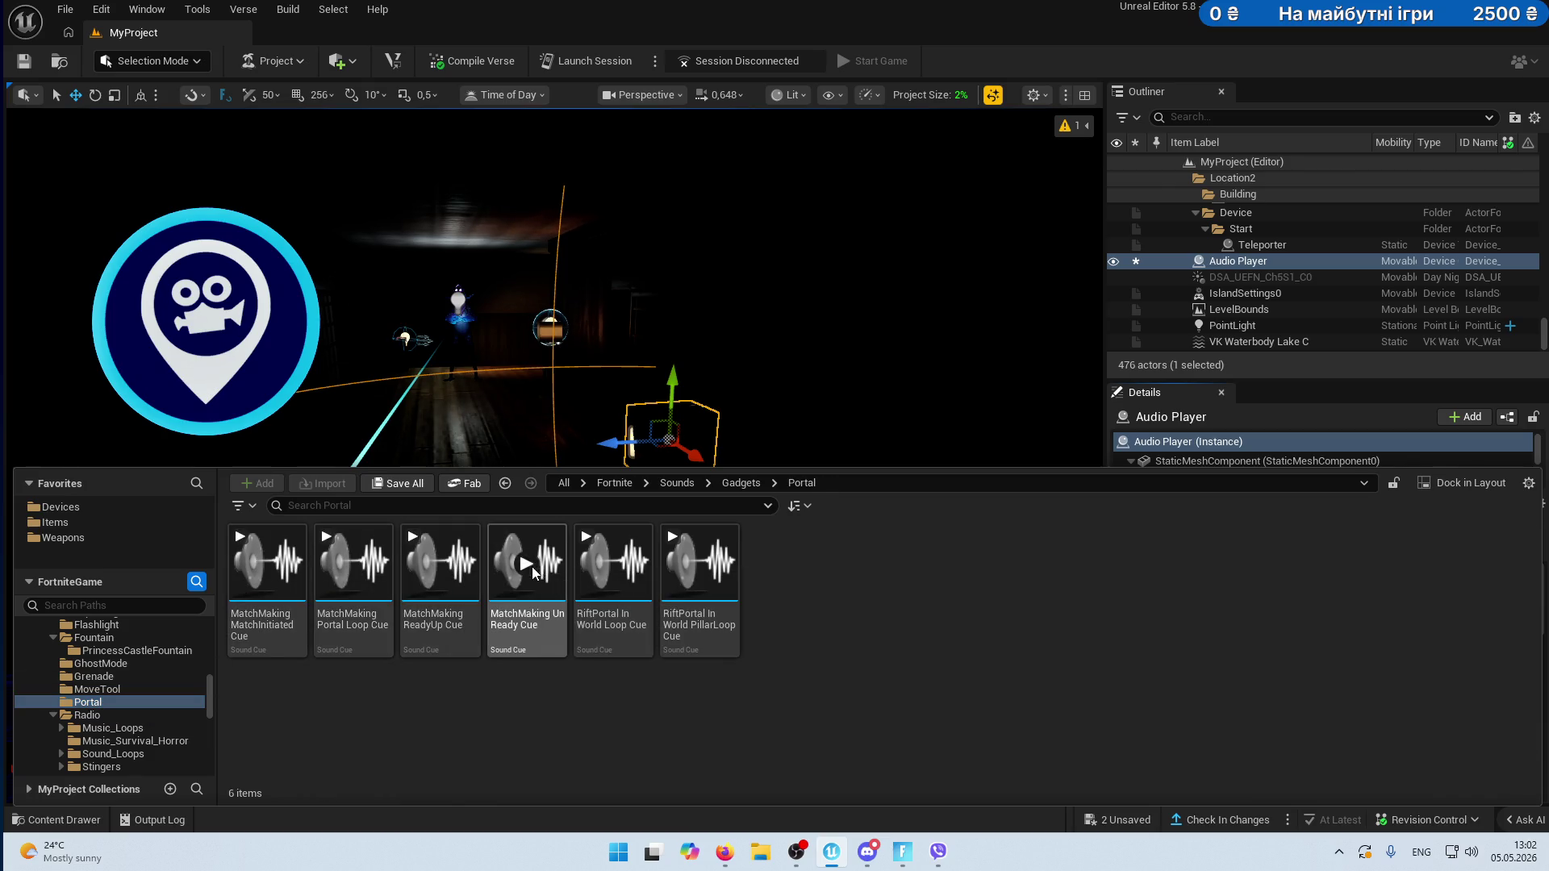
pyautogui.click(699, 565)
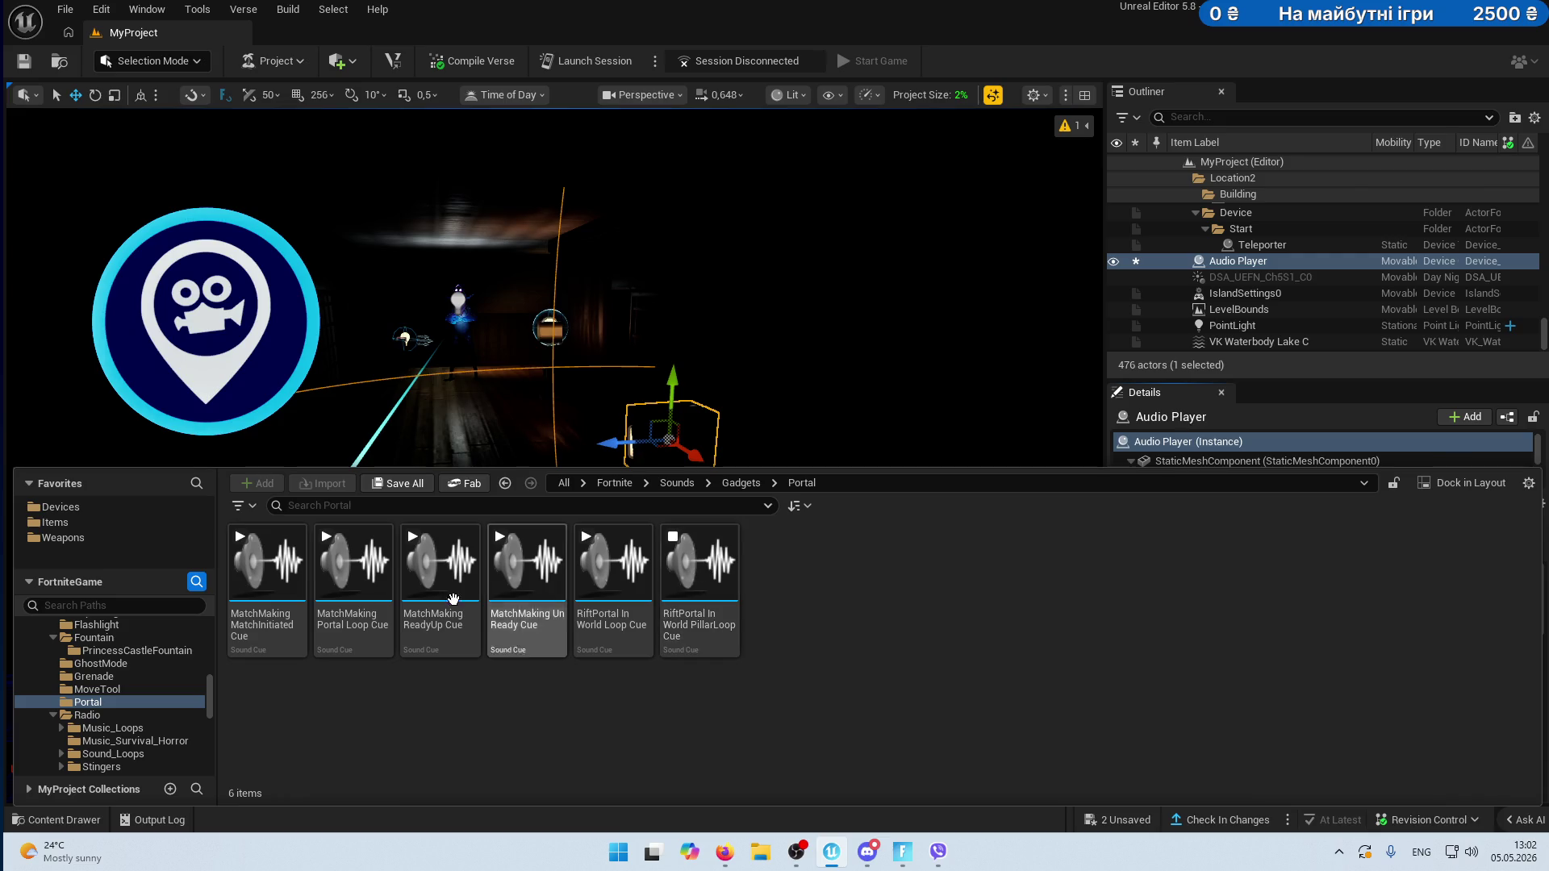
pyautogui.click(75, 717)
pyautogui.scroll(-2, 64, 694)
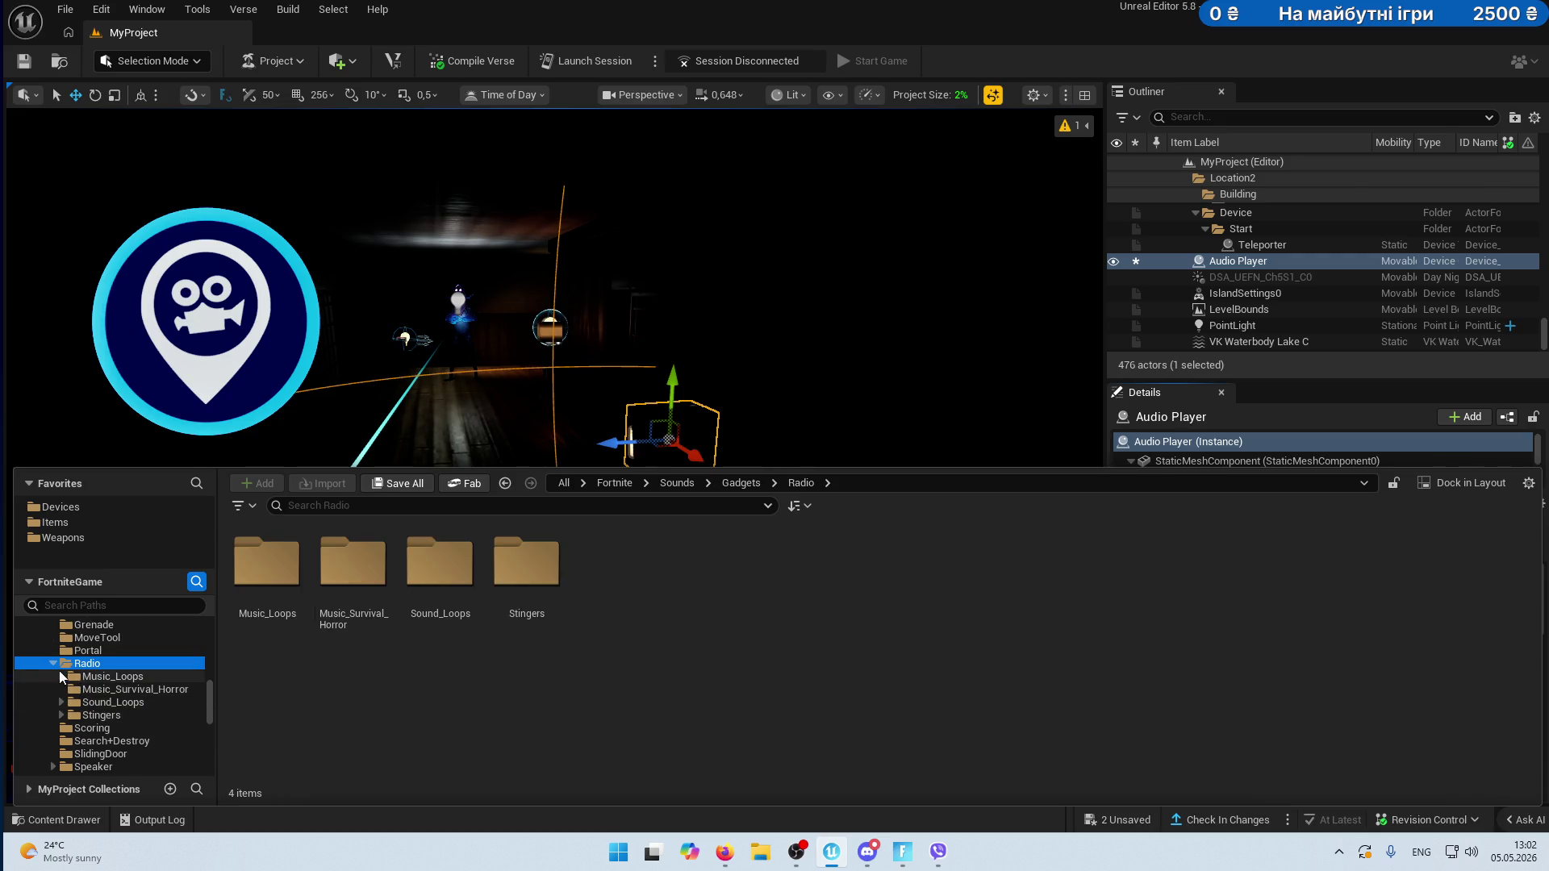
# - Preview the BlackMonday Action cue and Fantasy Acceptance, Calm Despair and Explore Journey cues
pyautogui.click(61, 676)
pyautogui.click(121, 689)
pyautogui.click(267, 565)
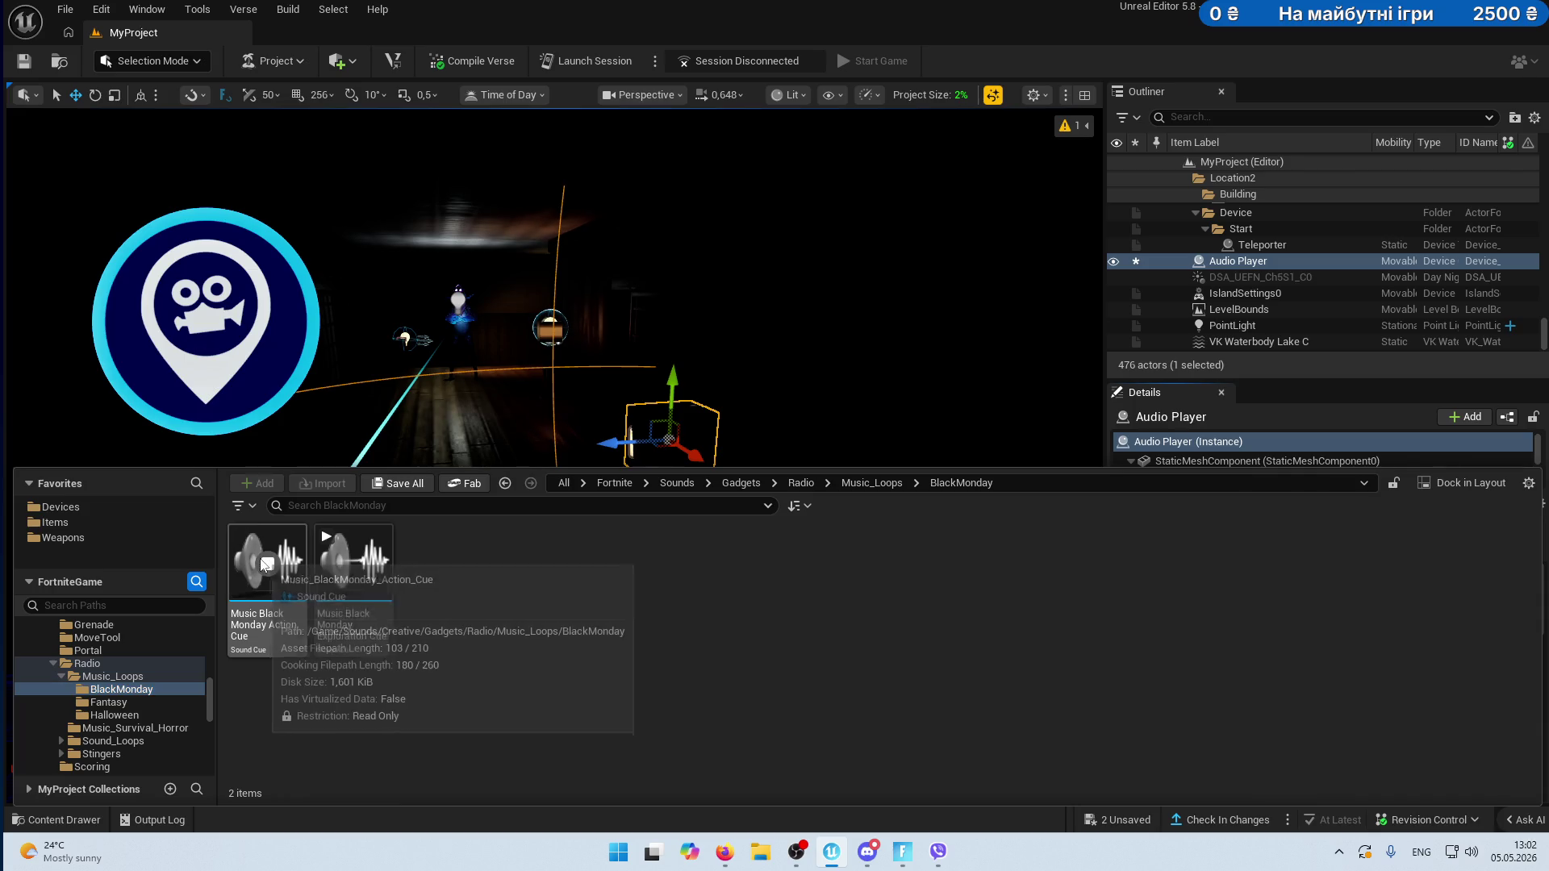
pyautogui.click(108, 701)
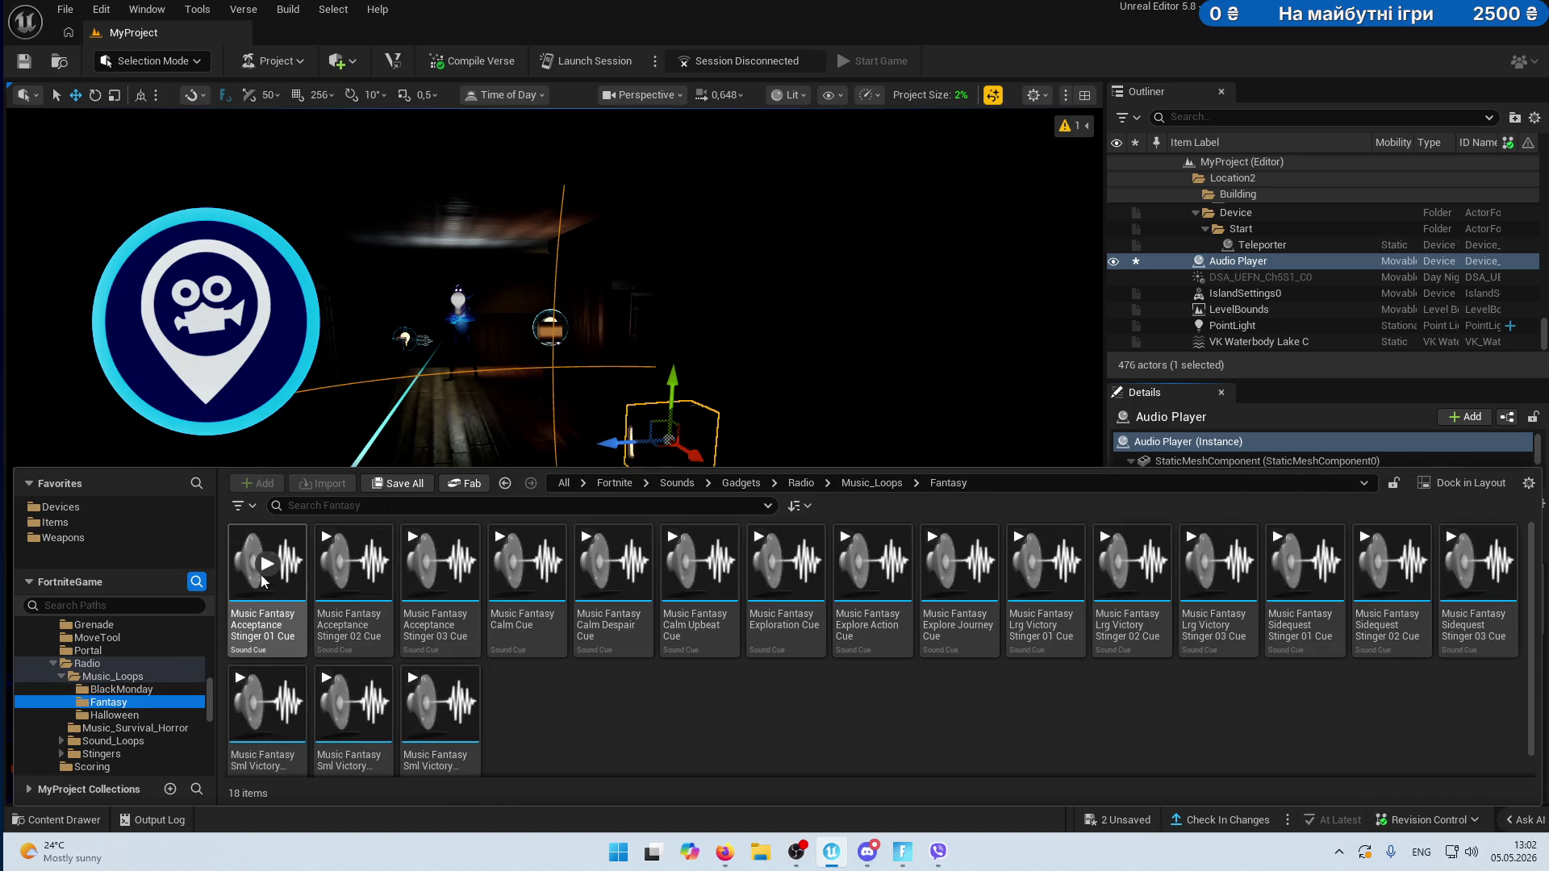
pyautogui.click(258, 569)
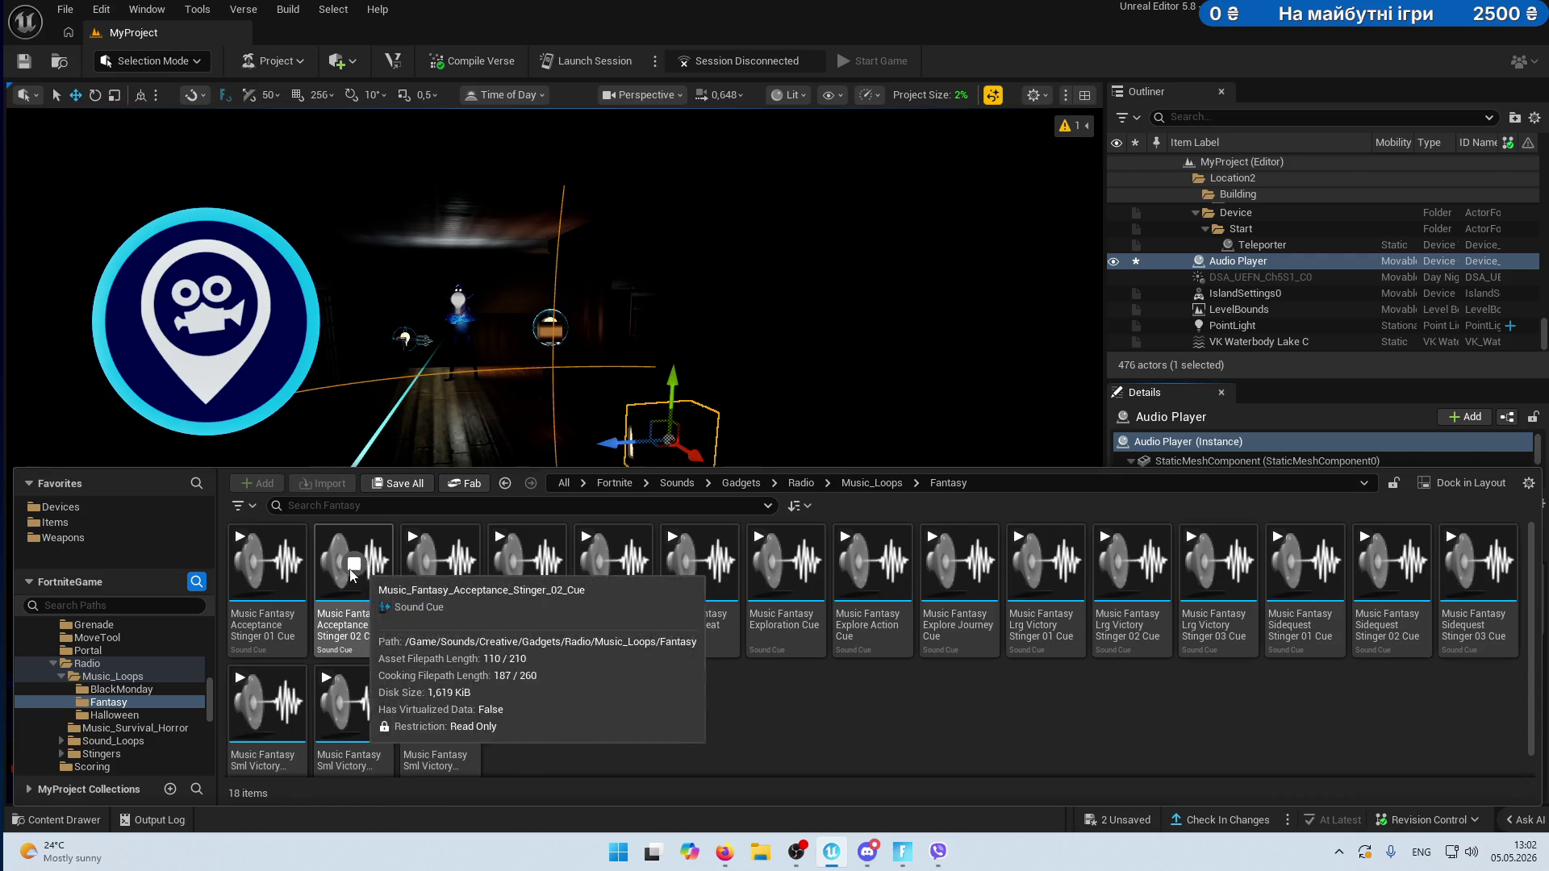
pyautogui.click(439, 563)
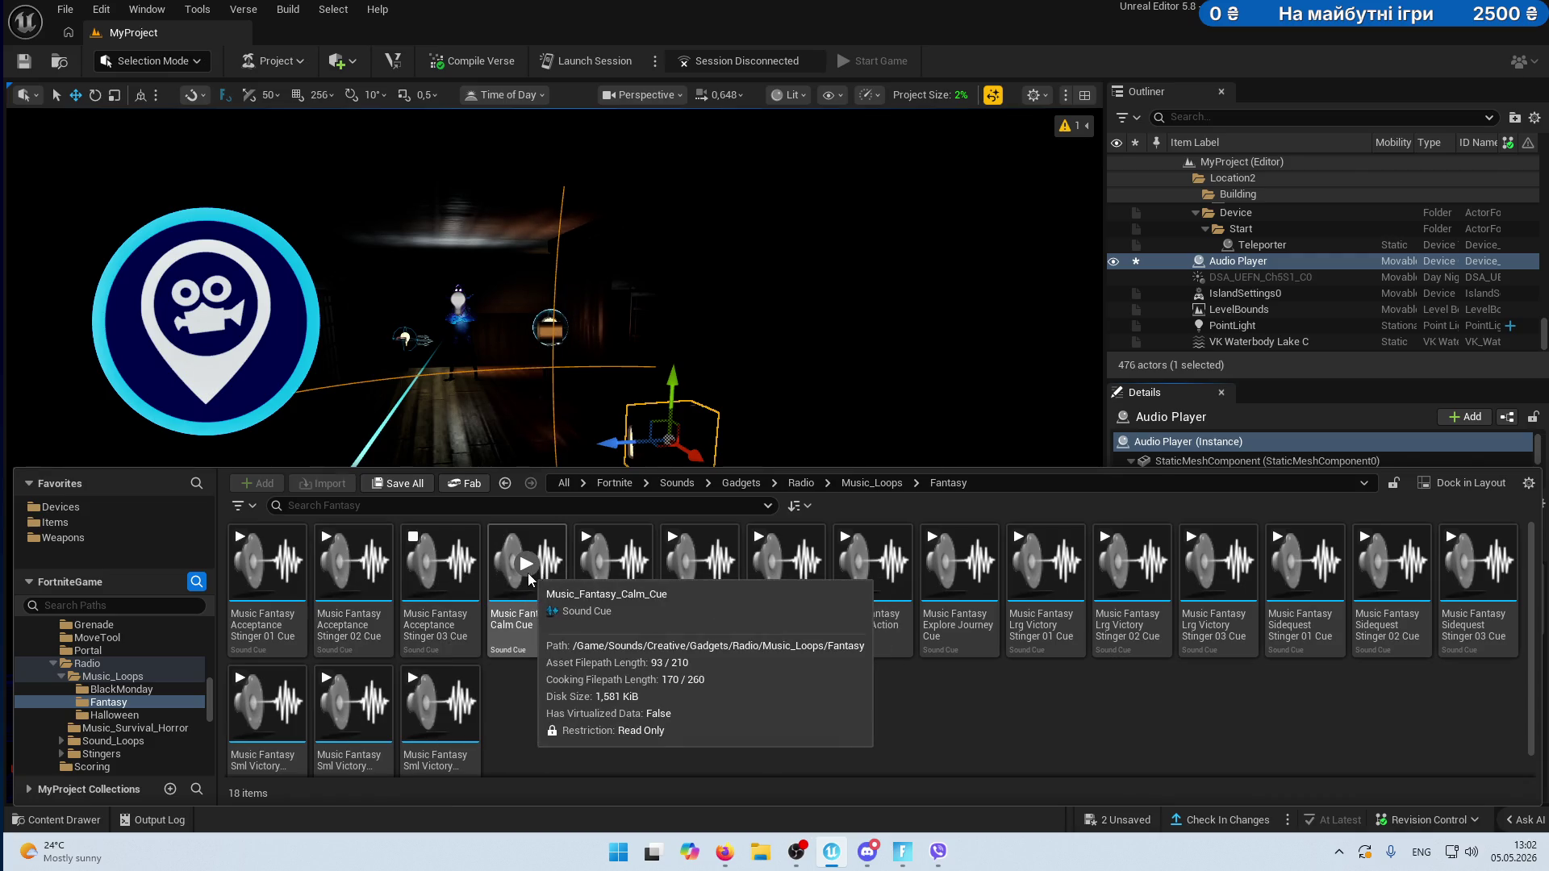
pyautogui.click(637, 563)
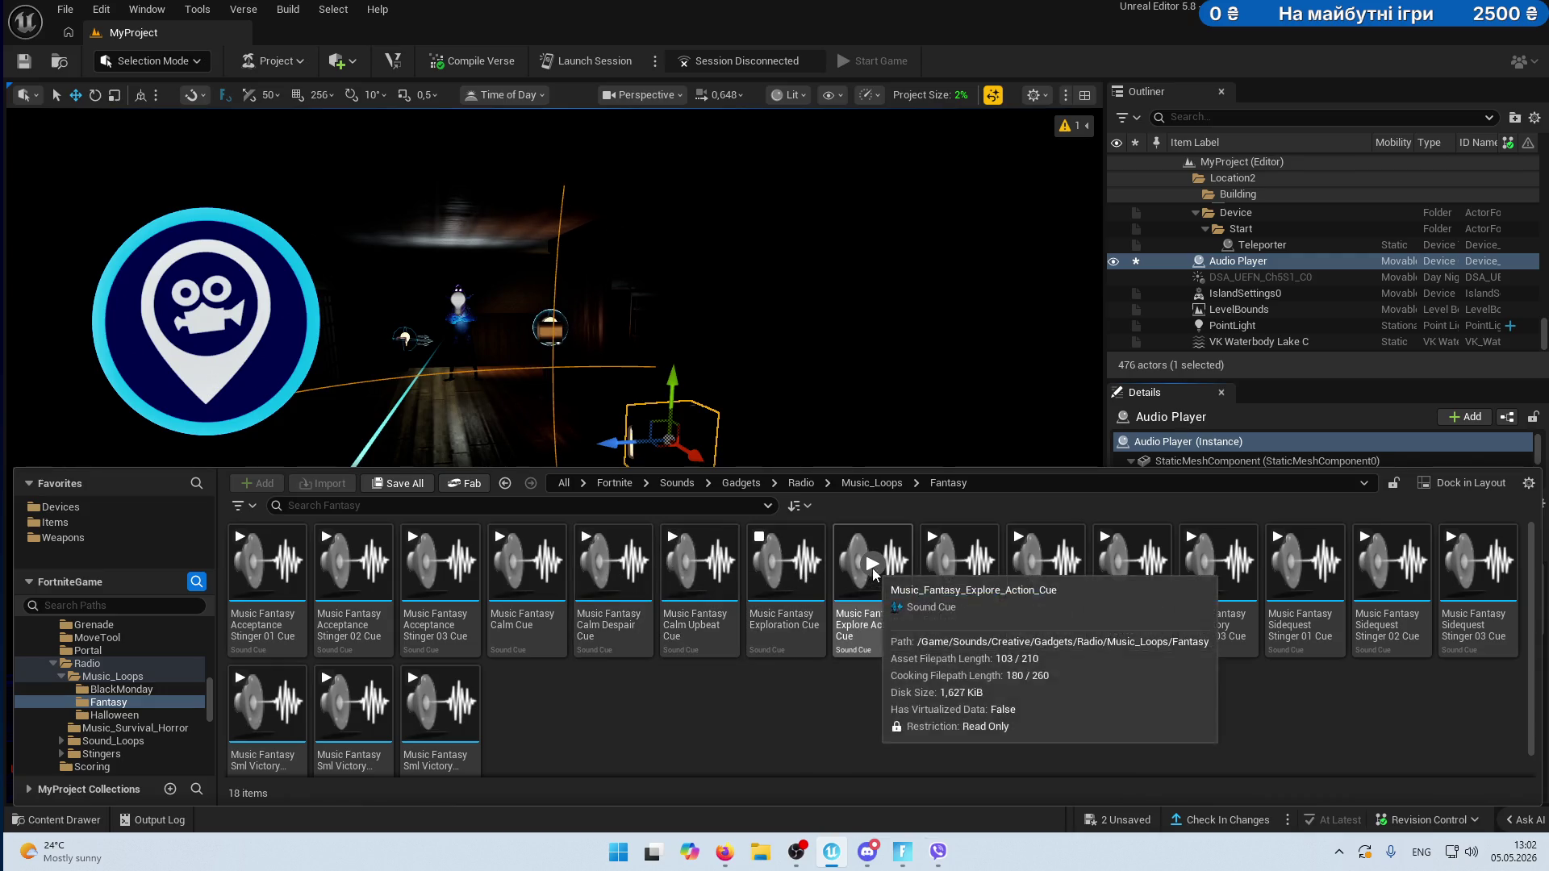
pyautogui.click(959, 563)
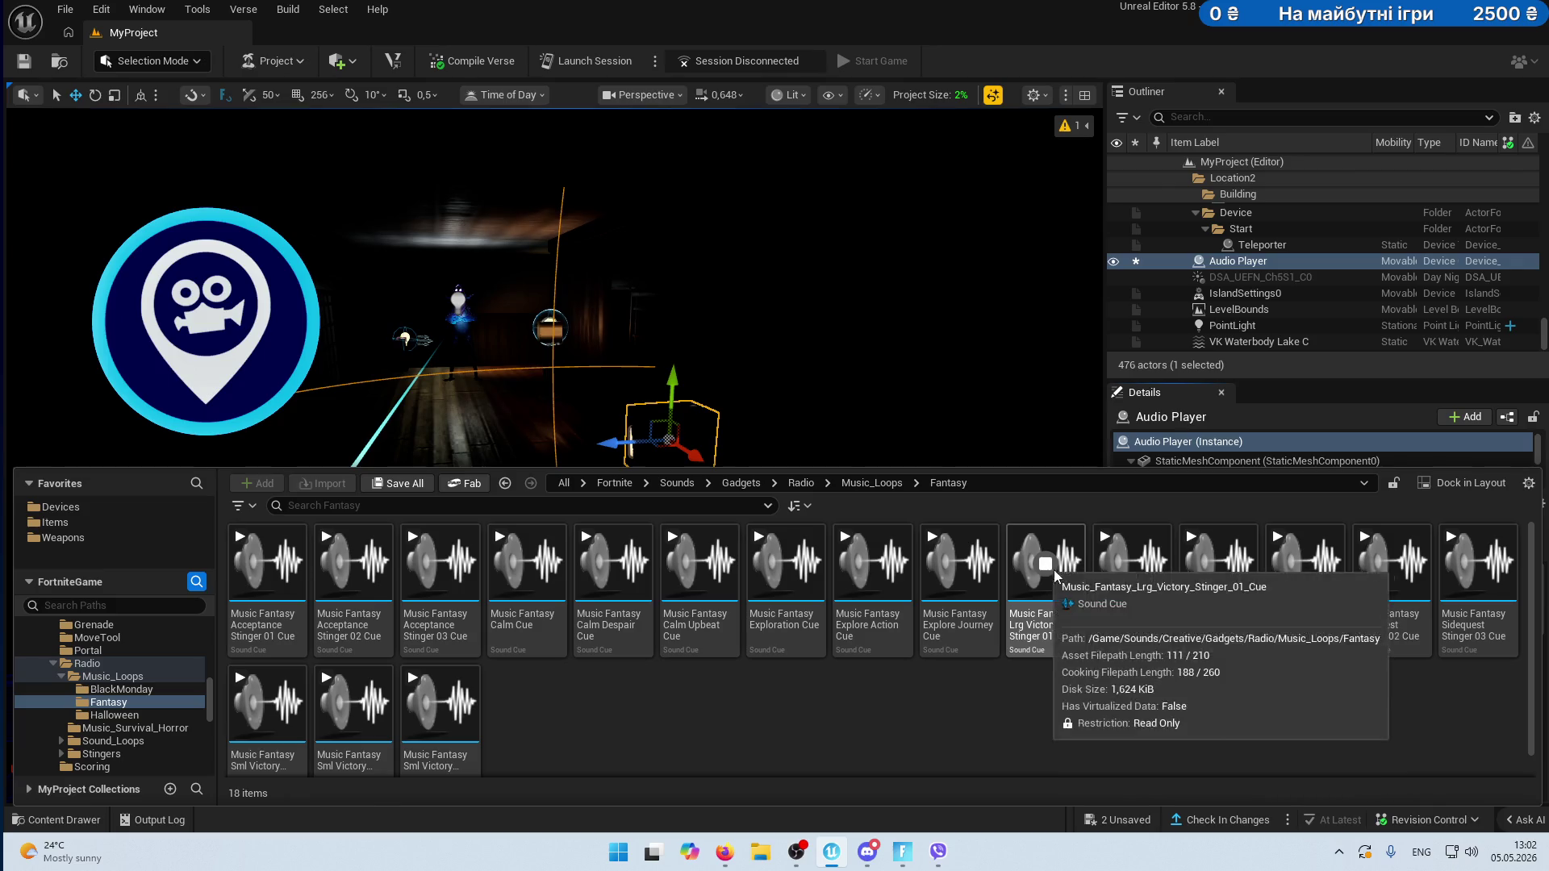
# - Audition Fantasy victory and sidequest stingers and Halloween SlasherCamp, then open Music_Survival_Horror
pyautogui.click(1131, 563)
pyautogui.click(1218, 568)
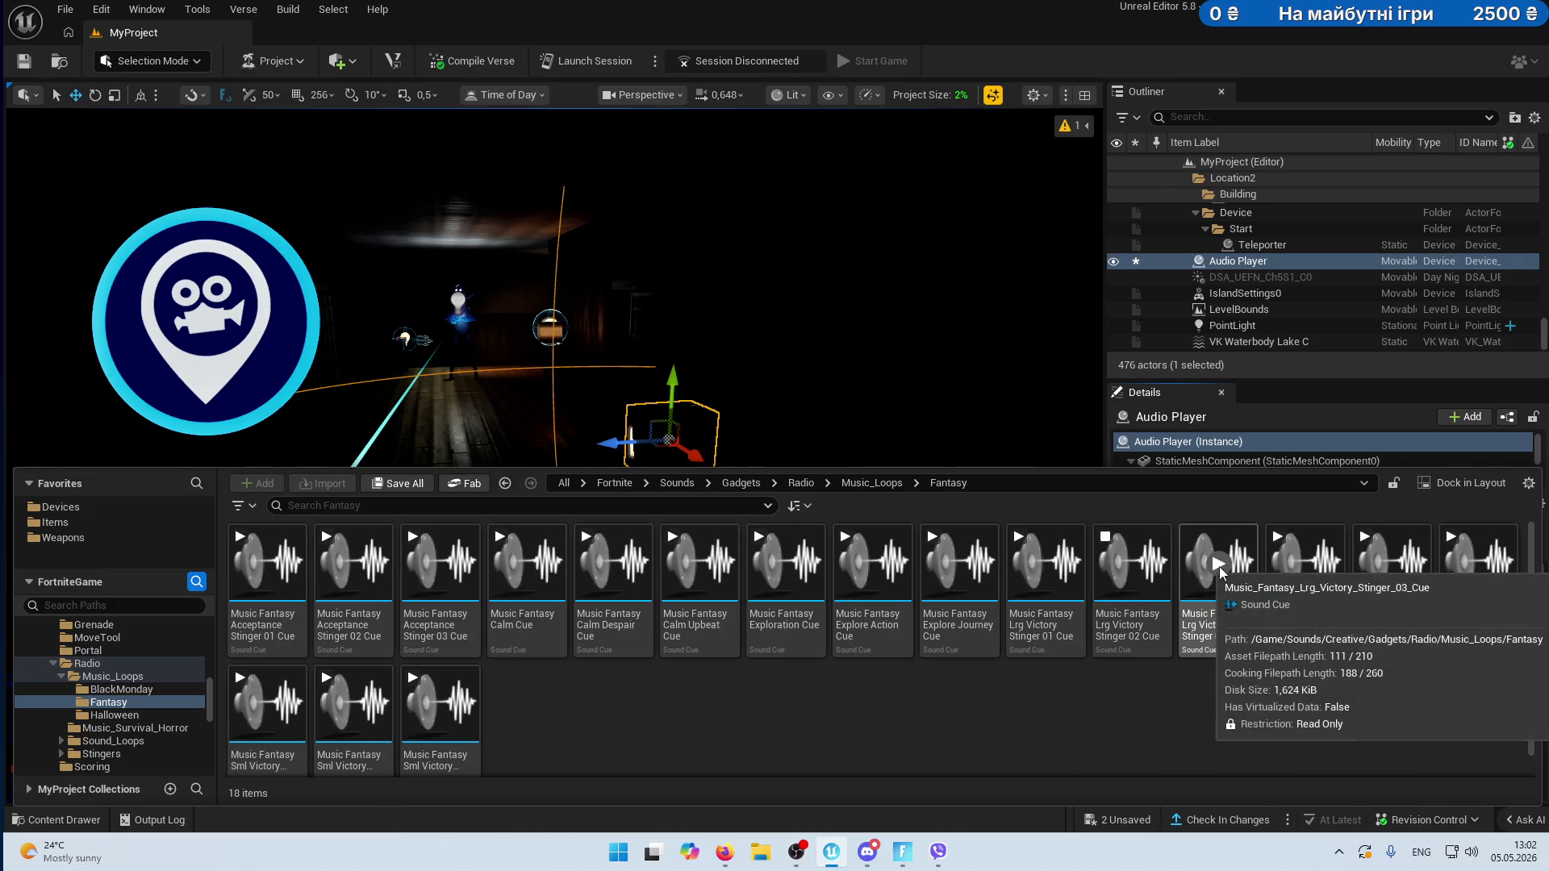
pyautogui.click(1311, 572)
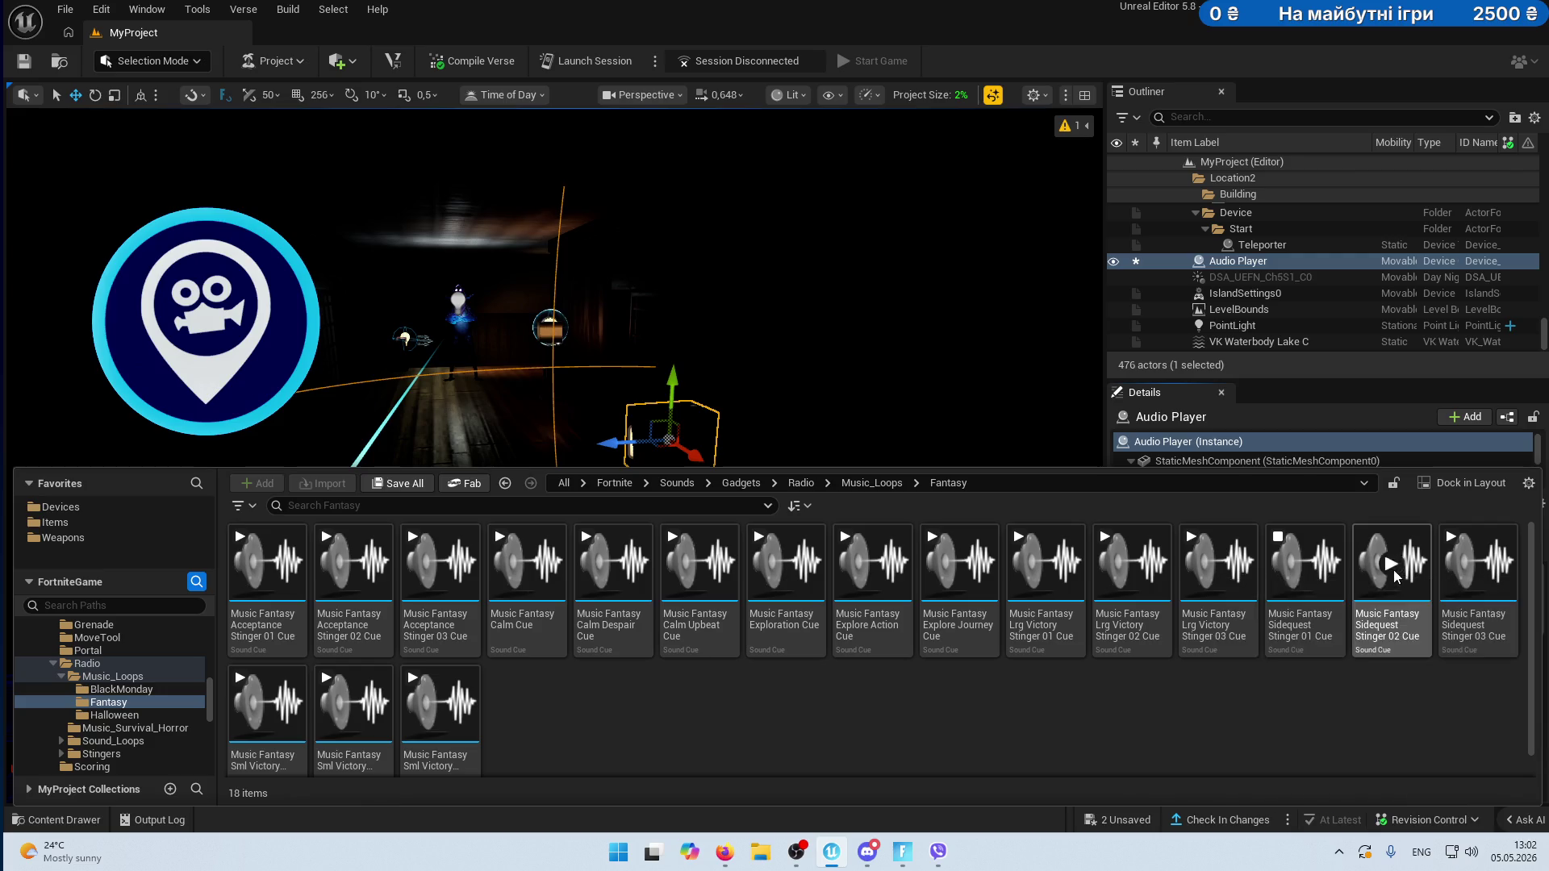
pyautogui.click(1393, 575)
pyautogui.click(1476, 565)
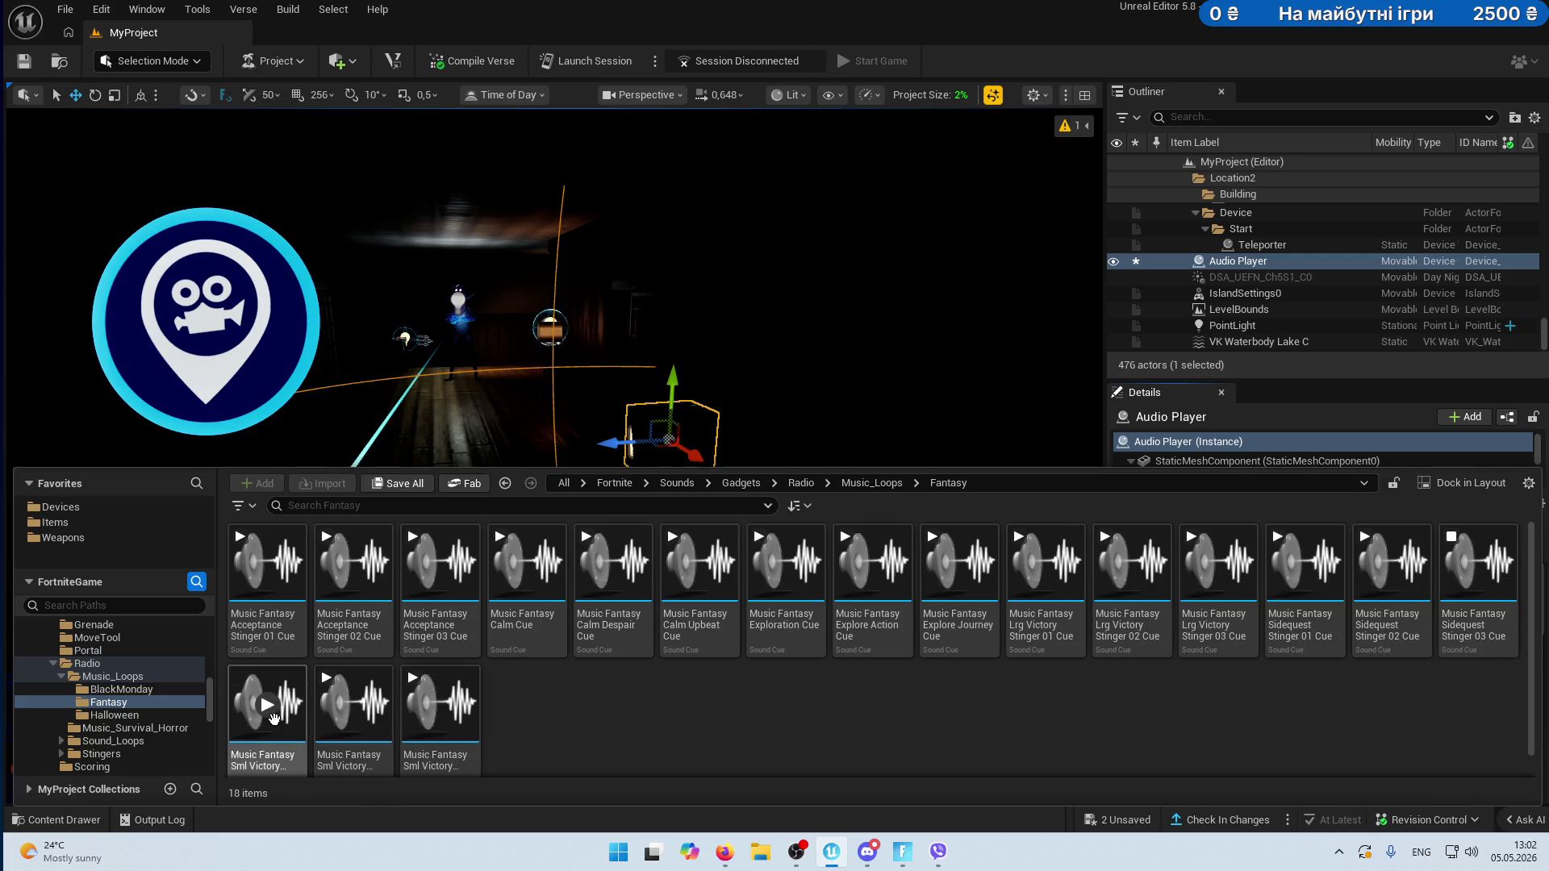
pyautogui.click(353, 706)
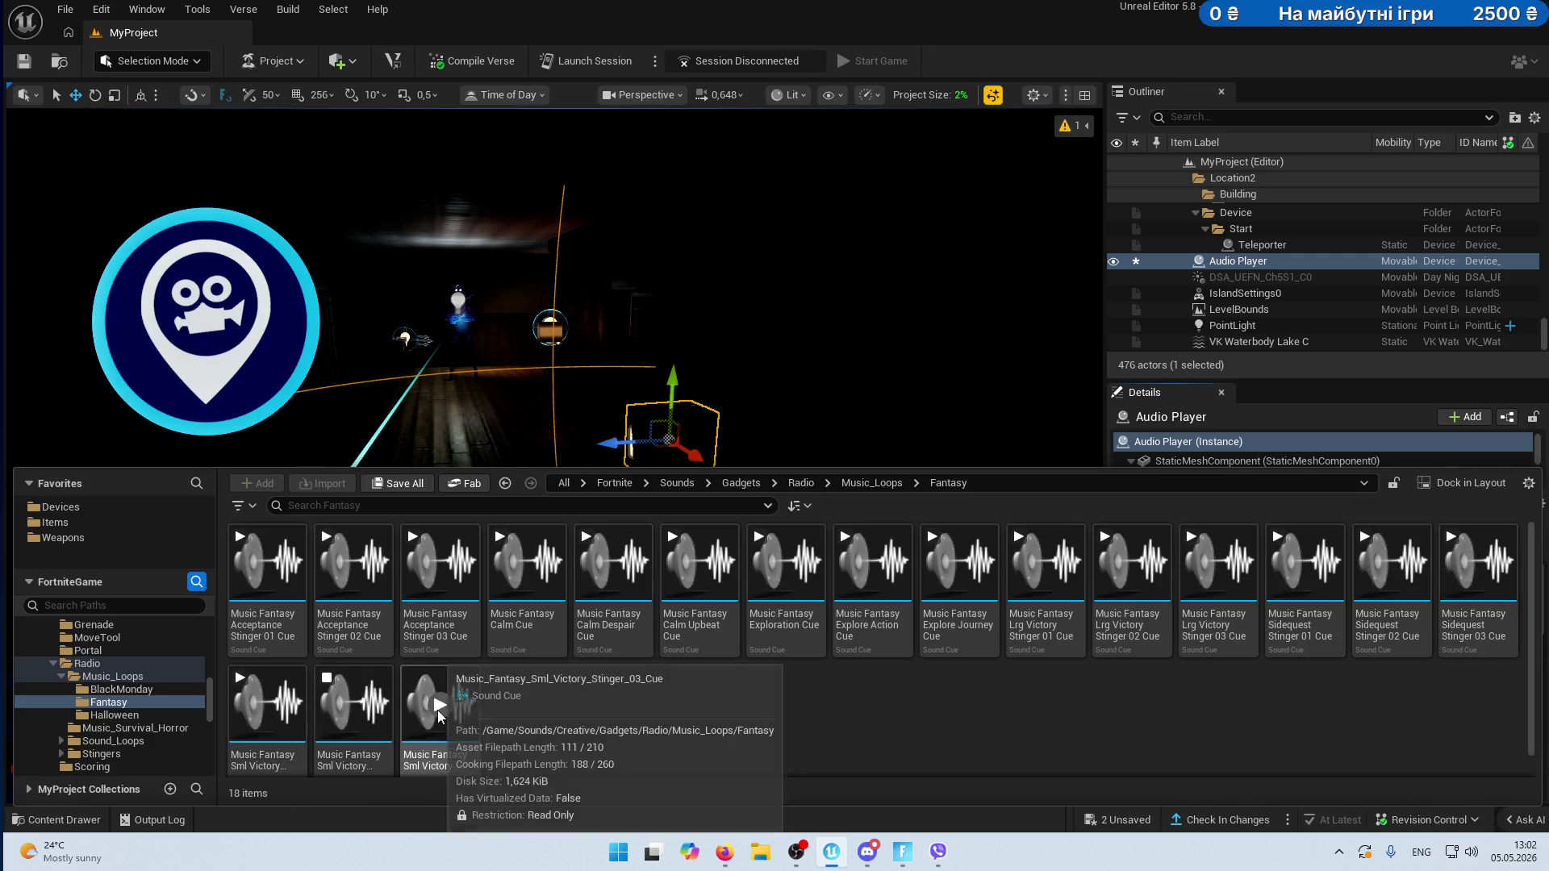
pyautogui.click(143, 716)
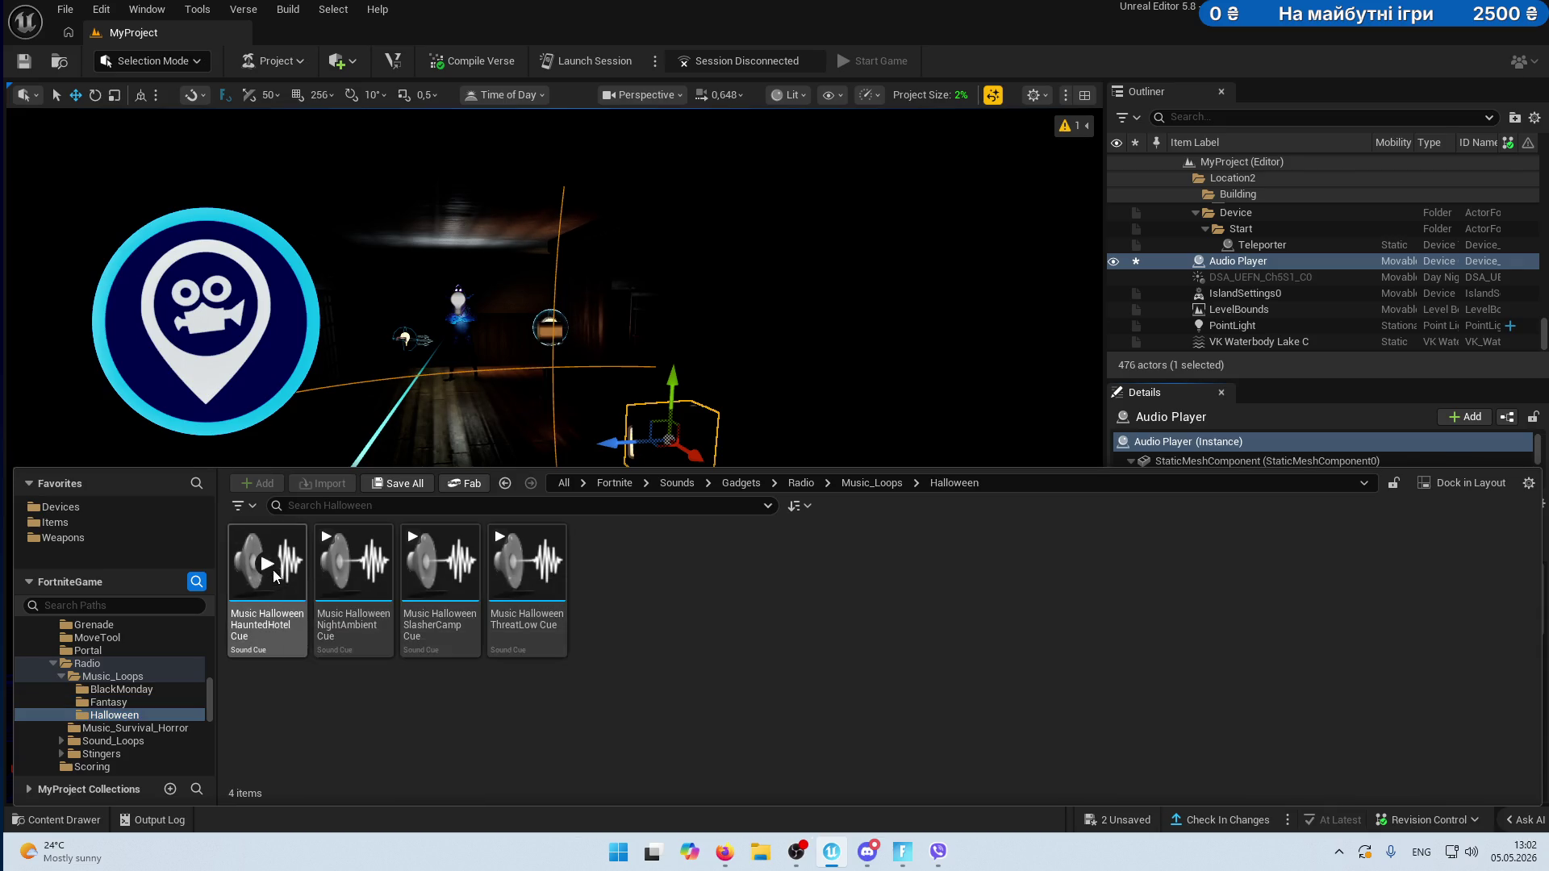
pyautogui.click(443, 565)
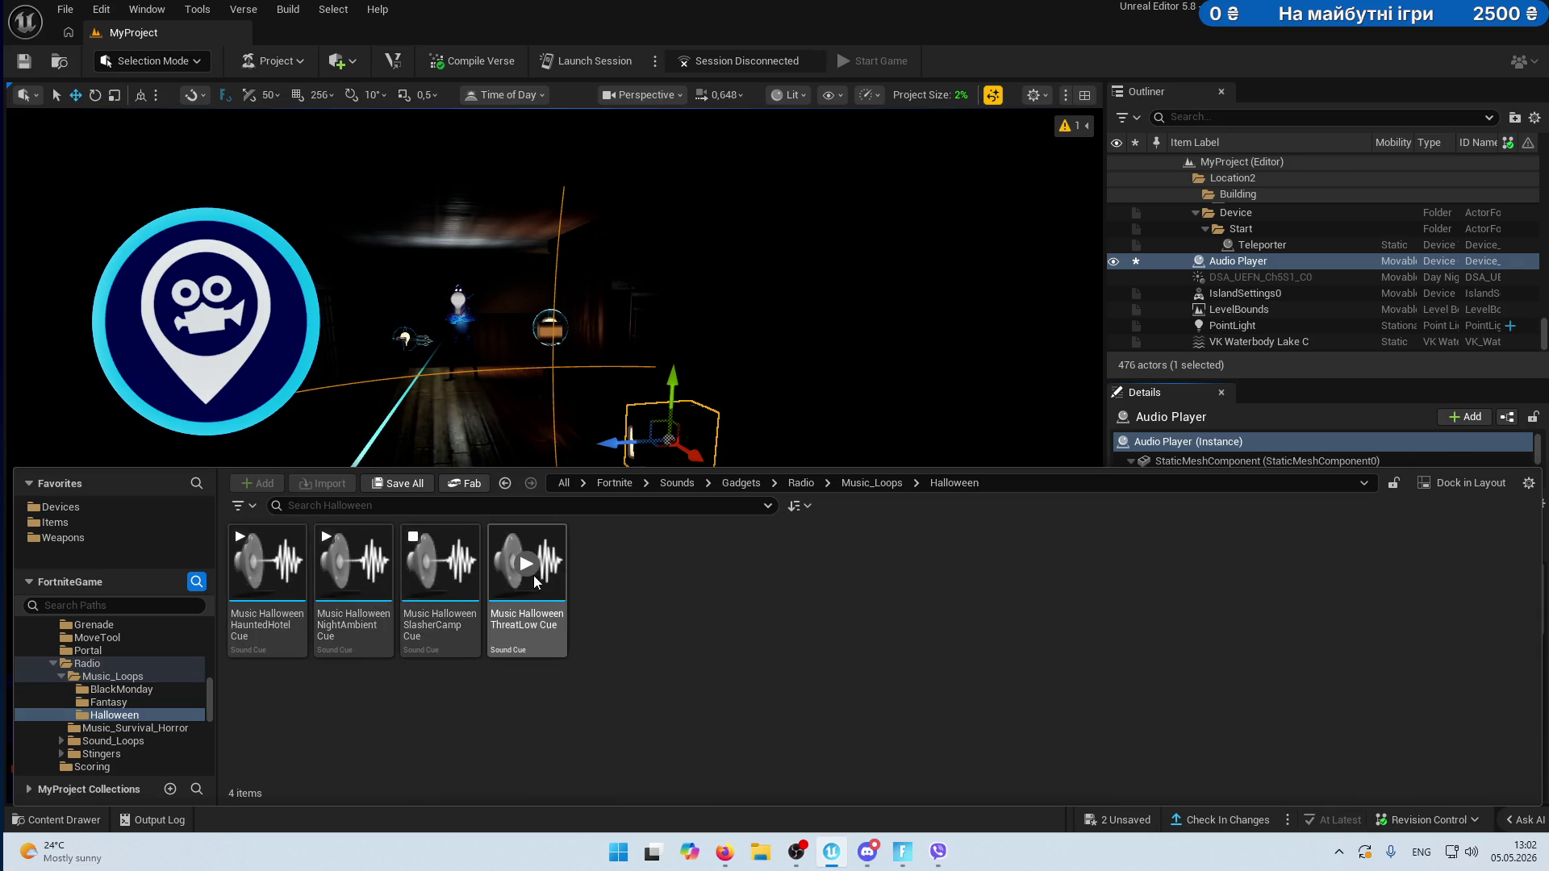
pyautogui.click(133, 727)
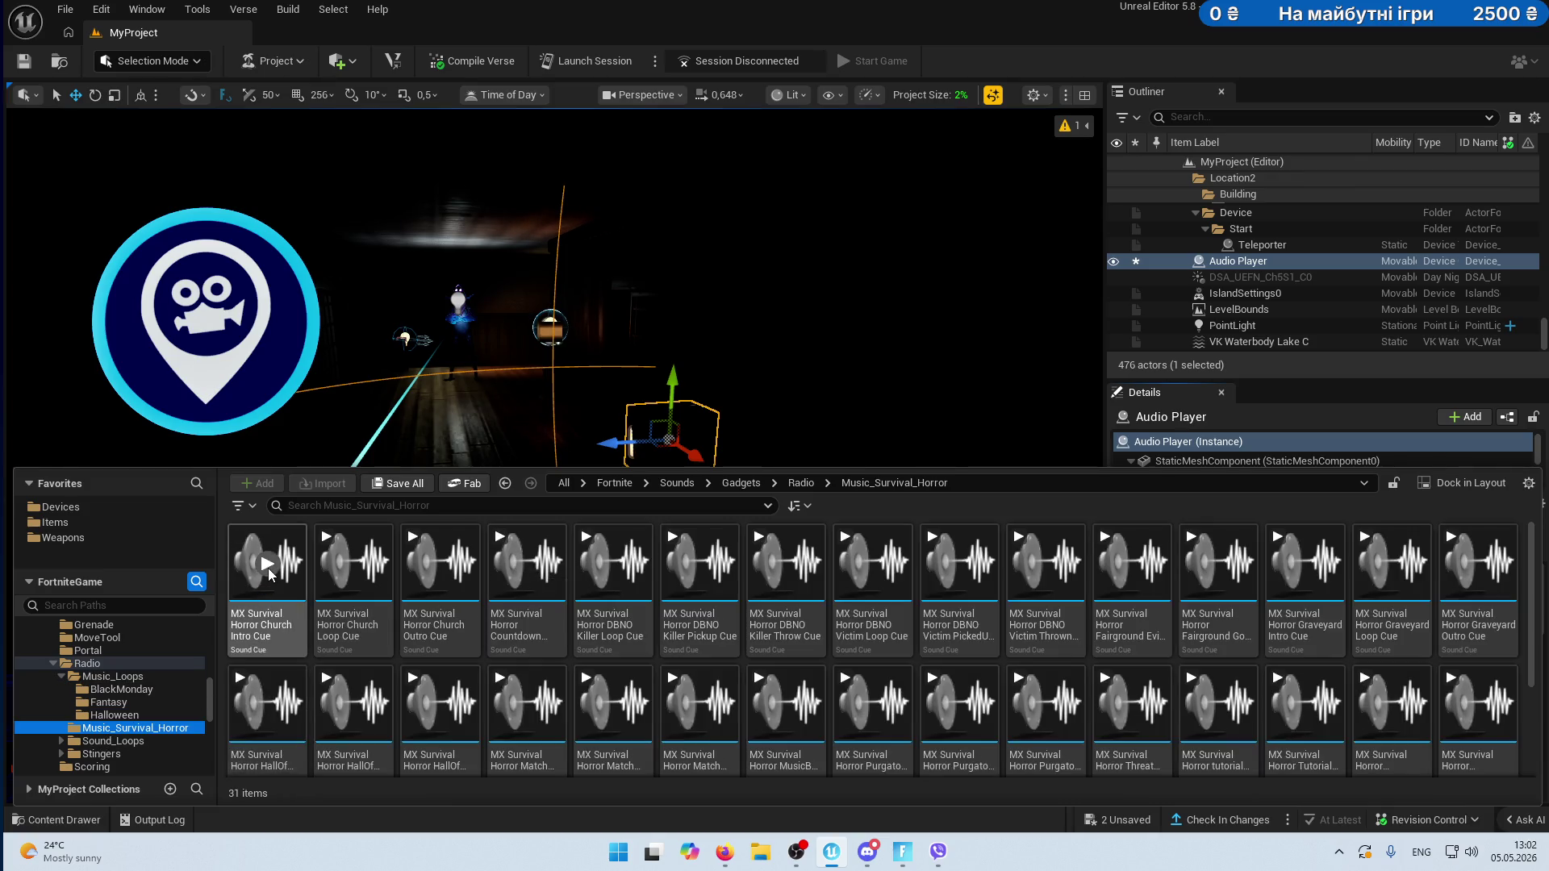
pyautogui.click(353, 562)
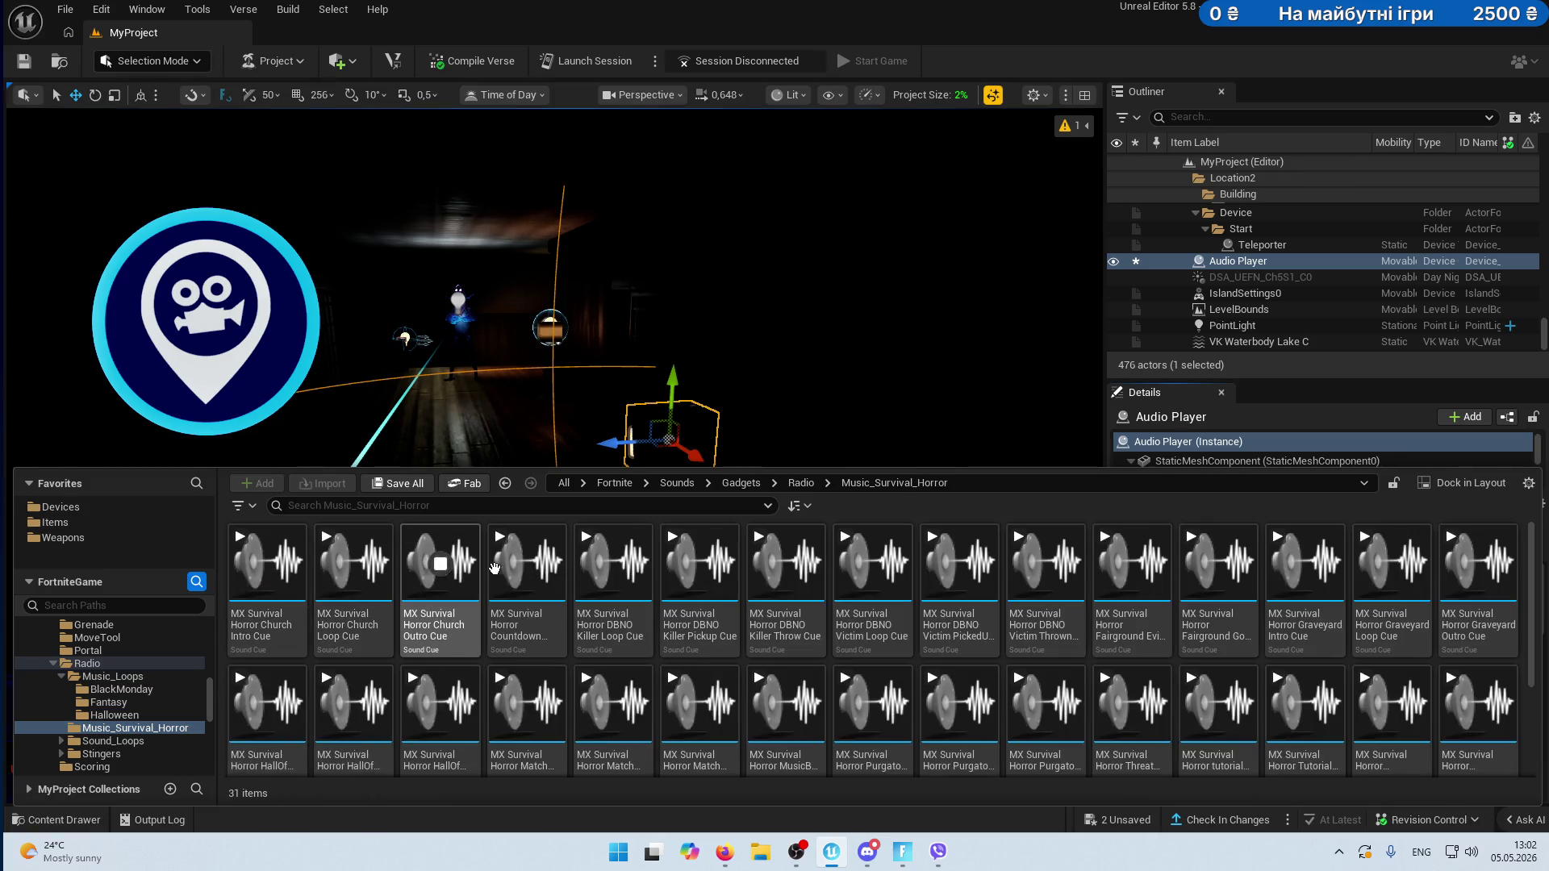
pyautogui.click(613, 563)
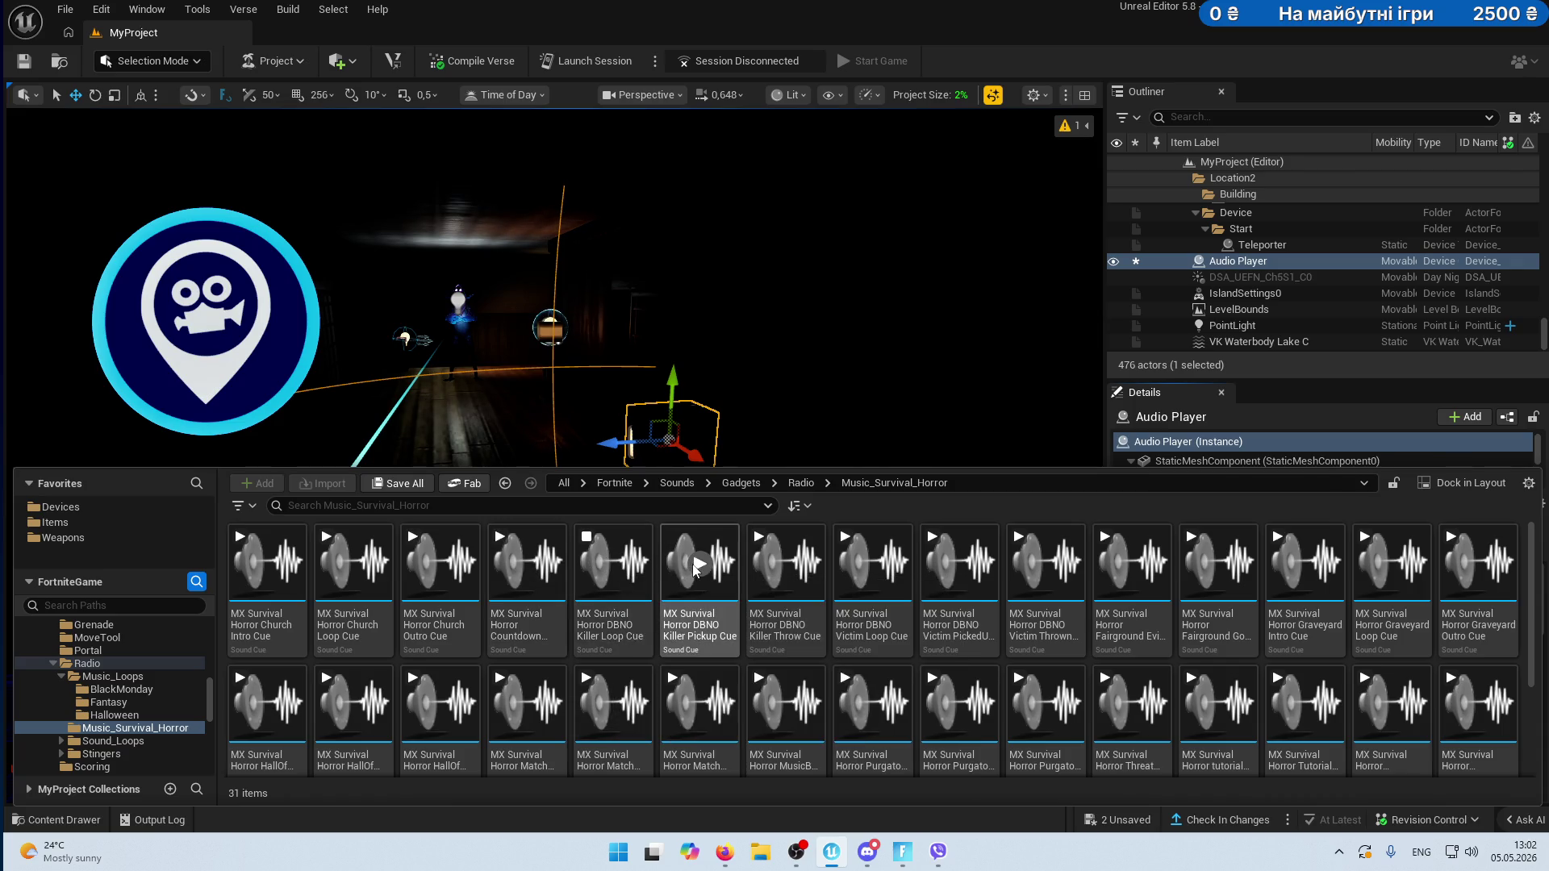
pyautogui.click(787, 562)
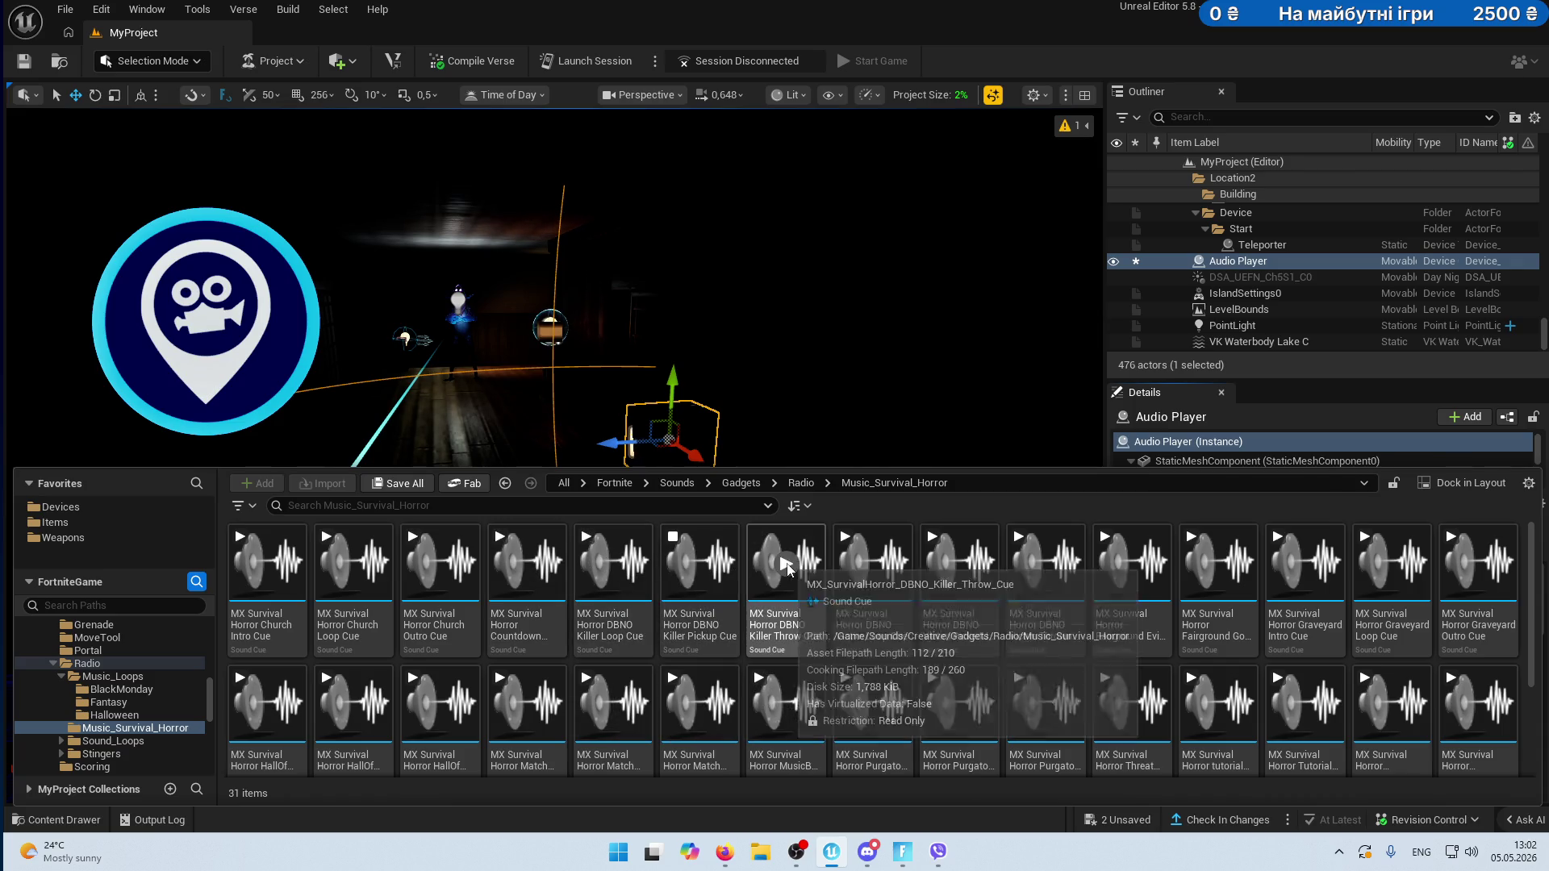
pyautogui.click(871, 565)
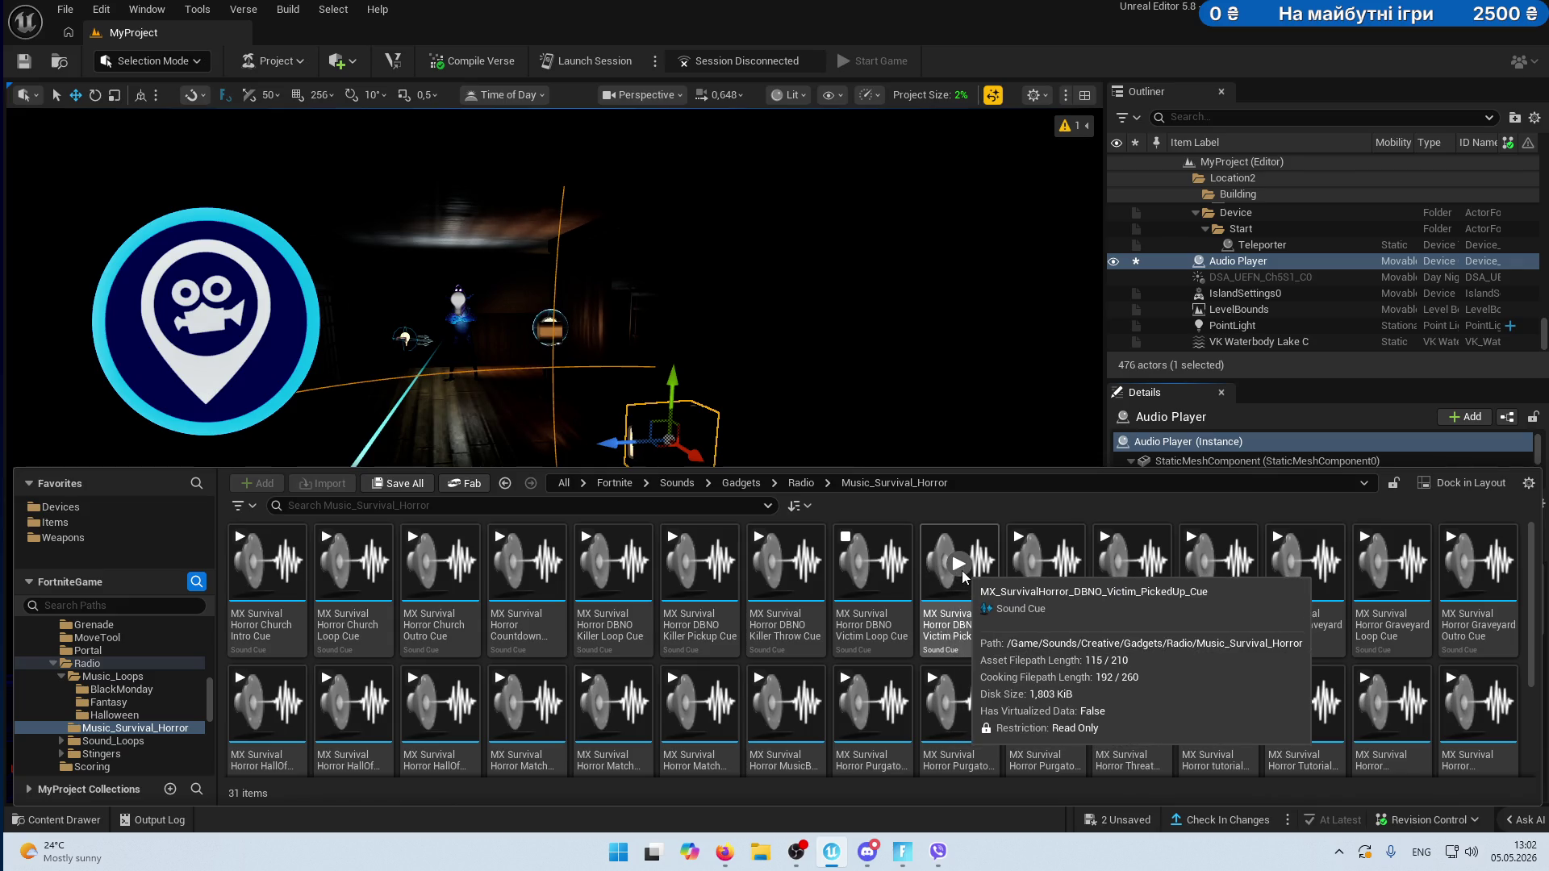
pyautogui.click(958, 563)
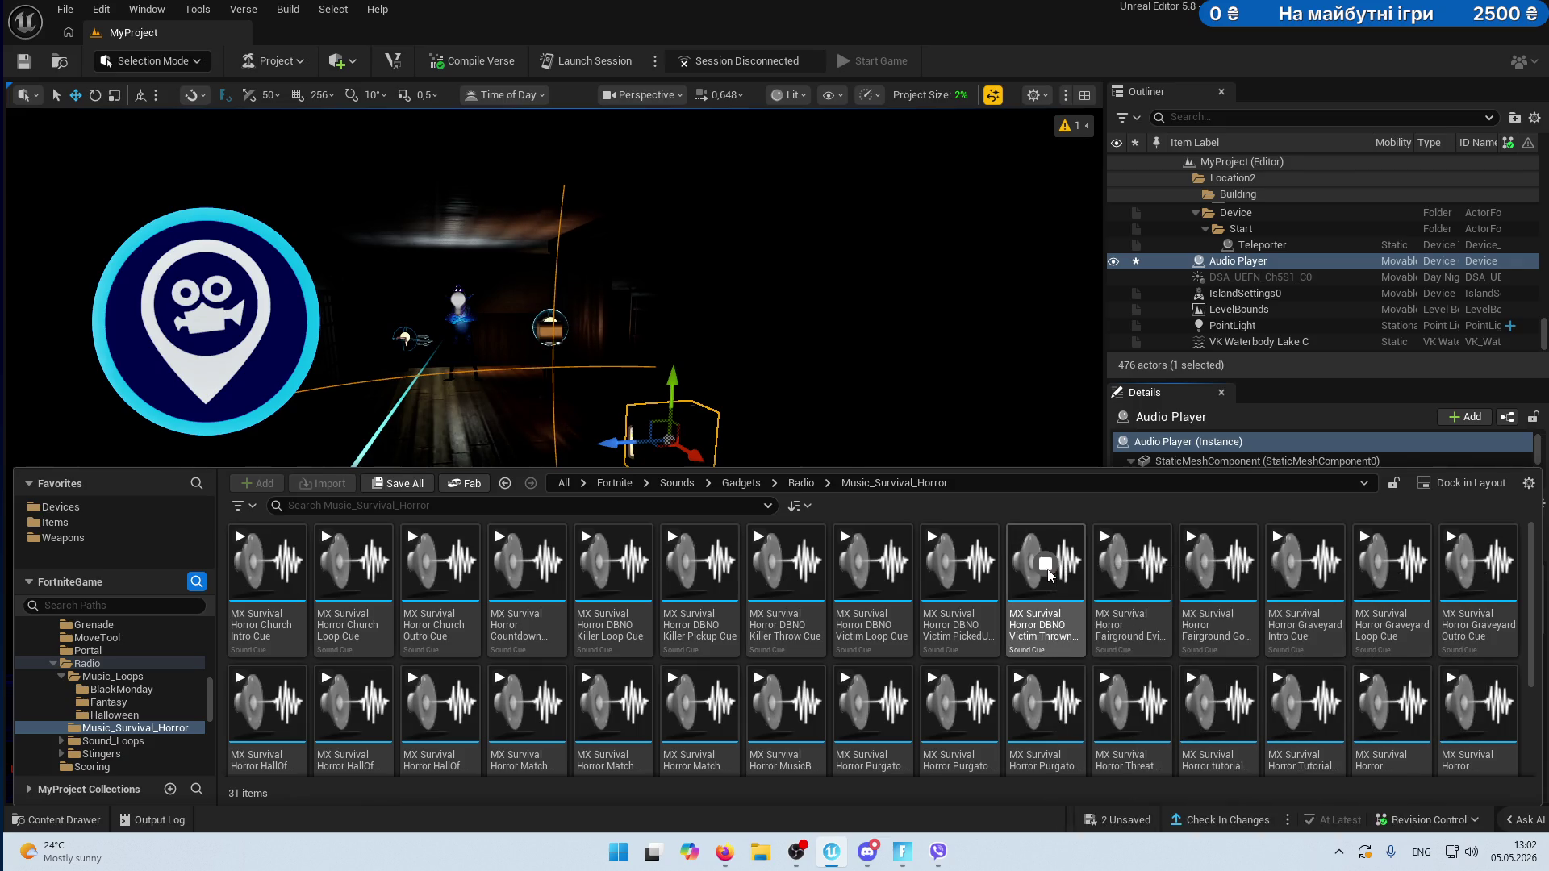
pyautogui.moveTo(1061, 575)
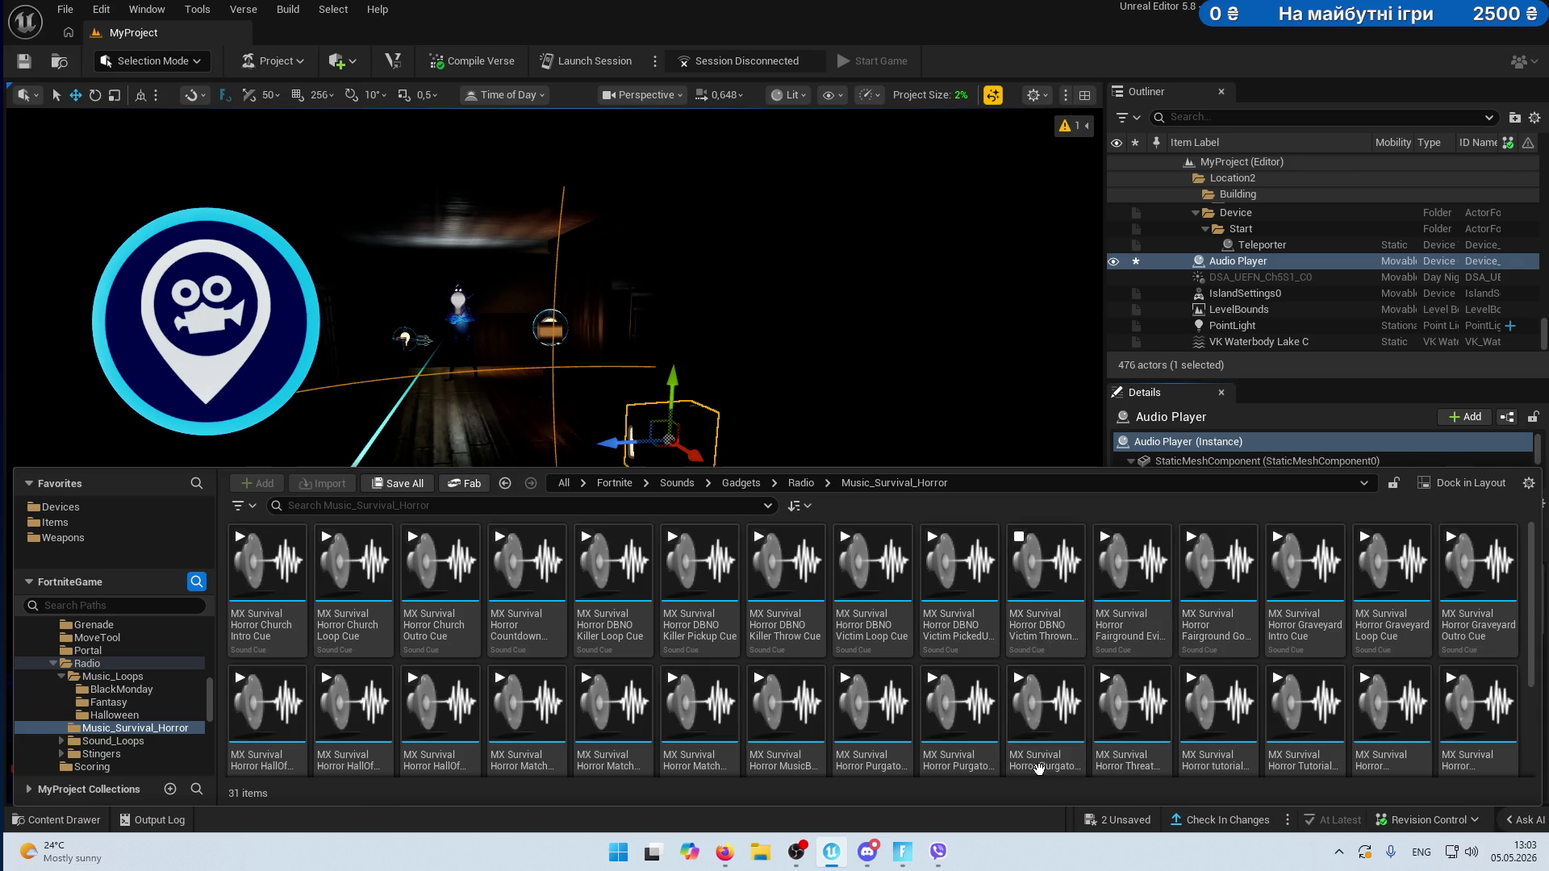
pyautogui.moveTo(1045, 581)
pyautogui.mouseDown()
pyautogui.moveTo(1063, 516)
pyautogui.moveTo(1292, 562)
pyautogui.moveTo(1315, 702)
pyautogui.mouseUp()
pyautogui.click(1371, 705)
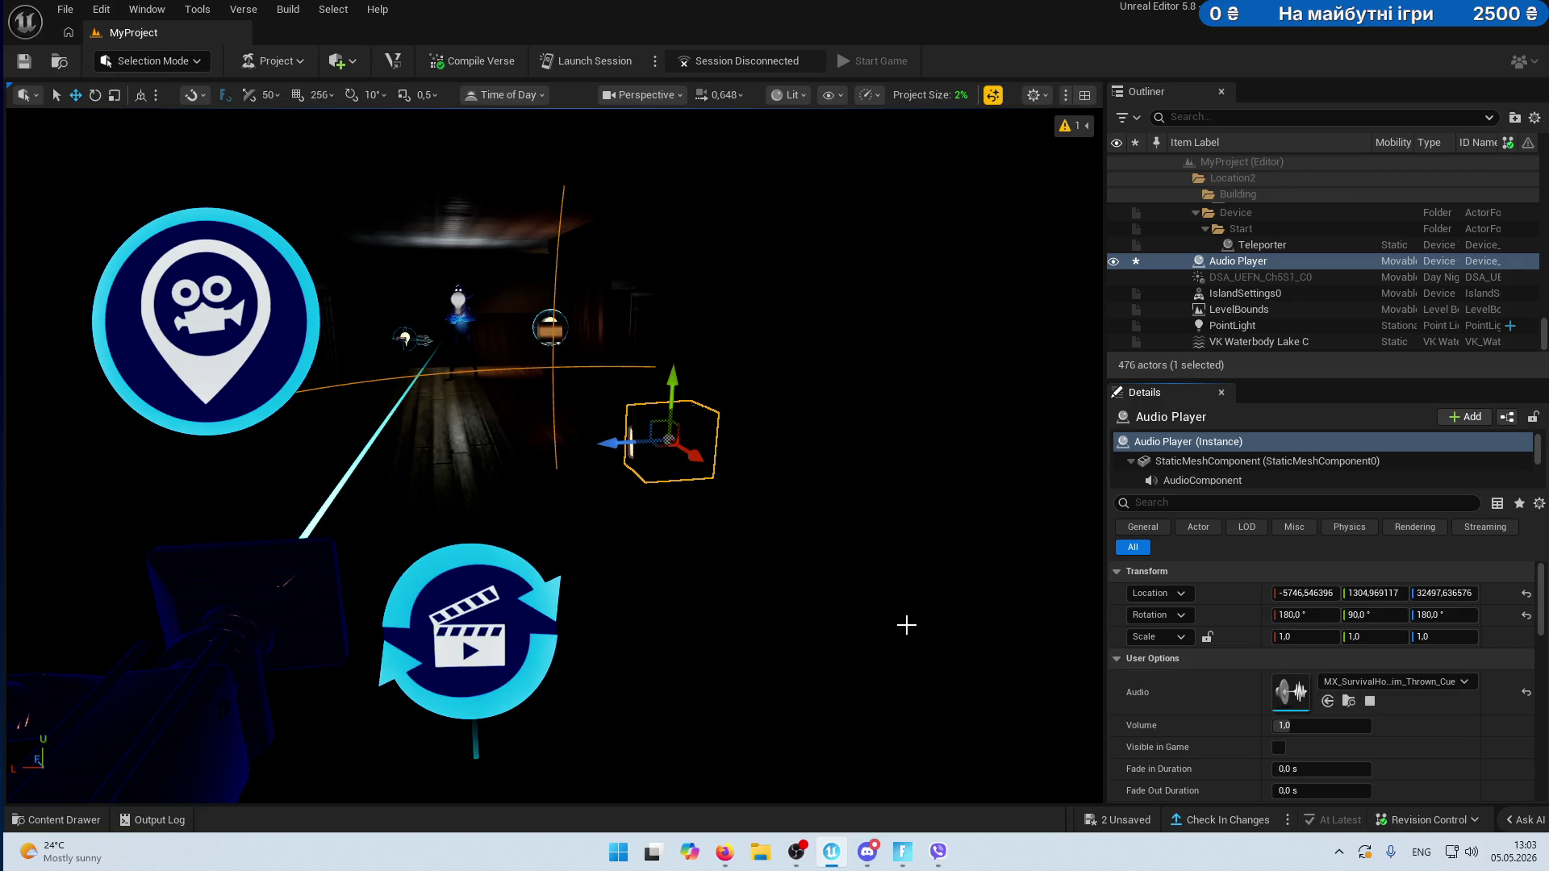
pyautogui.click(53, 822)
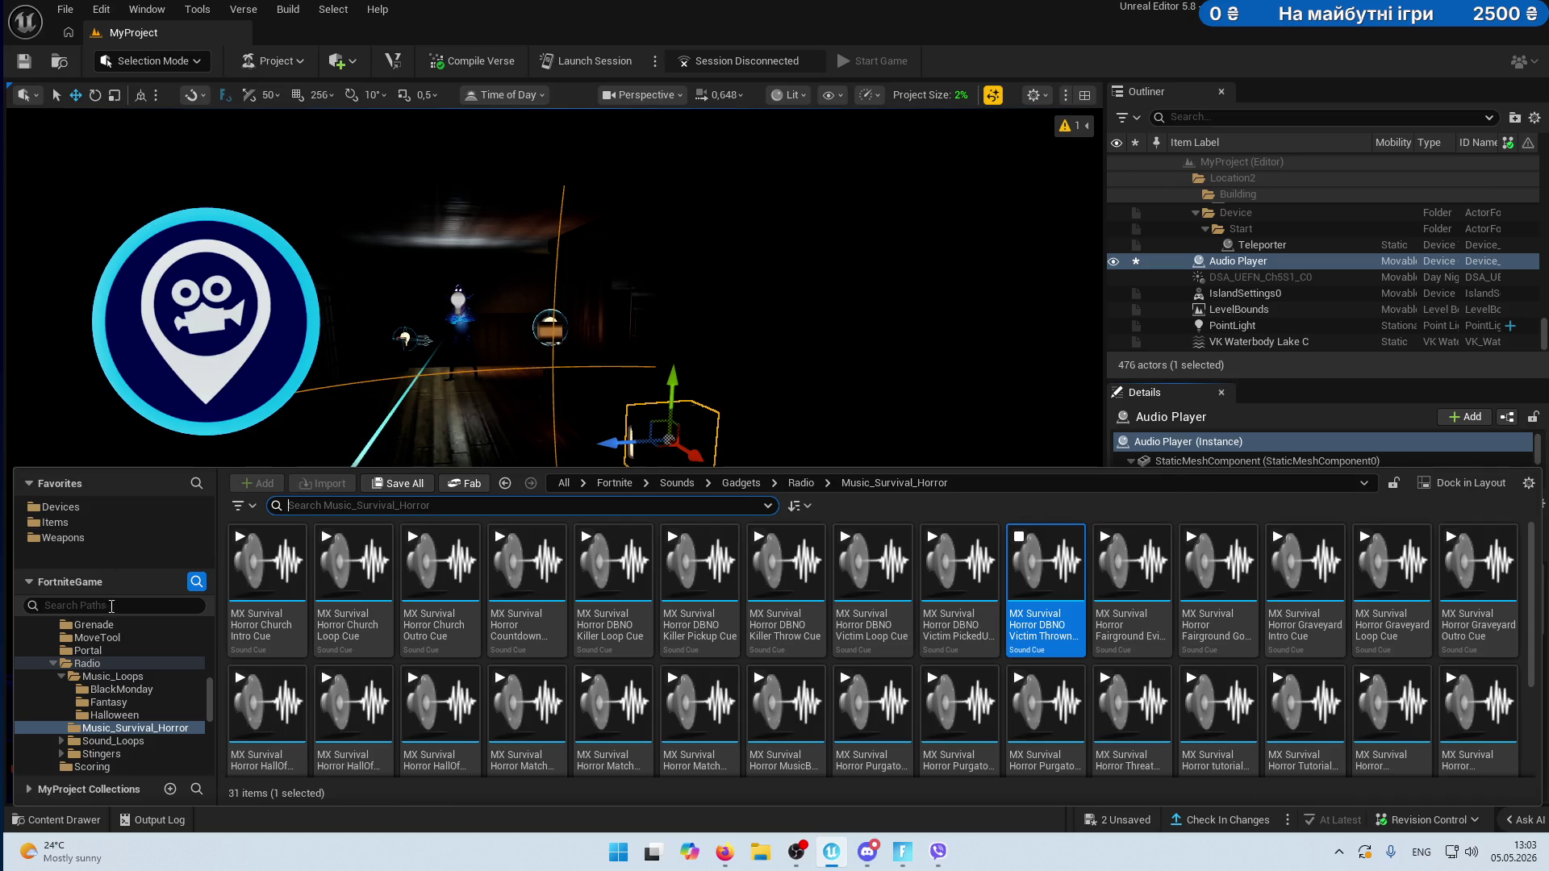
pyautogui.scroll(10, 208, 700)
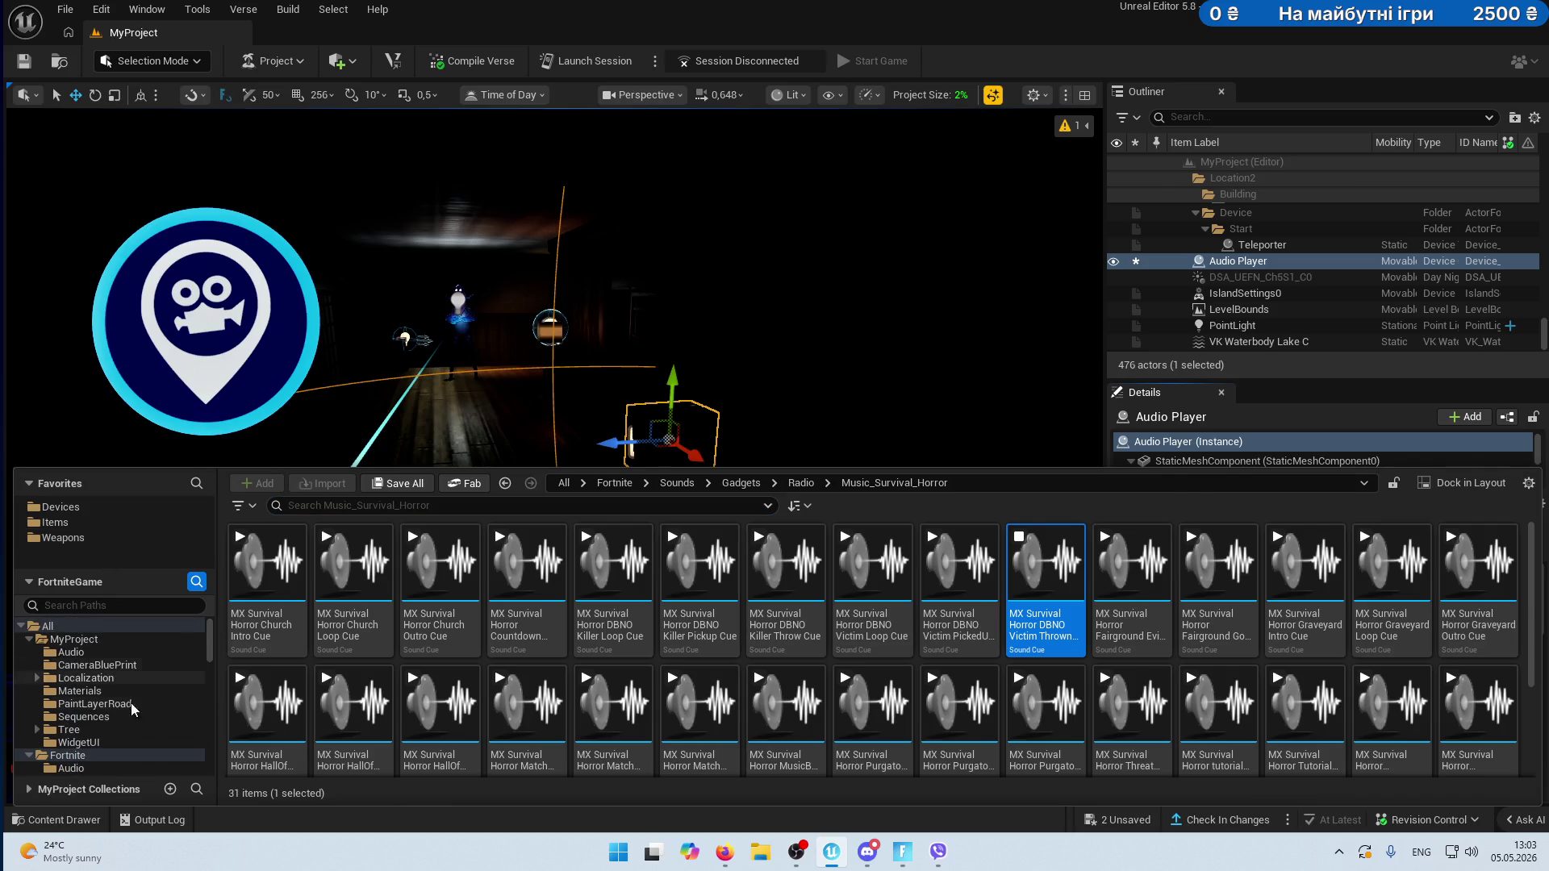
pyautogui.scroll(-5, 121, 710)
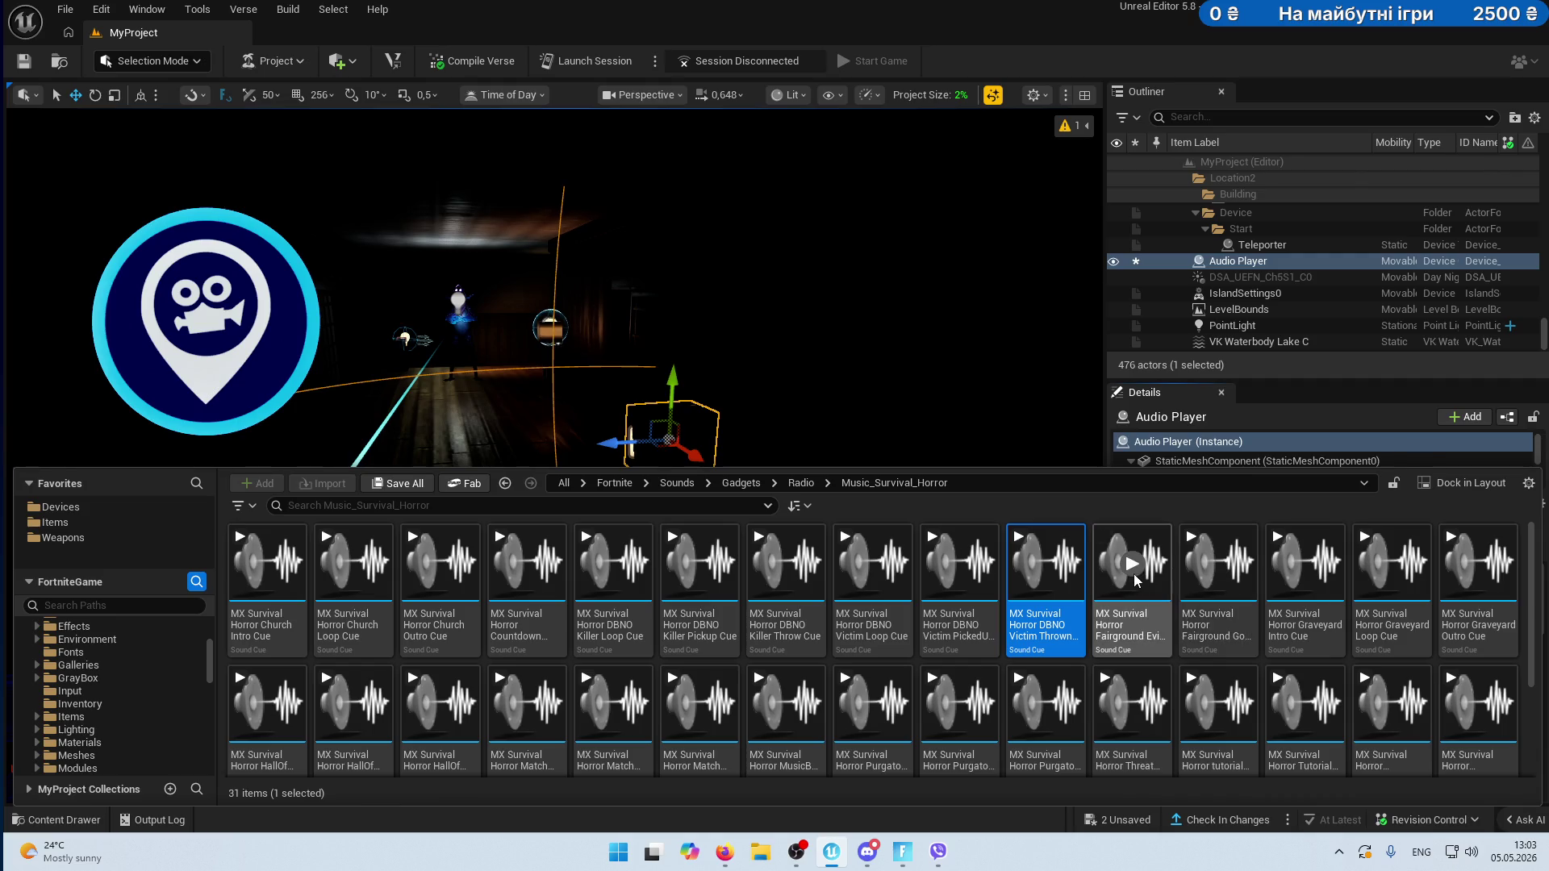
pyautogui.click(1305, 567)
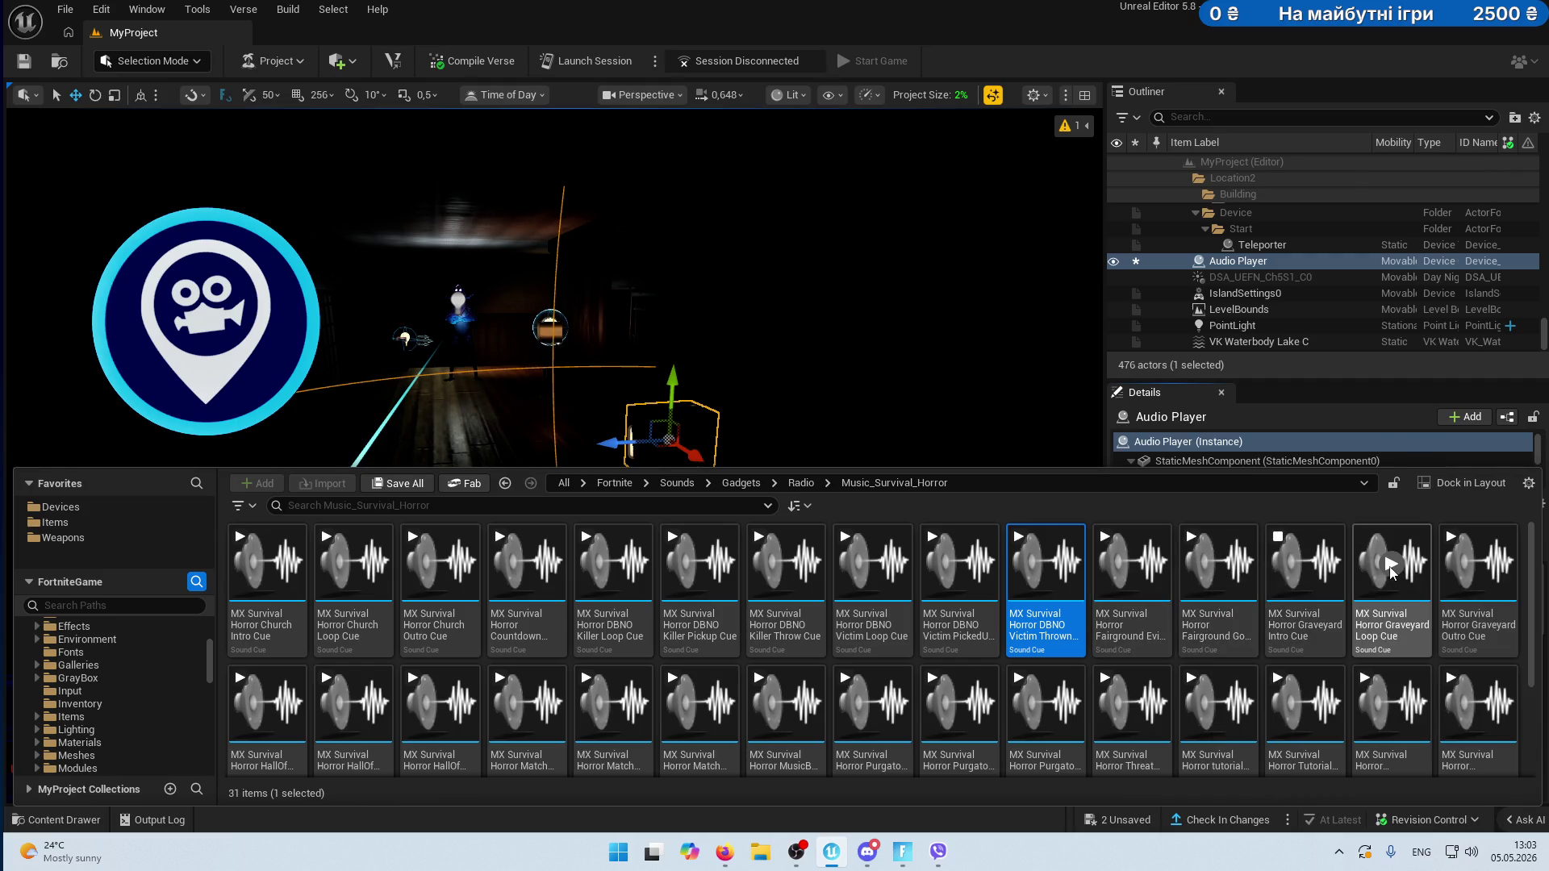
pyautogui.click(1476, 705)
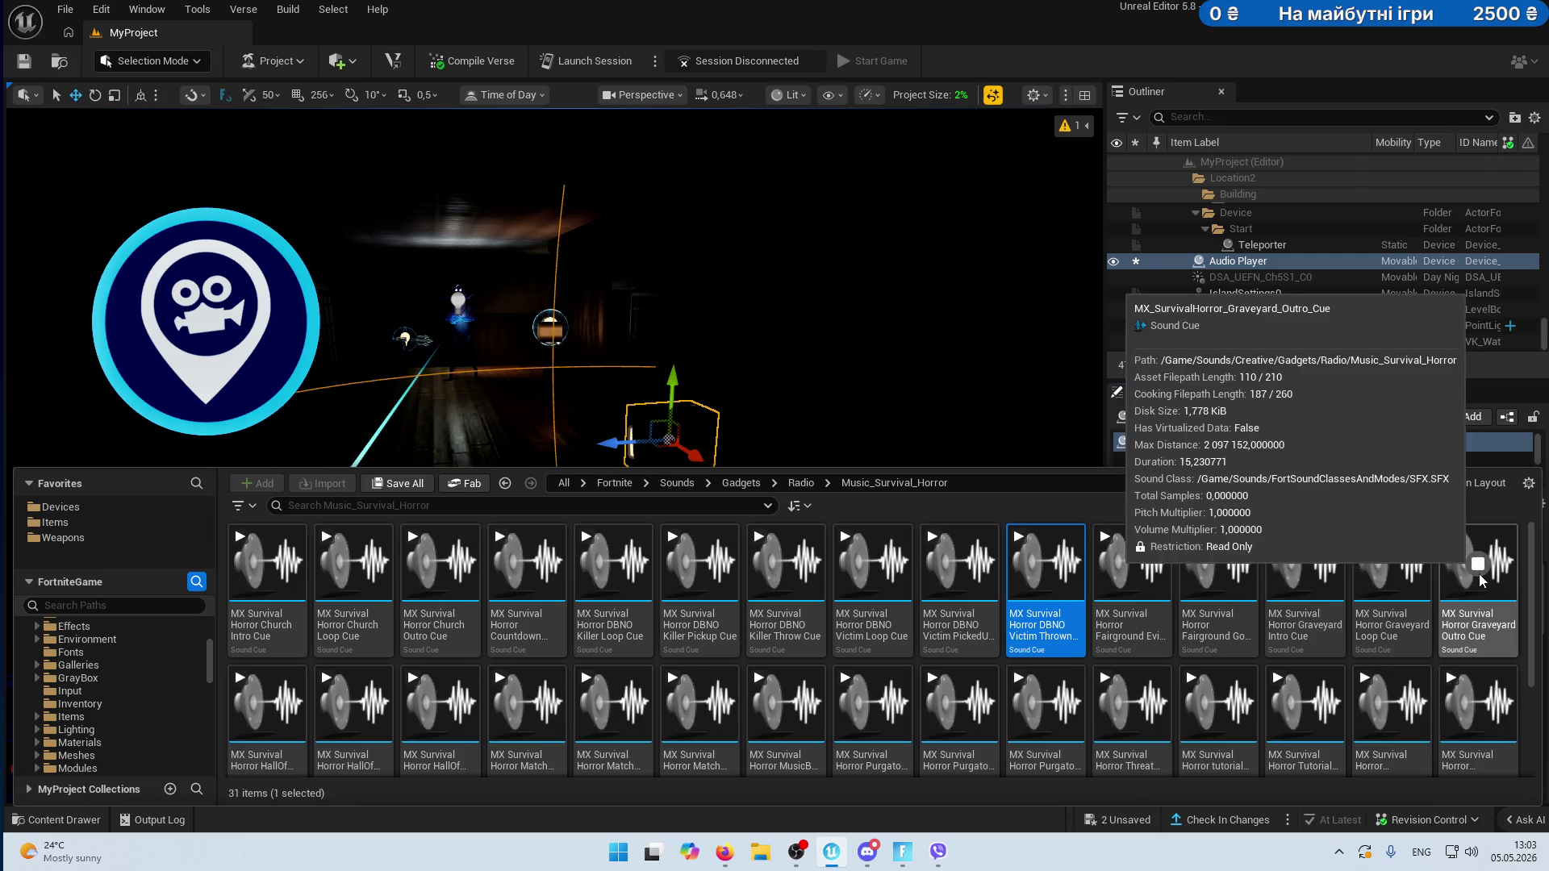
pyautogui.scroll(-1, 1468, 678)
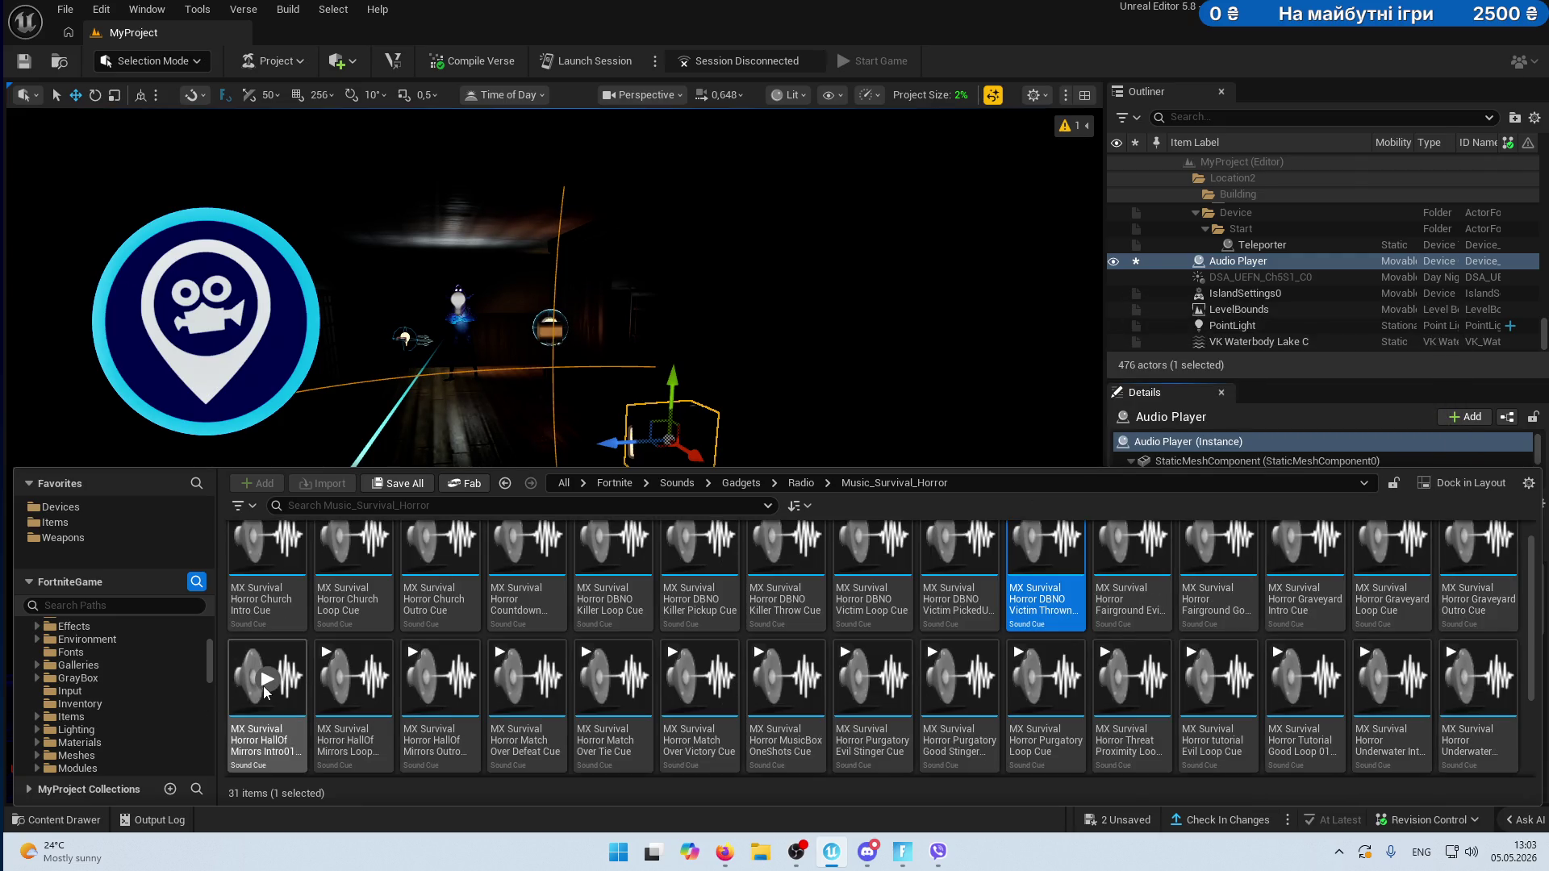
pyautogui.scroll(-2, 432, 694)
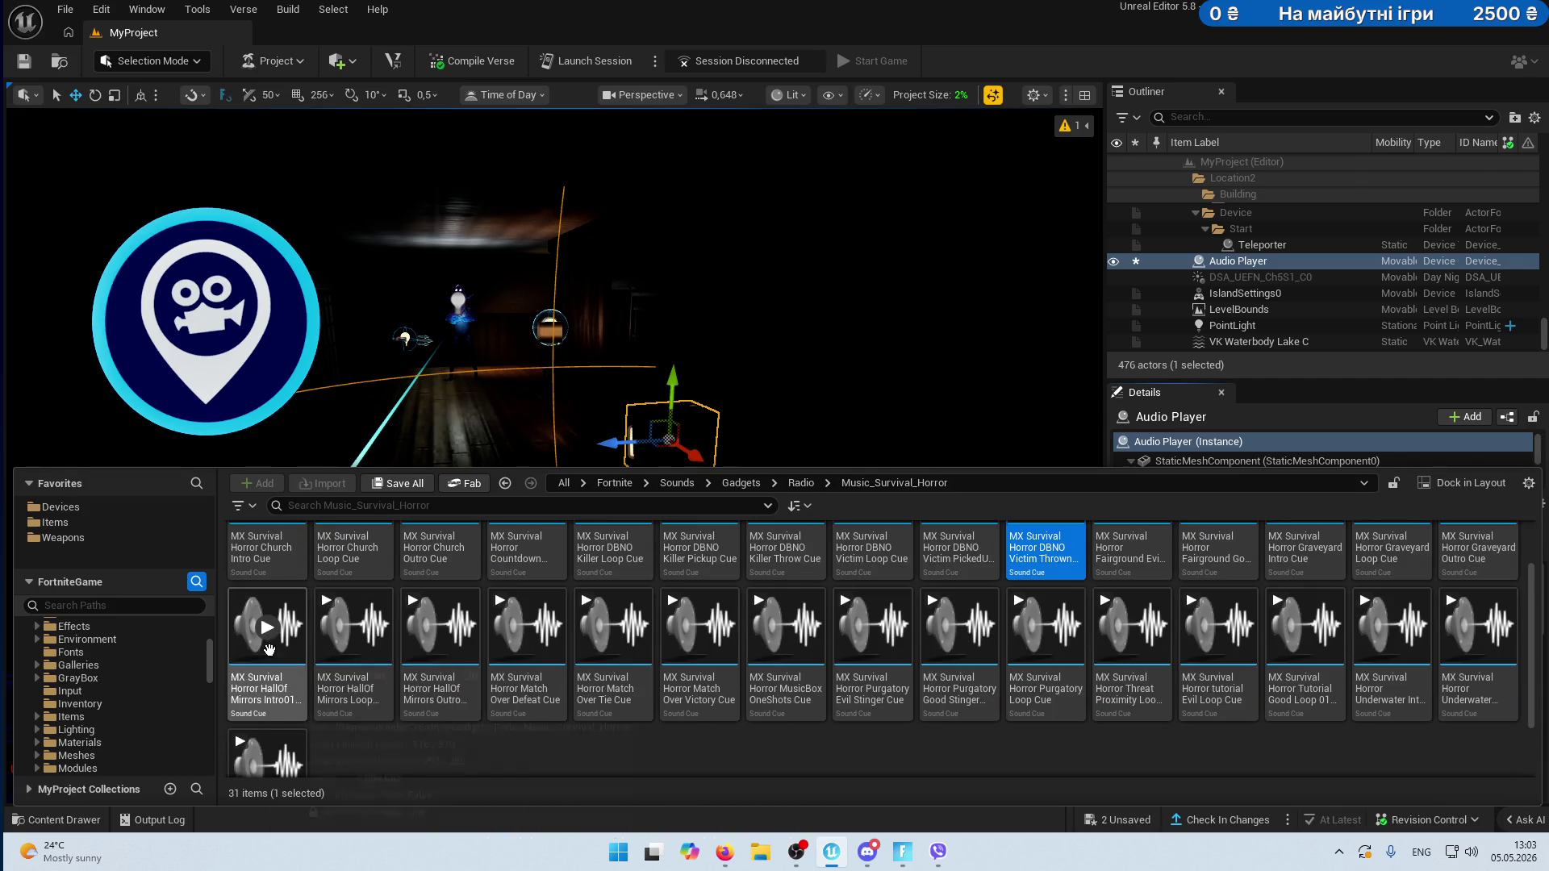
pyautogui.click(354, 627)
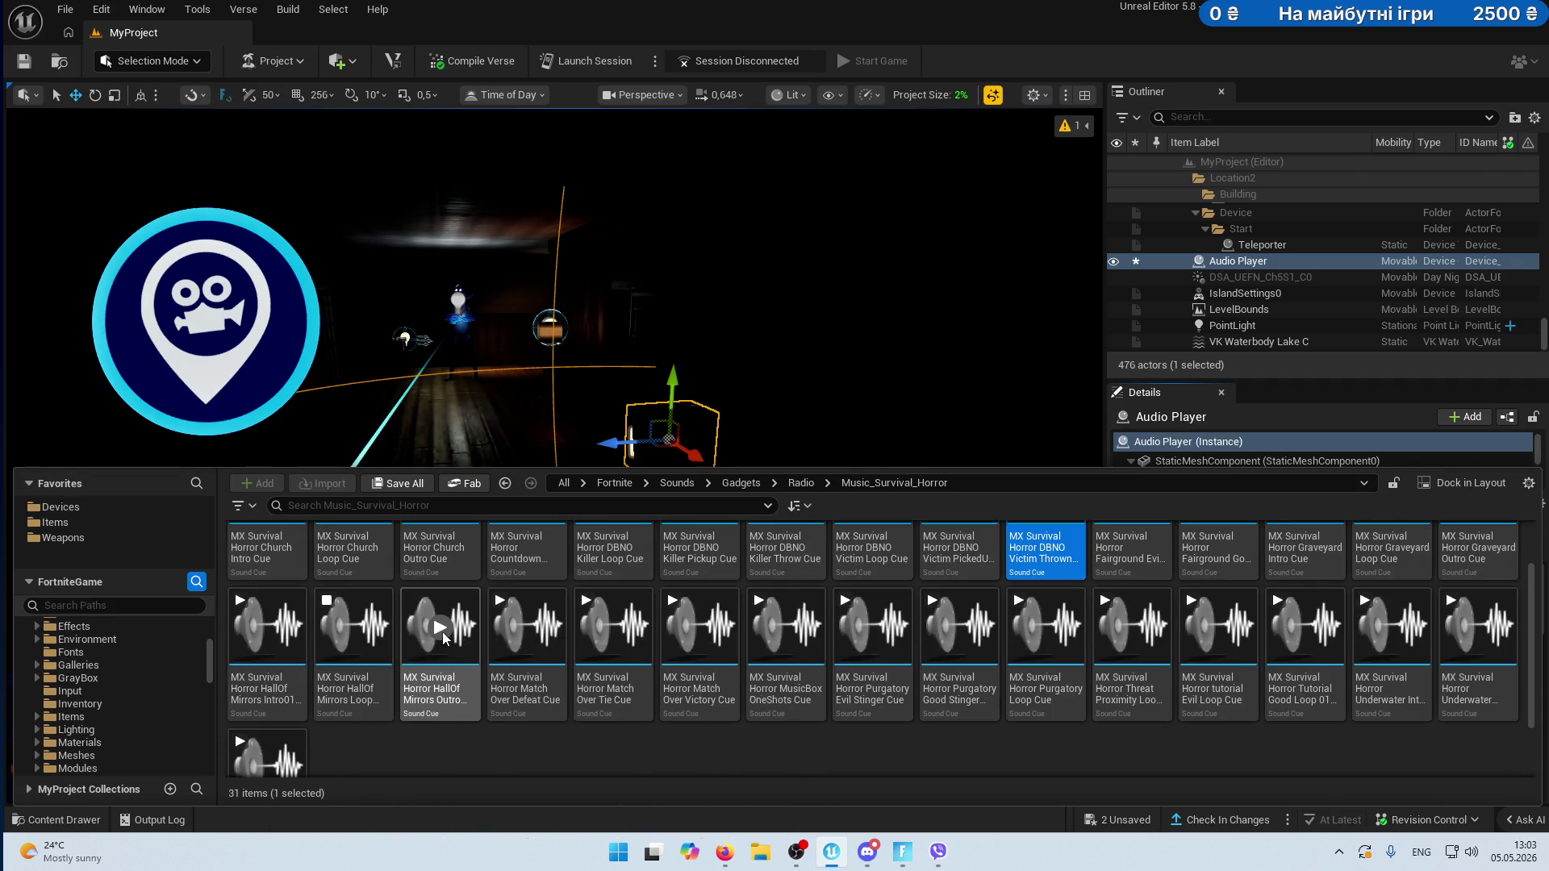
pyautogui.click(441, 630)
pyautogui.click(531, 629)
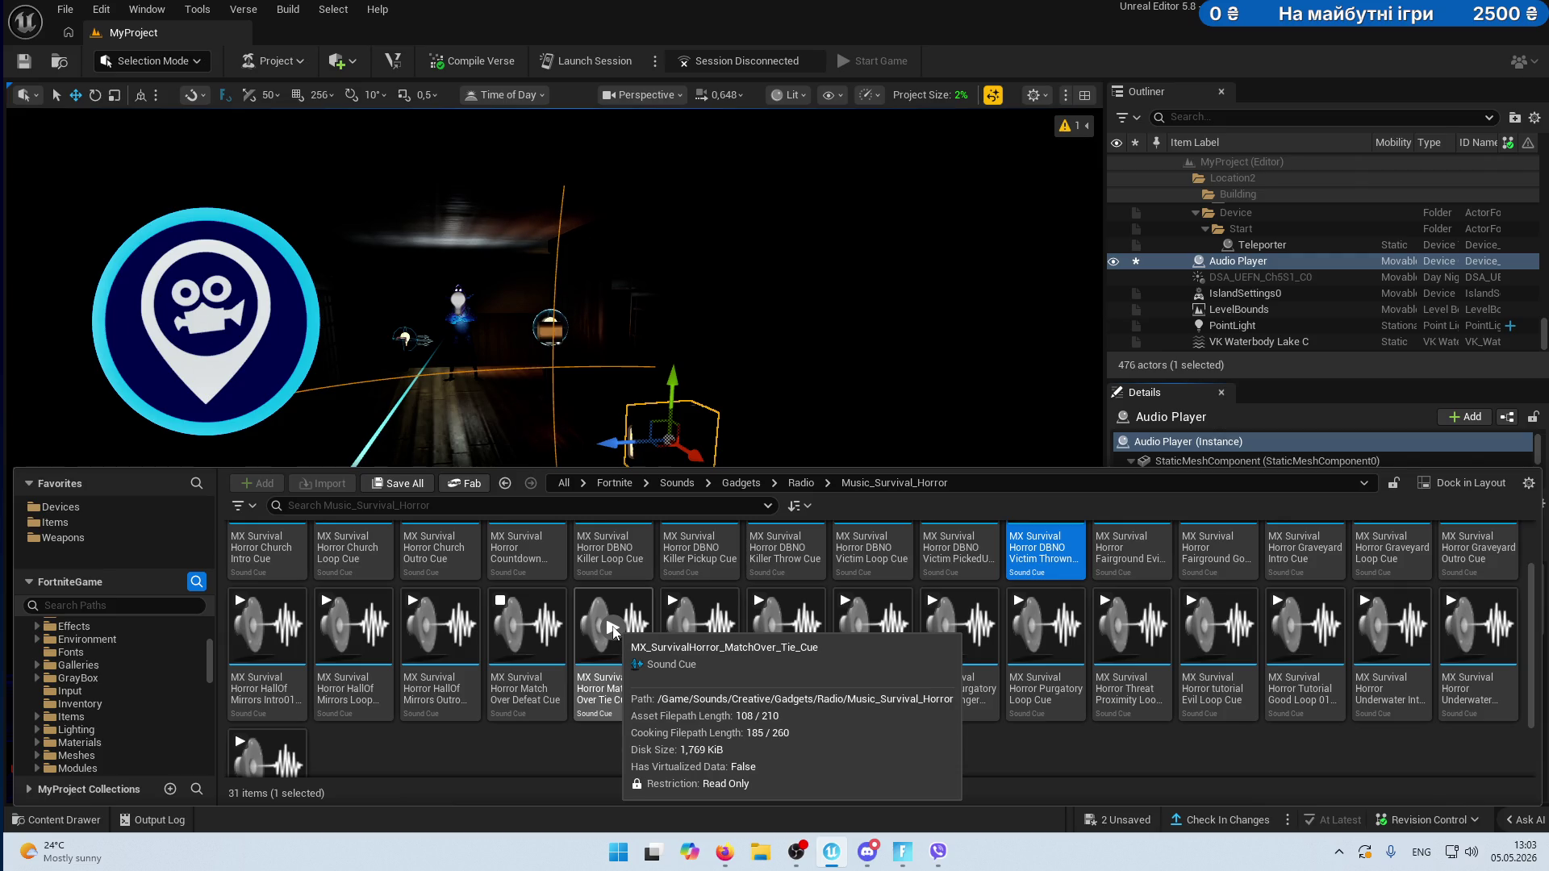
pyautogui.click(613, 629)
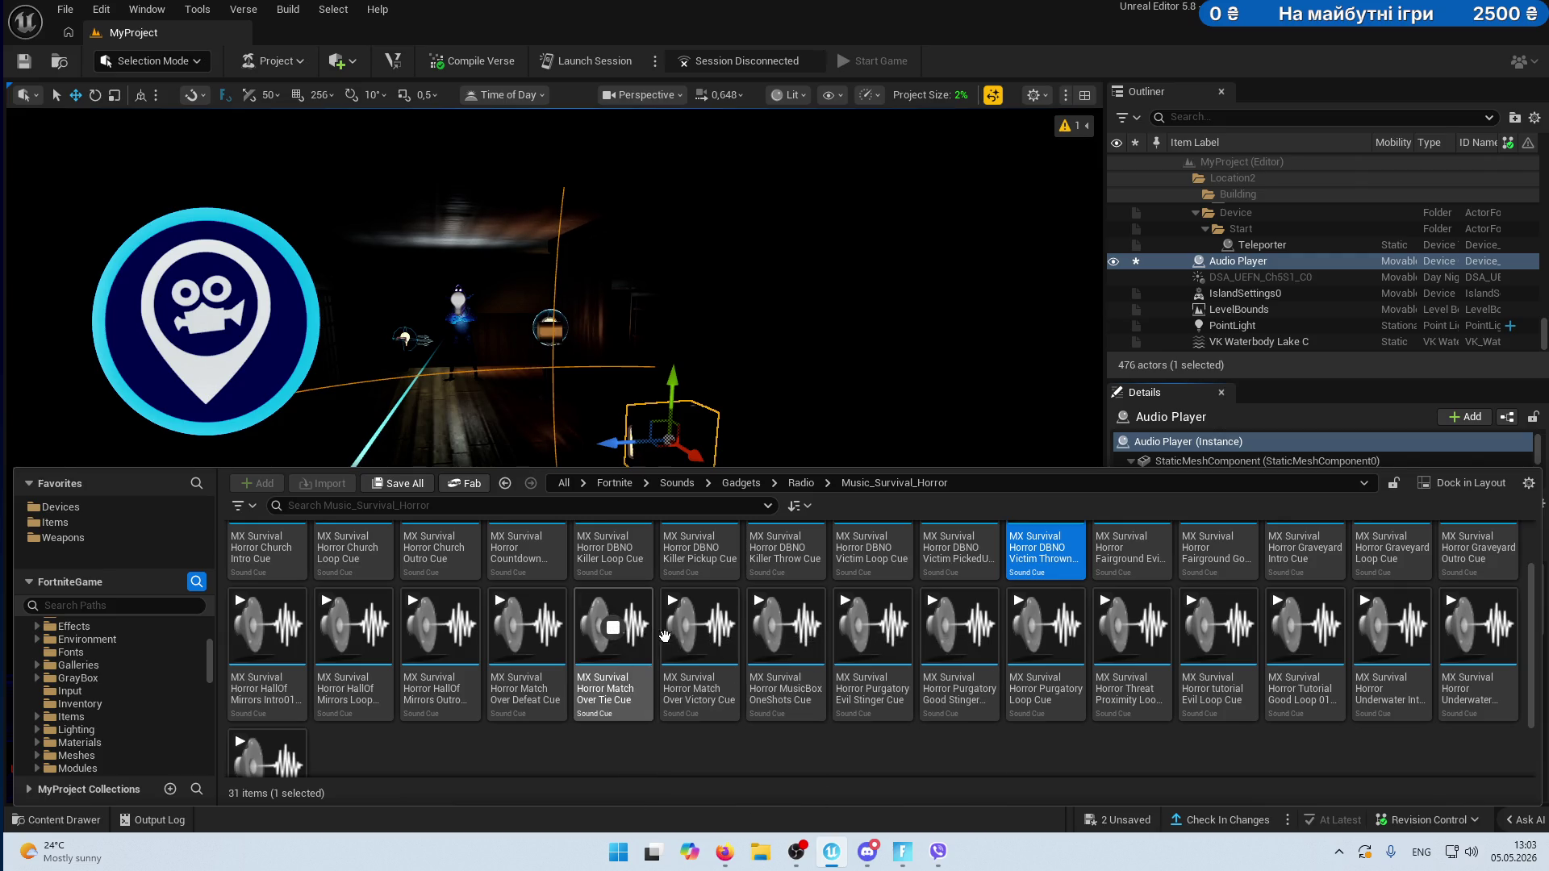
pyautogui.click(786, 627)
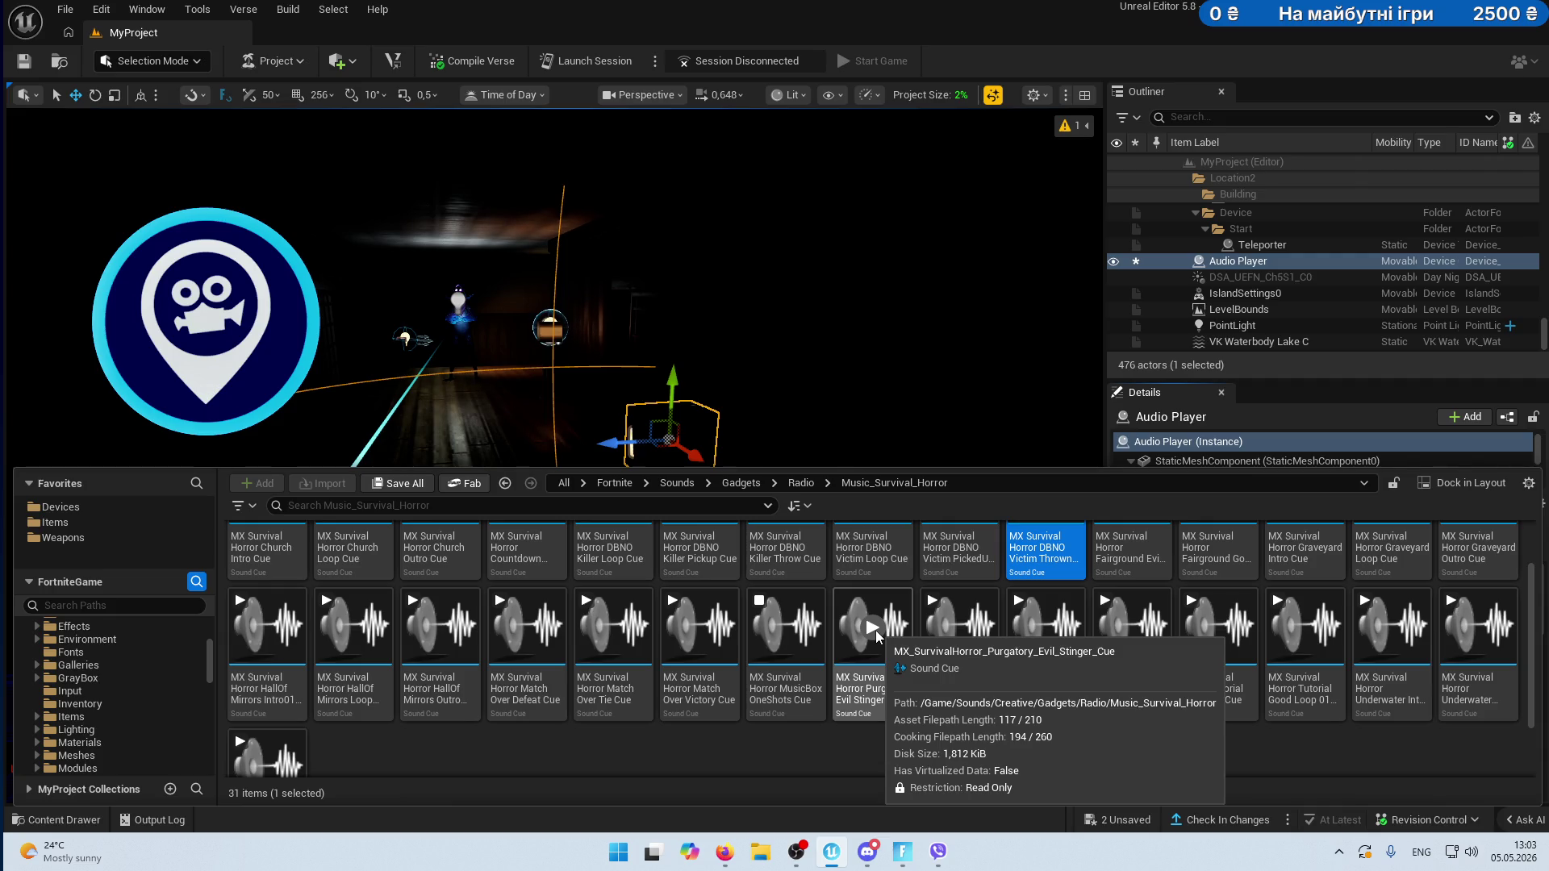
pyautogui.click(786, 635)
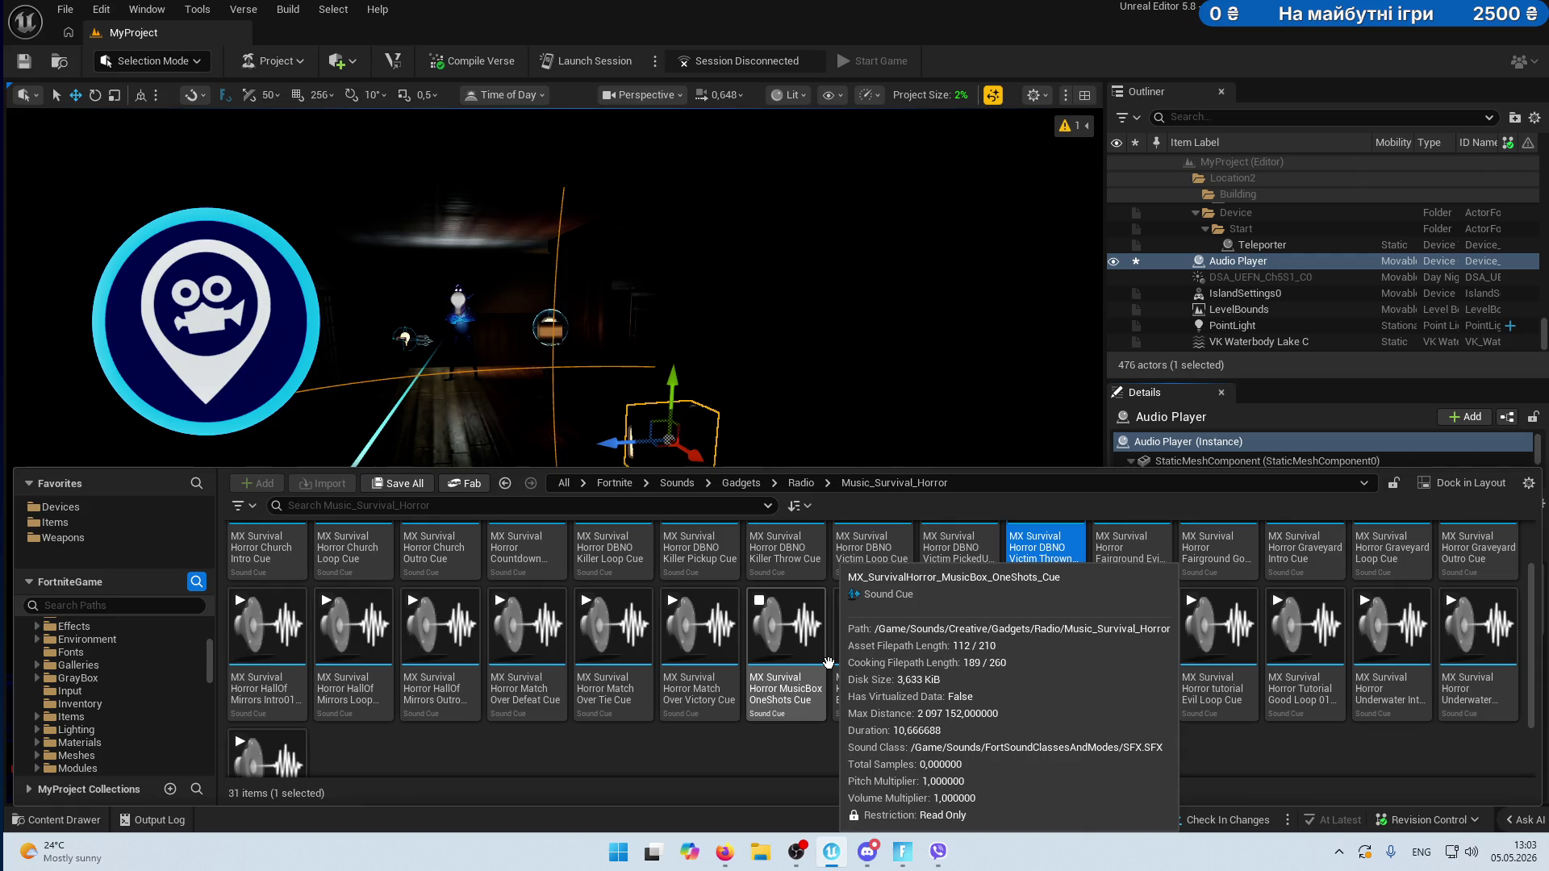
pyautogui.click(871, 627)
pyautogui.click(965, 640)
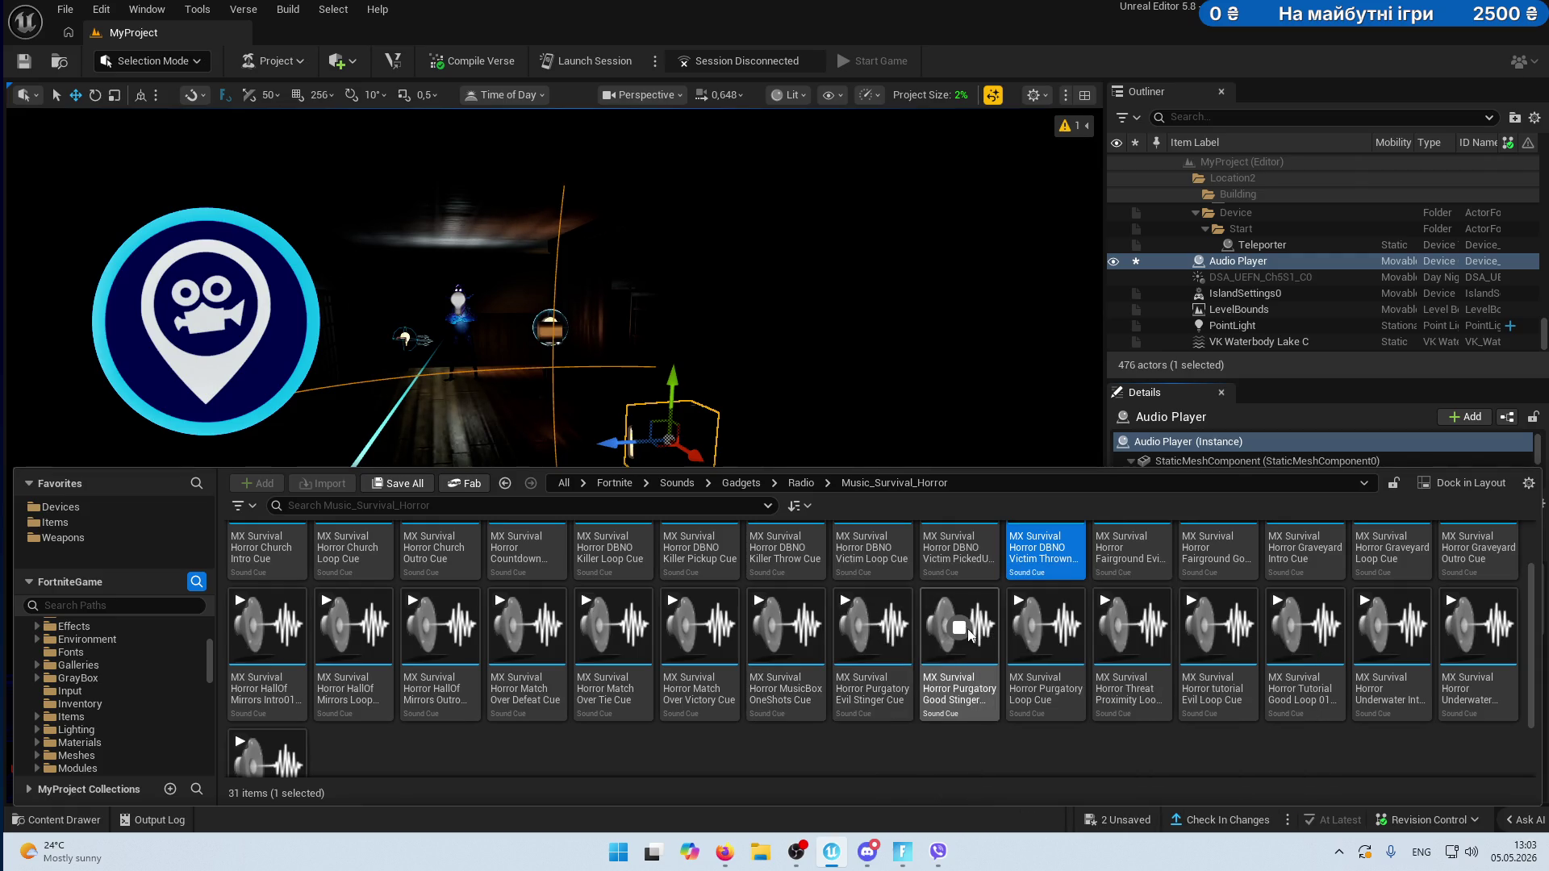
pyautogui.click(1132, 627)
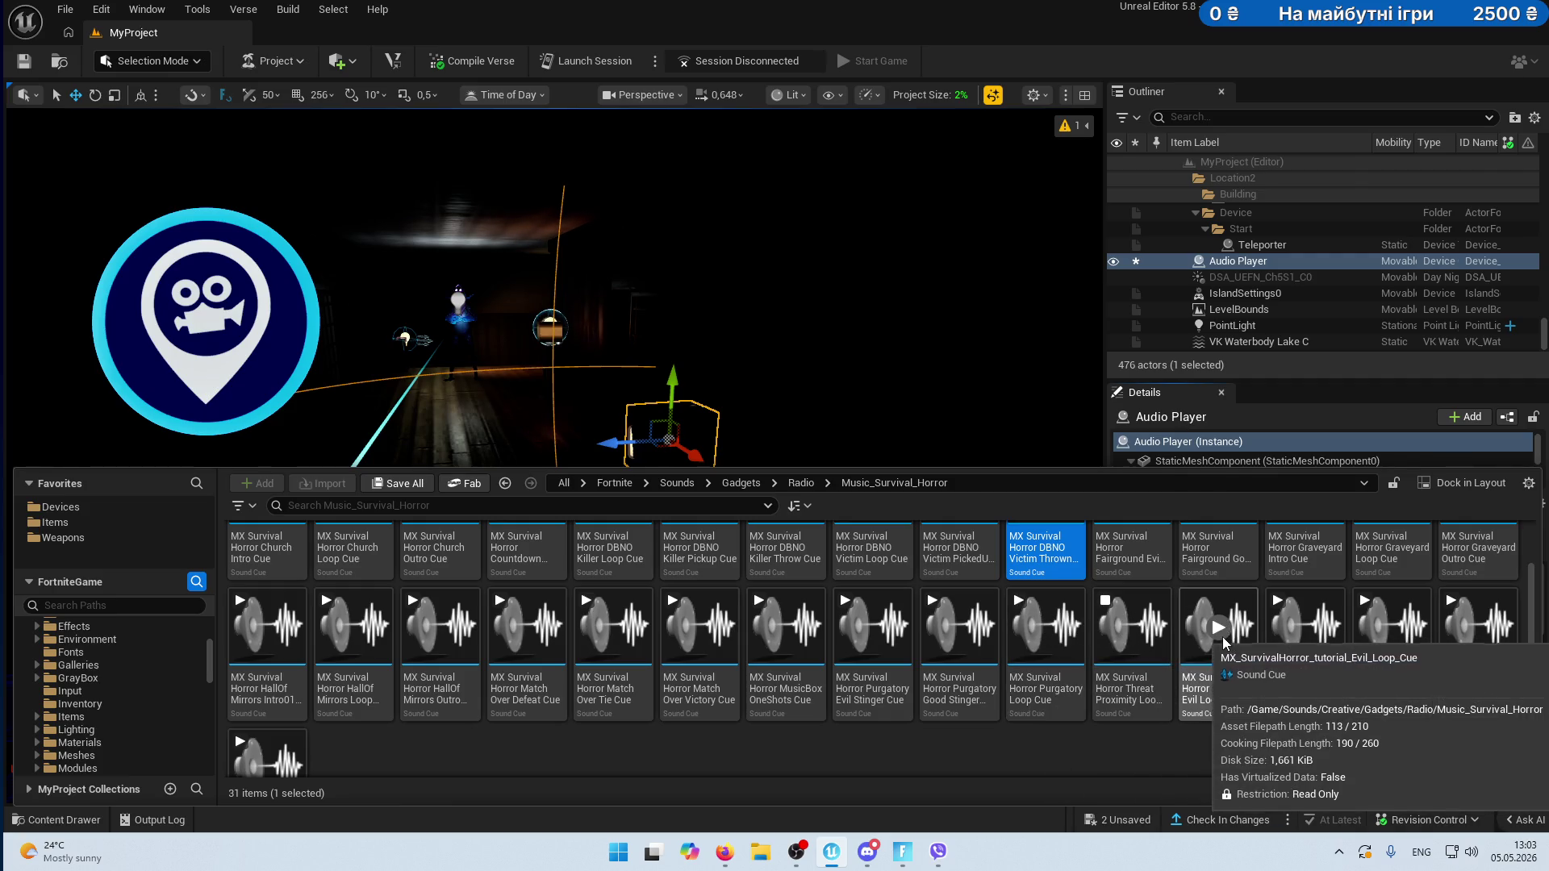
pyautogui.click(1219, 631)
pyautogui.click(1313, 628)
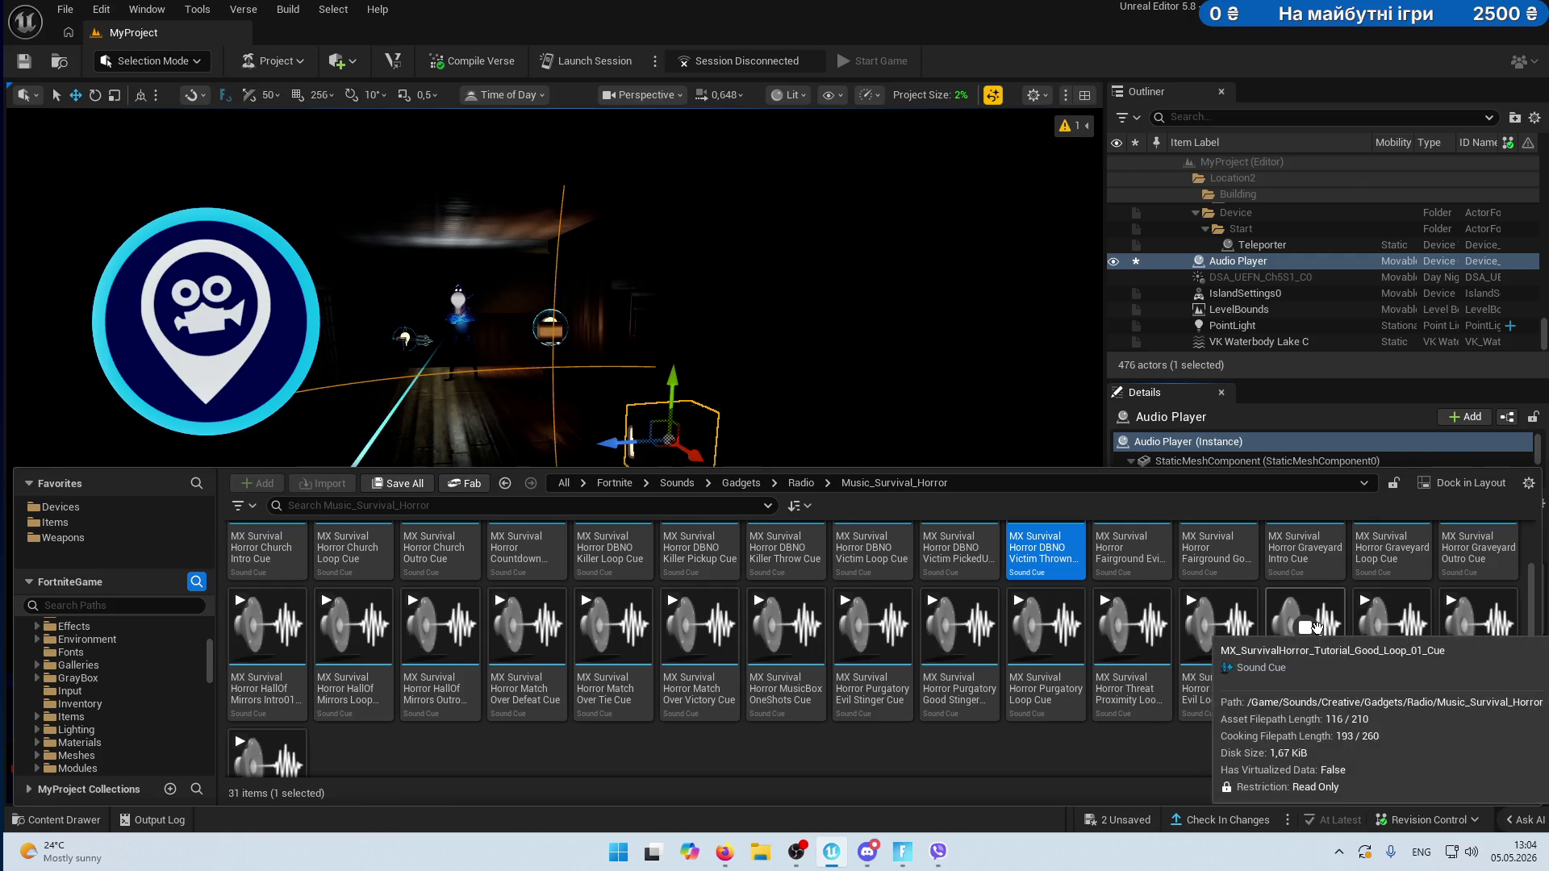
pyautogui.click(1397, 629)
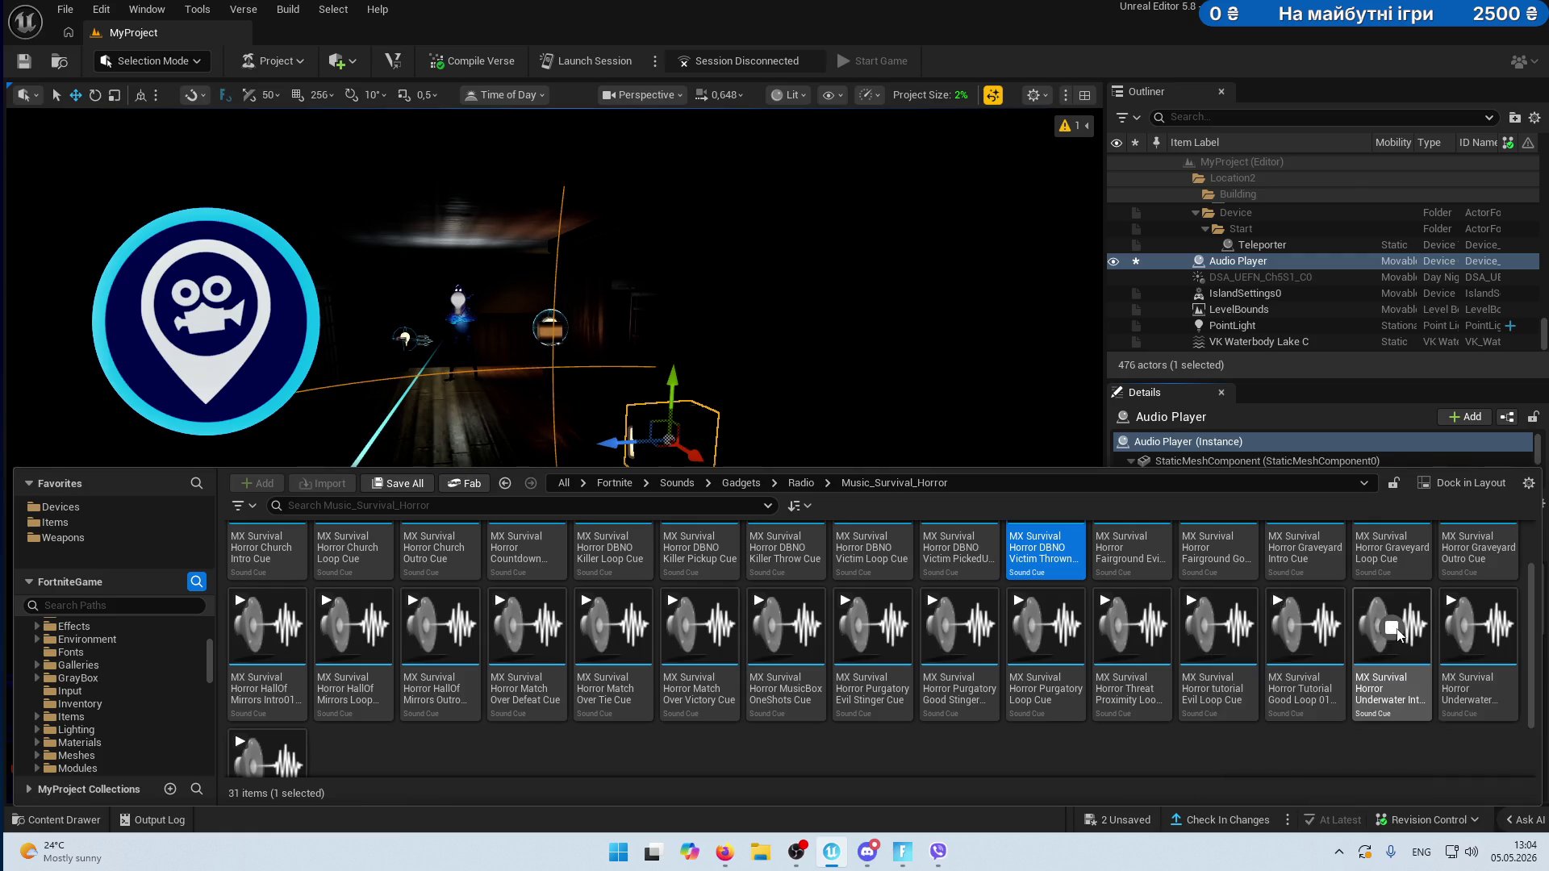
pyautogui.click(1476, 627)
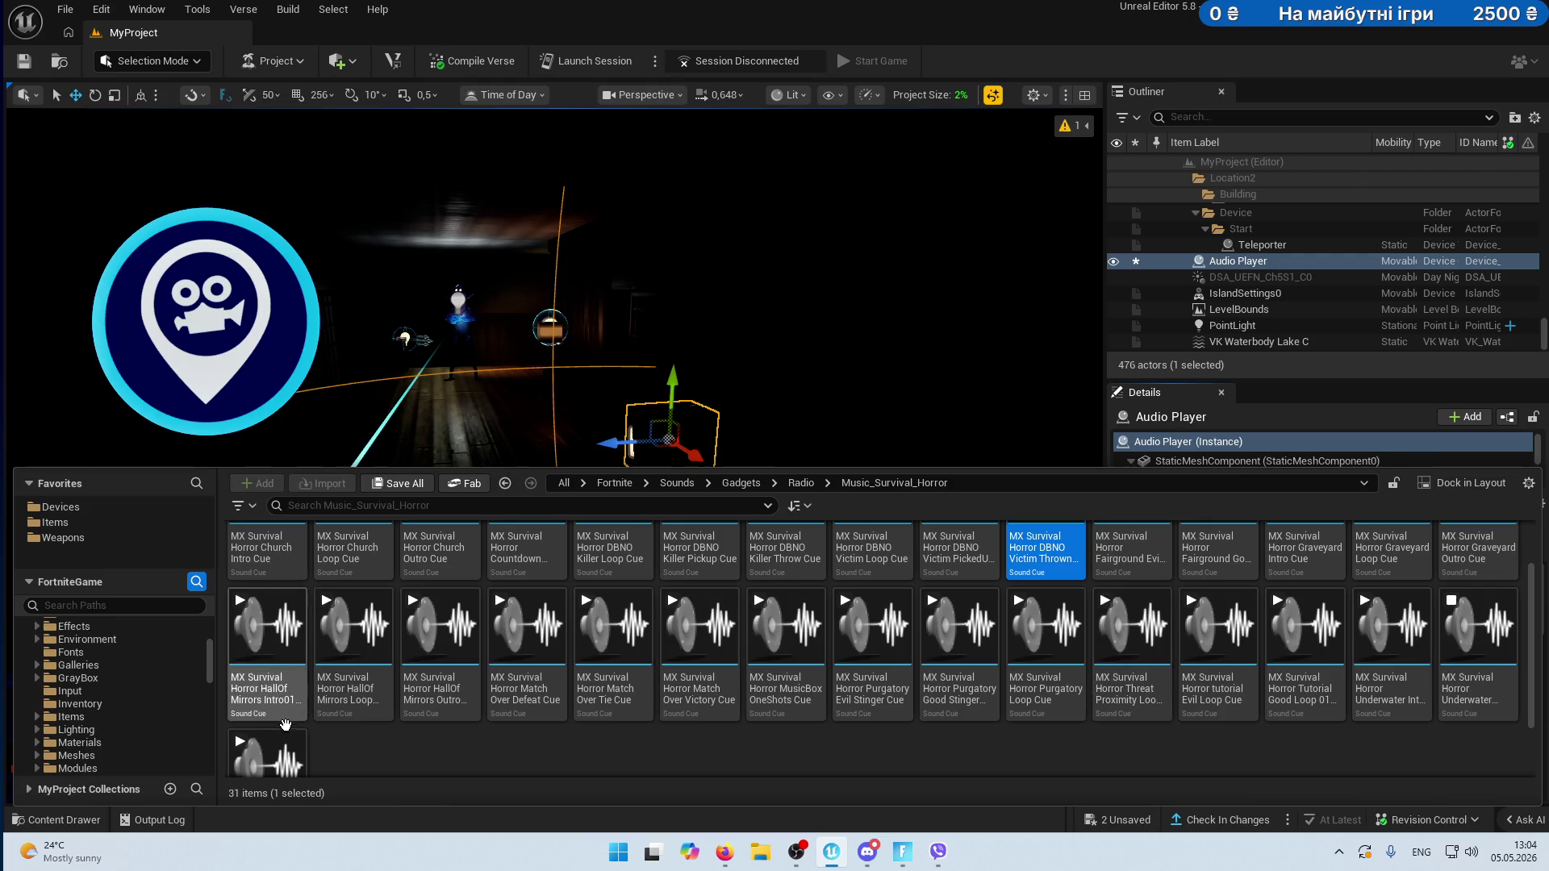
pyautogui.scroll(-1, 281, 722)
pyautogui.scroll(1, 626, 728)
pyautogui.click(1054, 579)
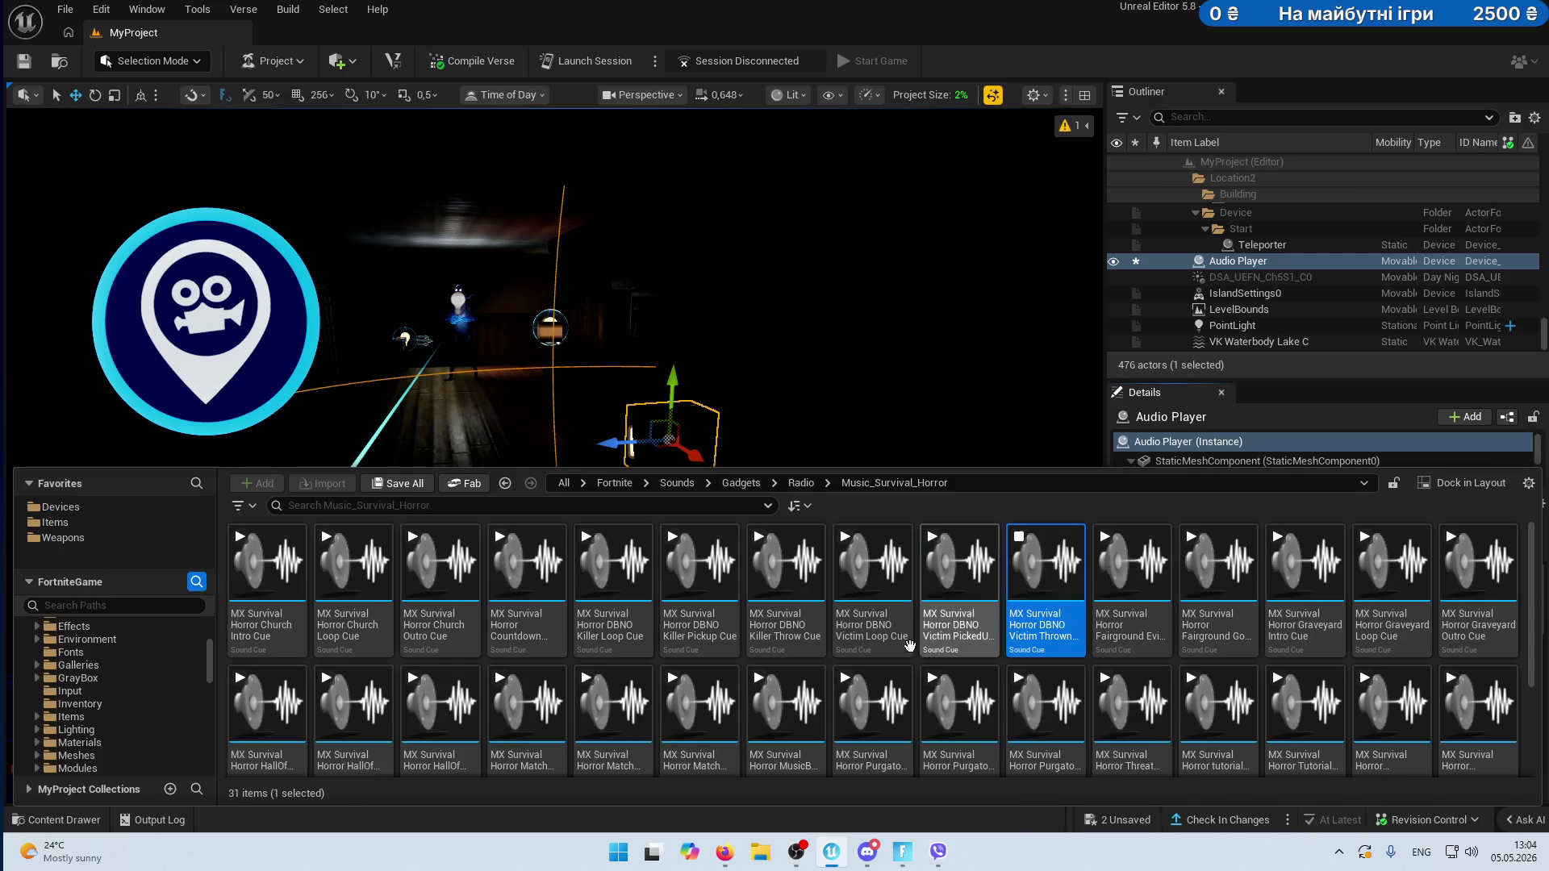
pyautogui.scroll(-10, 121, 673)
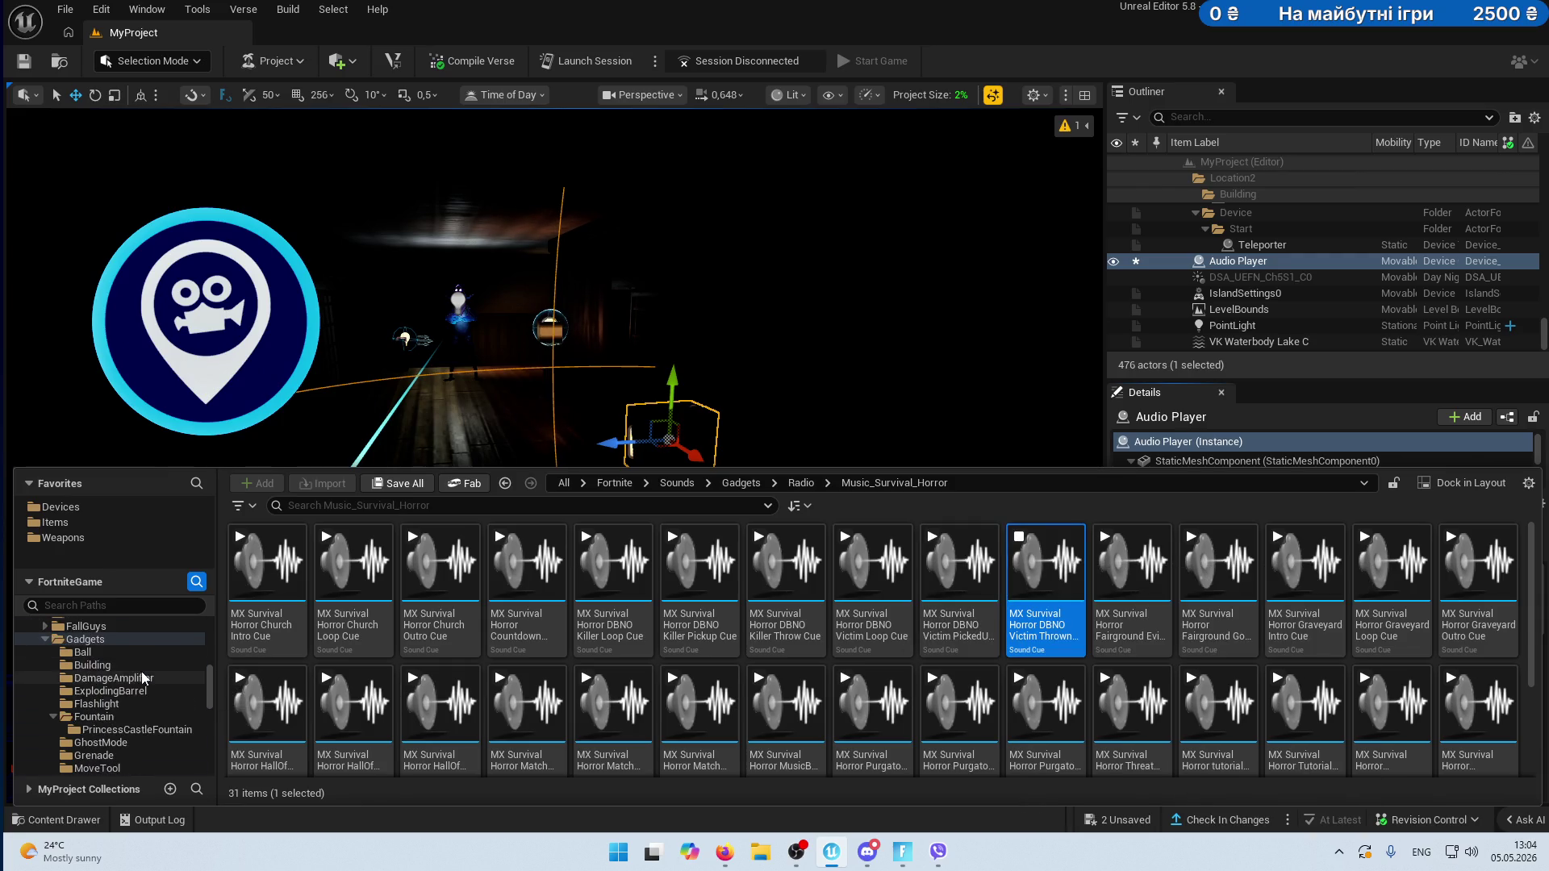
# - Preview the BlackMonday stinger cues, including Accent 02, Accent 03 and Alert 01
pyautogui.scroll(-1, 146, 678)
pyautogui.click(62, 703)
pyautogui.click(105, 716)
pyautogui.click(269, 565)
pyautogui.click(354, 563)
pyautogui.click(433, 576)
pyautogui.click(526, 564)
pyautogui.scroll(-1, 121, 685)
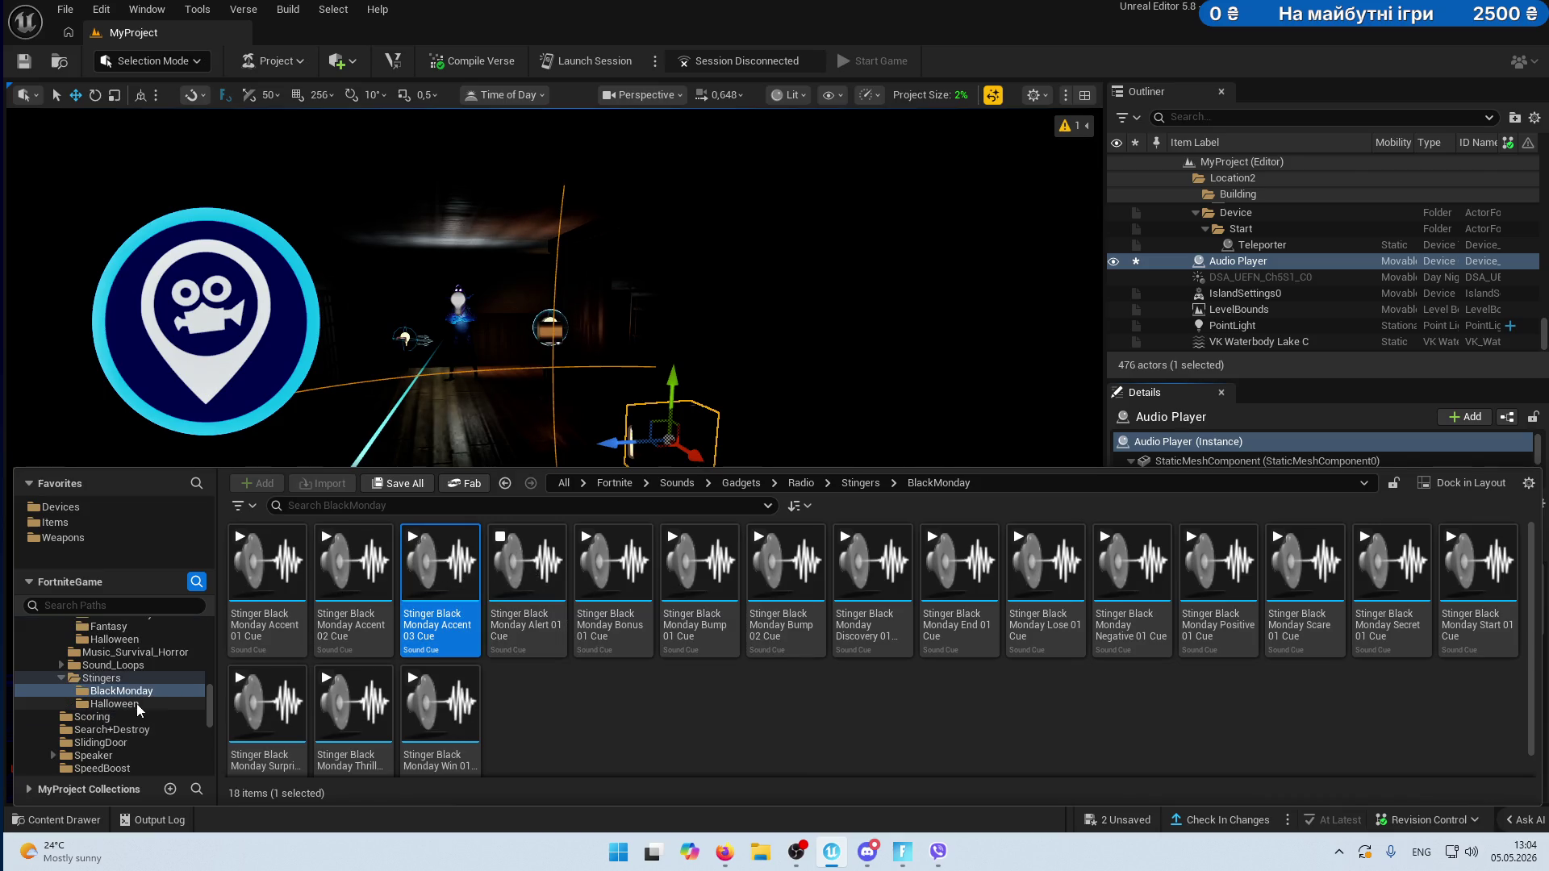
# - Audition the Halloween stingers and drag Halloween Alert 01 onto the Audio Player
pyautogui.click(115, 703)
pyautogui.click(266, 565)
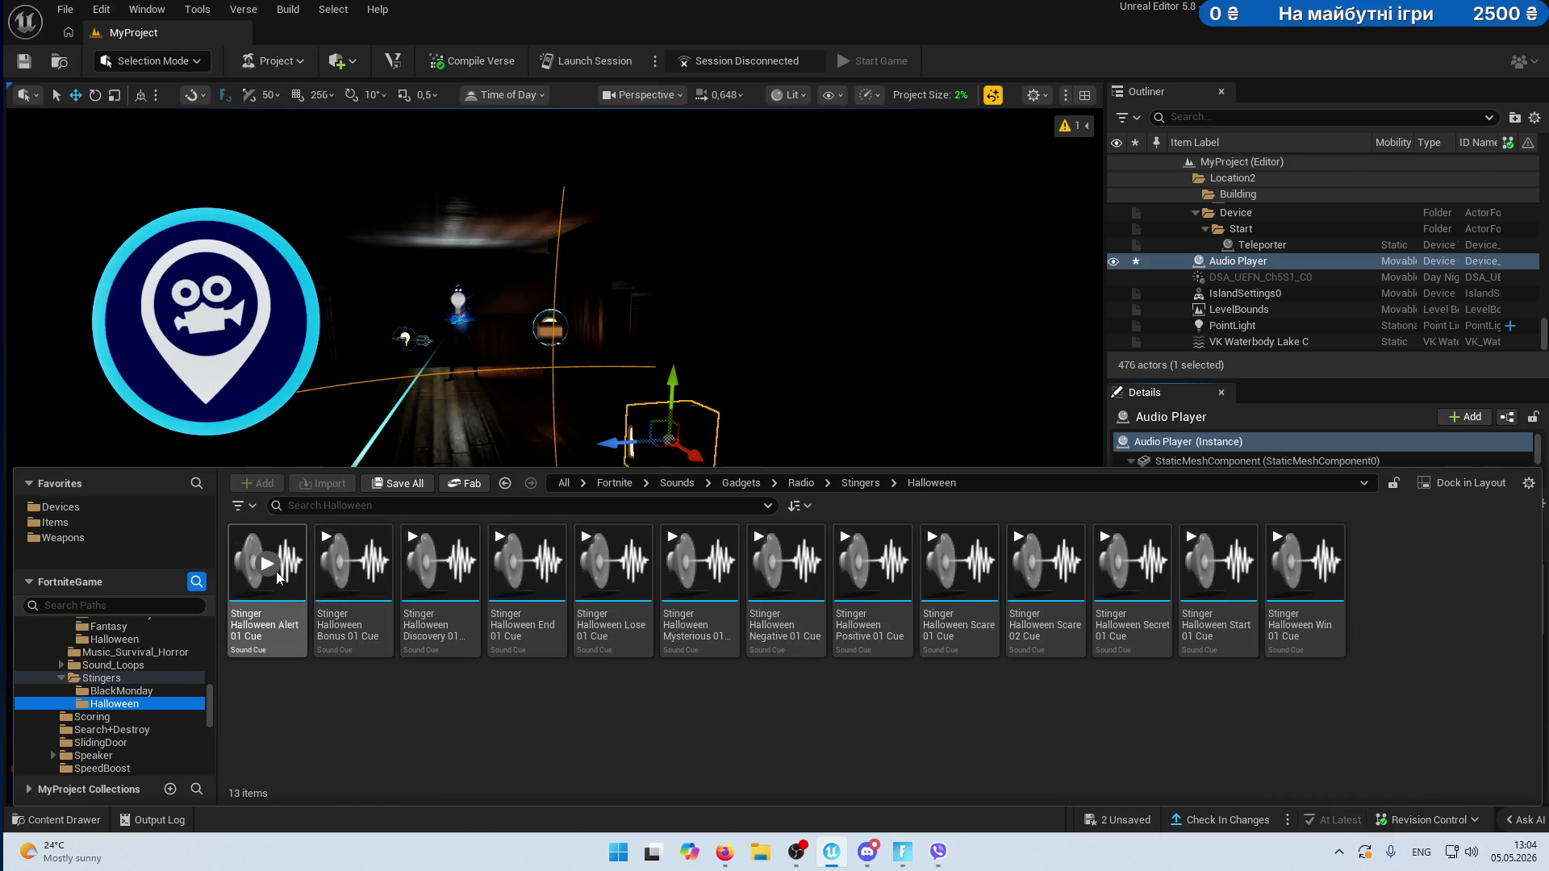
pyautogui.click(342, 570)
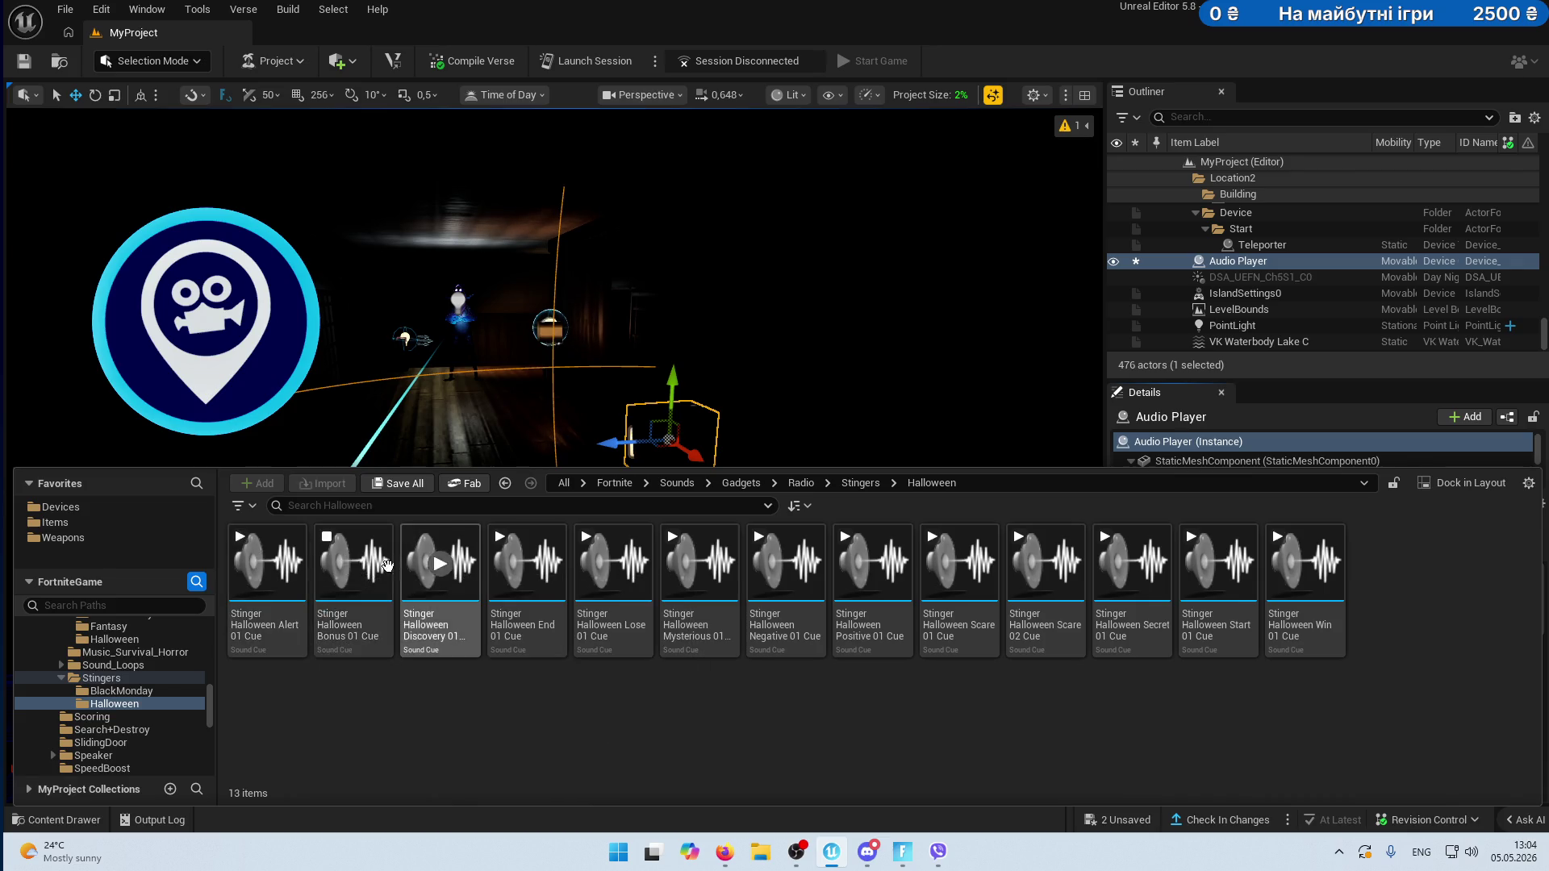
pyautogui.click(267, 567)
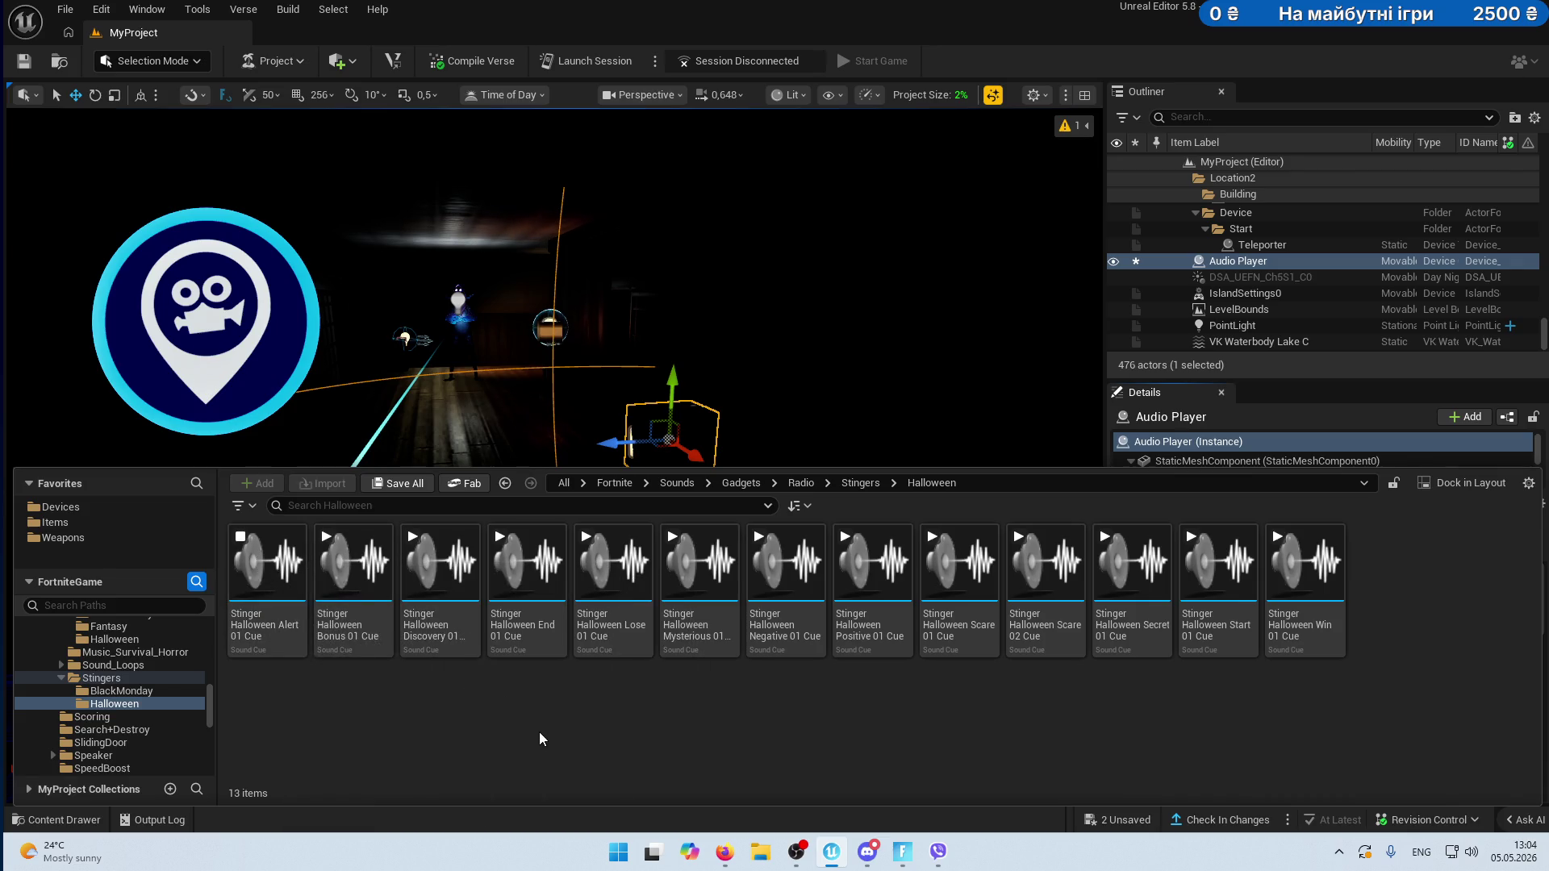
pyautogui.click(440, 564)
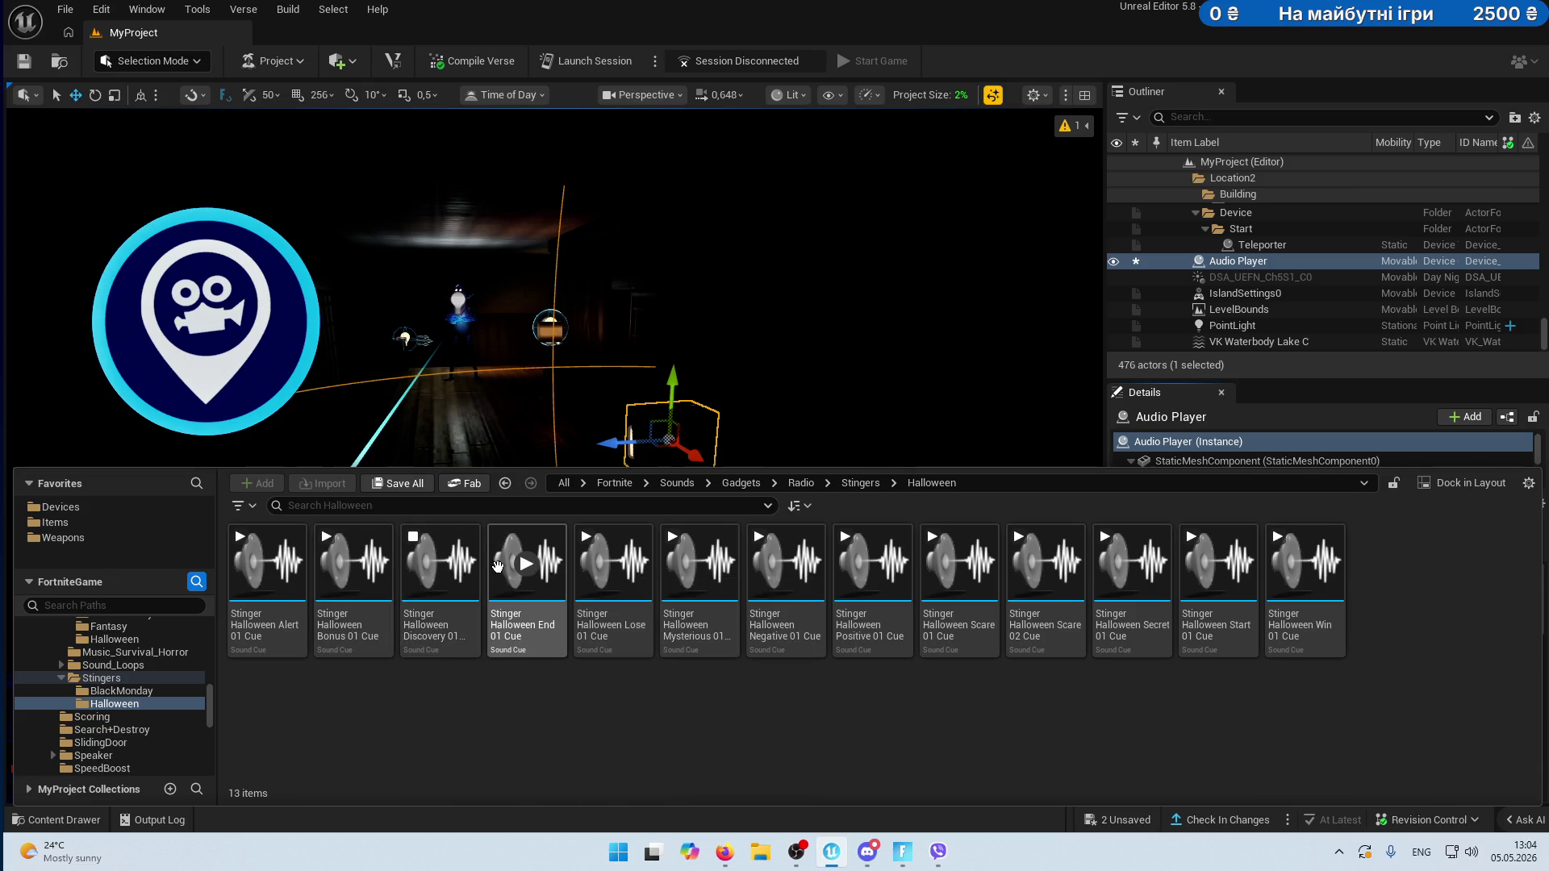
pyautogui.click(531, 570)
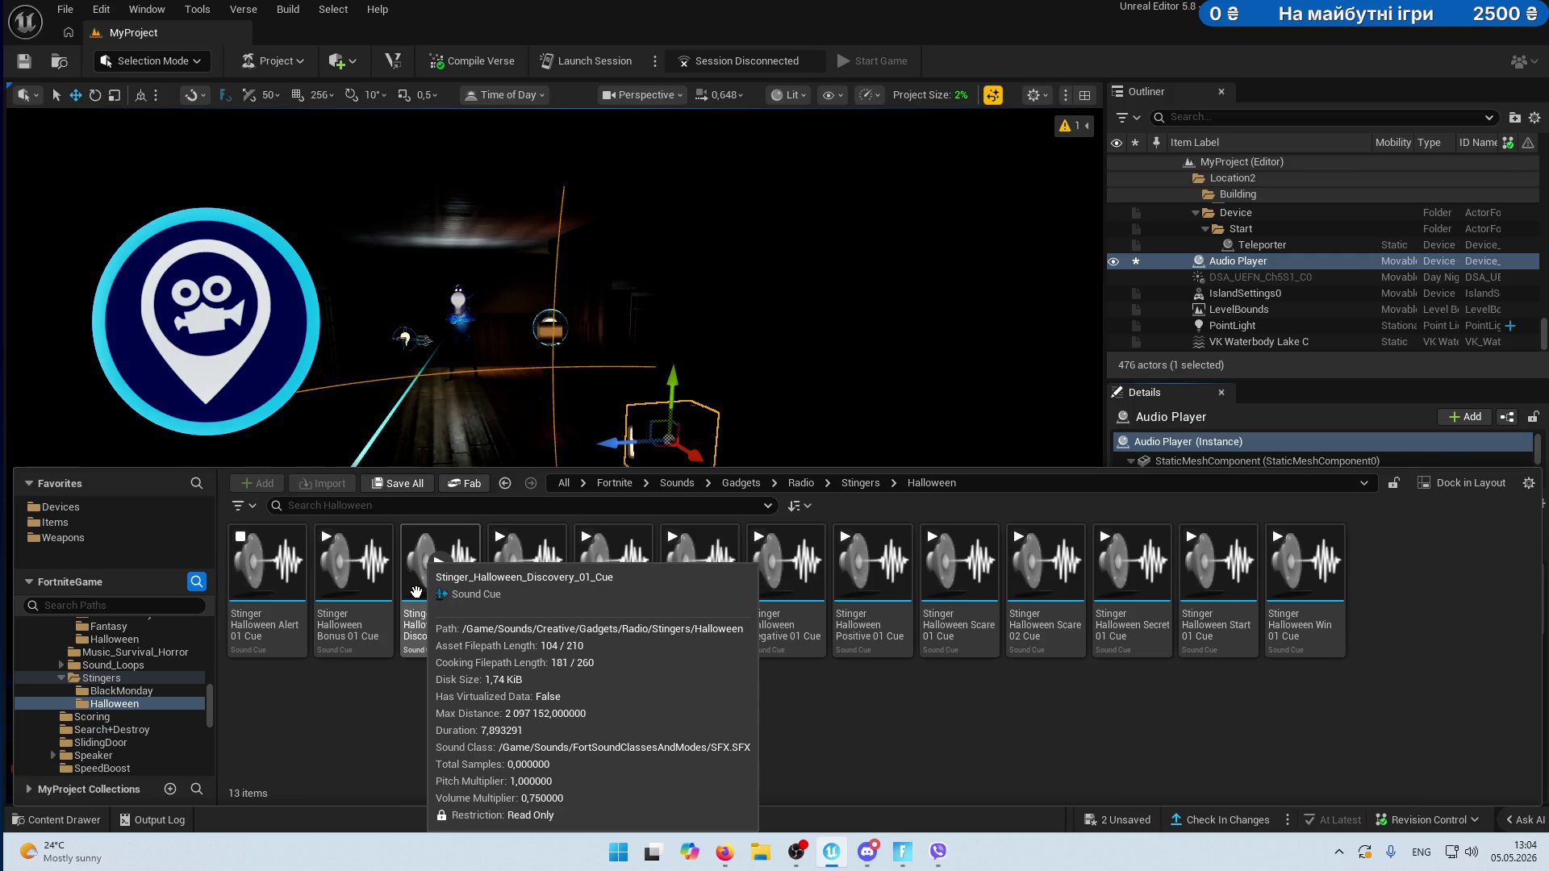
pyautogui.moveTo(267, 564)
pyautogui.mouseDown()
pyautogui.moveTo(778, 389)
pyautogui.moveTo(1327, 595)
pyautogui.moveTo(1294, 692)
pyautogui.mouseUp()
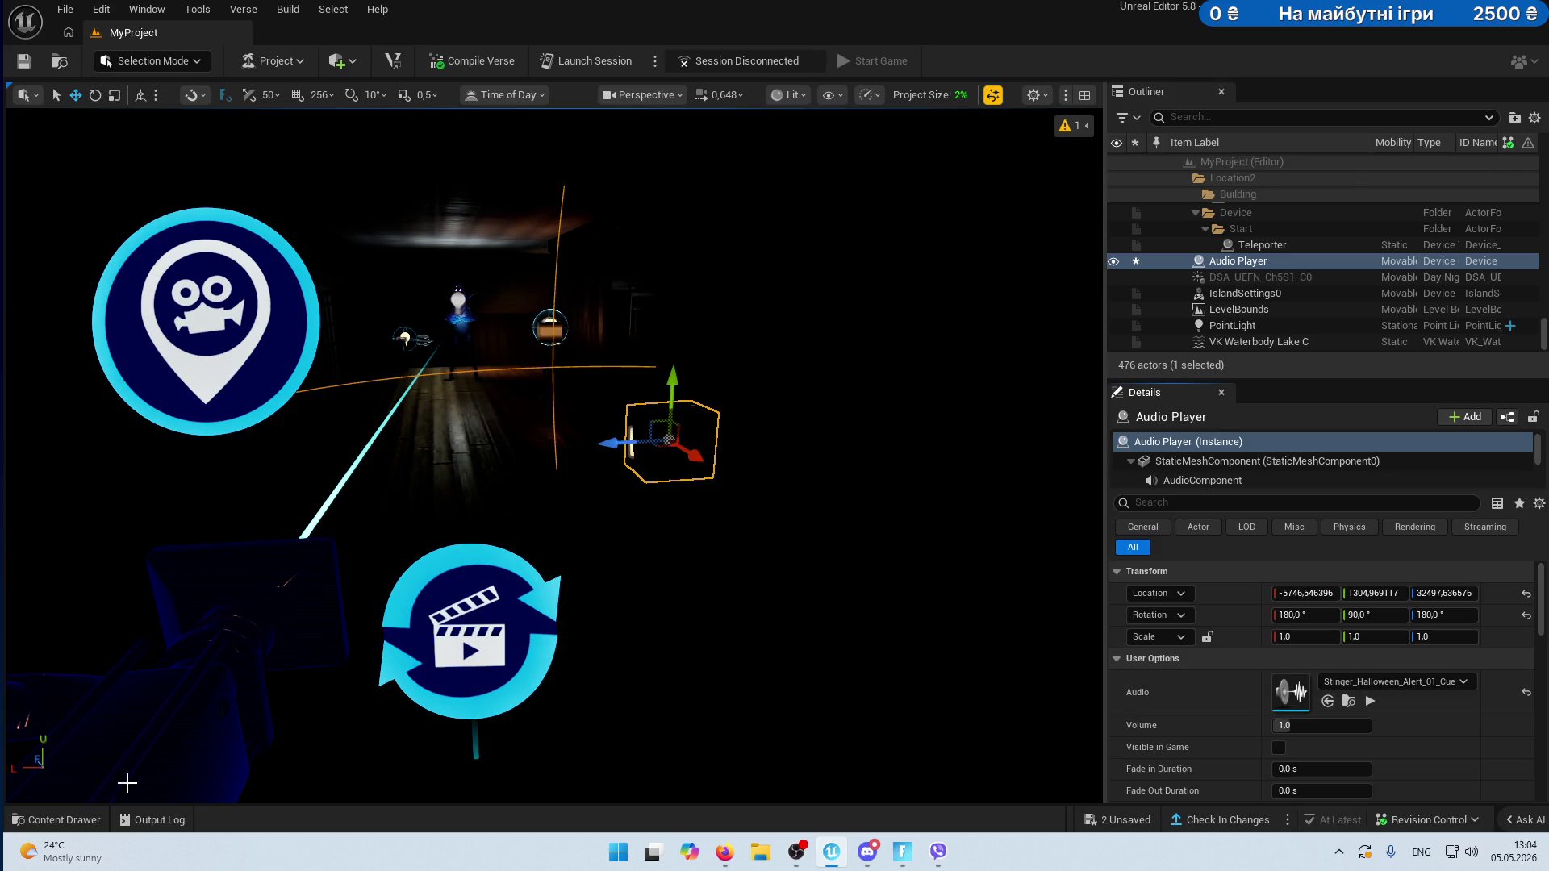
# - Select the Seq_manakenMove1 level sequence in the project's Sequences folder
pyautogui.click(57, 819)
pyautogui.scroll(10, 153, 665)
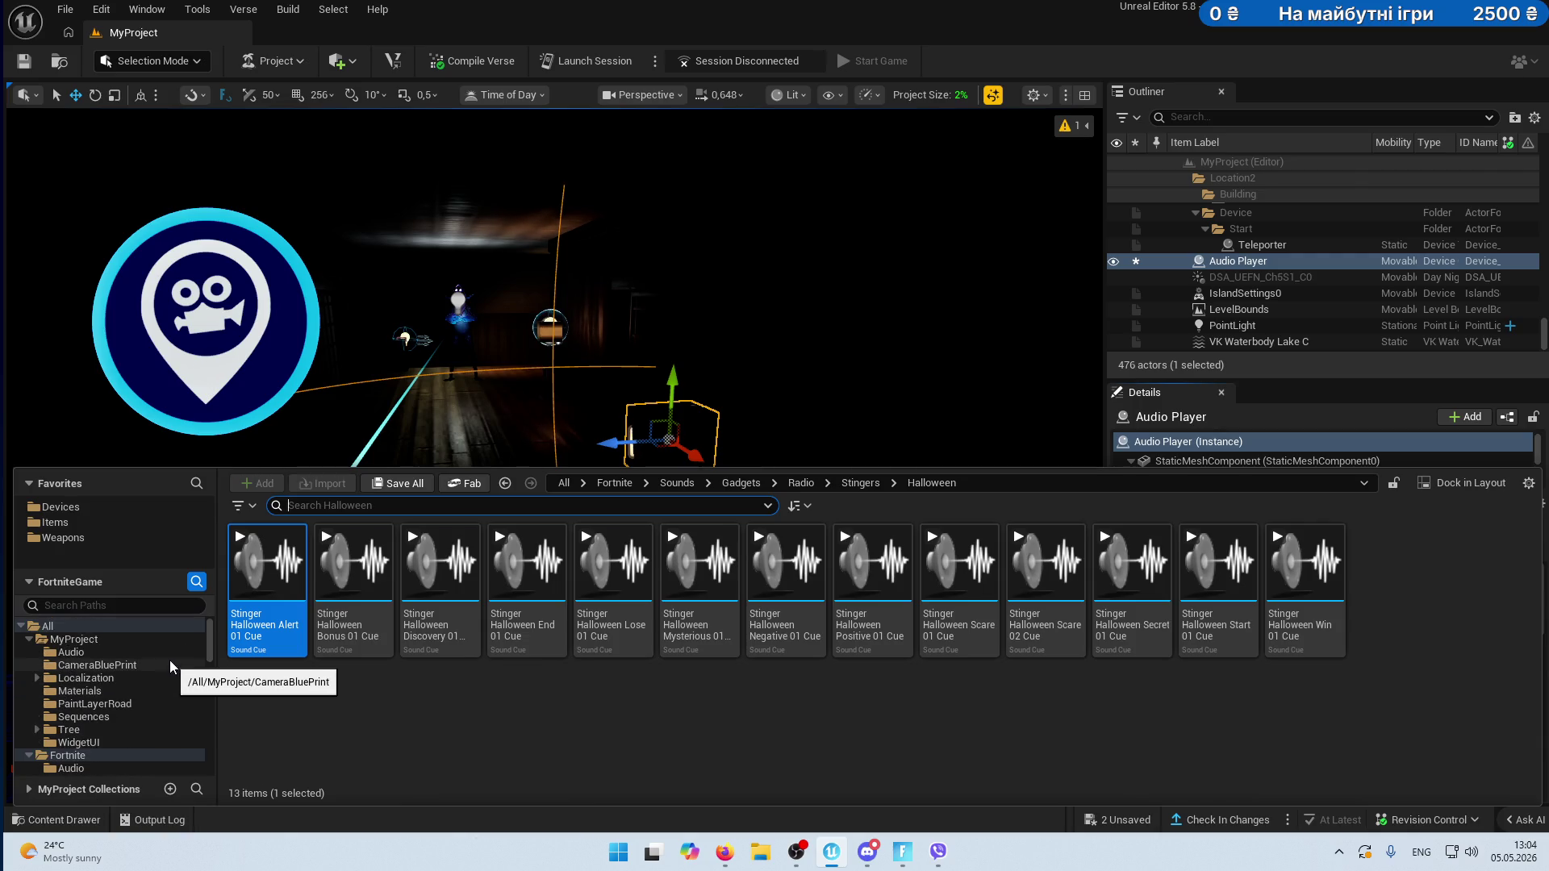
pyautogui.click(89, 716)
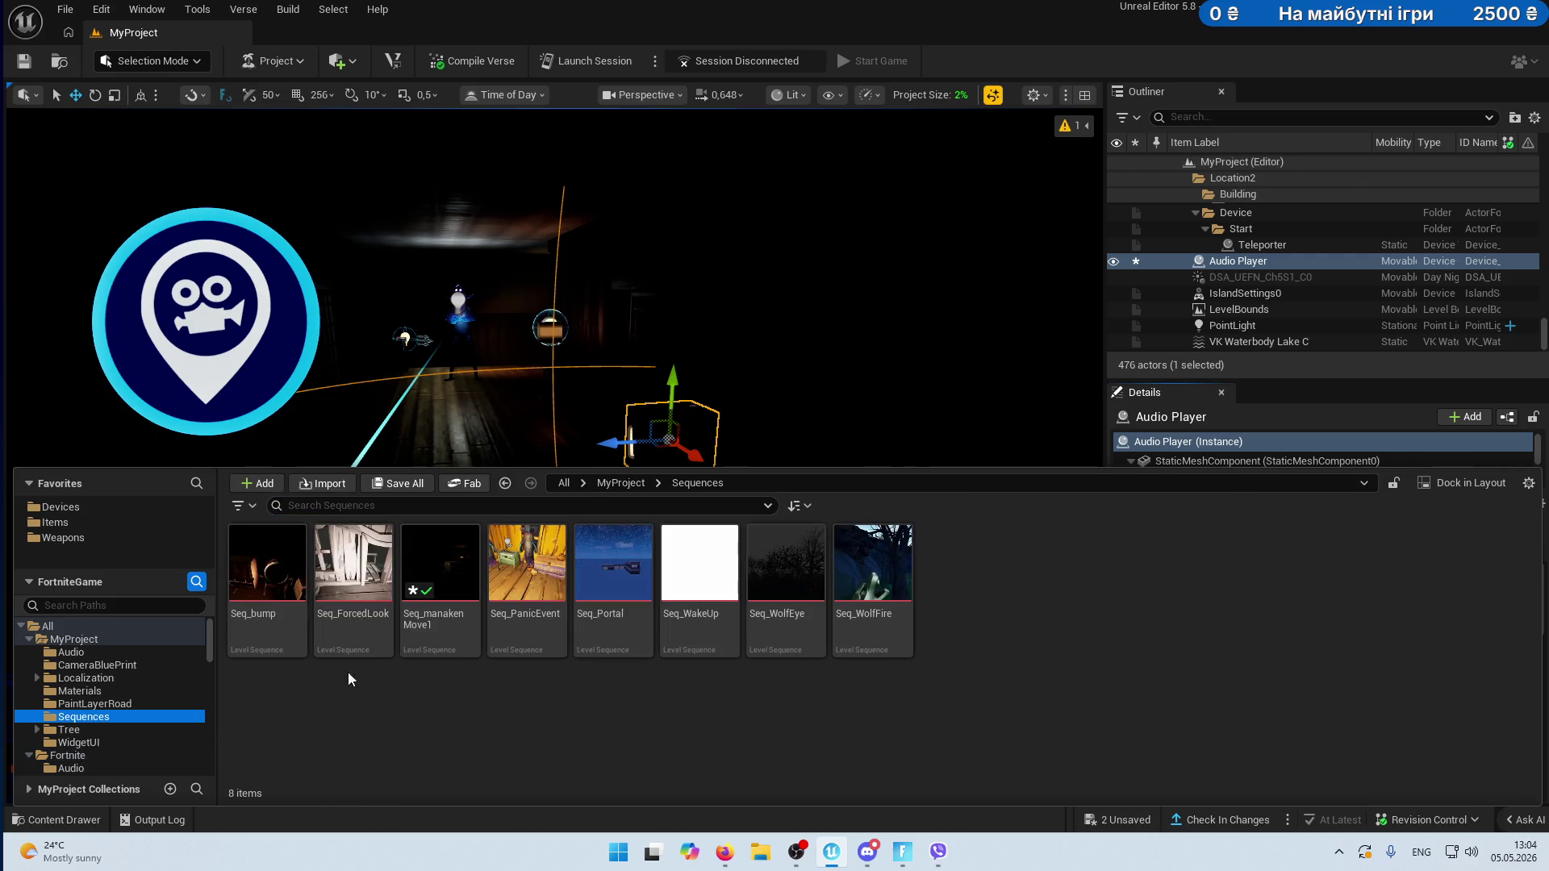
pyautogui.click(442, 574)
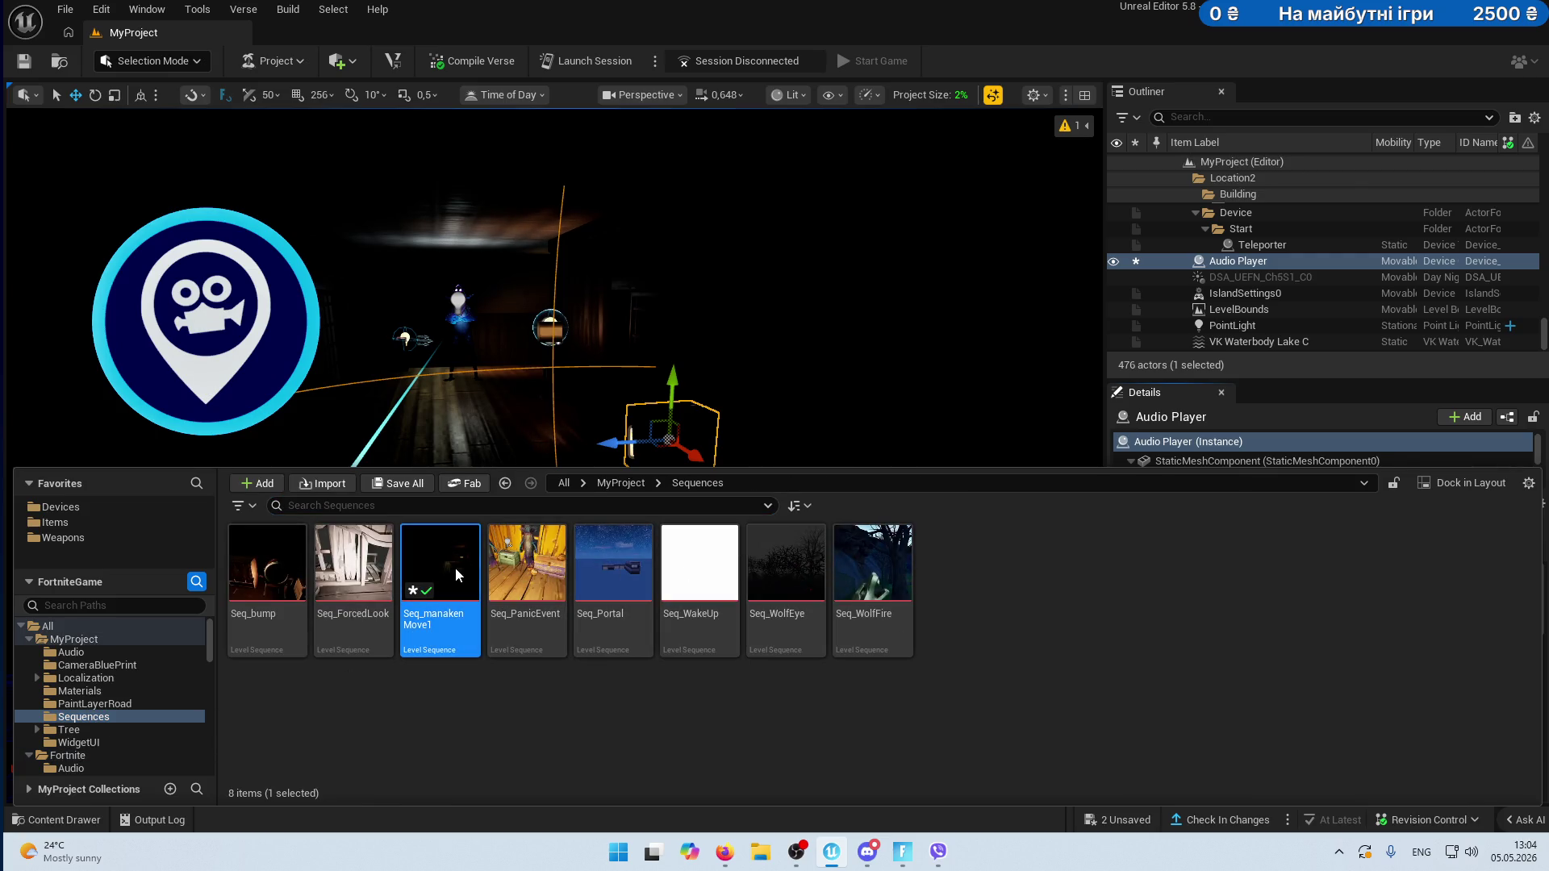
pyautogui.moveTo(861, 567)
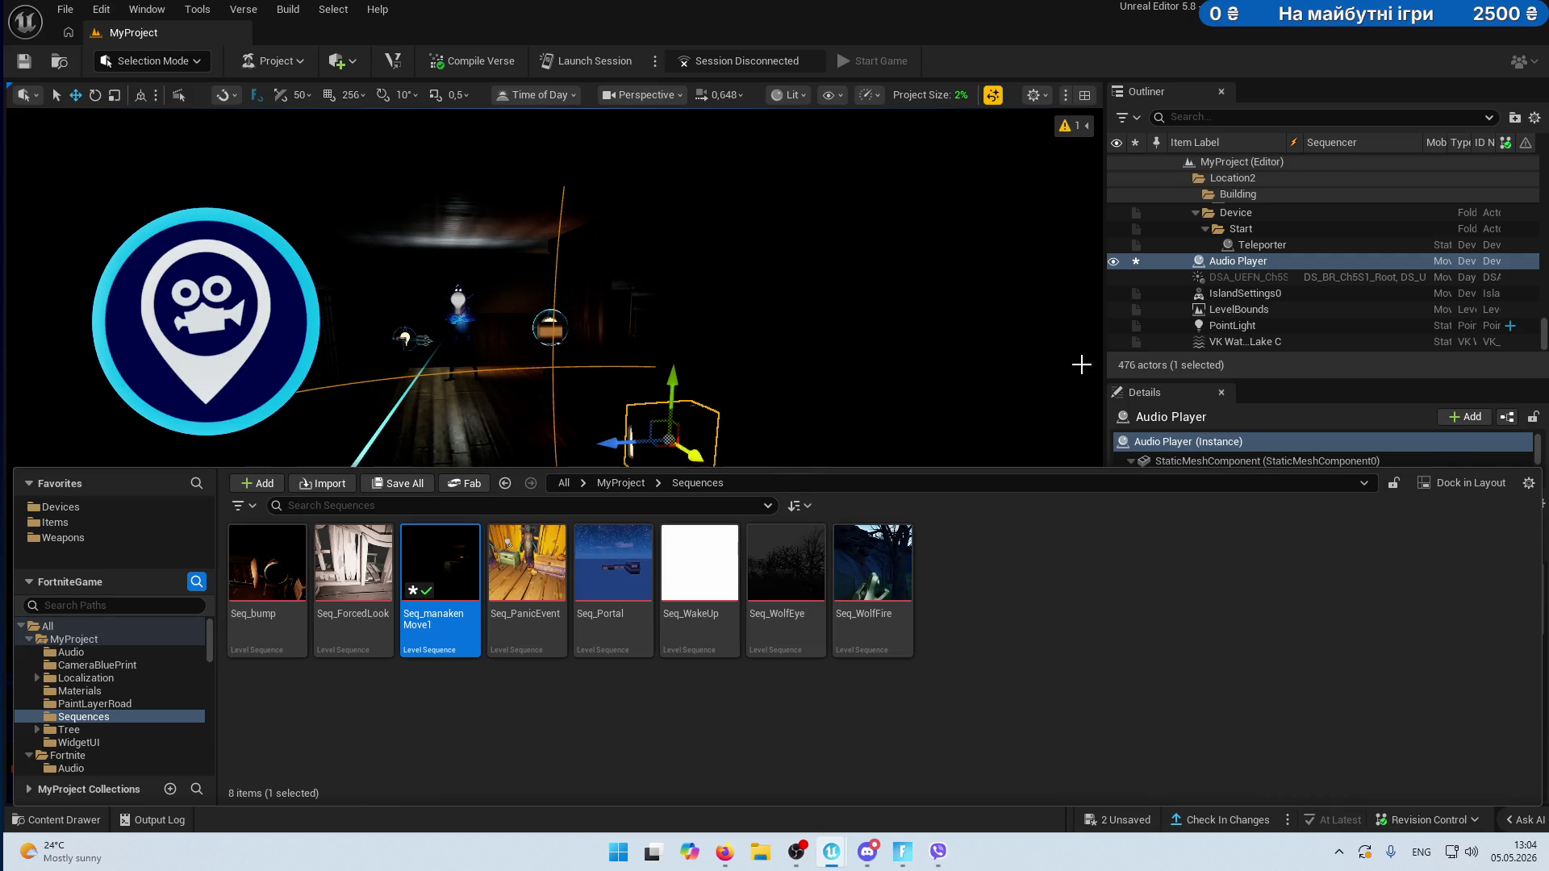
# - Assign Stinger_Halloween_Alert_01_Cue to the Audio Player's Audio slot
pyautogui.hotkey('ctrl', 'space')
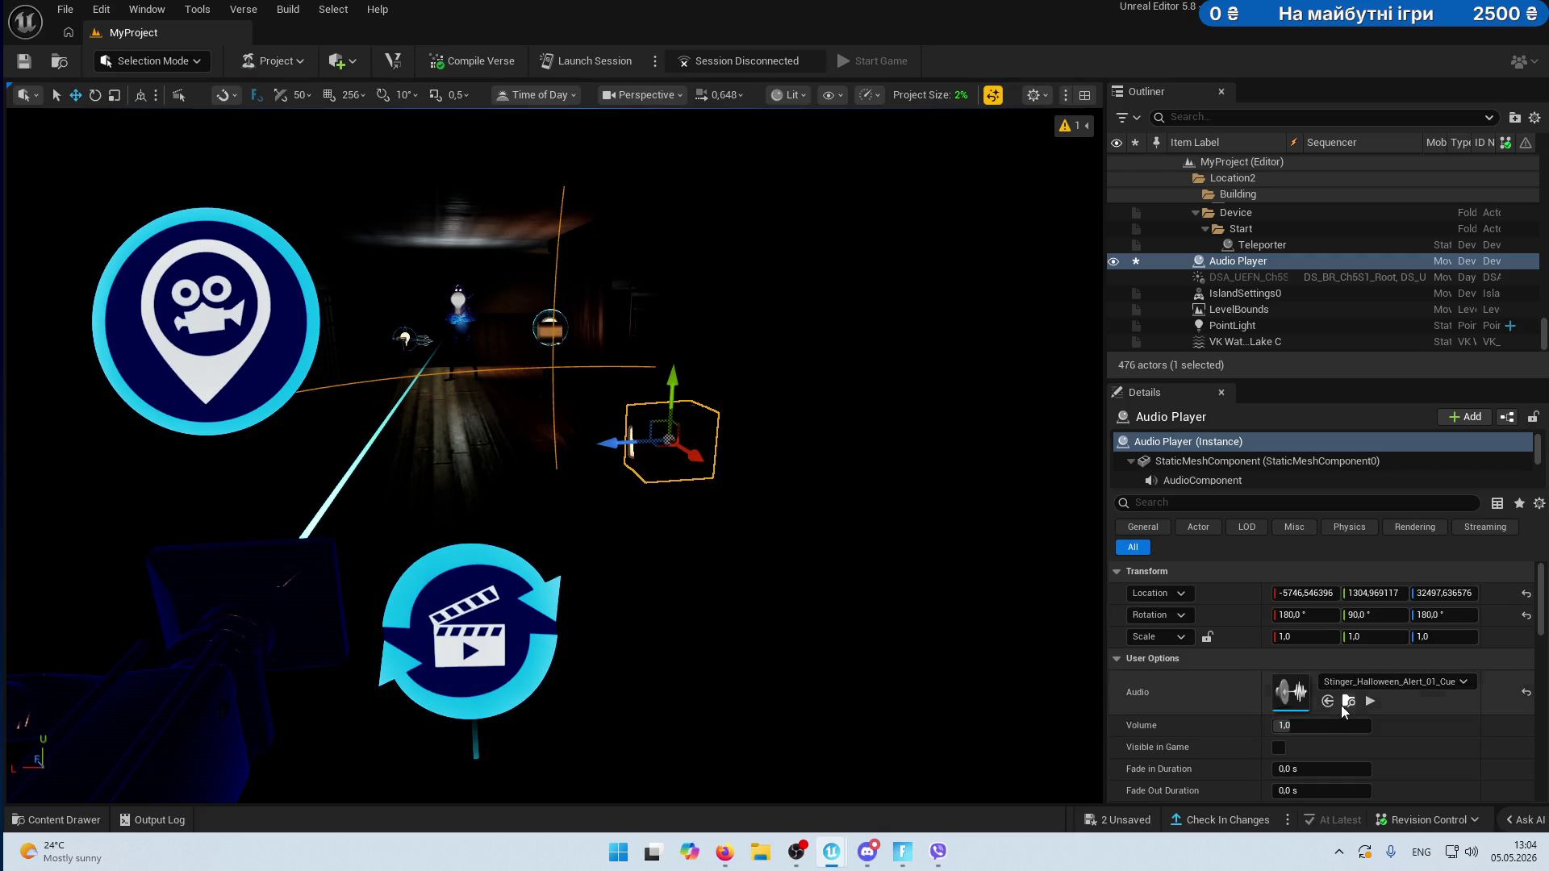
pyautogui.click(1345, 701)
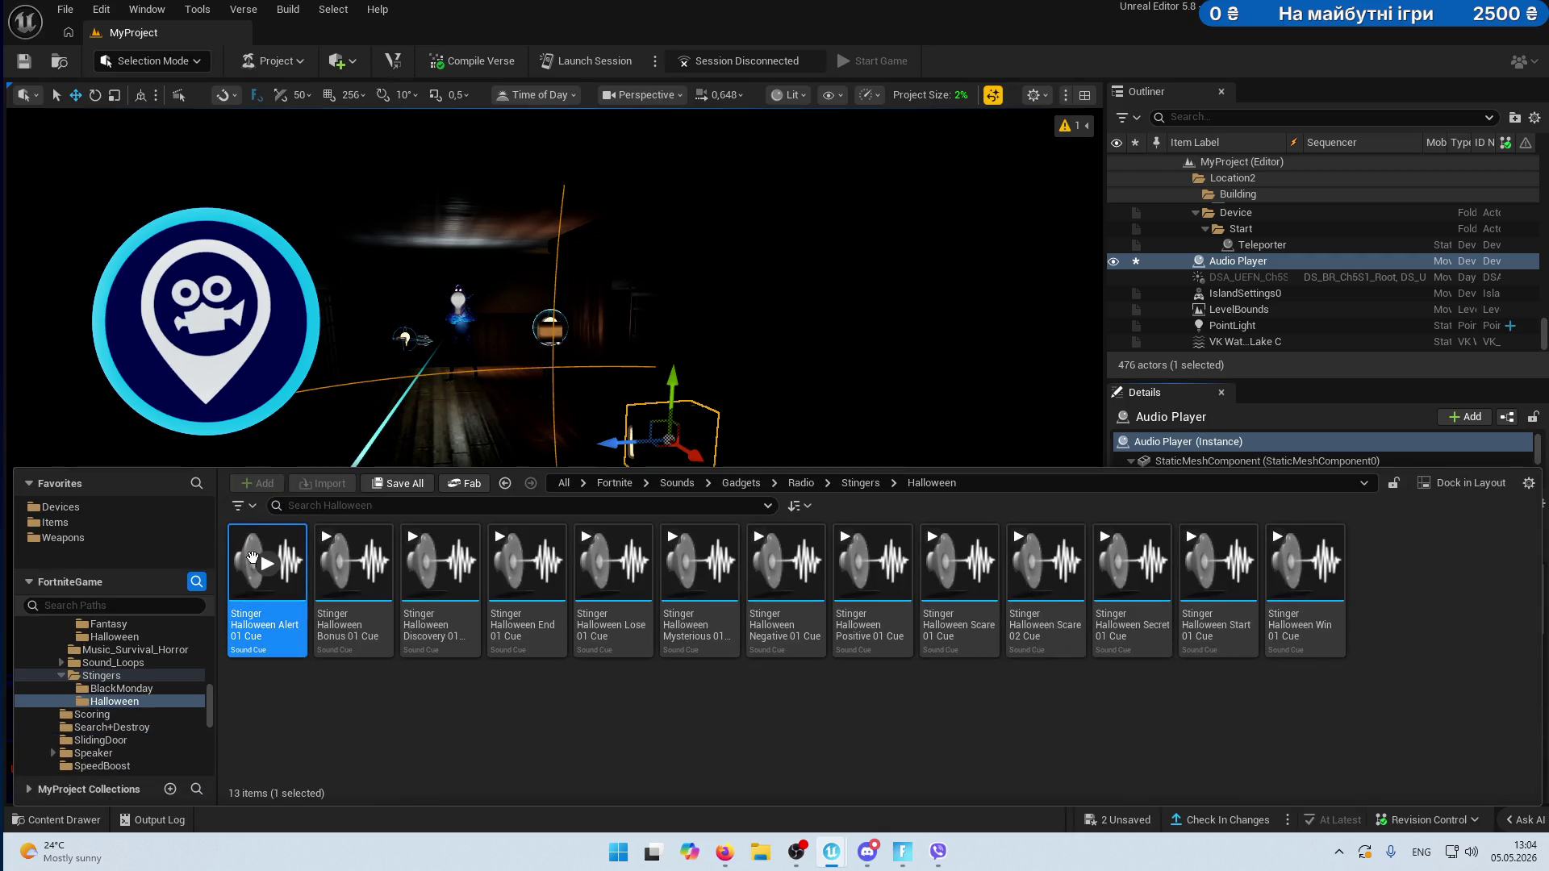
pyautogui.click(267, 564)
pyautogui.moveTo(267, 572)
pyautogui.mouseDown()
pyautogui.moveTo(1466, 431)
pyautogui.moveTo(1372, 692)
pyautogui.mouseUp()
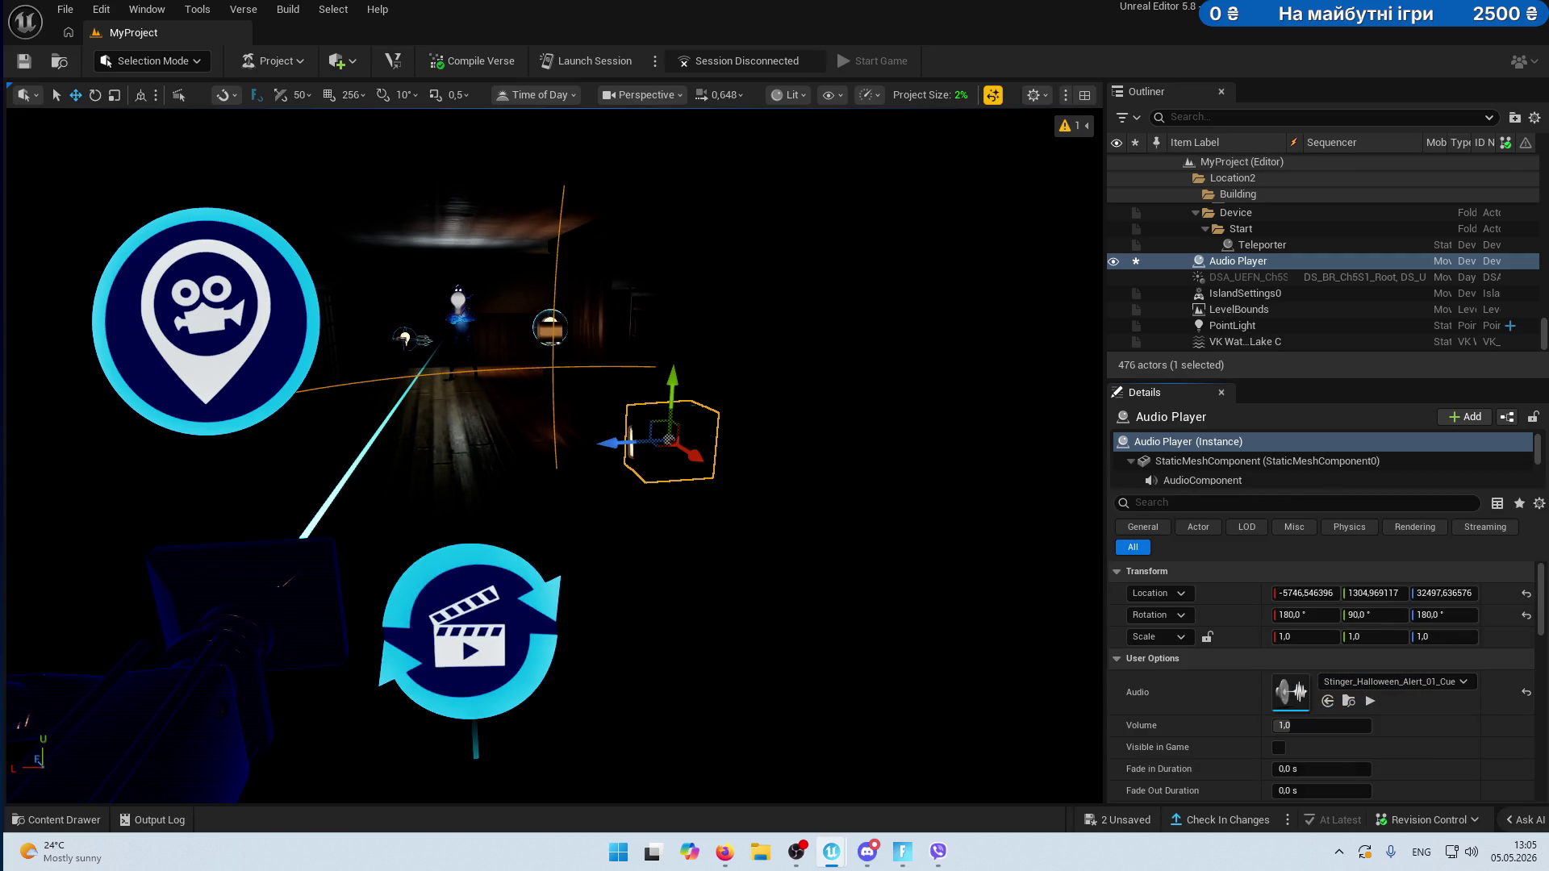
# - Deselect the Audio Player, toggle Game View with G, and inspect Fixed Point Camera2
pyautogui.press('Escape')
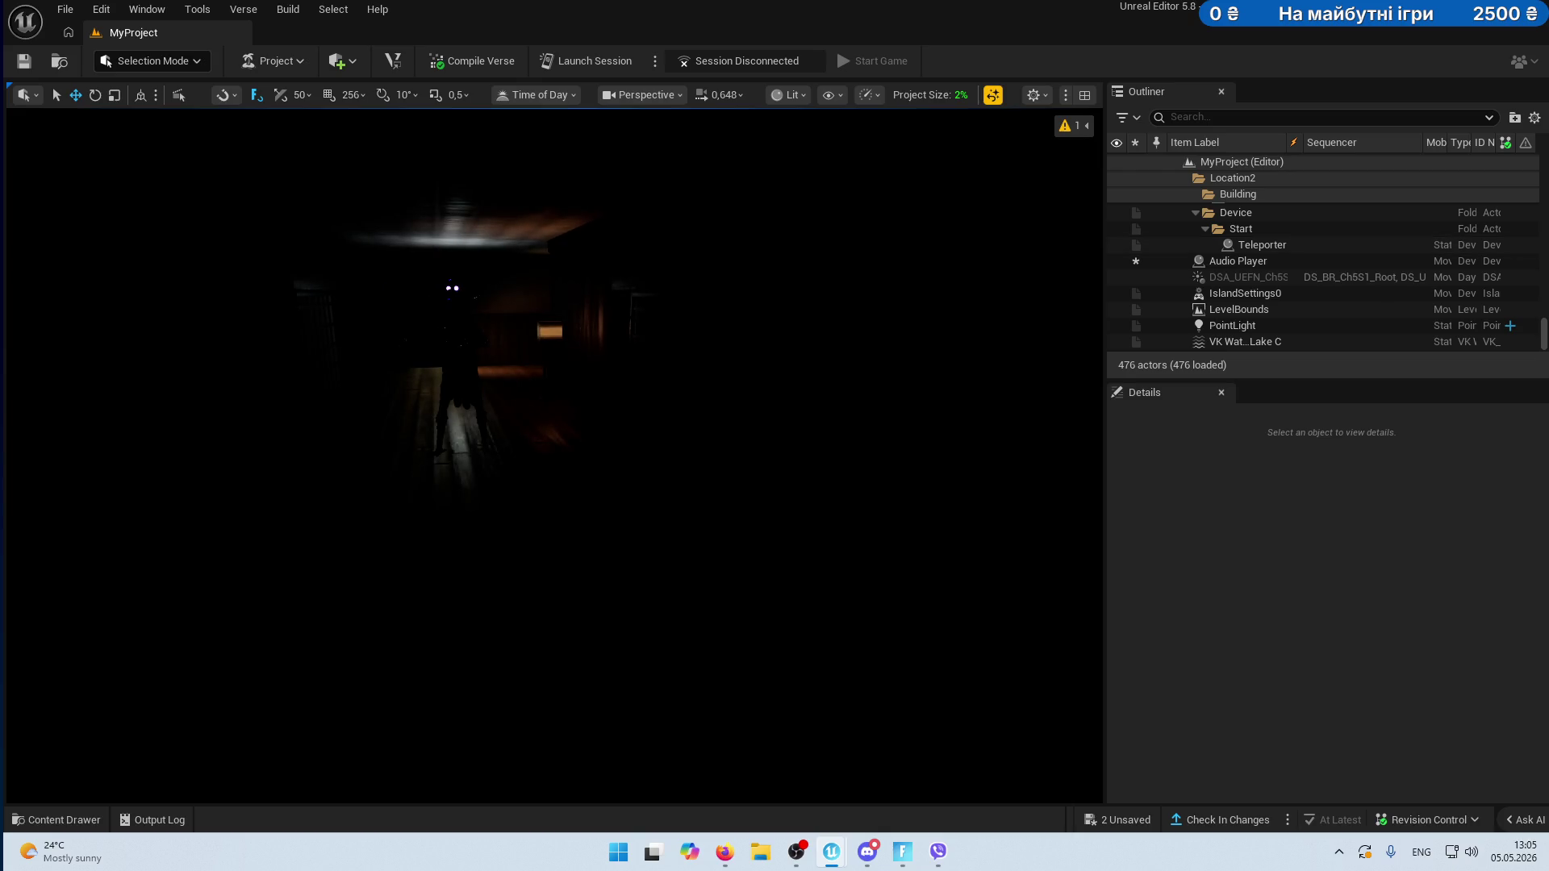
pyautogui.press('g')
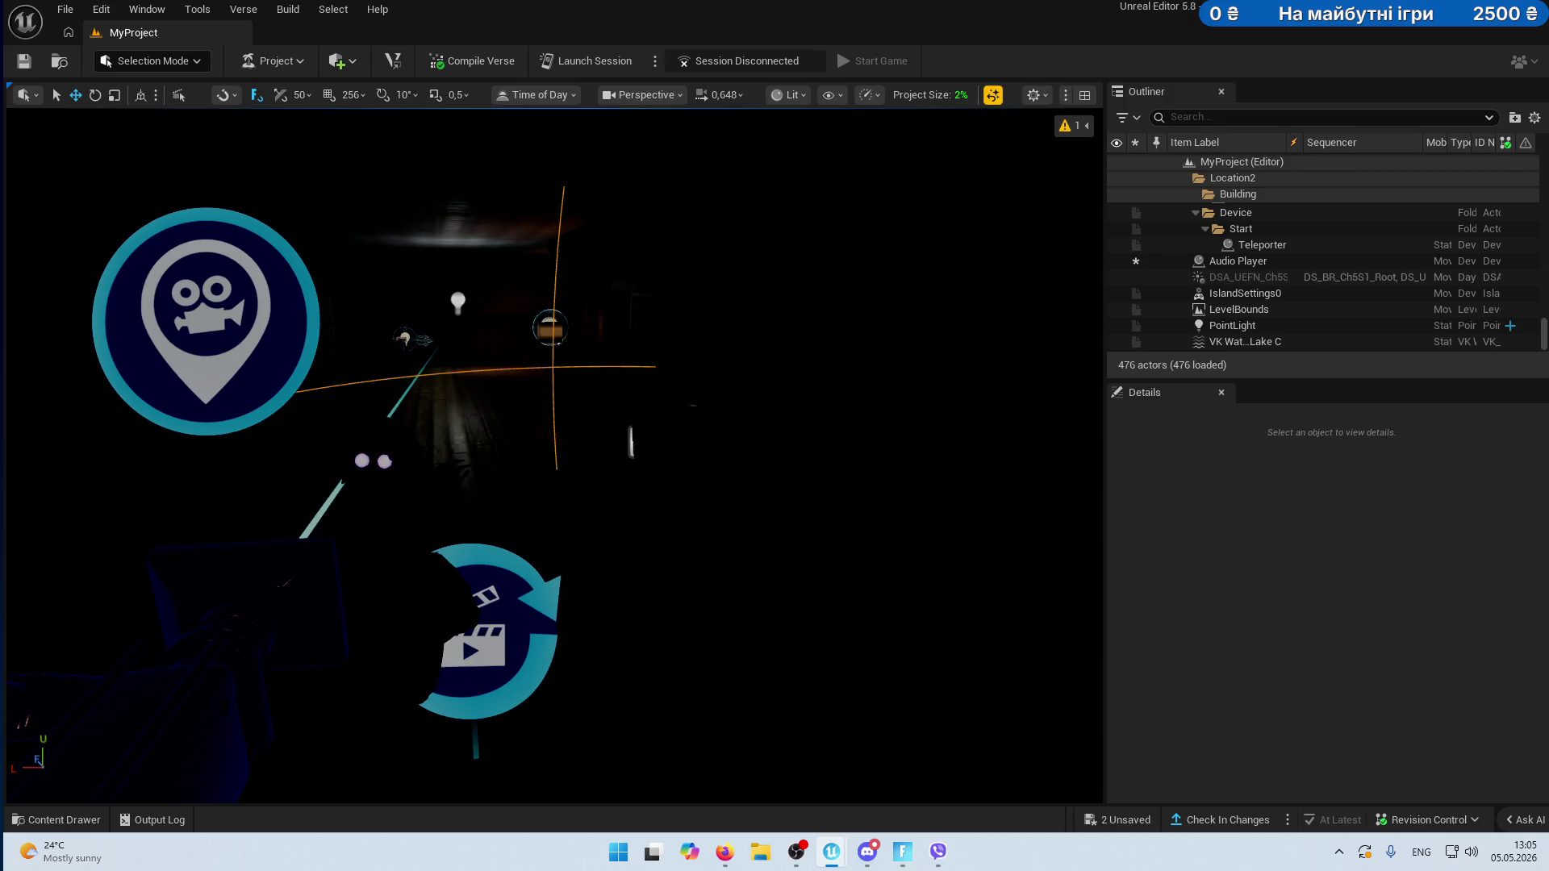
pyautogui.click(242, 645)
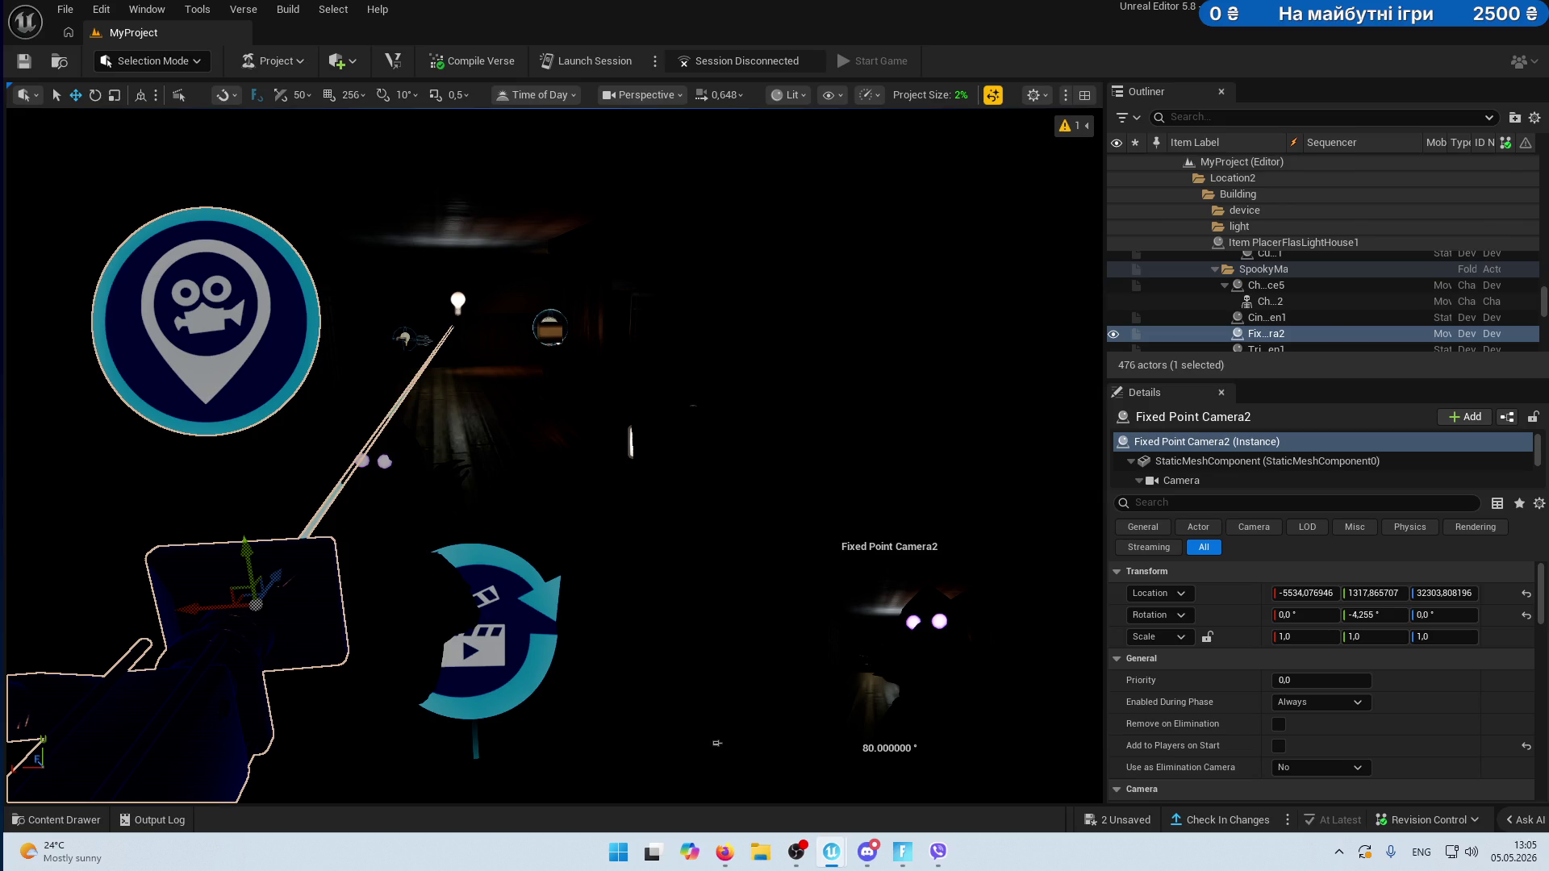
pyautogui.press('Escape')
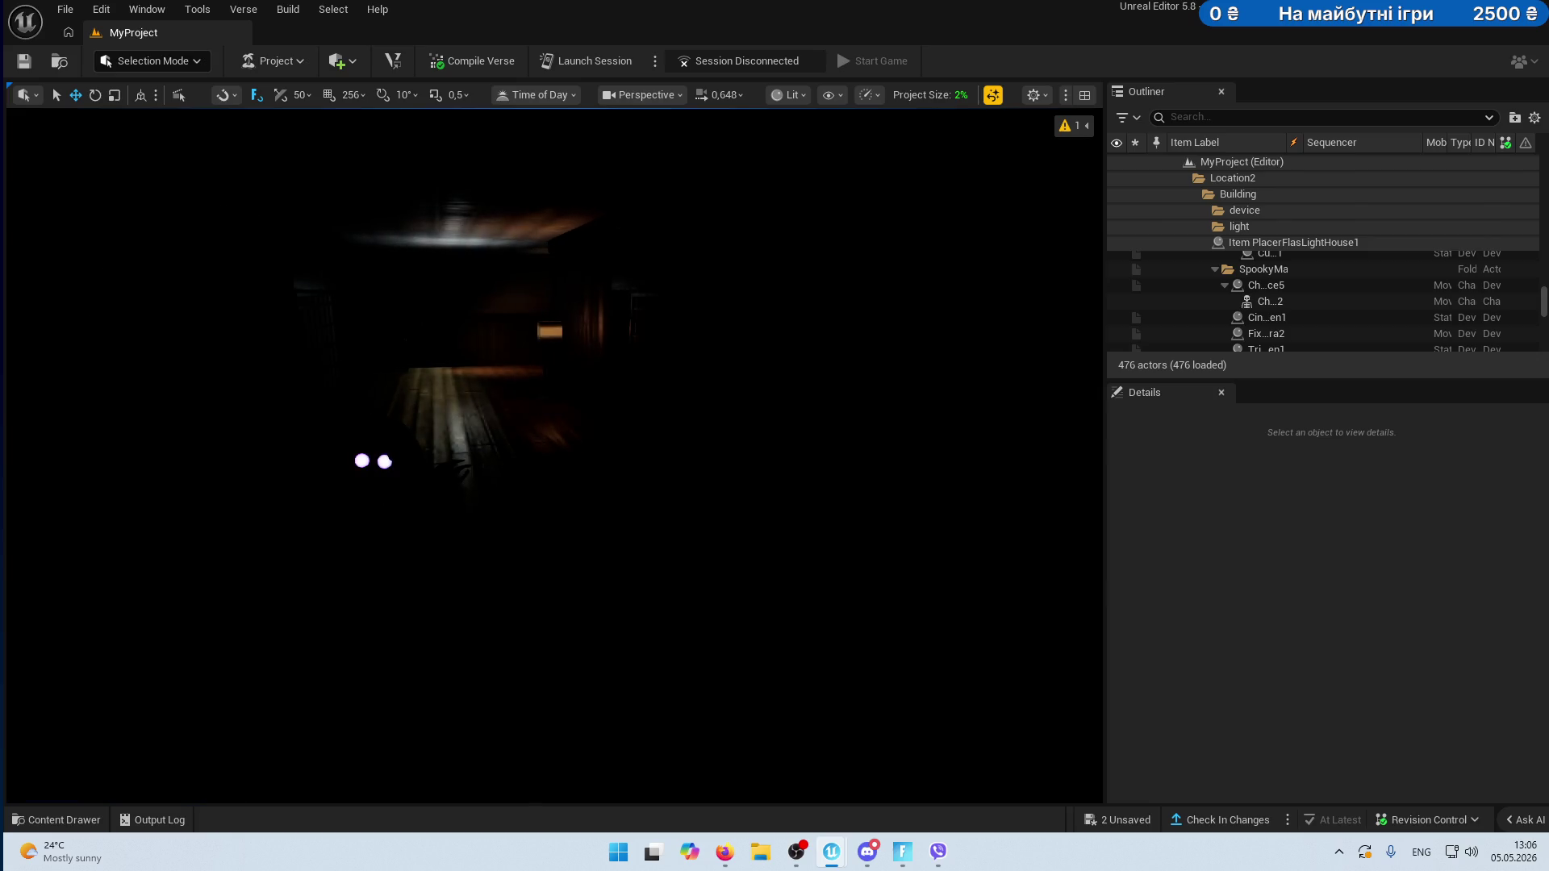
# - Select Fixed Point Camera2, preview game view without editor icons, and launch a session
pyautogui.click(1265, 333)
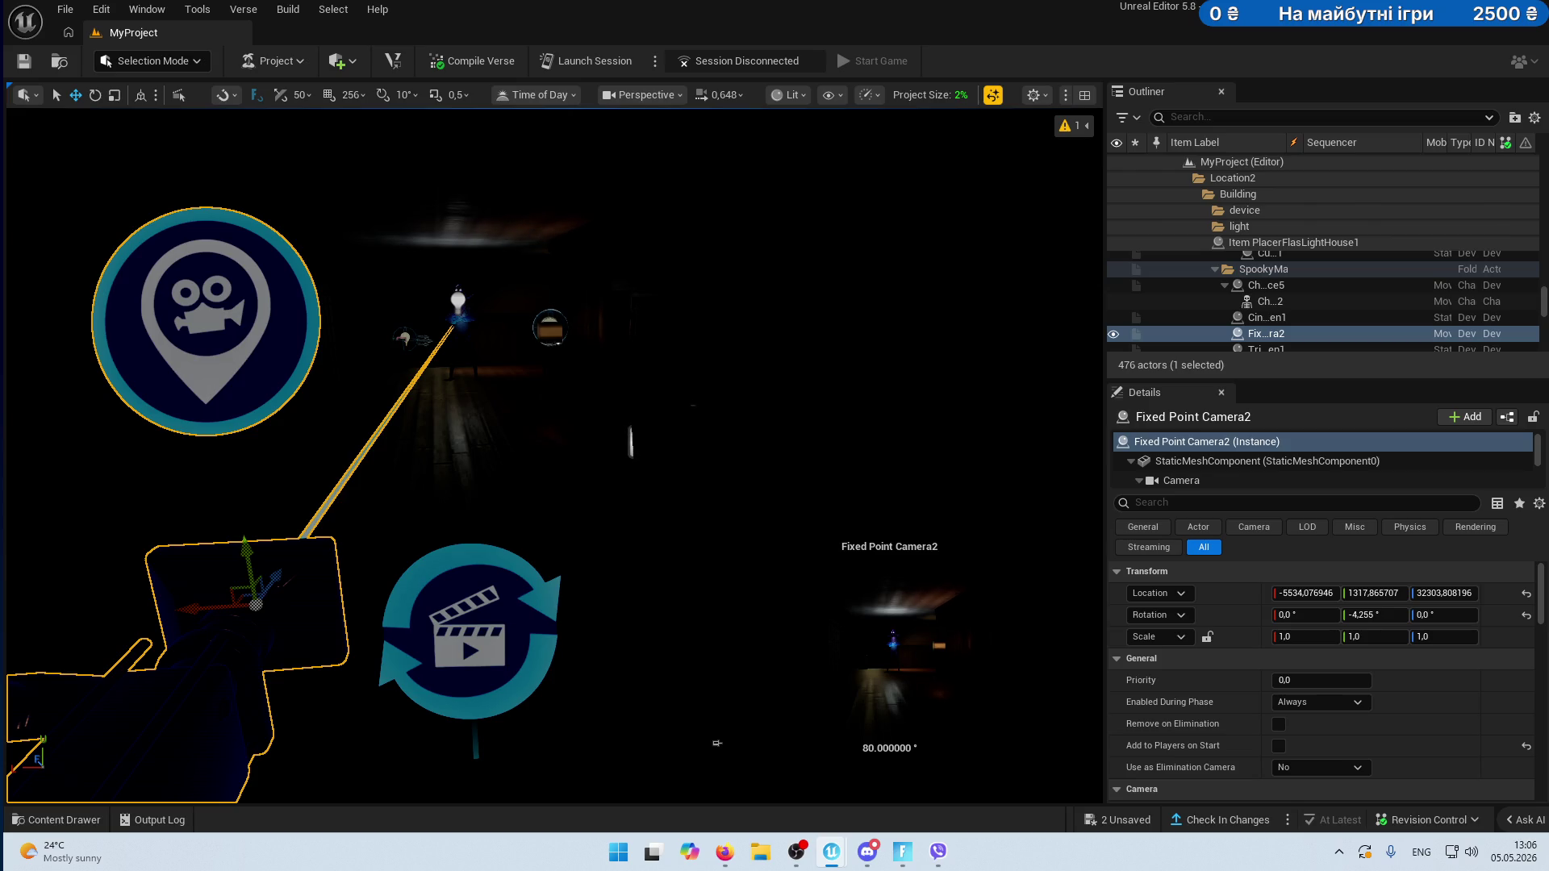
pyautogui.press('g')
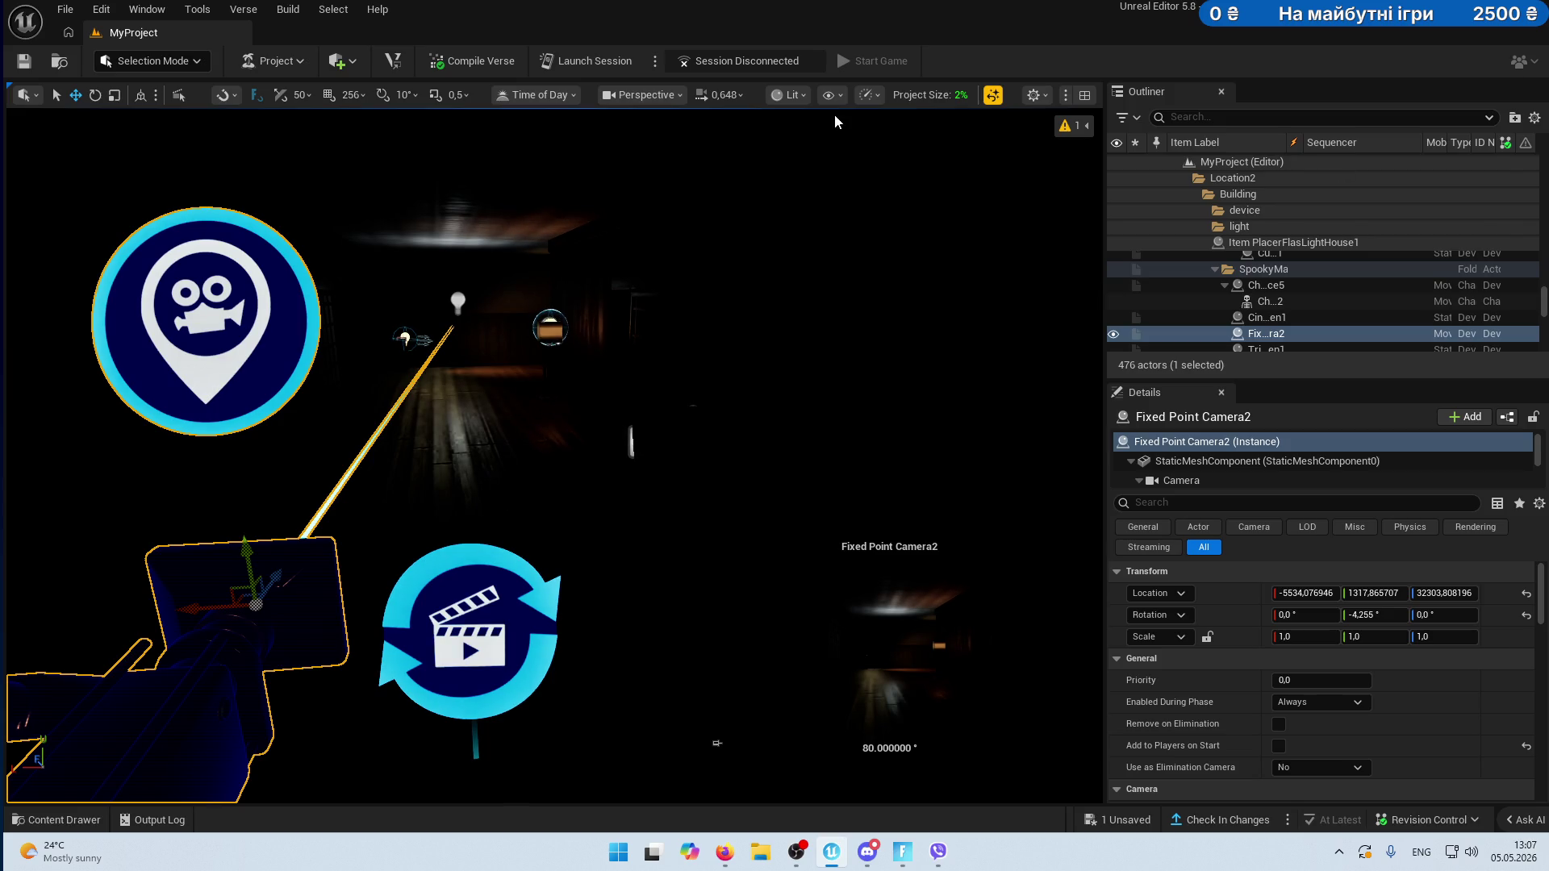
pyautogui.click(589, 61)
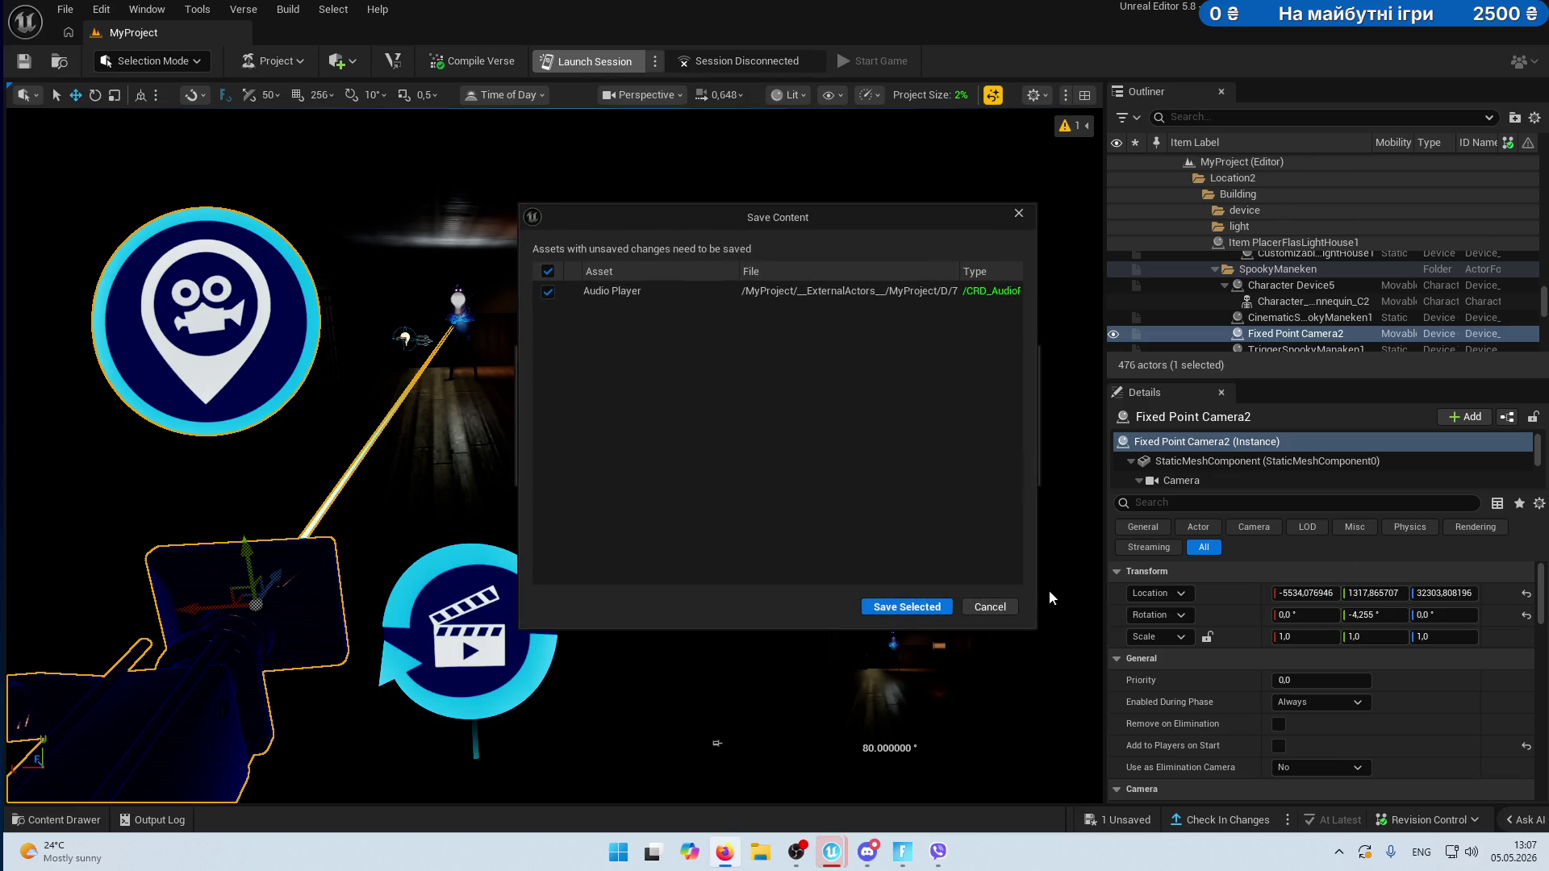
# - Save the changed Audio Player, then switch to Fortnite and return to the lobby
pyautogui.click(907, 605)
pyautogui.moveTo(815, 860)
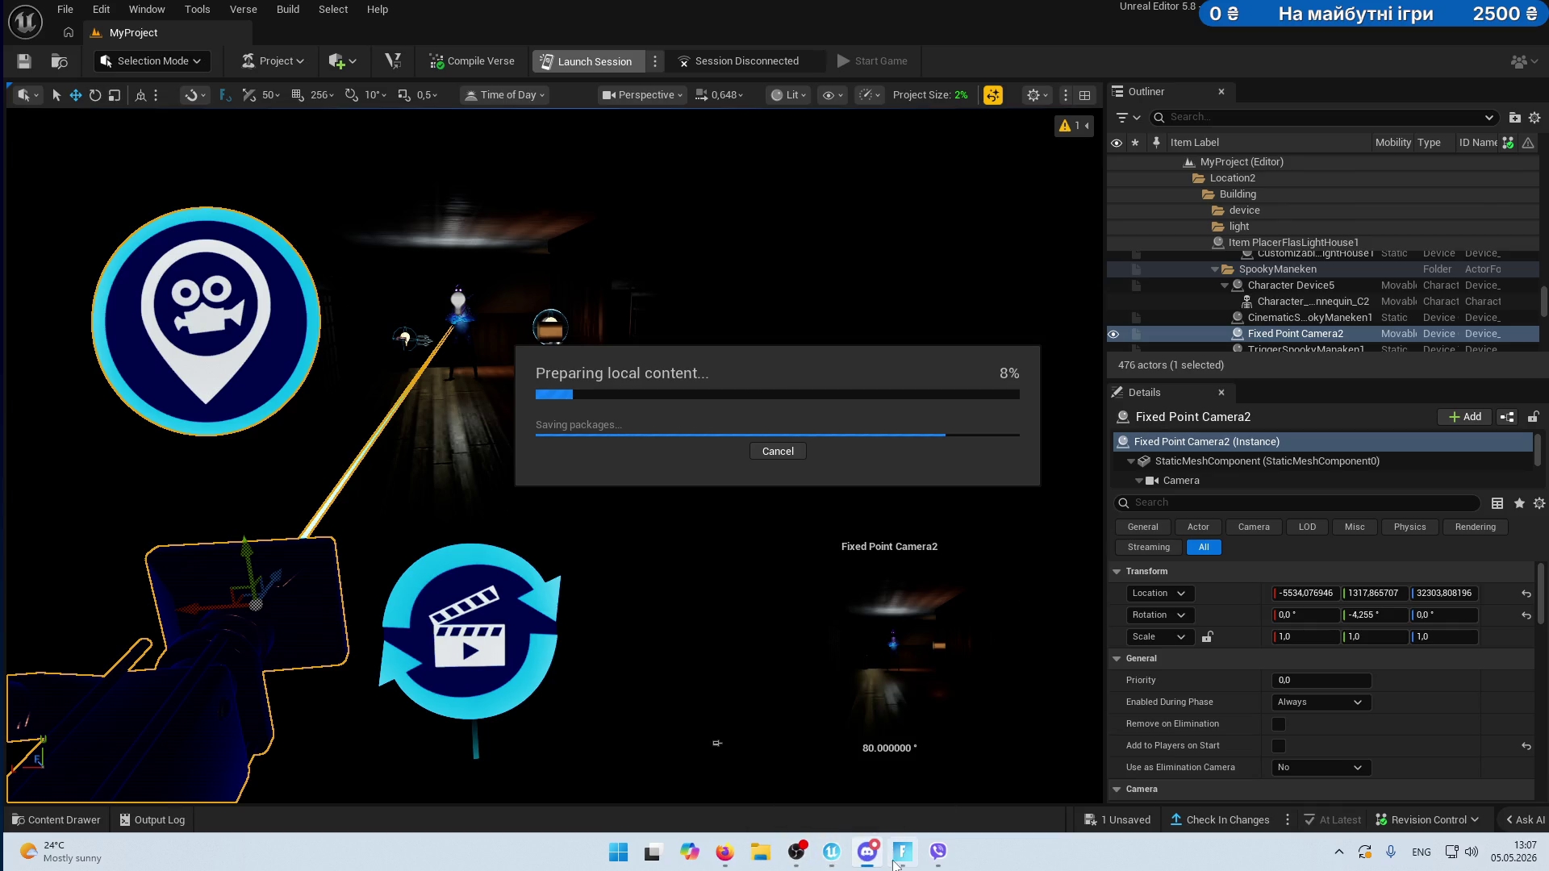
pyautogui.click(901, 852)
pyautogui.click(774, 403)
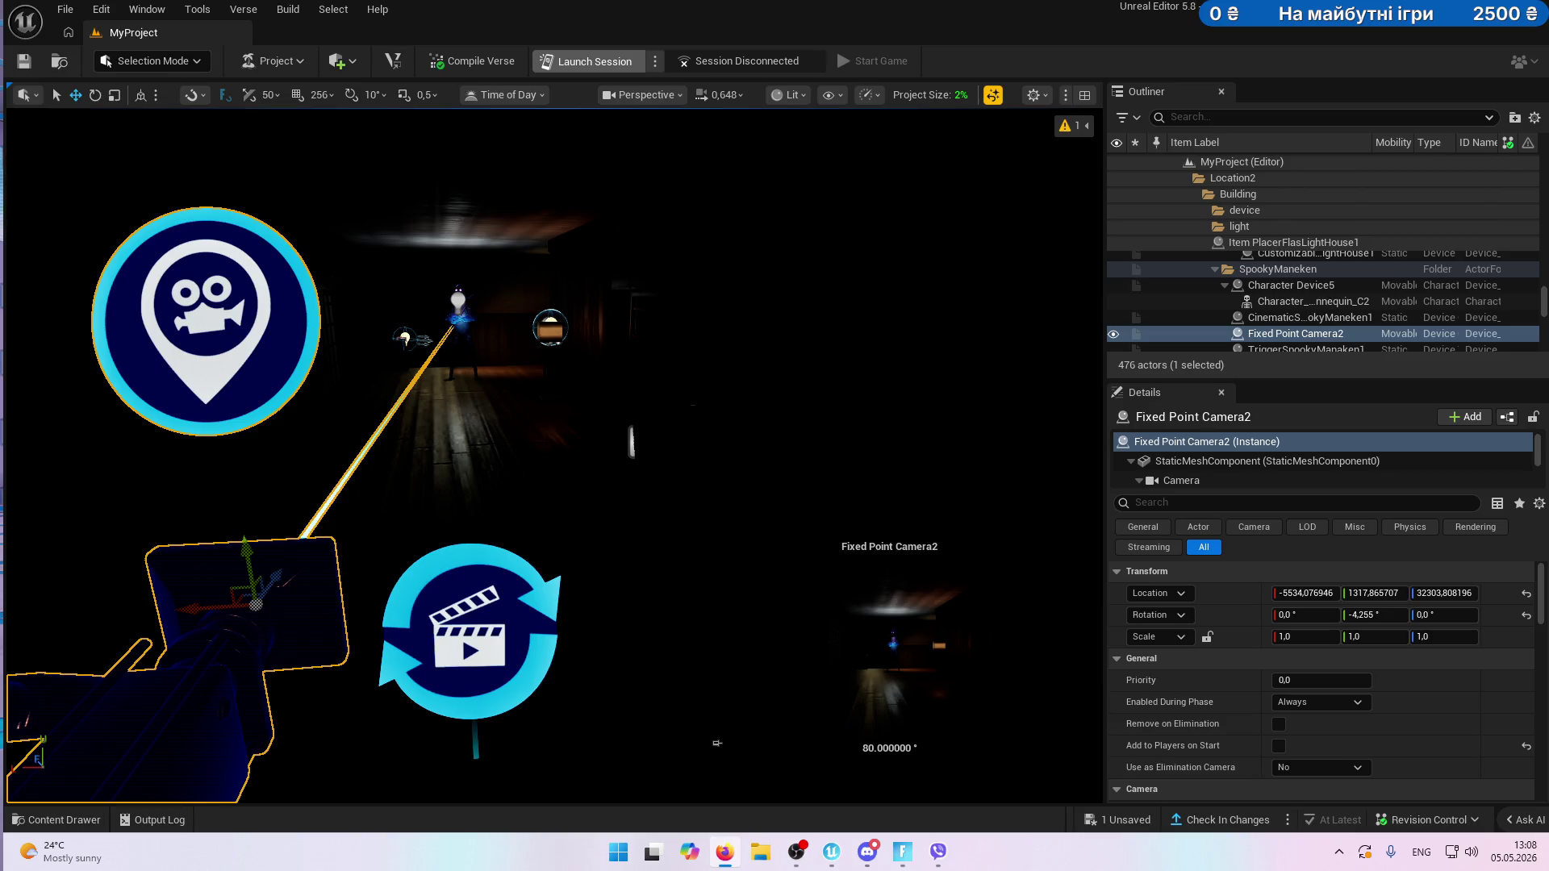
# - Leave the Fortnite game through the in-game Exit menu and relaunch the island session
pyautogui.hotkey('alt', 'shift')
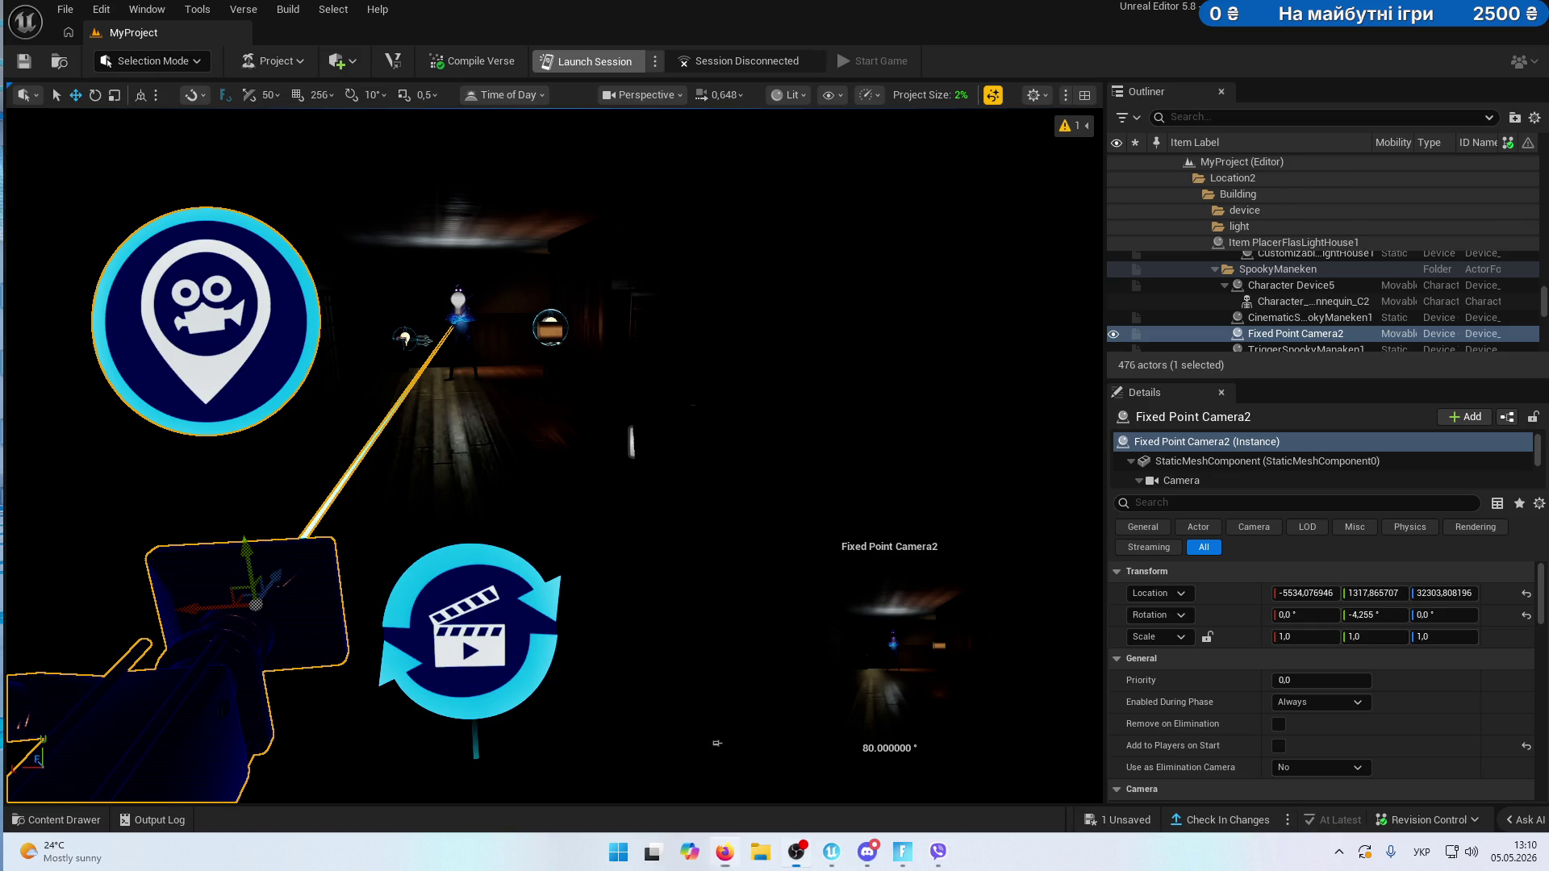
pyautogui.click(588, 56)
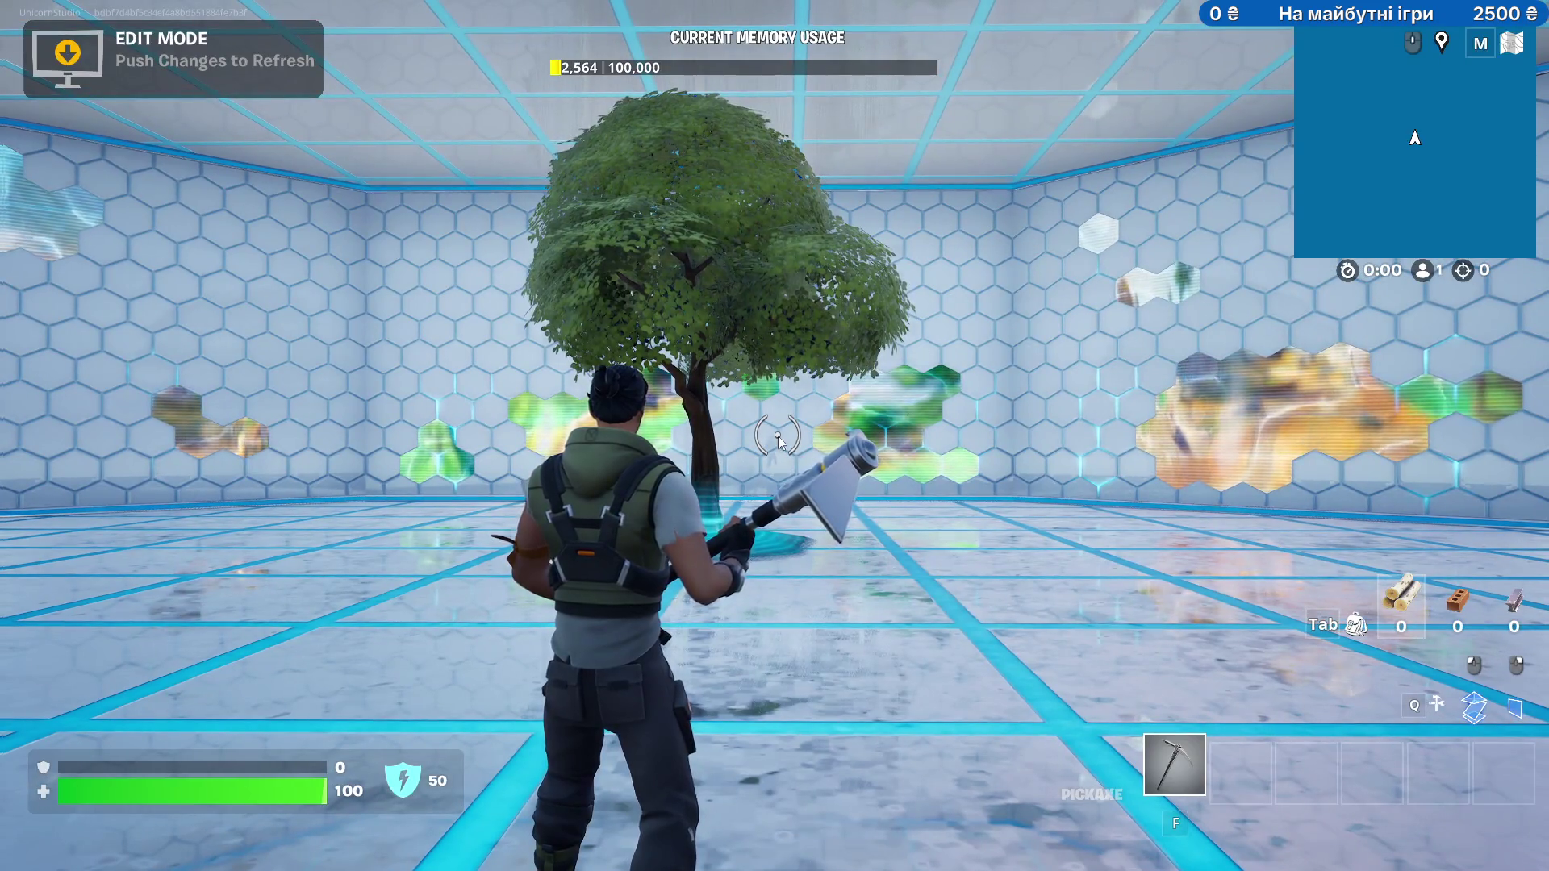
pyautogui.press('Escape')
pyautogui.click(1479, 63)
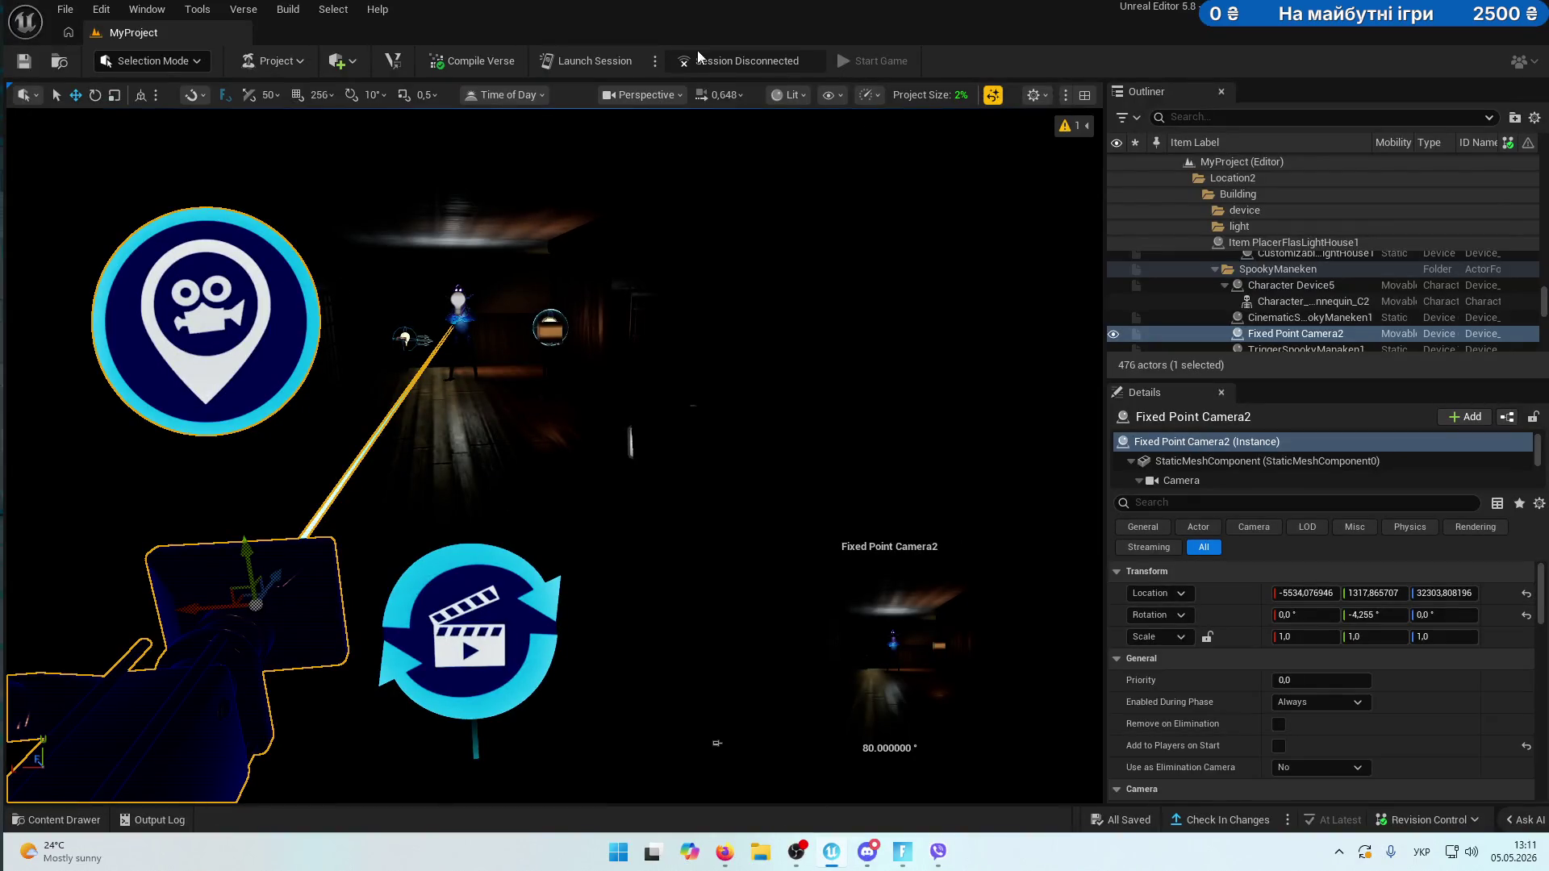
pyautogui.click(624, 67)
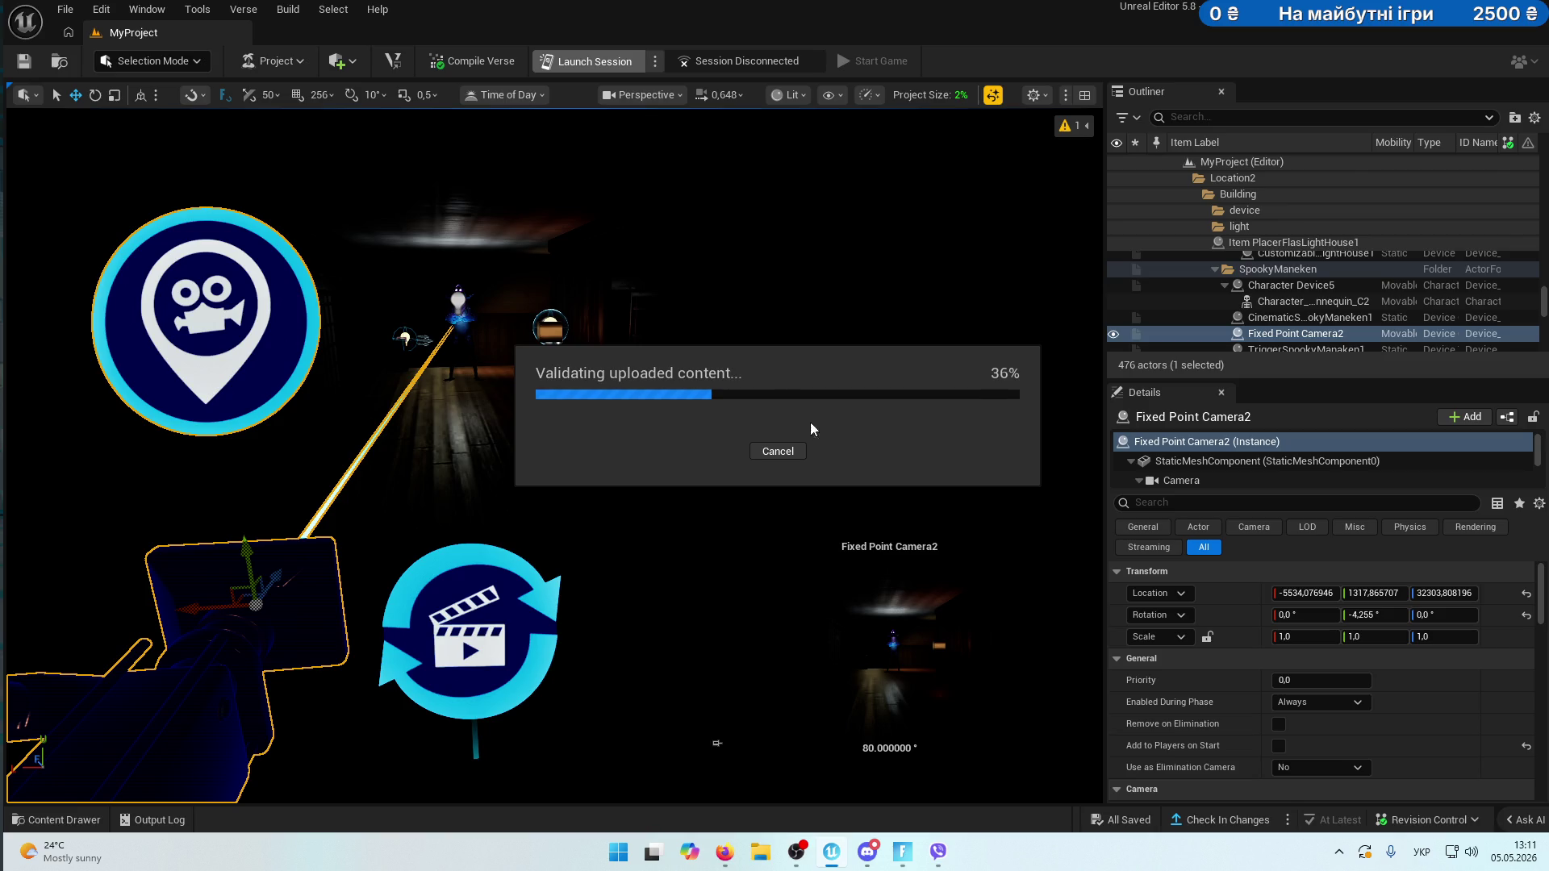
# - Wait for session validation, then dismiss the Unable to Play error with OK
pyautogui.moveTo(836, 851)
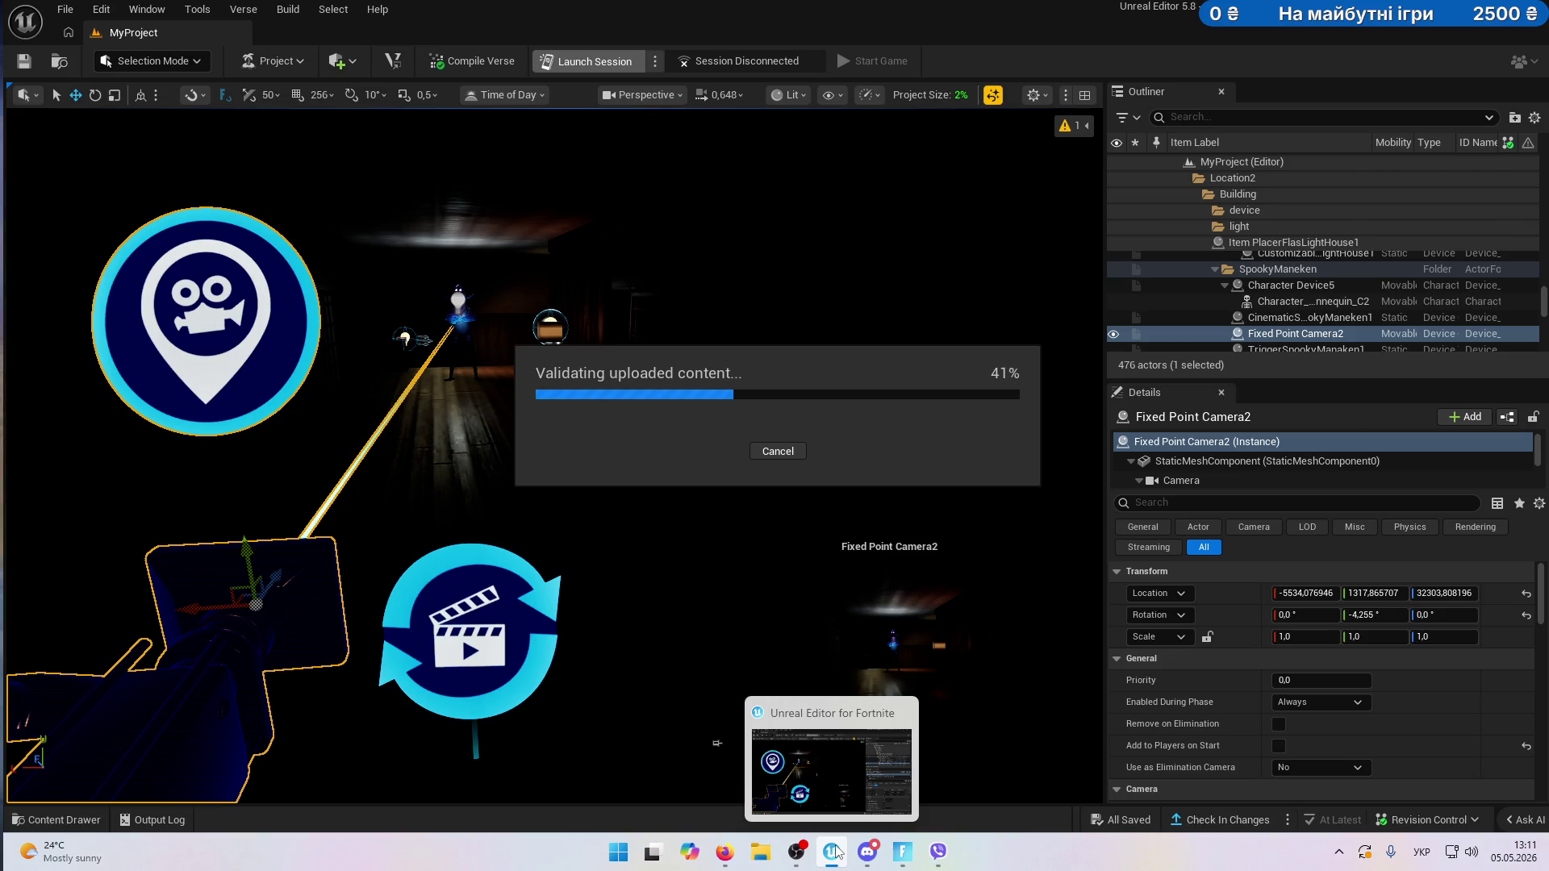
pyautogui.moveTo(901, 851)
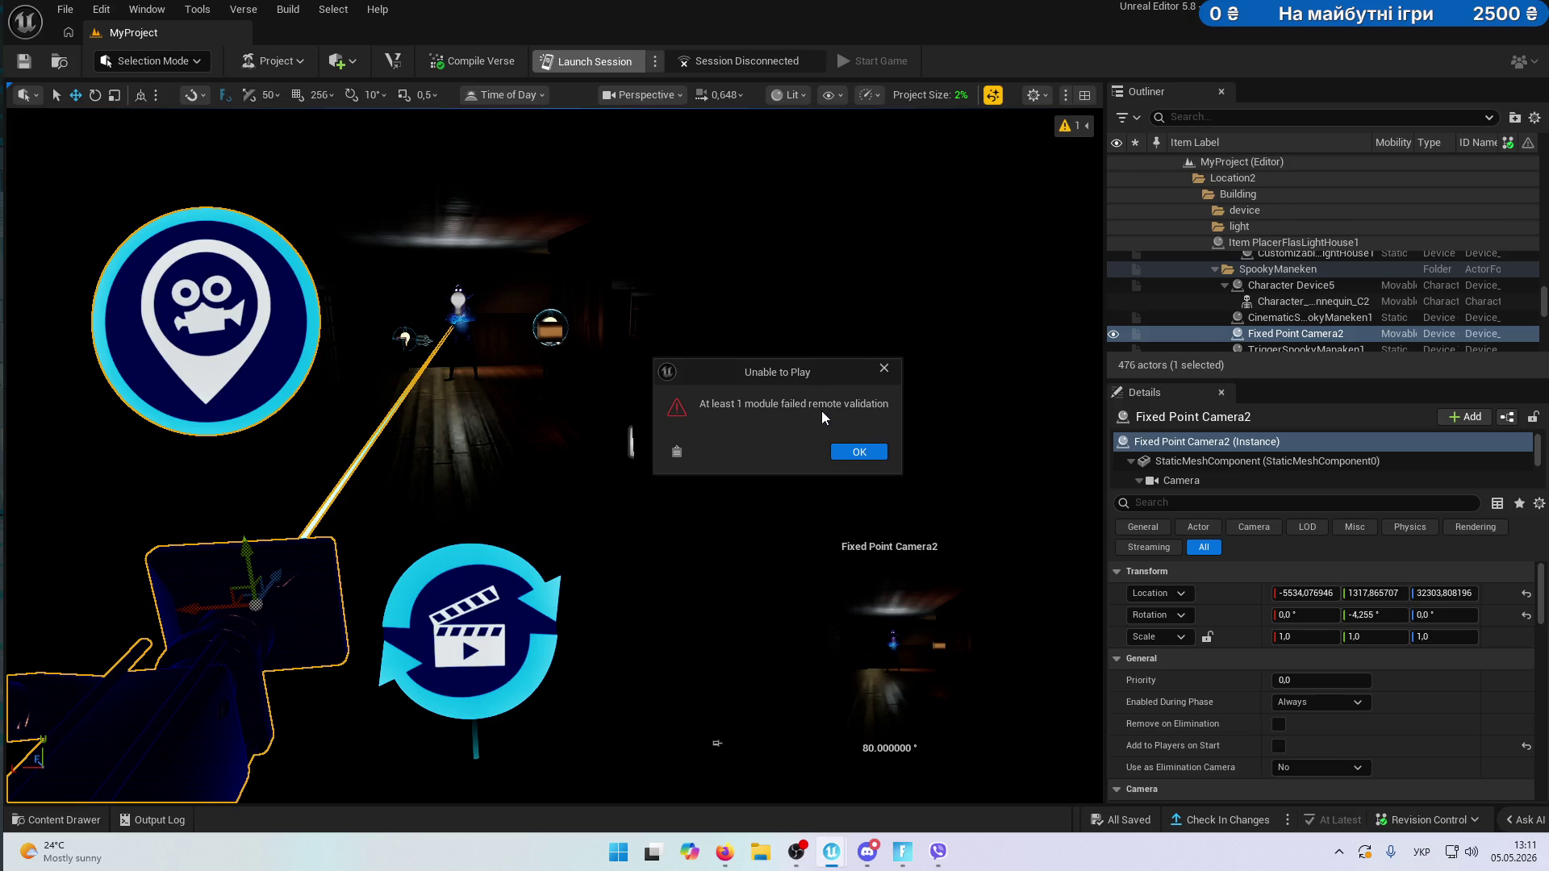
pyautogui.click(857, 452)
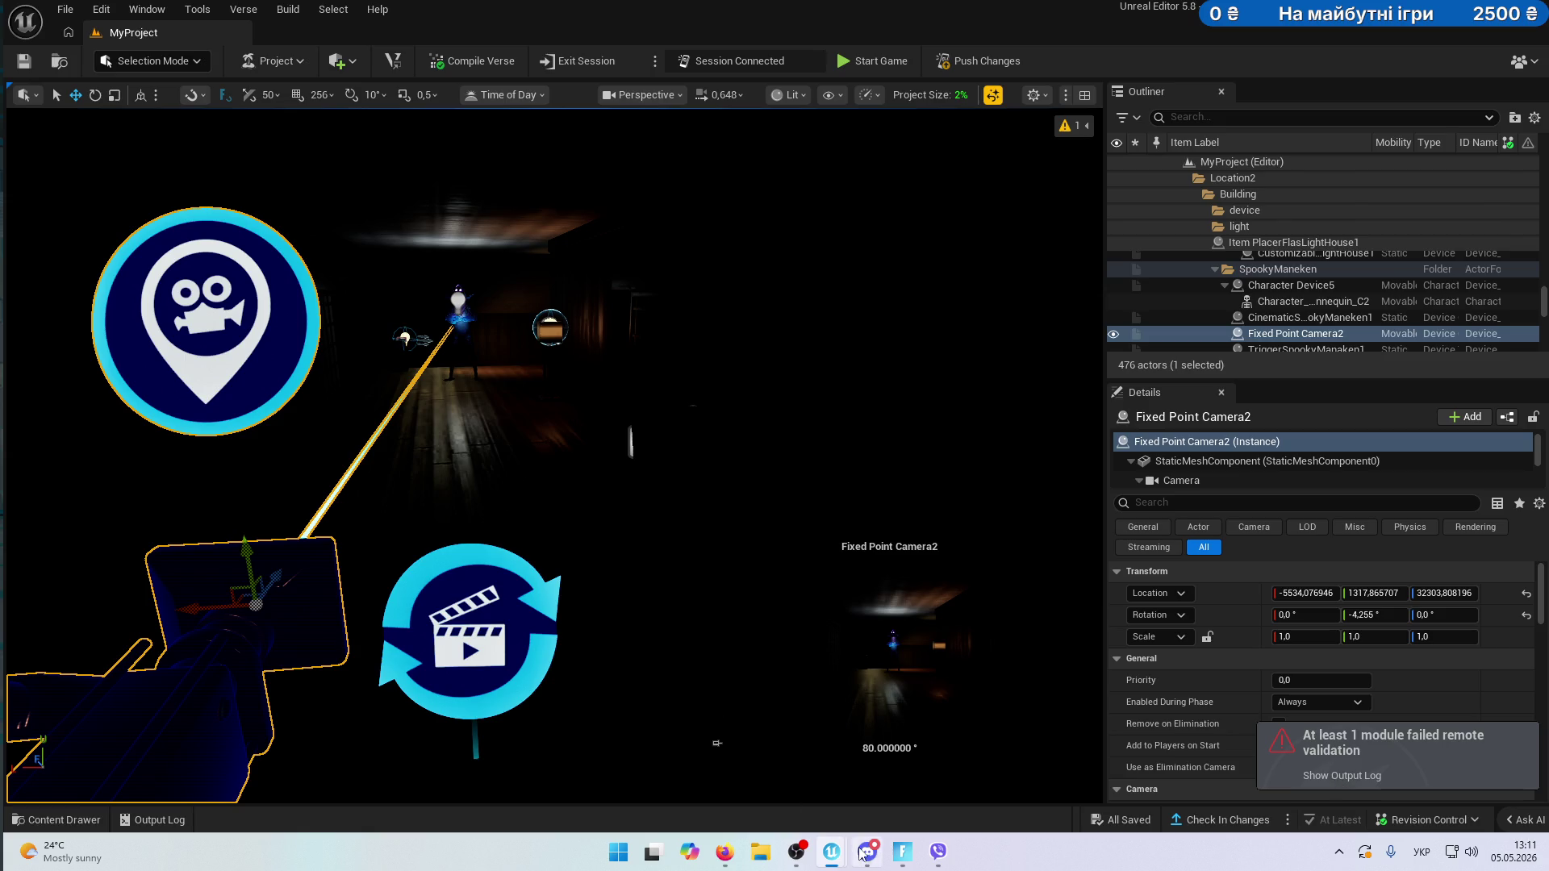
pyautogui.click(902, 851)
pyautogui.hotkey('alt', 'Tab')
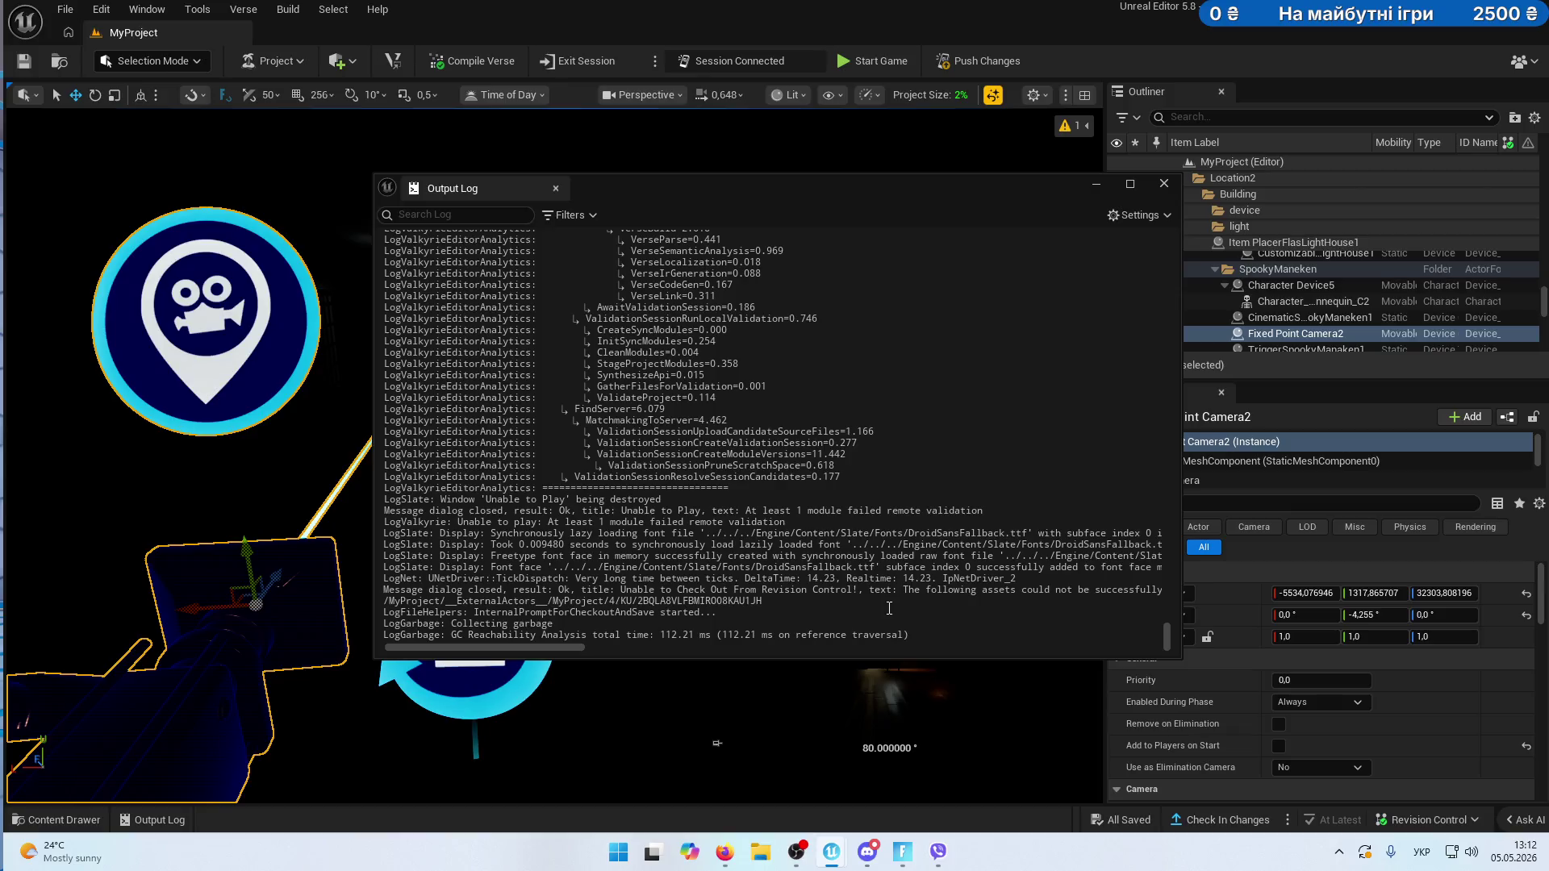
pyautogui.scroll(4, 889, 608)
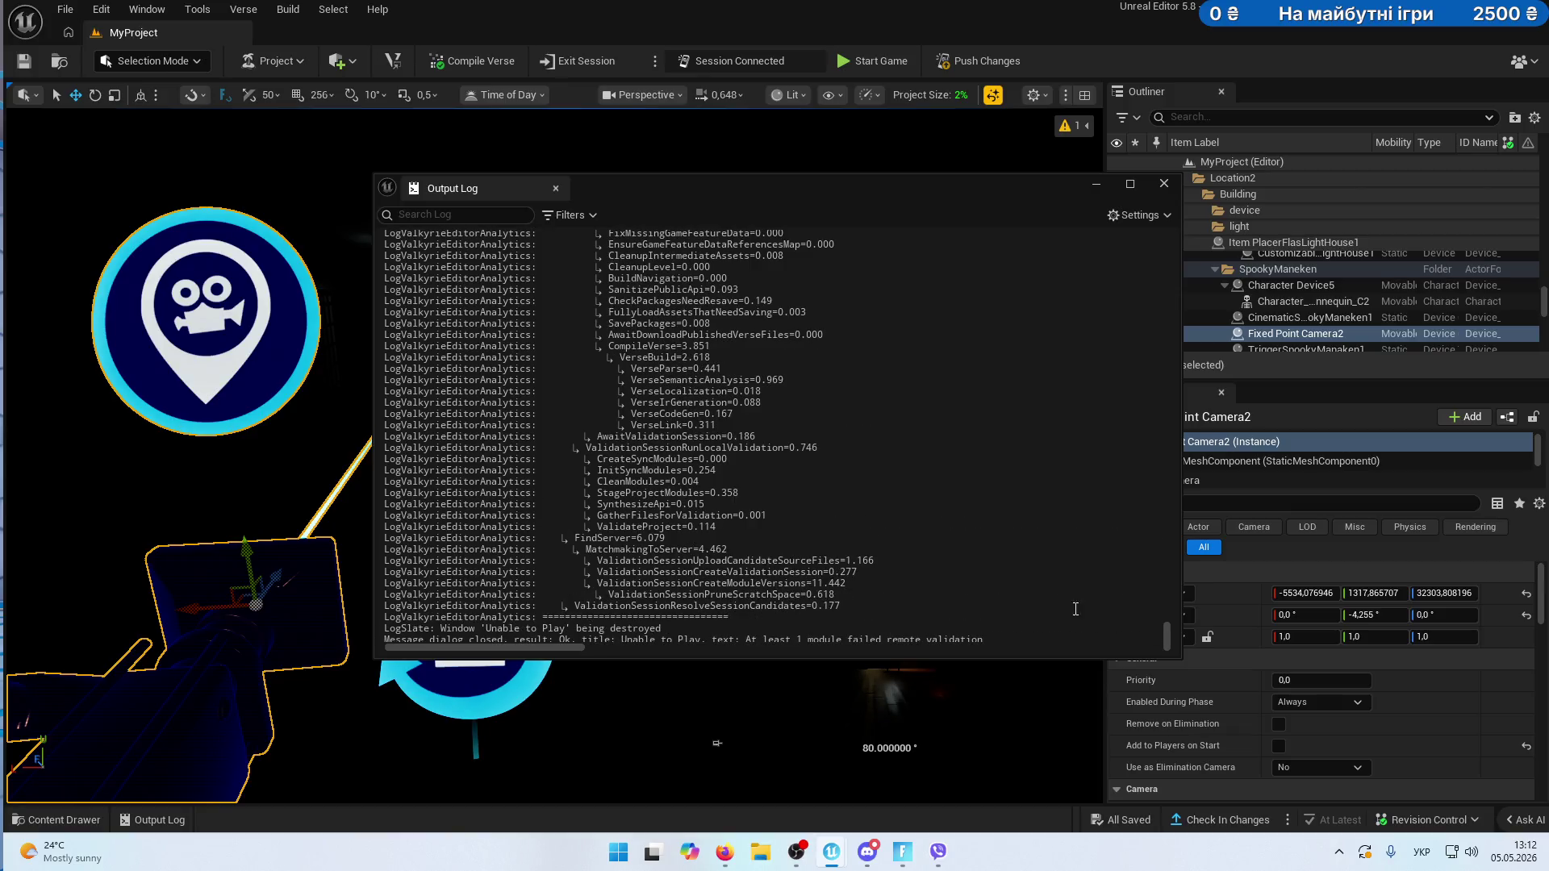
pyautogui.moveTo(1165, 416); pyautogui.dragTo(1168, 264)
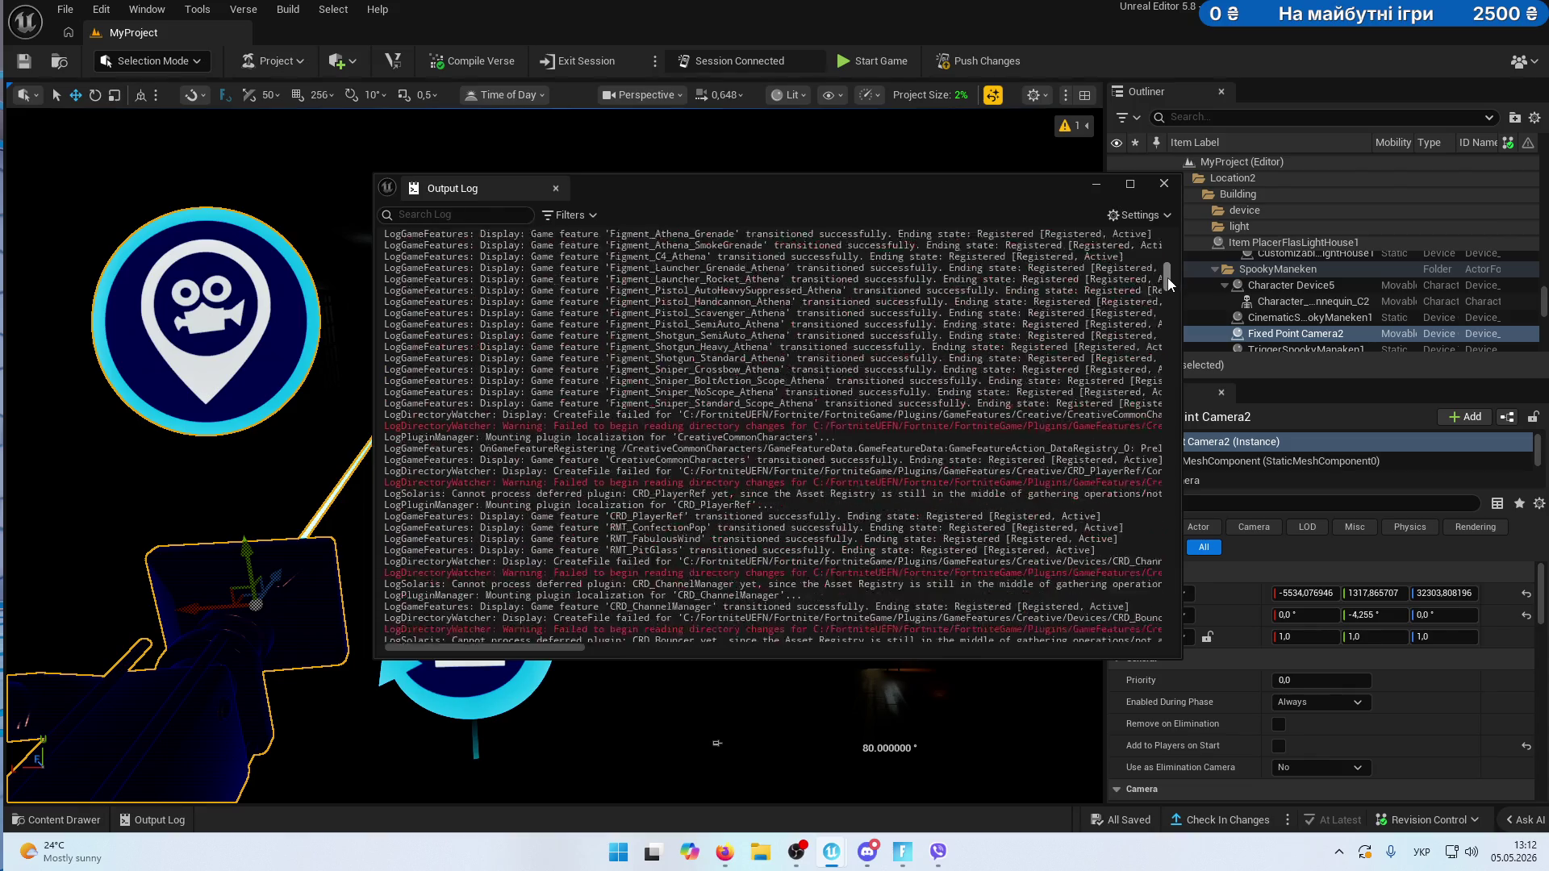
pyautogui.click(1164, 185)
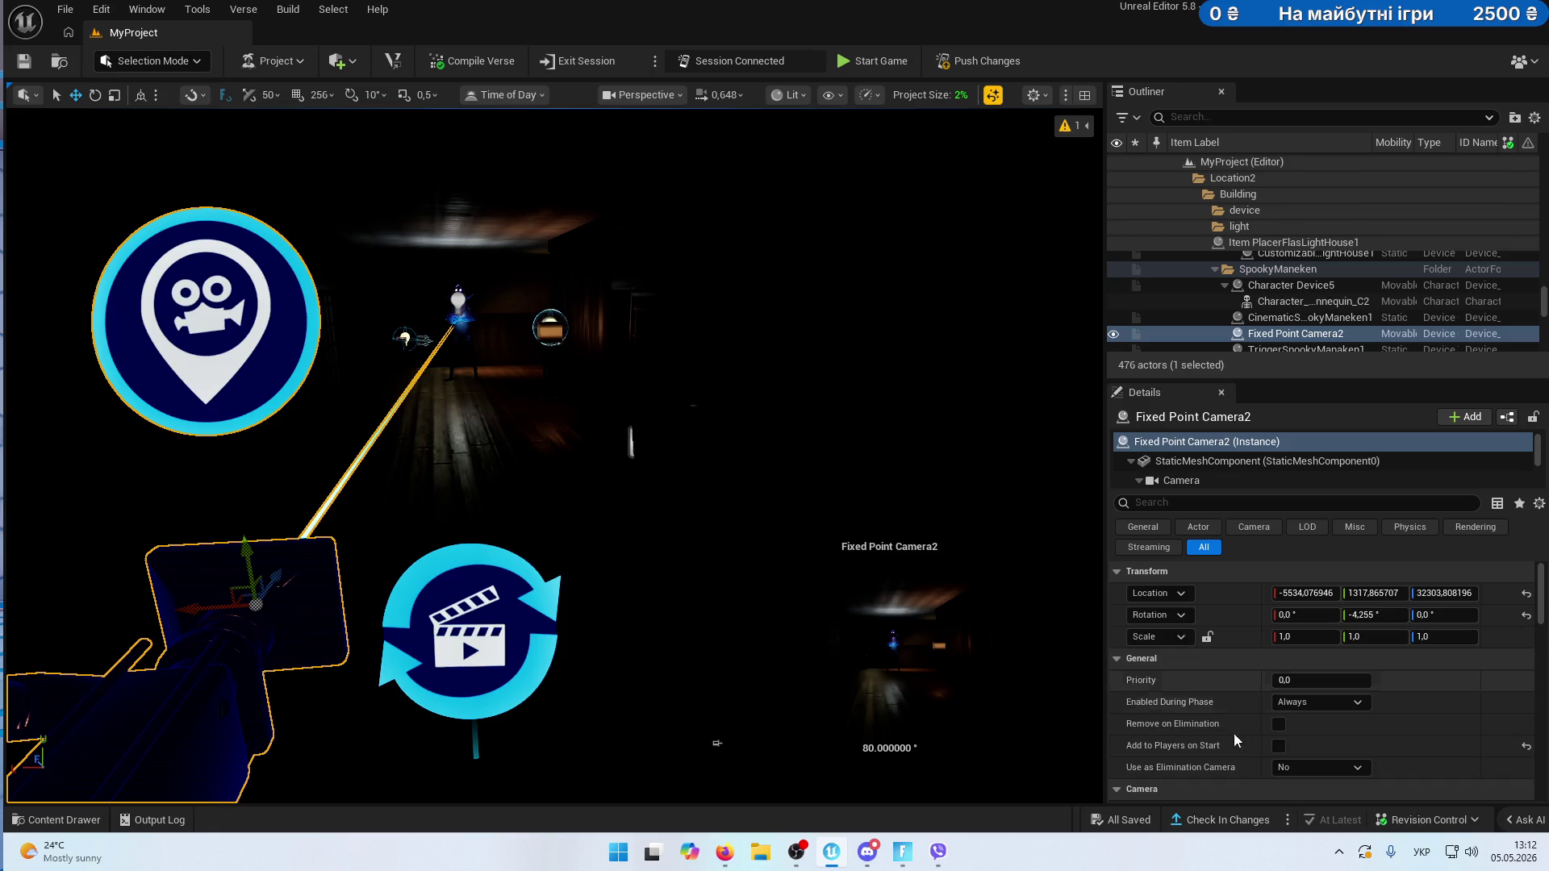
pyautogui.click(978, 61)
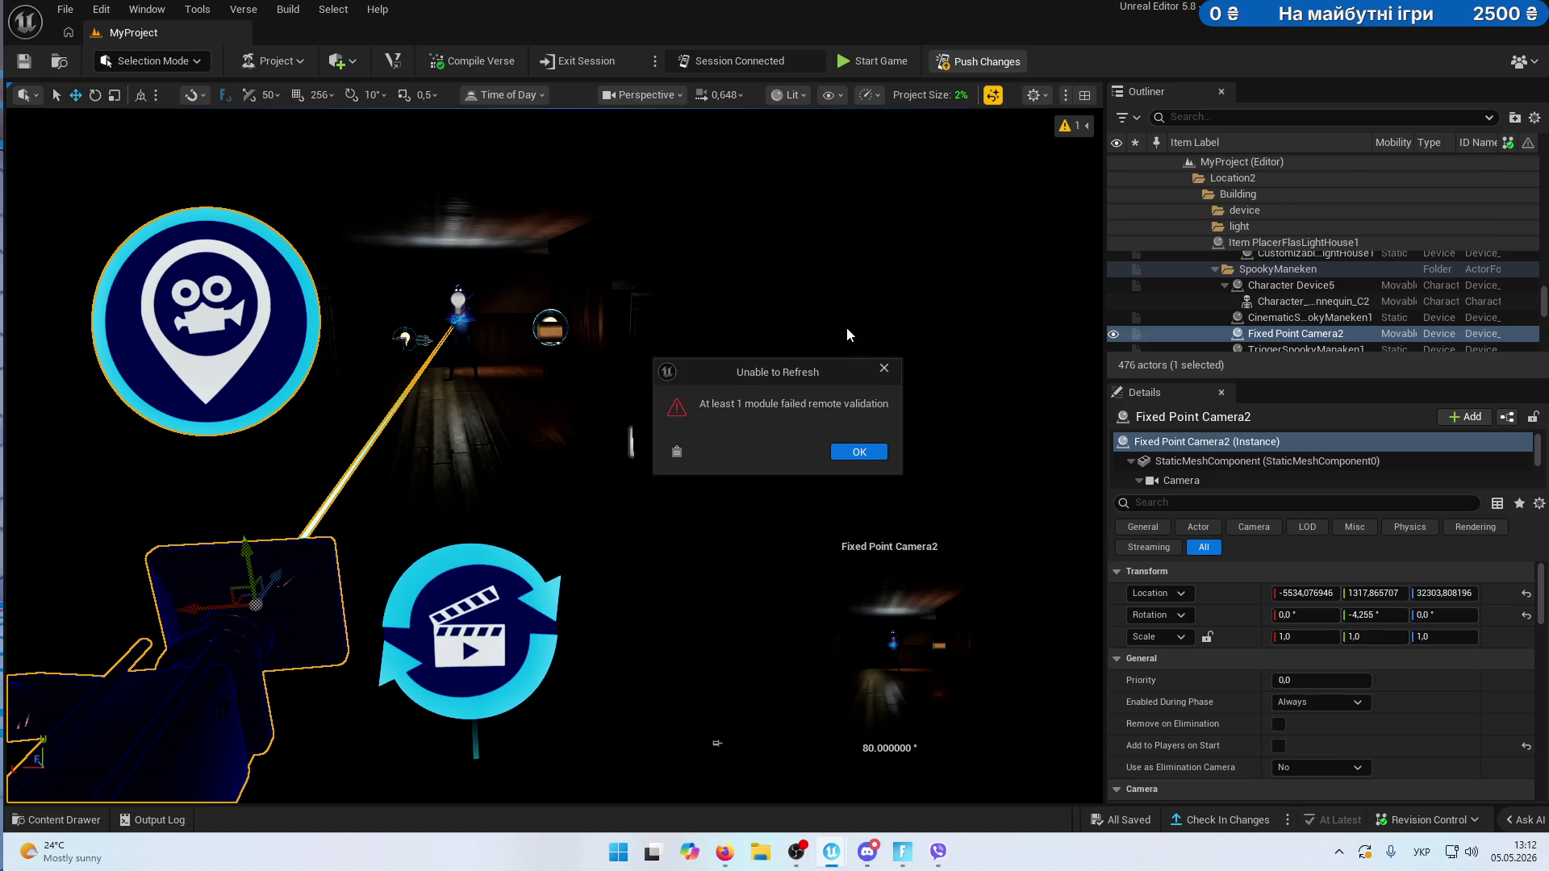
pyautogui.click(677, 453)
pyautogui.hotkey('alt', 'Tab')
pyautogui.click(849, 452)
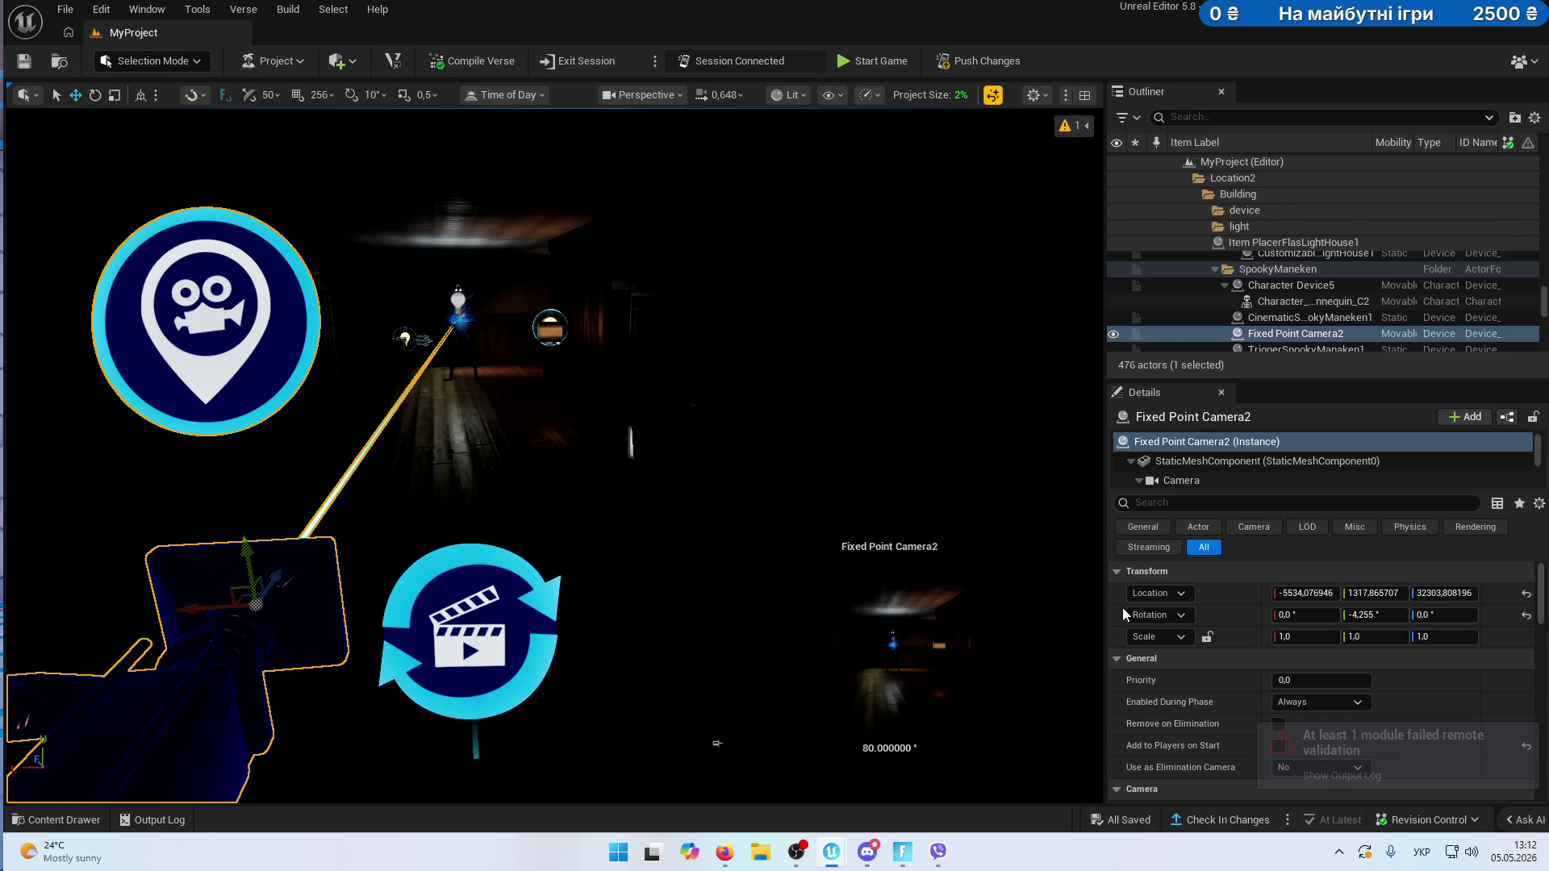
pyautogui.click(1430, 747)
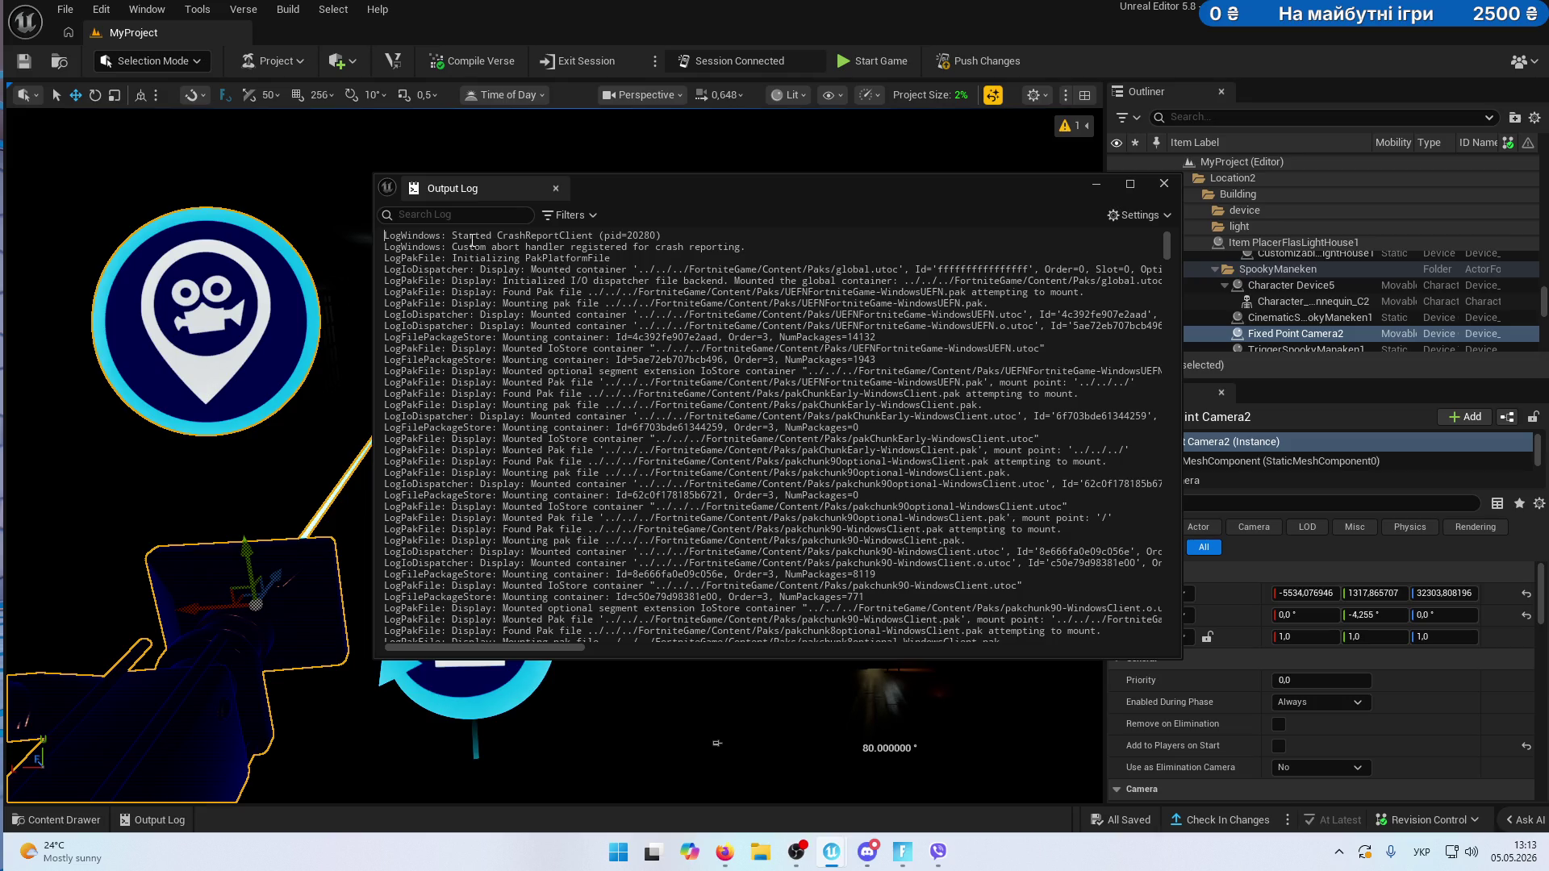
pyautogui.moveTo(385, 235)
pyautogui.mouseDown()
pyautogui.moveTo(864, 304)
pyautogui.moveTo(988, 305)
pyautogui.mouseUp()
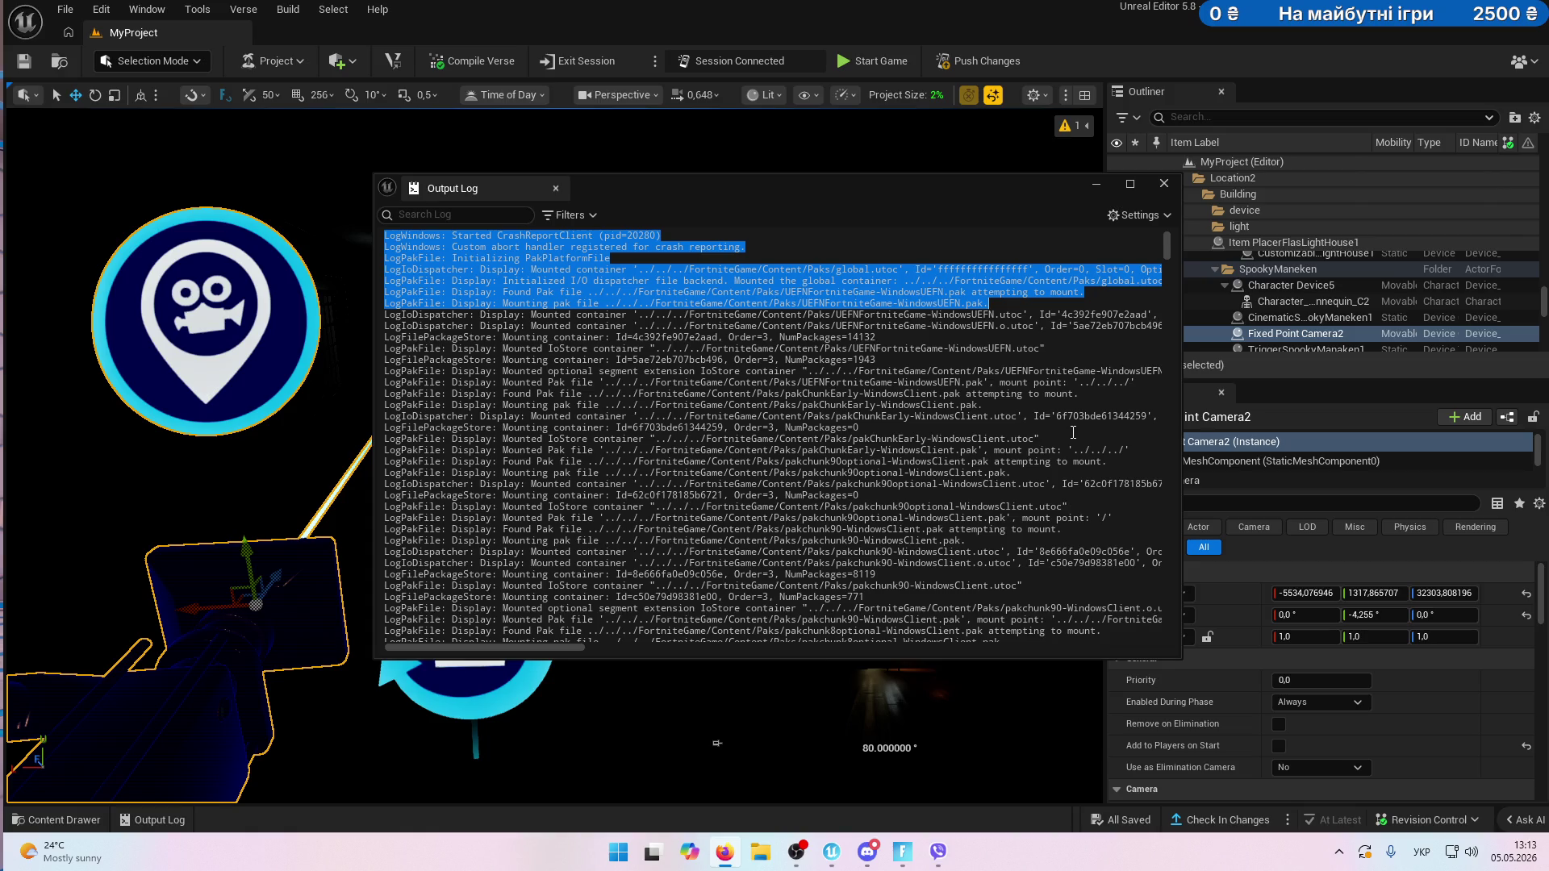
pyautogui.click(1149, 182)
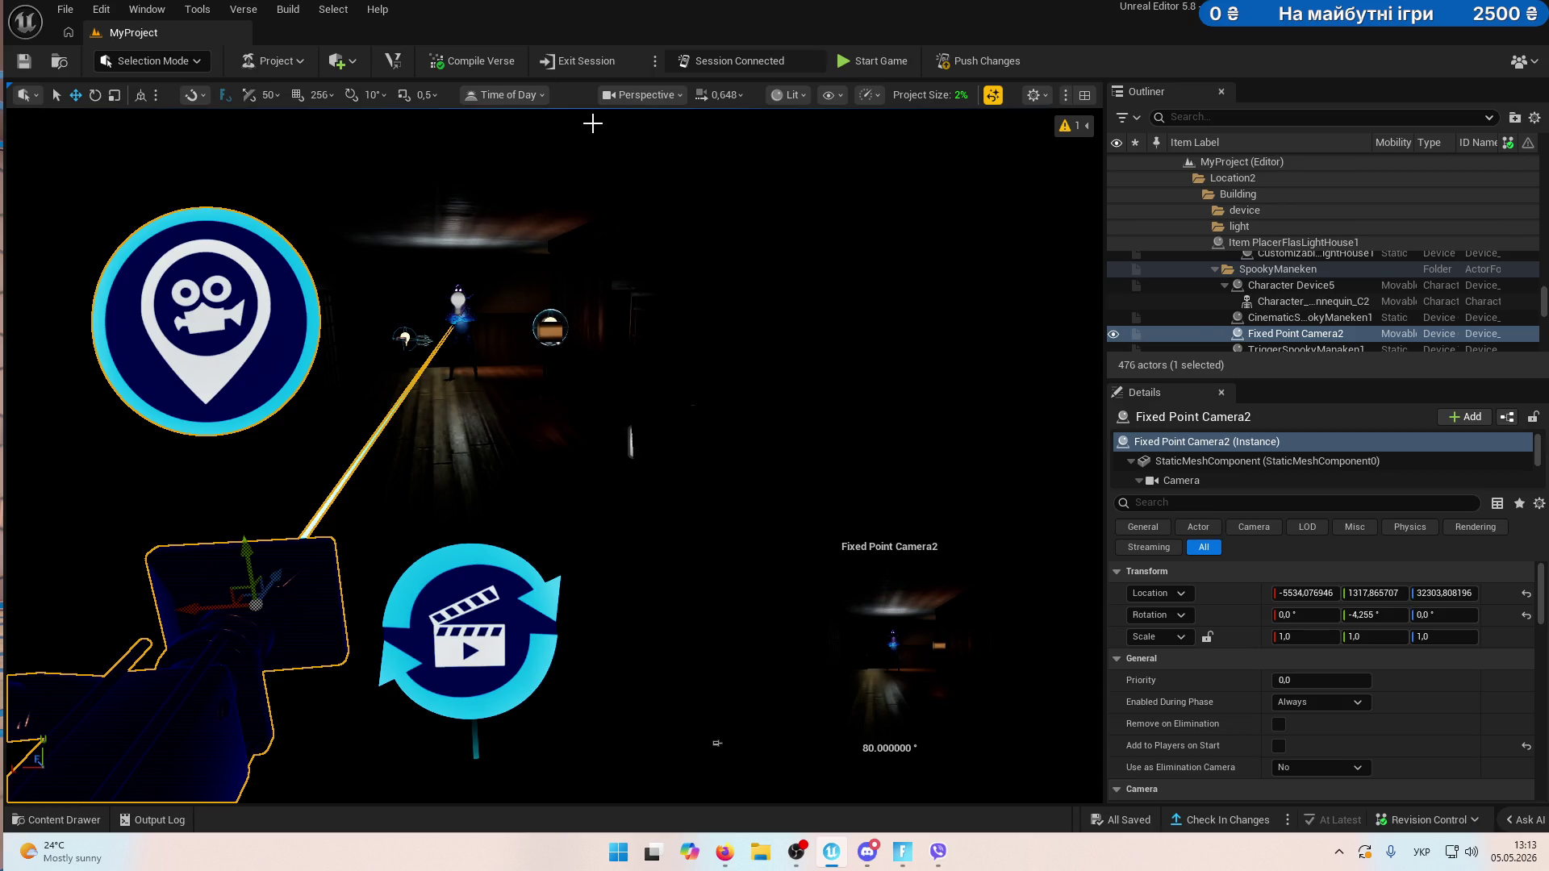
pyautogui.click(288, 10)
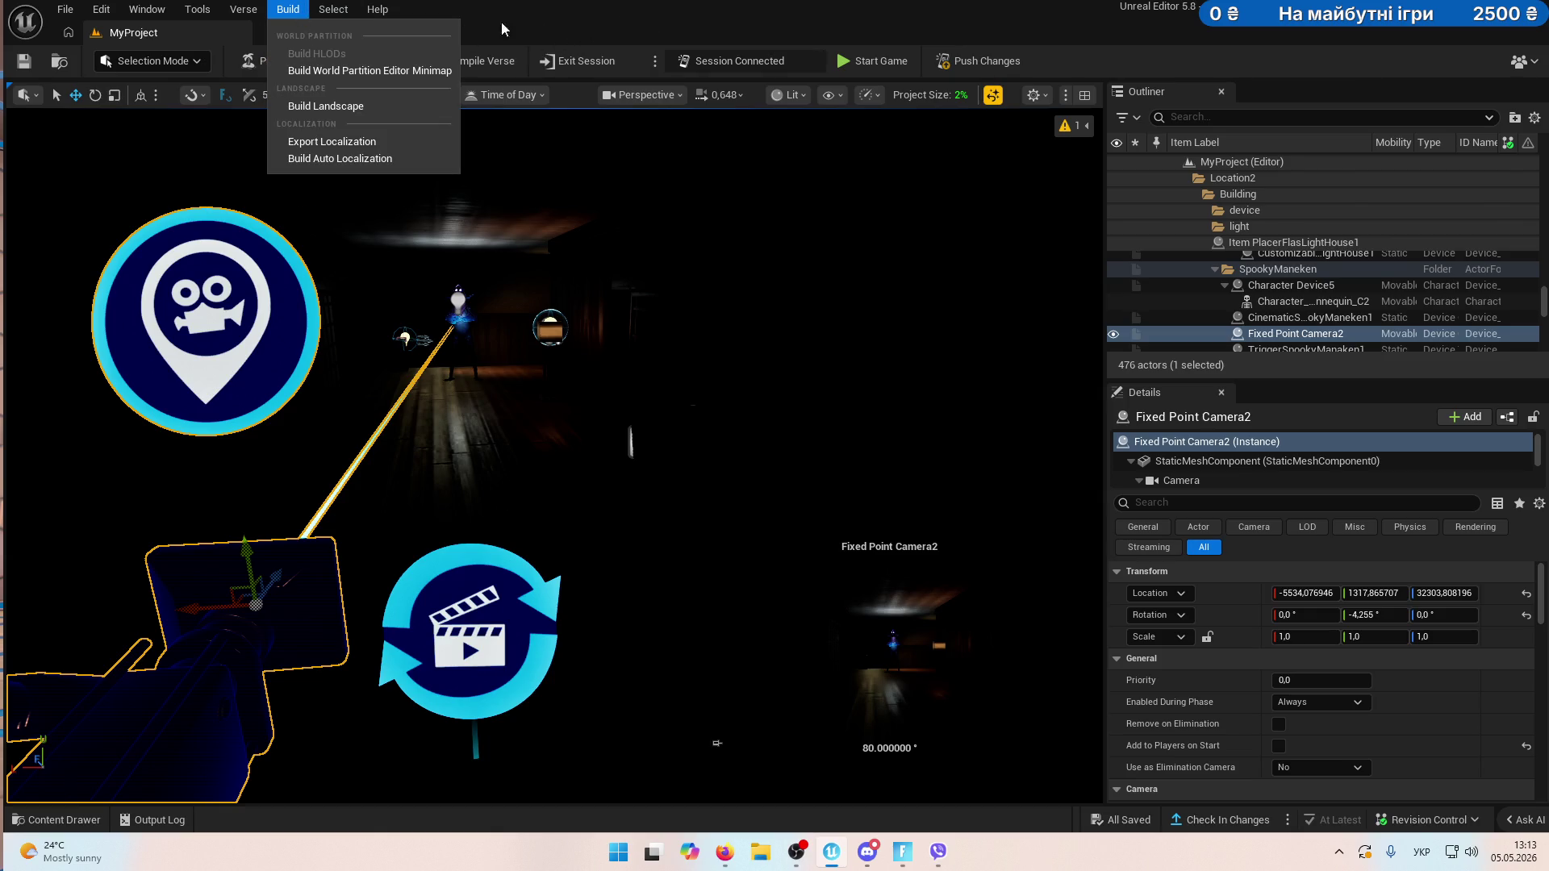
# - Compile the project's Verse code from the Verse menu and open the Output Log
pyautogui.click(536, 23)
pyautogui.click(243, 10)
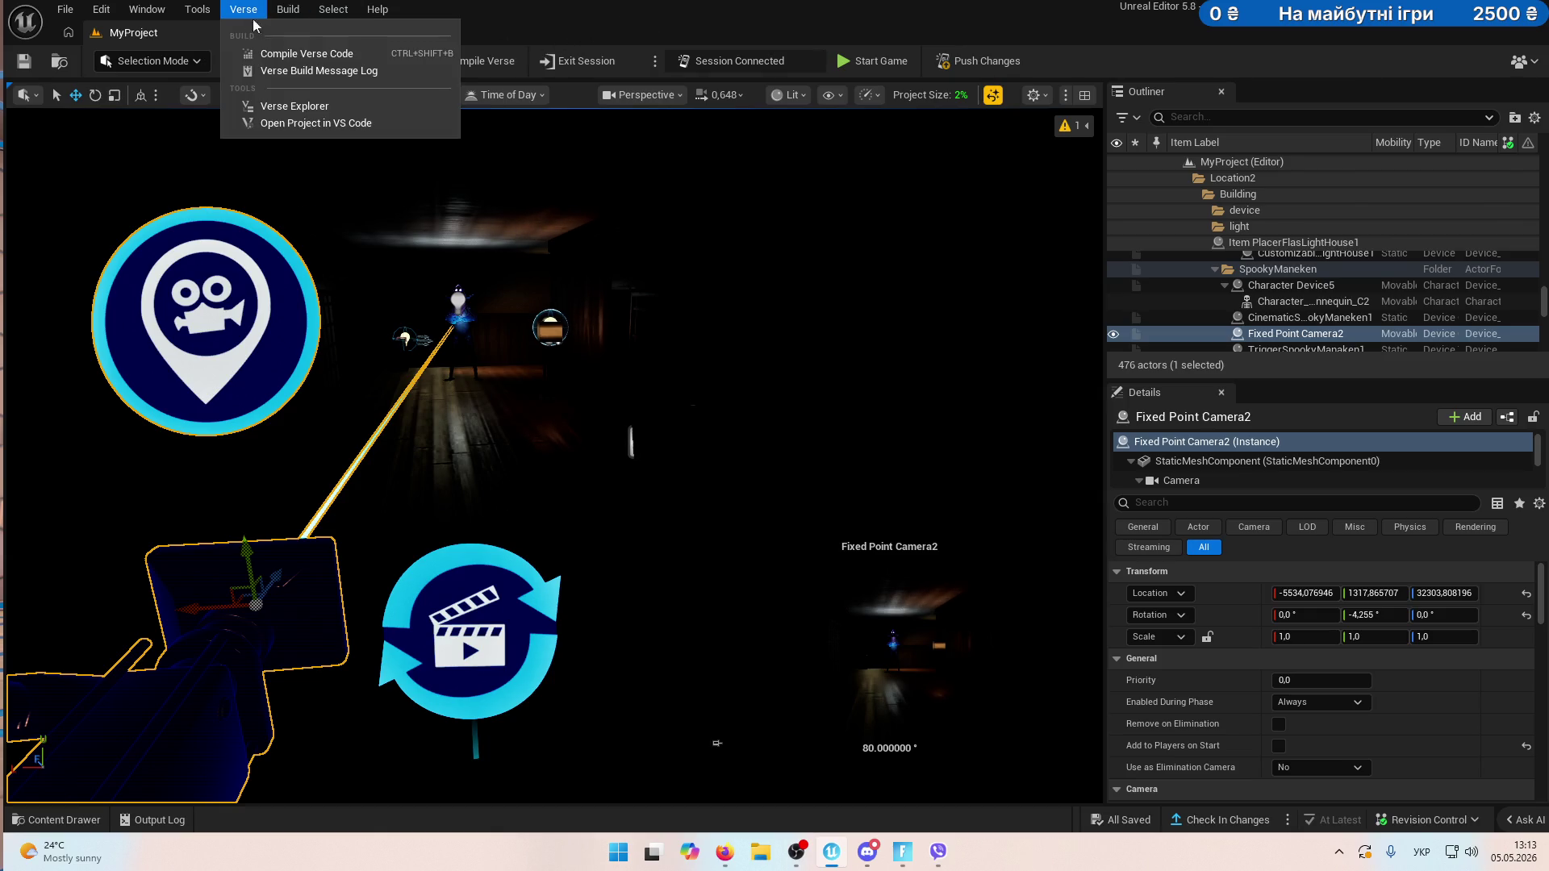
pyautogui.click(307, 54)
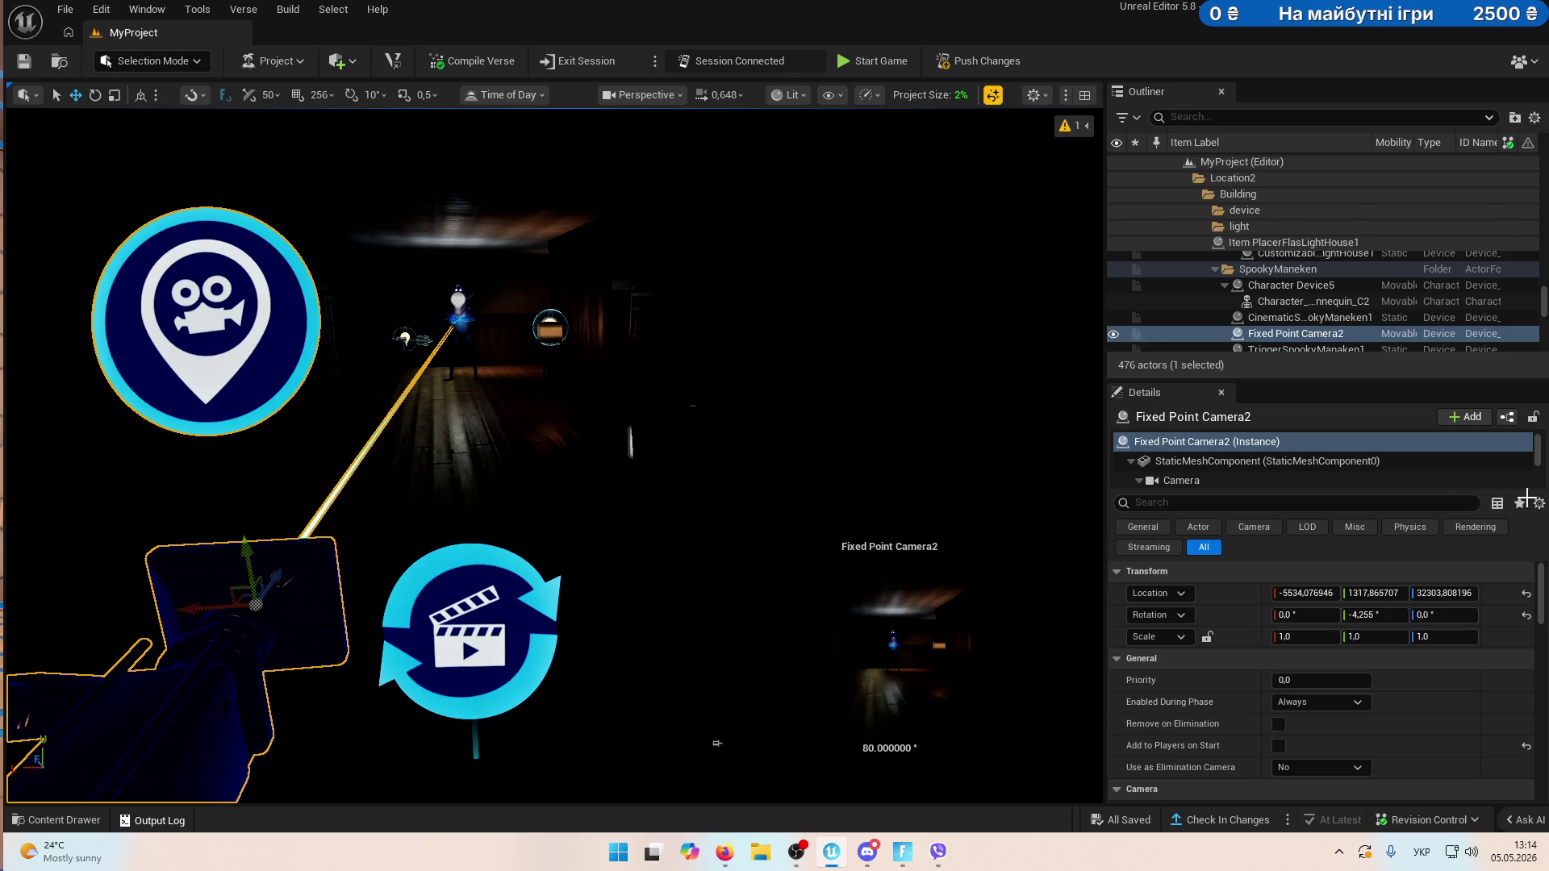
pyautogui.hotkey('ctrl', '`')
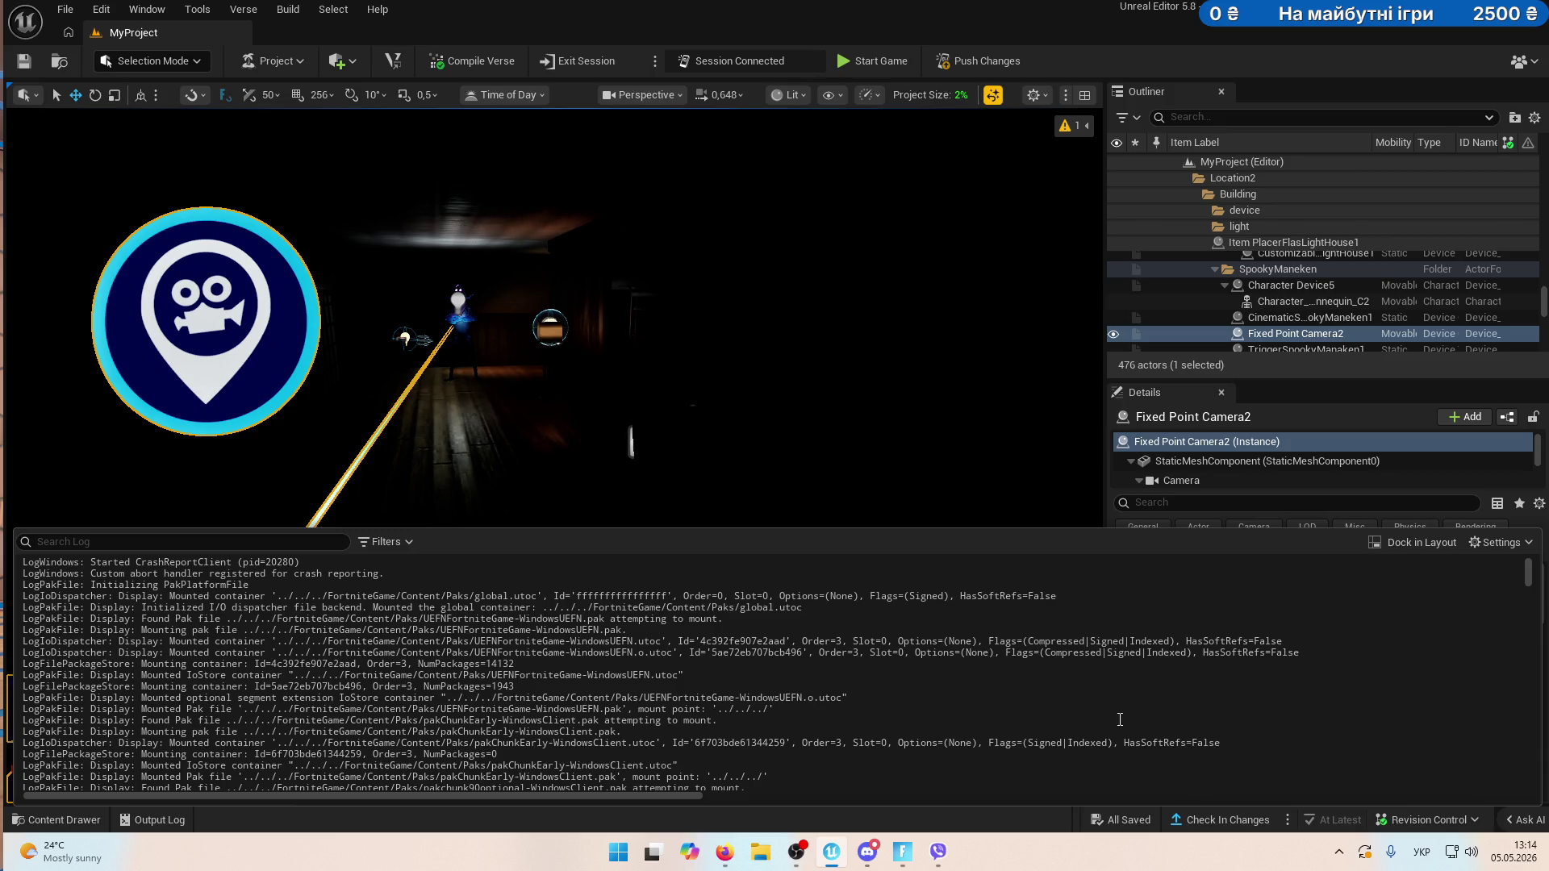
# - Close the Output Log and switch the viewport to Unlit view mode
pyautogui.click(1227, 121)
pyautogui.scroll(2, 1270, 246)
pyautogui.scroll(10, 1269, 245)
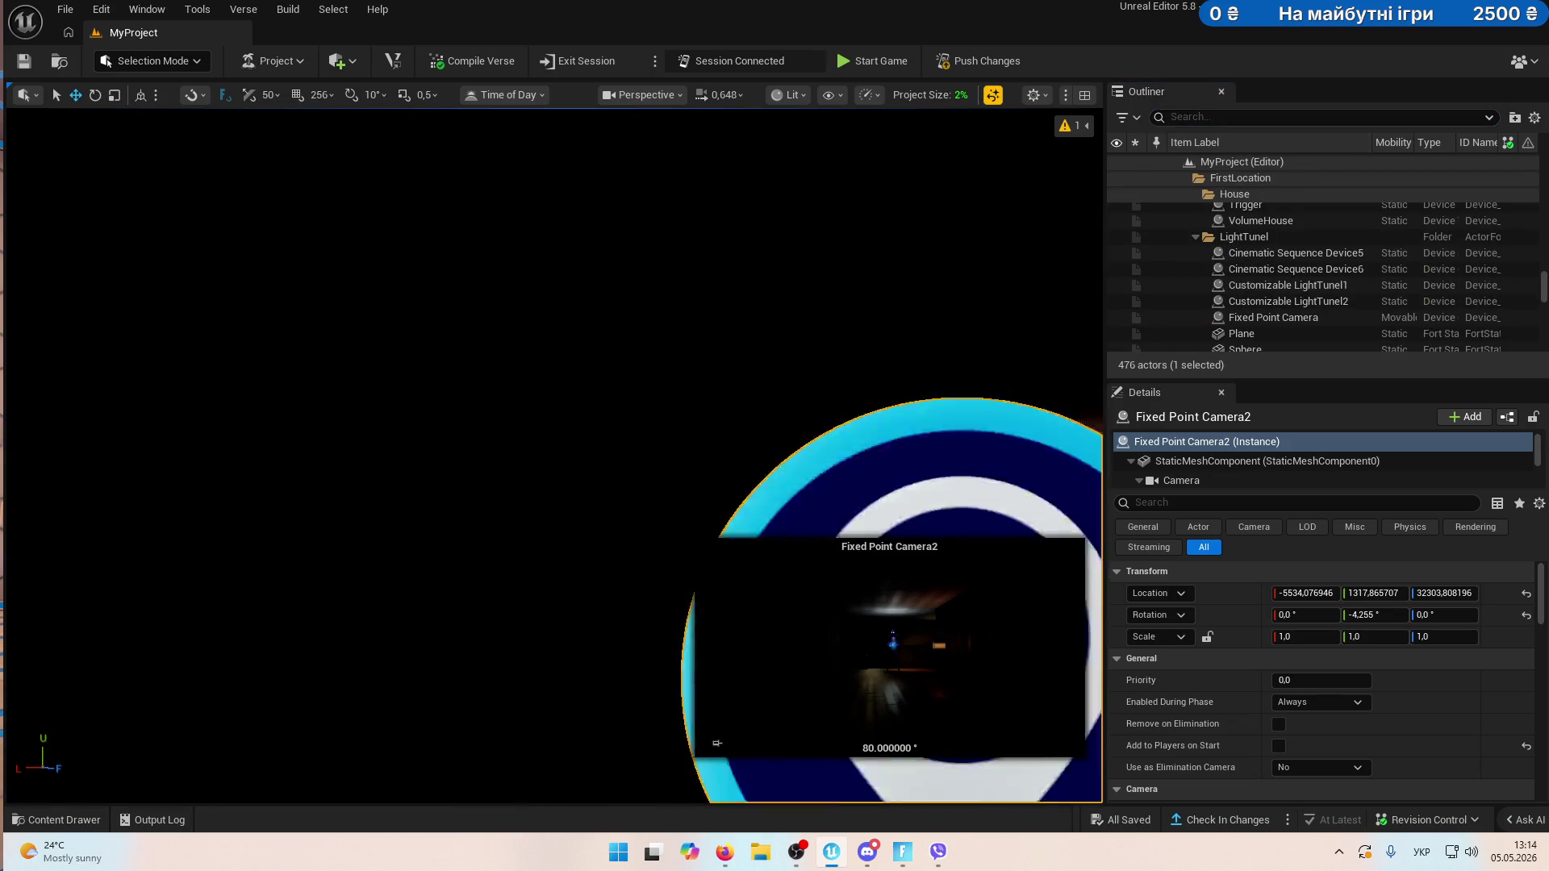
pyautogui.click(789, 94)
pyautogui.click(799, 172)
pyautogui.scroll(4, 554, 455)
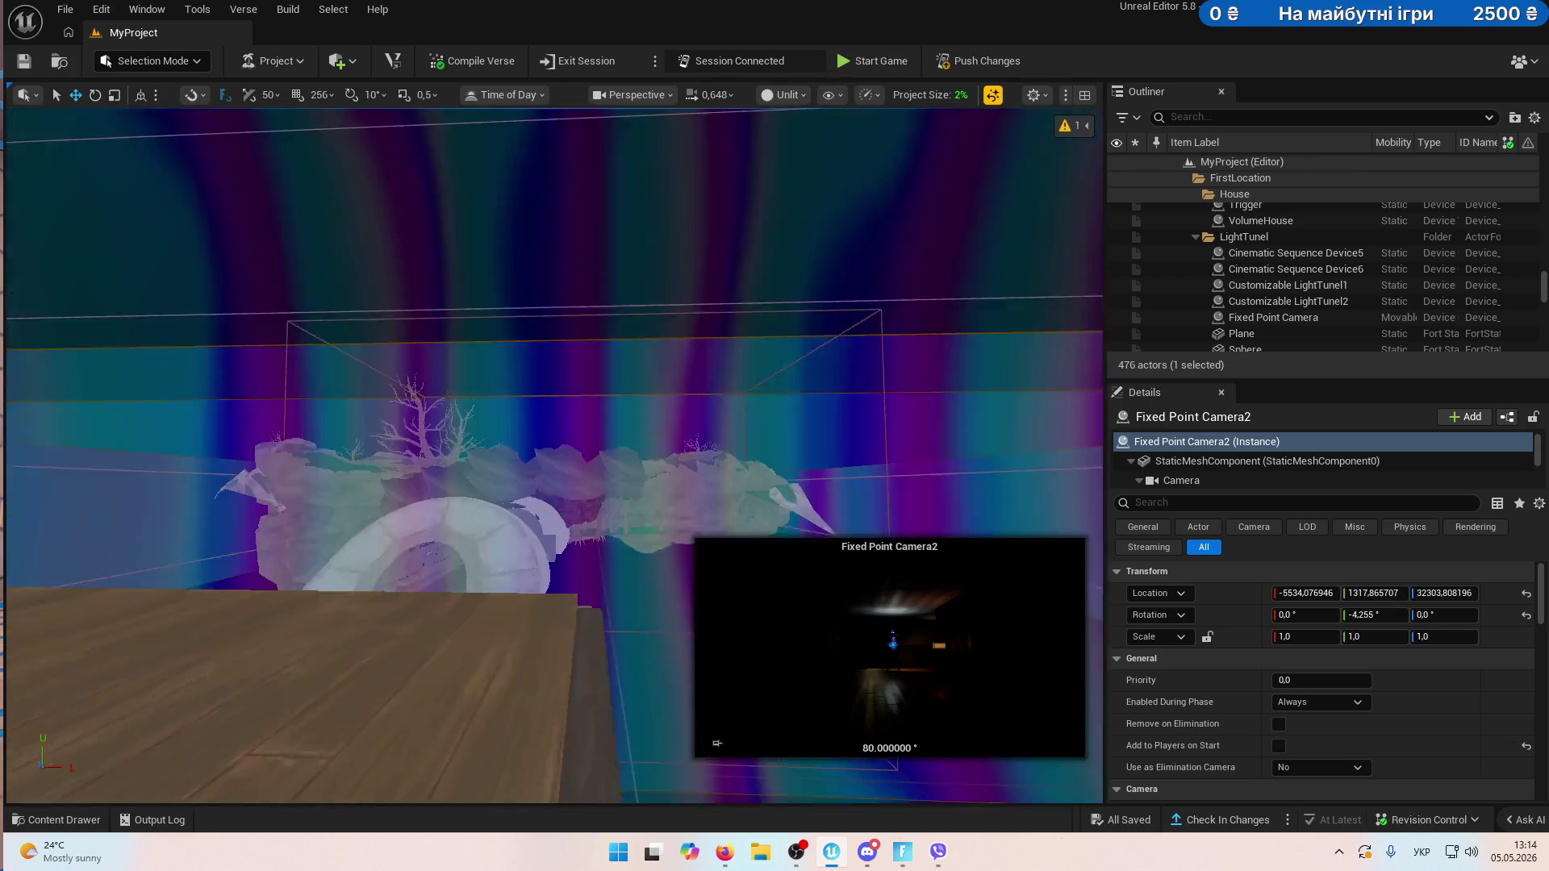
pyautogui.scroll(3, 554, 455)
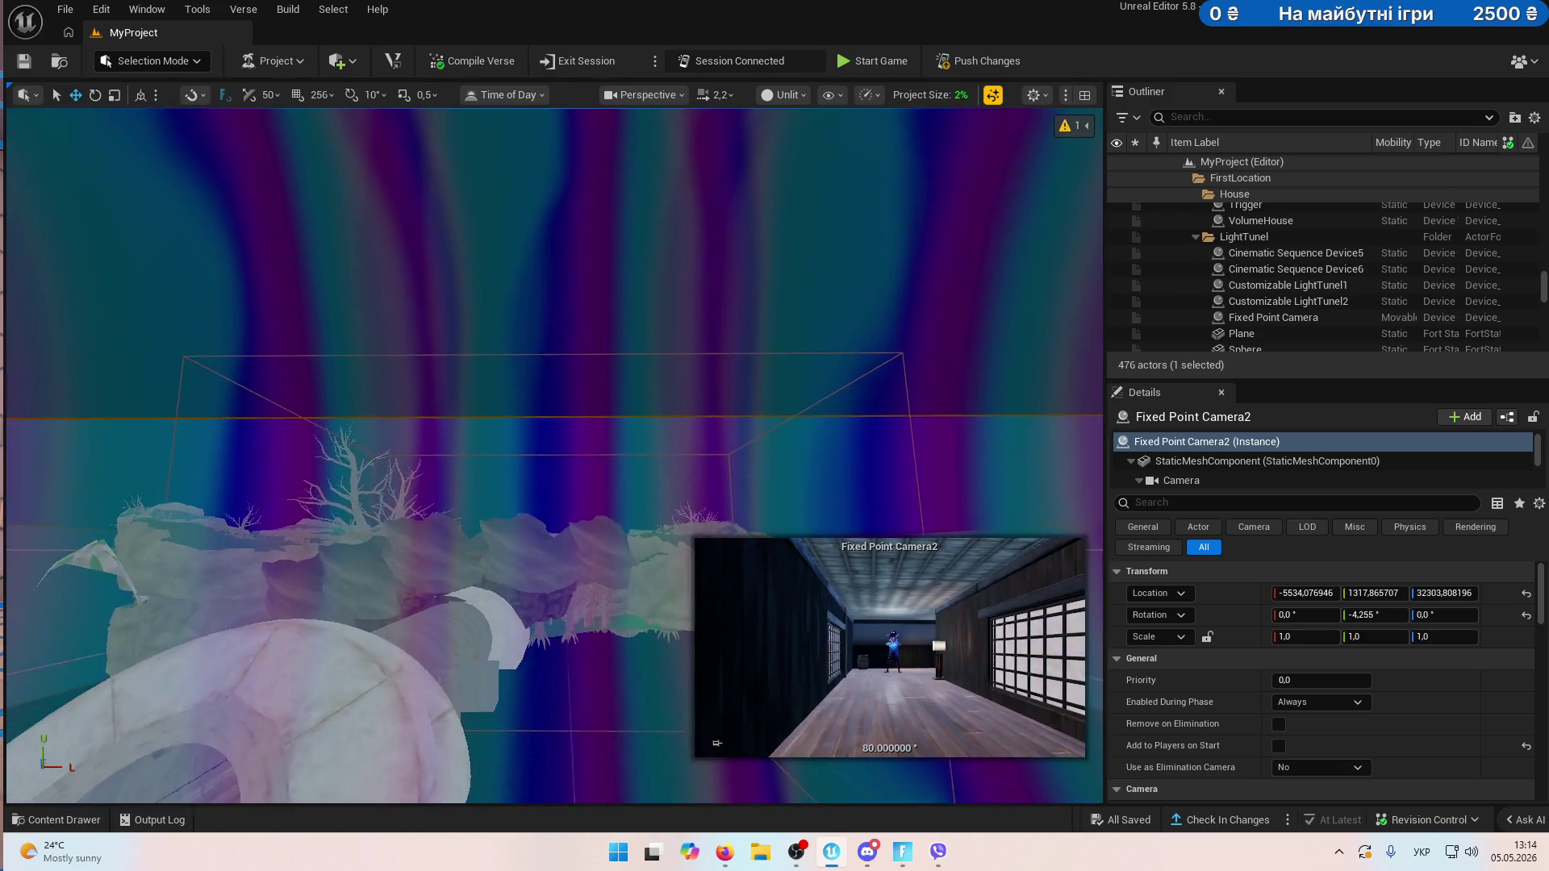
pyautogui.scroll(5, 554, 455)
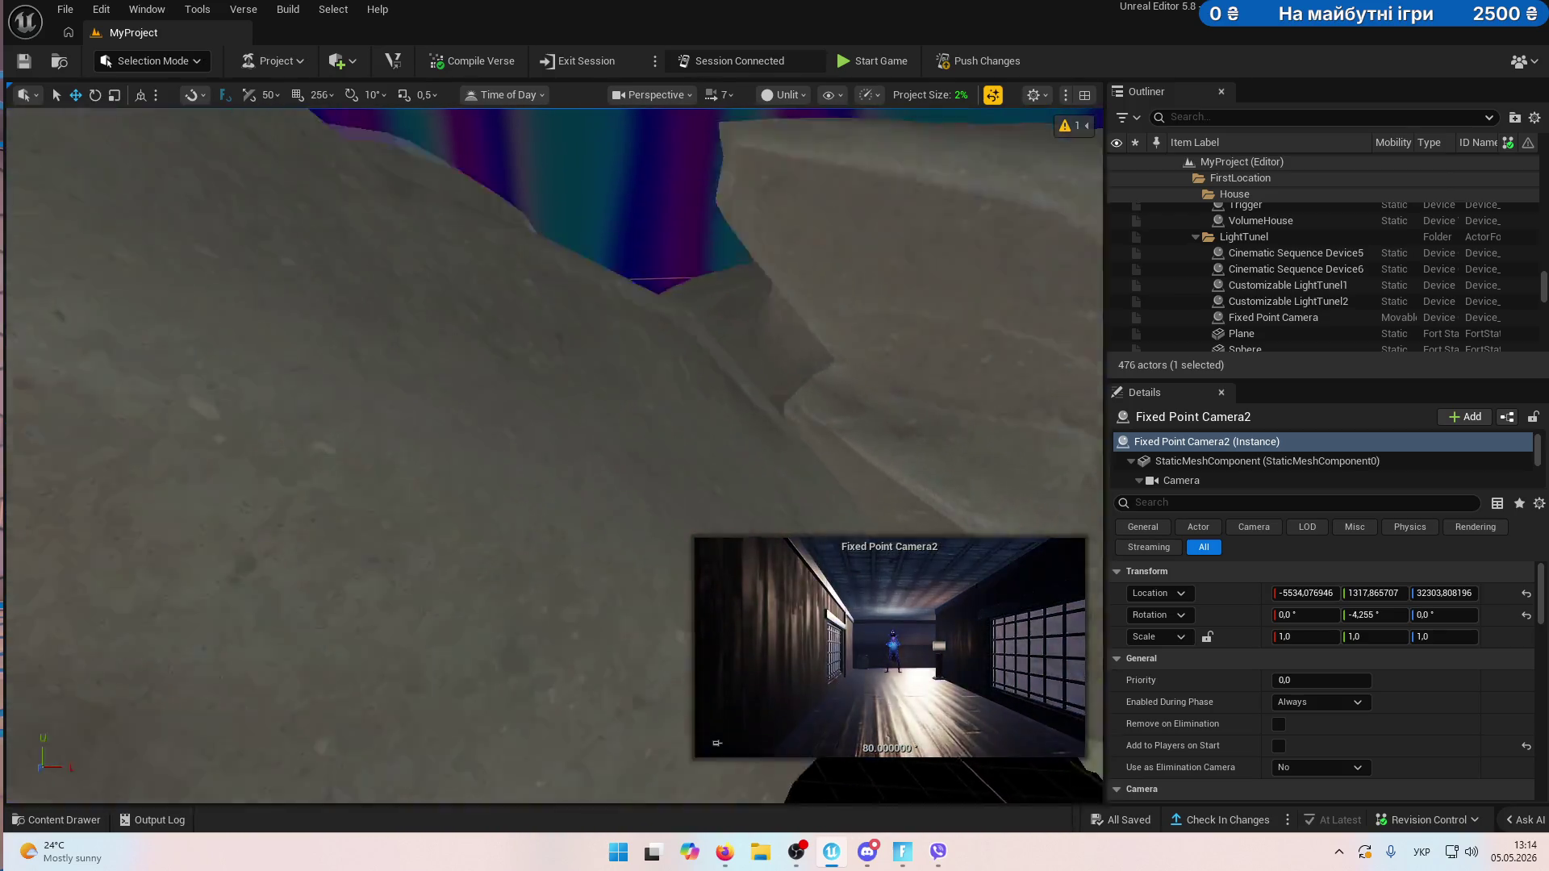
pyautogui.scroll(5, 554, 455)
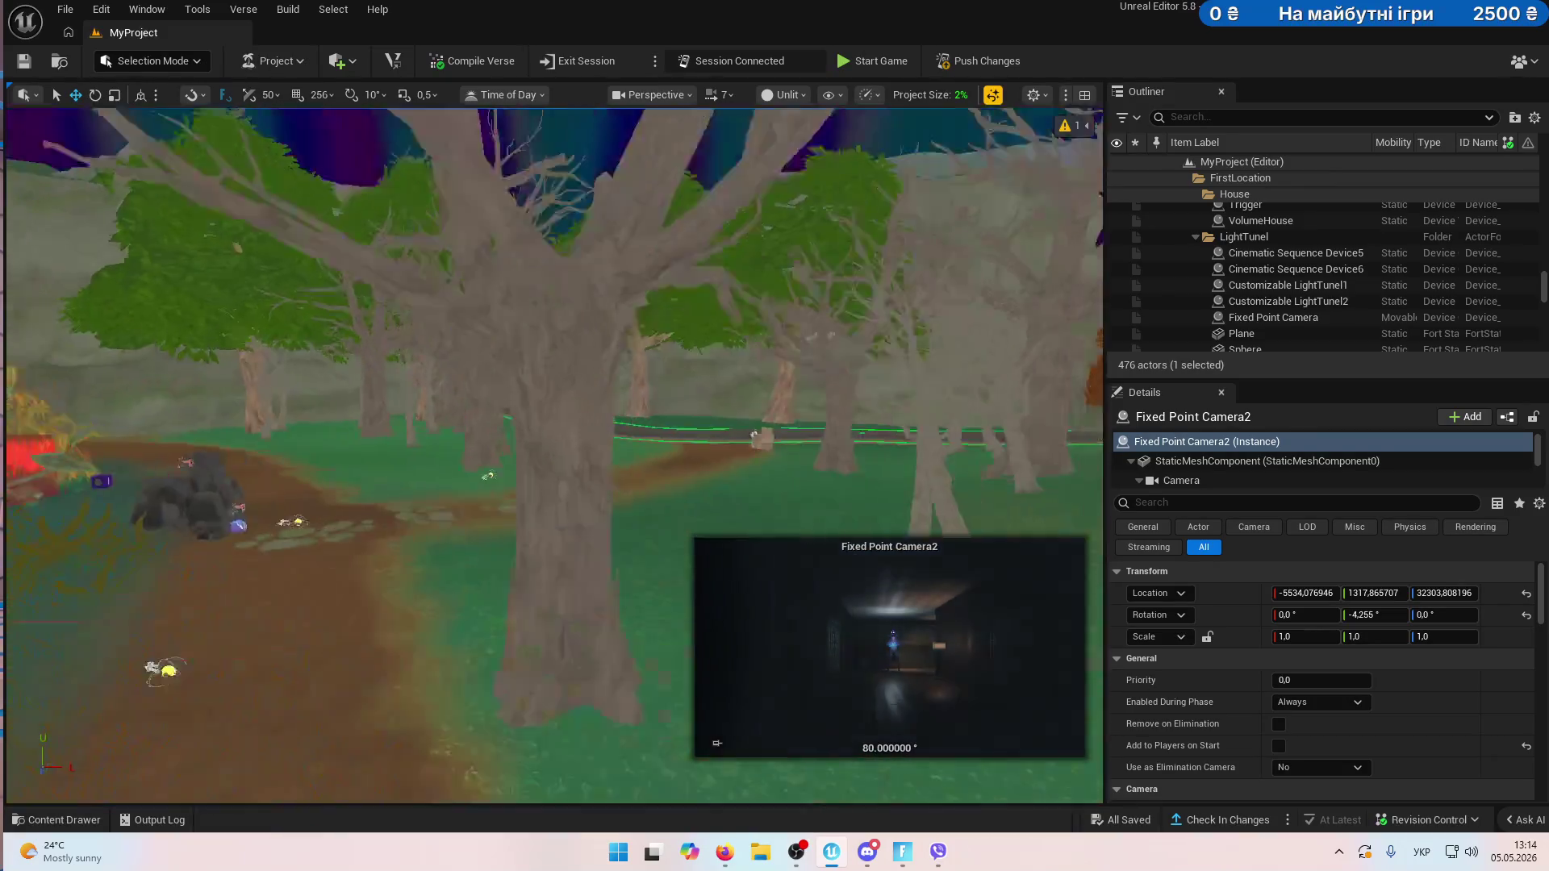
pyautogui.scroll(-5, 555, 455)
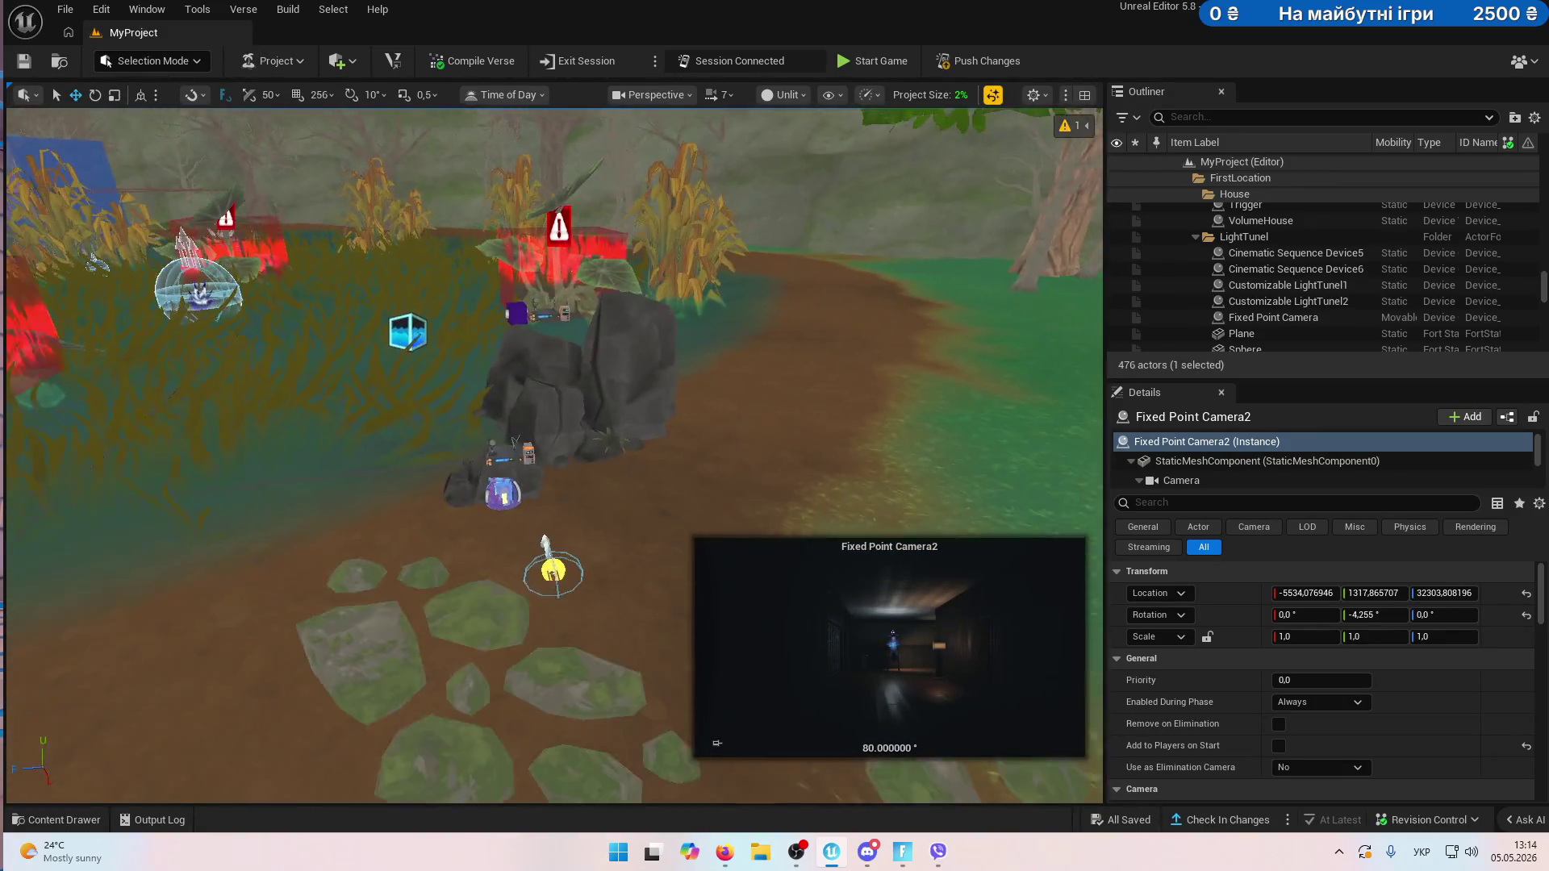
pyautogui.click(476, 464)
pyautogui.scroll(3, 812, 433)
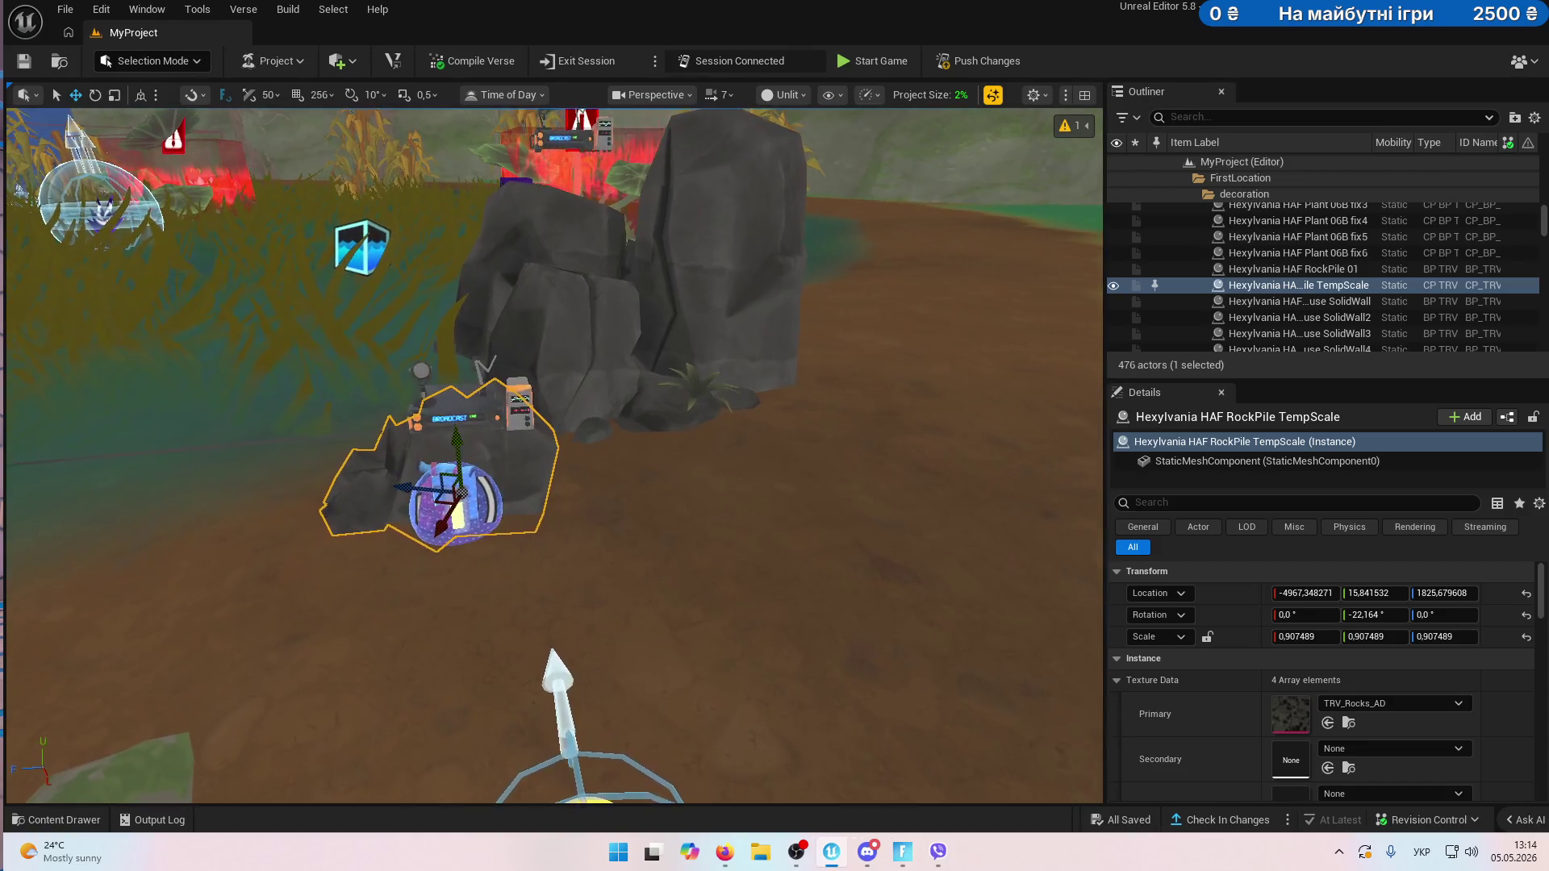
# - Delete Boots 01c from the decoration folder and save the project
pyautogui.click(1256, 192)
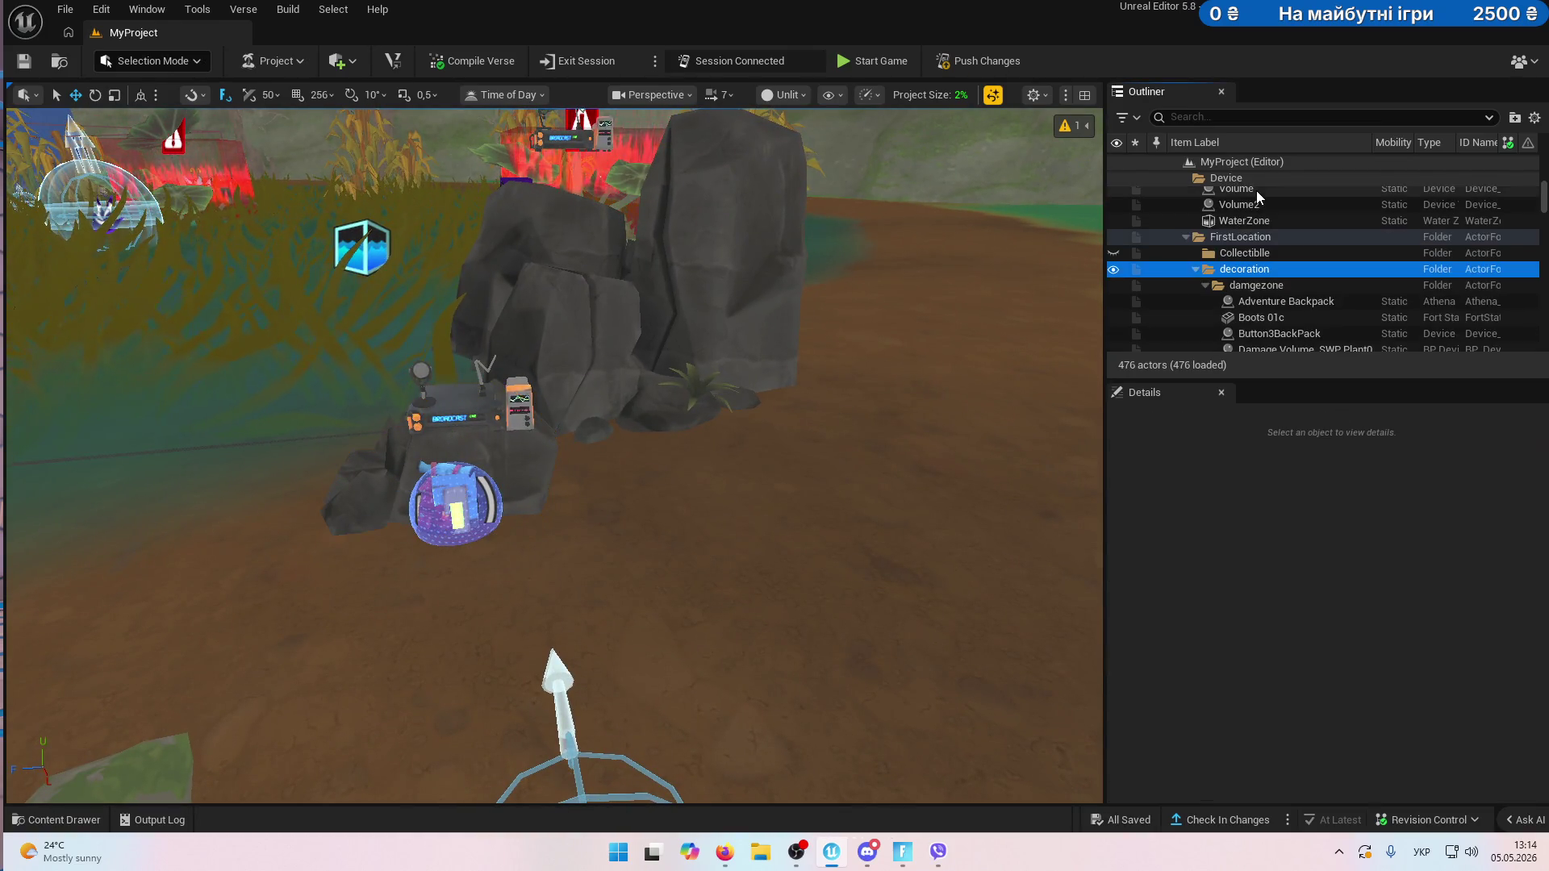
pyautogui.scroll(-2, 1310, 269)
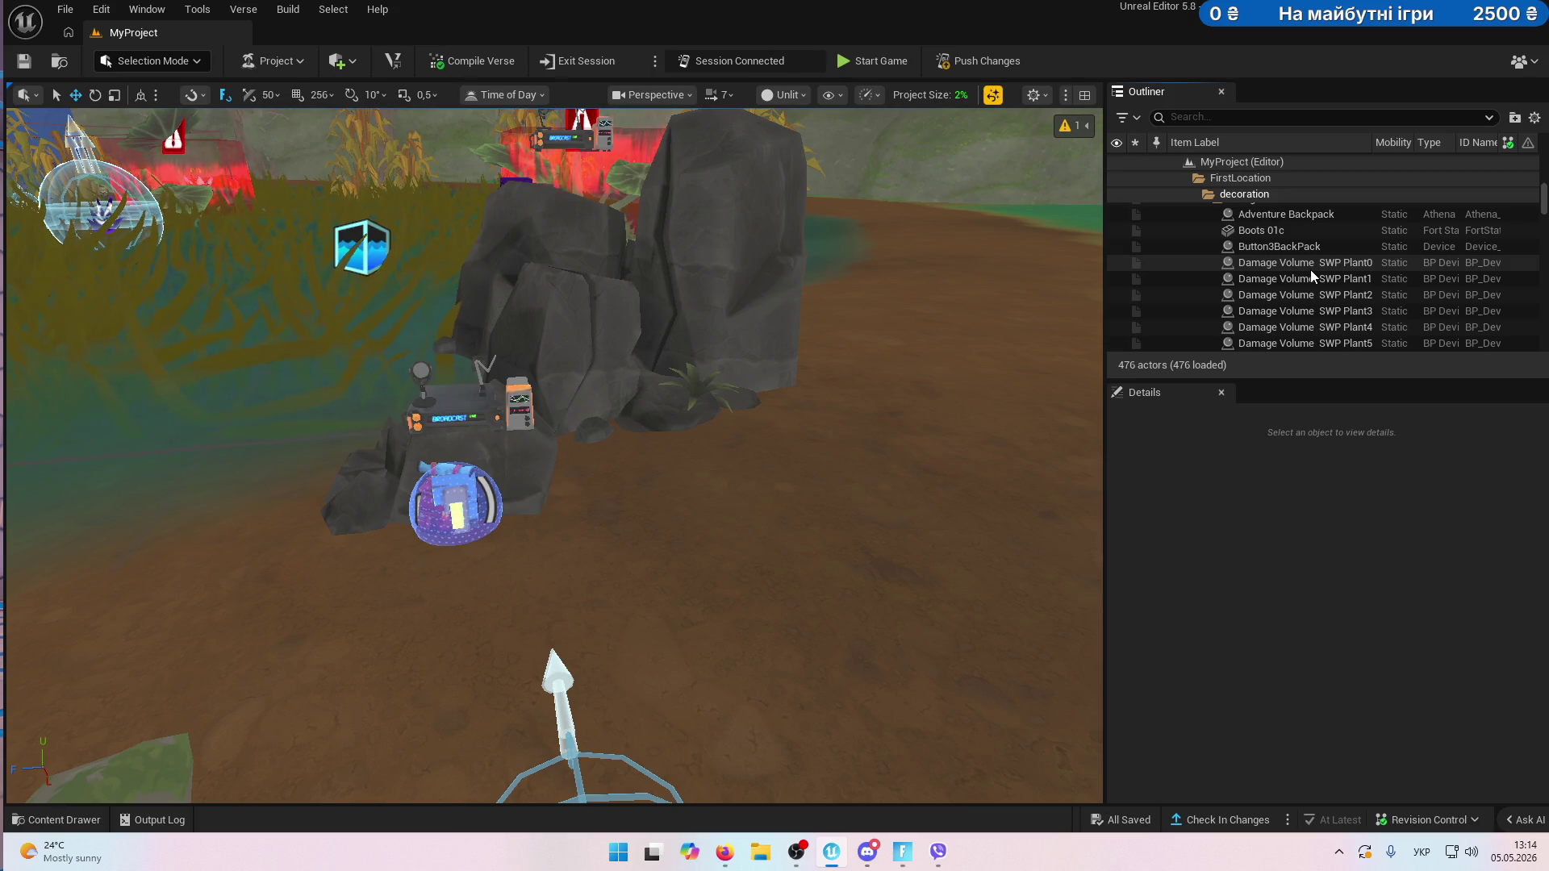
pyautogui.click(1301, 232)
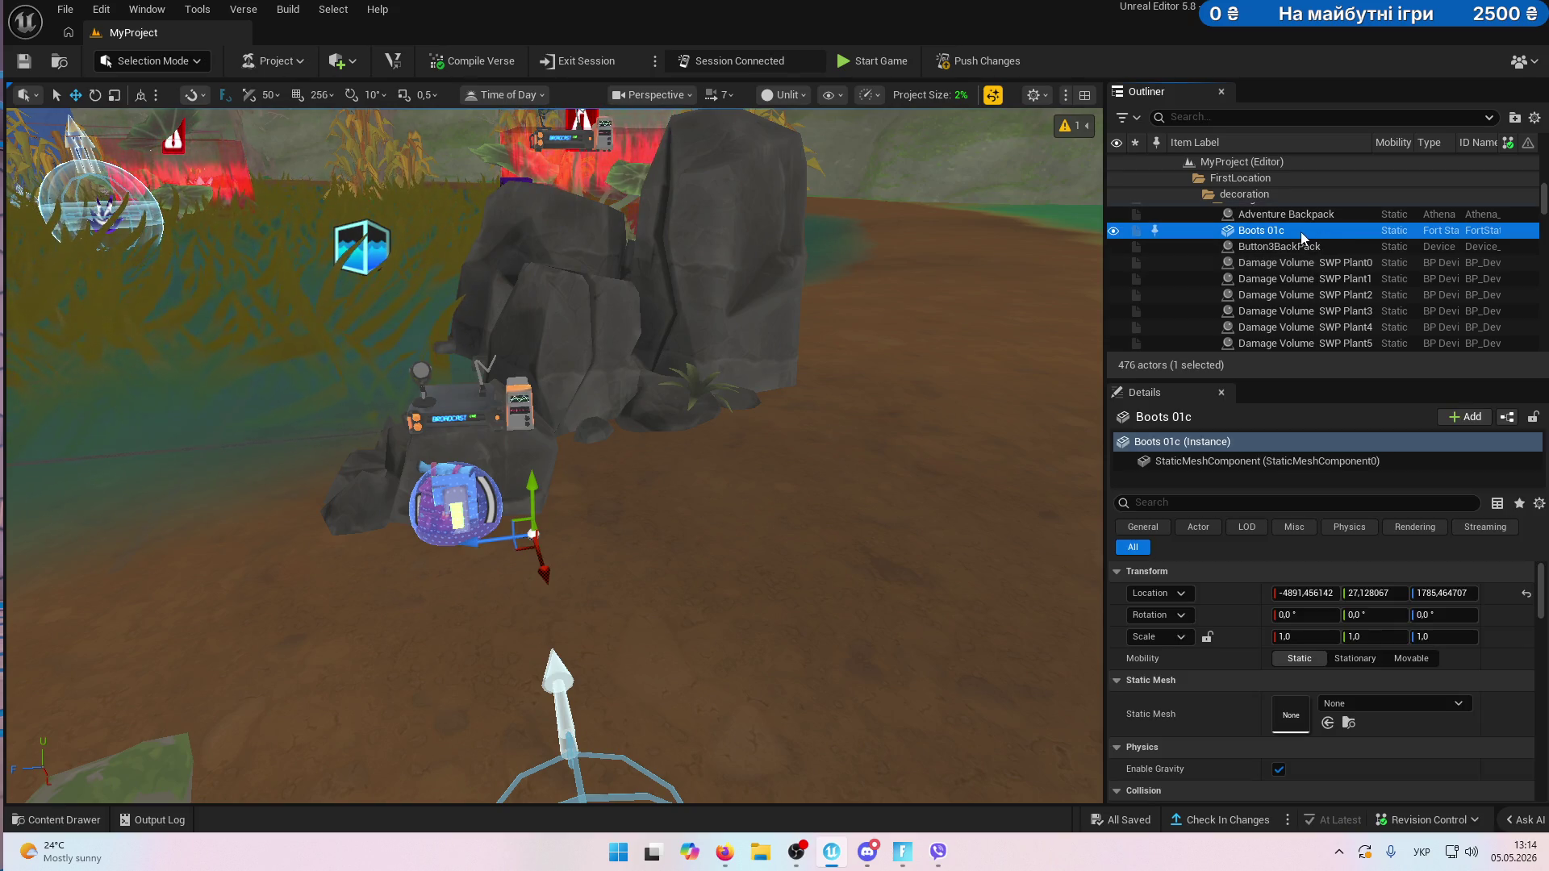
pyautogui.press('Delete')
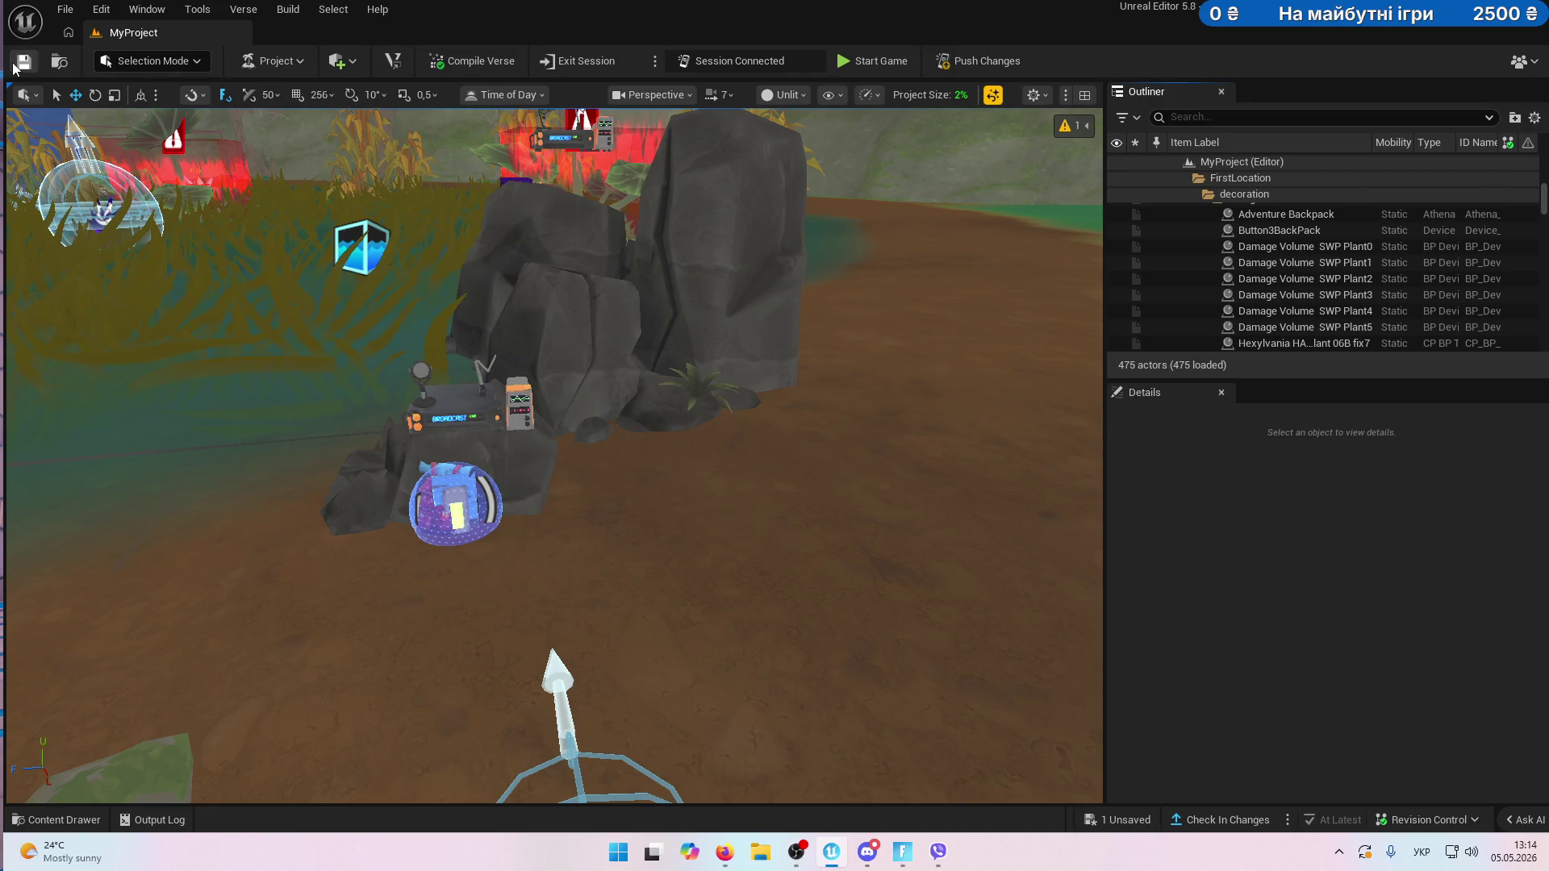
pyautogui.click(14, 64)
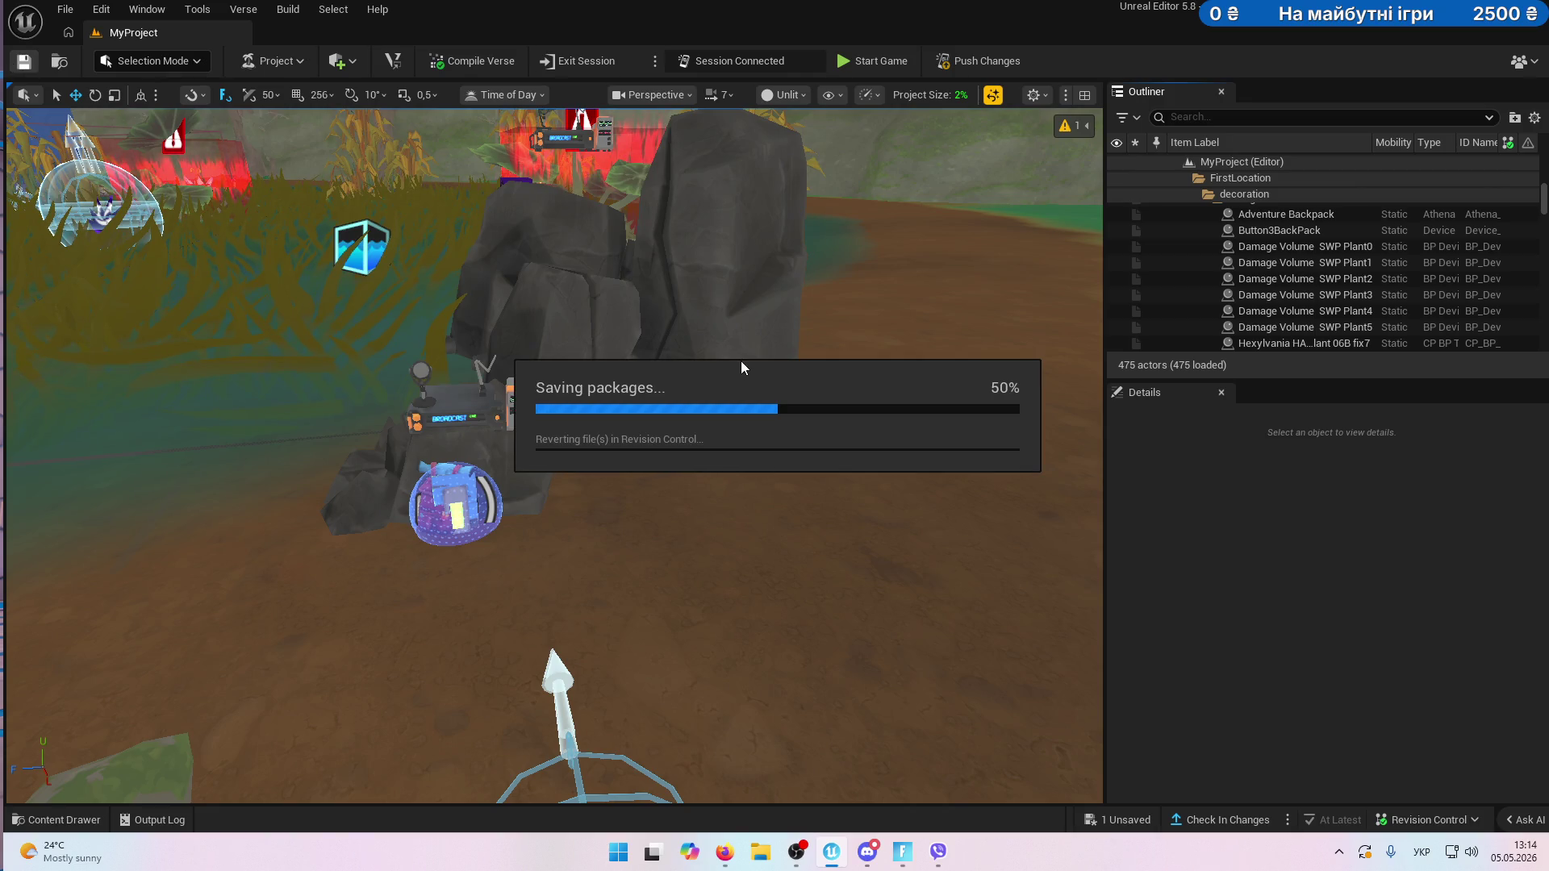
# - Exit the current edit session and return Fortnite to the lobby
pyautogui.click(574, 66)
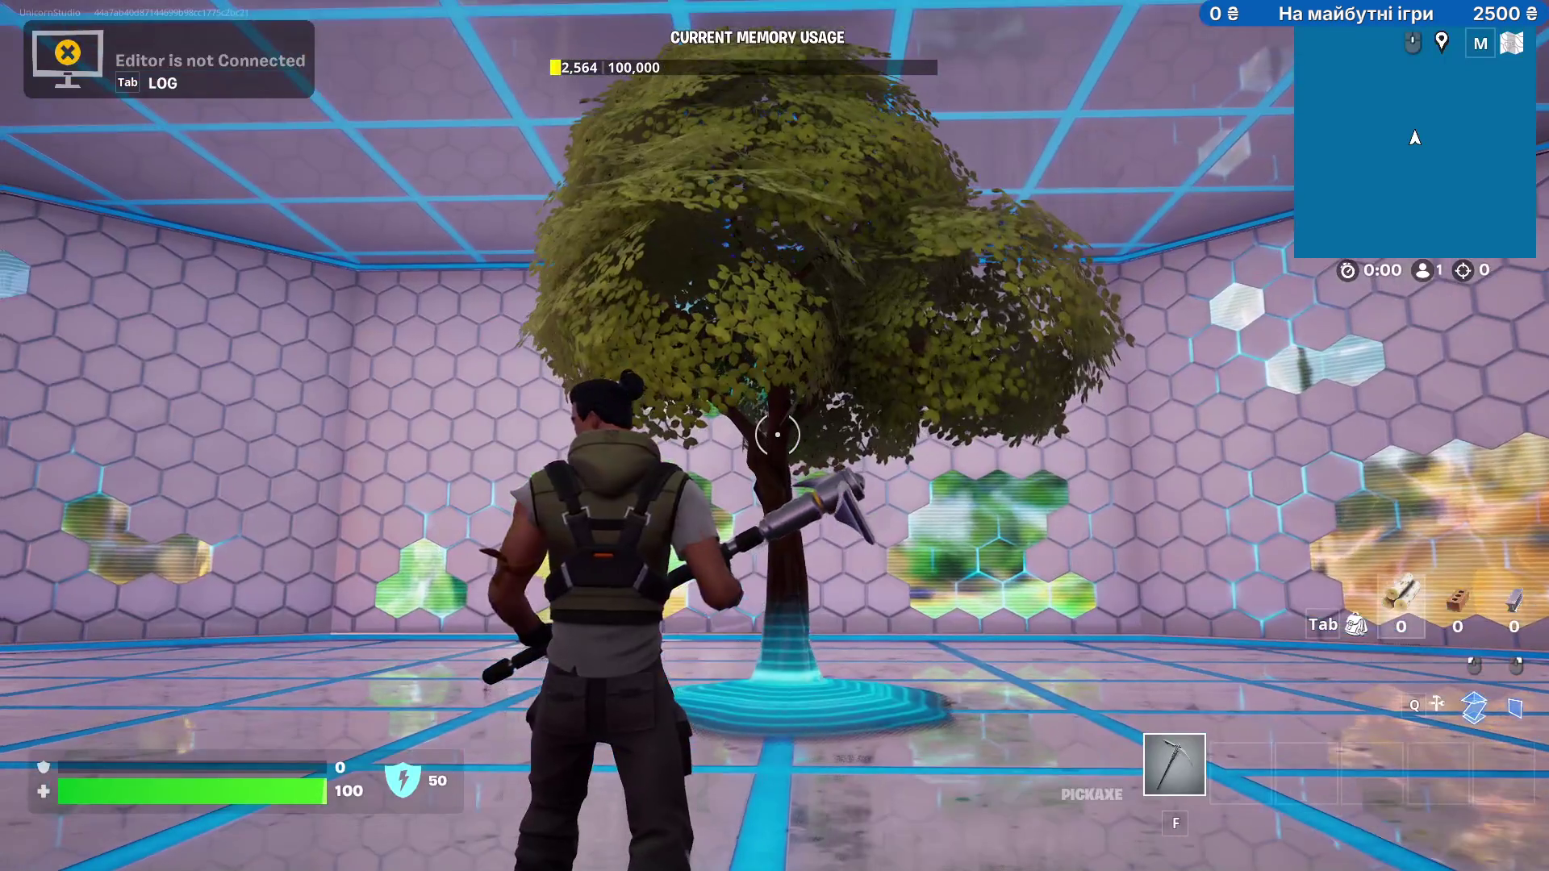
pyautogui.press('Escape')
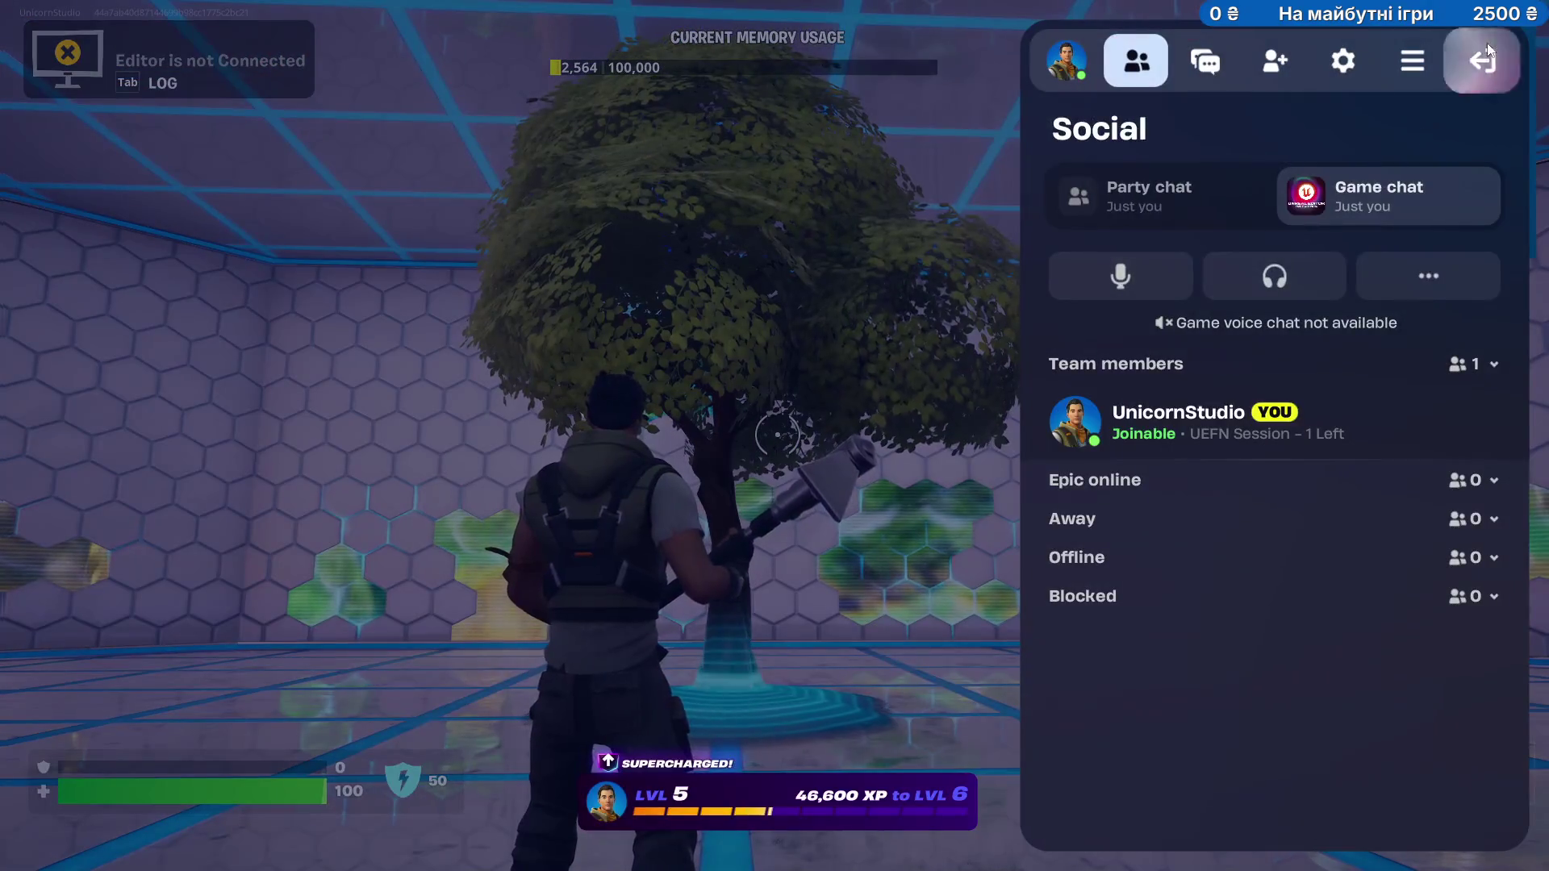
pyautogui.click(1488, 50)
pyautogui.click(1274, 313)
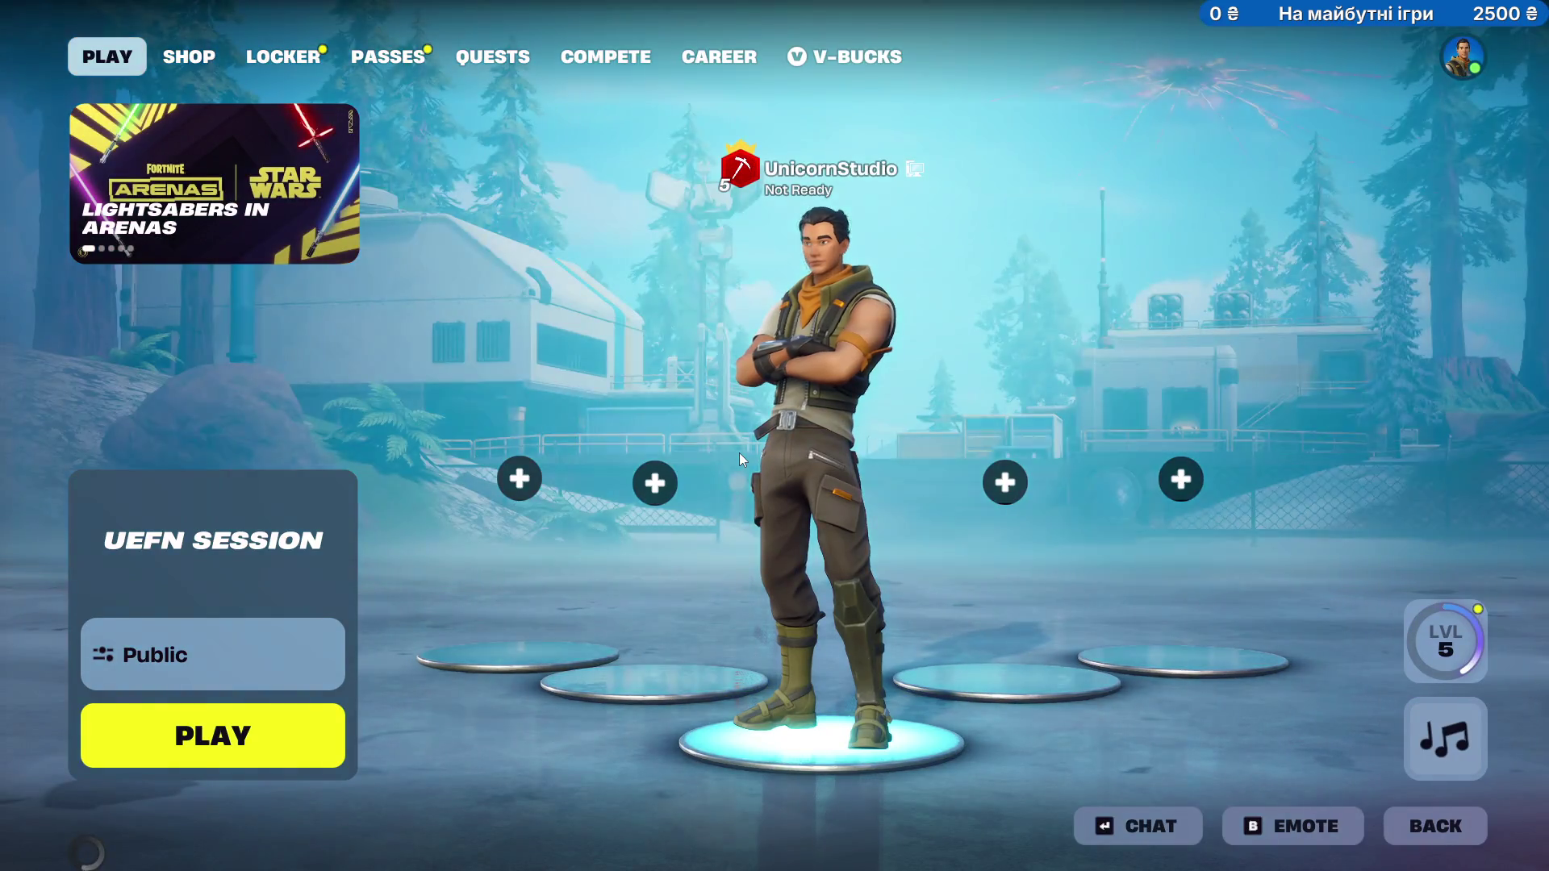
# - Back in UEFN, launch a fresh session for the project
pyautogui.hotkey('alt', 'Tab')
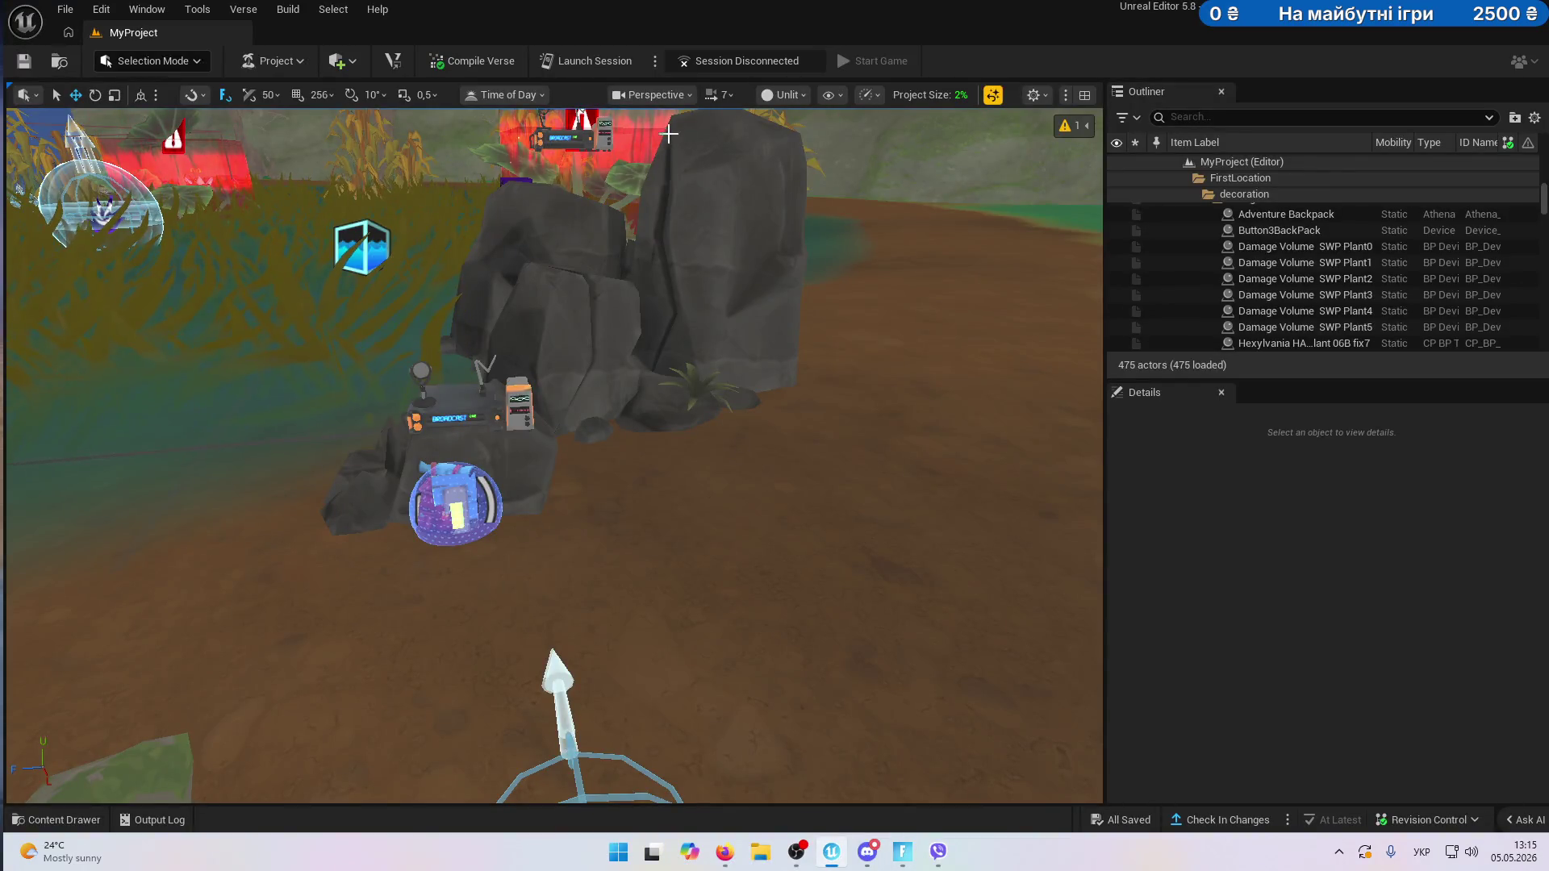
pyautogui.click(607, 66)
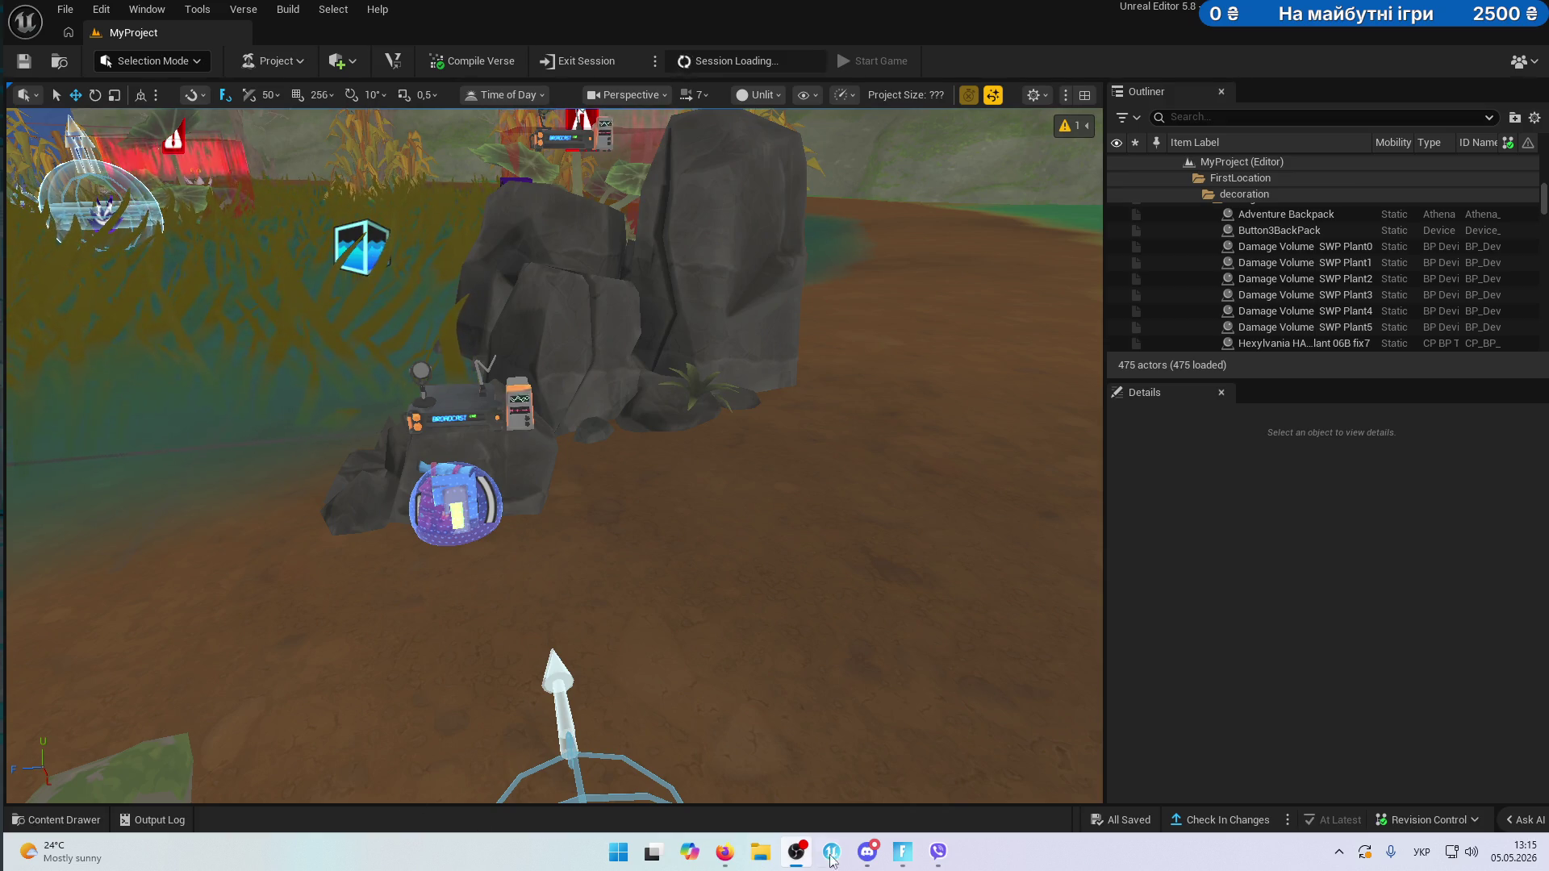
pyautogui.moveTo(903, 860)
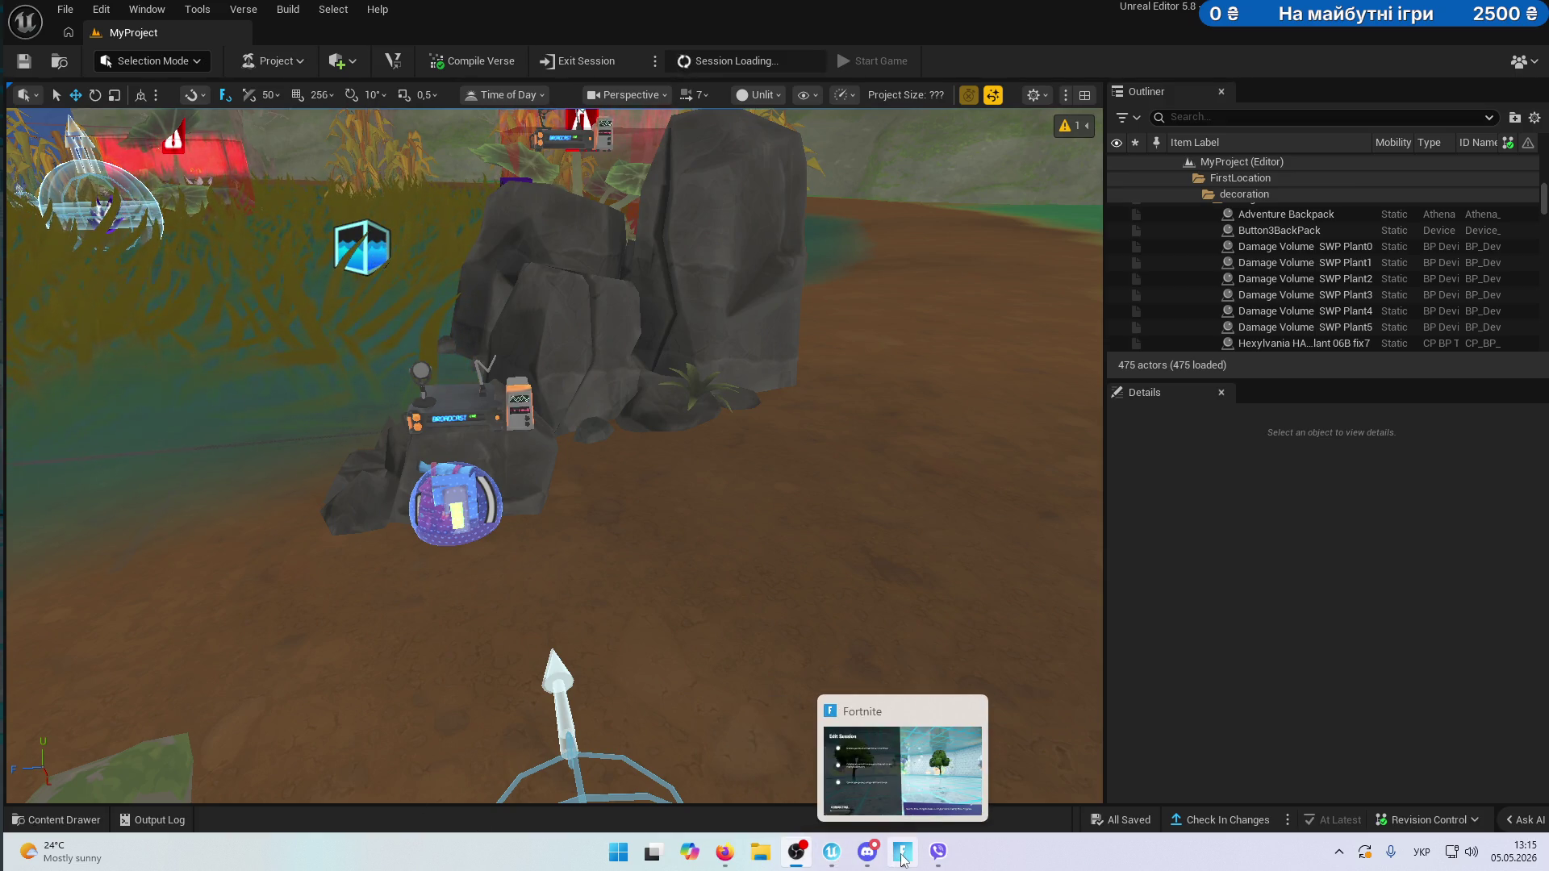
# - Bring the Fortnite client forward and let the session load into the lantern-lit haunted room
pyautogui.click(902, 856)
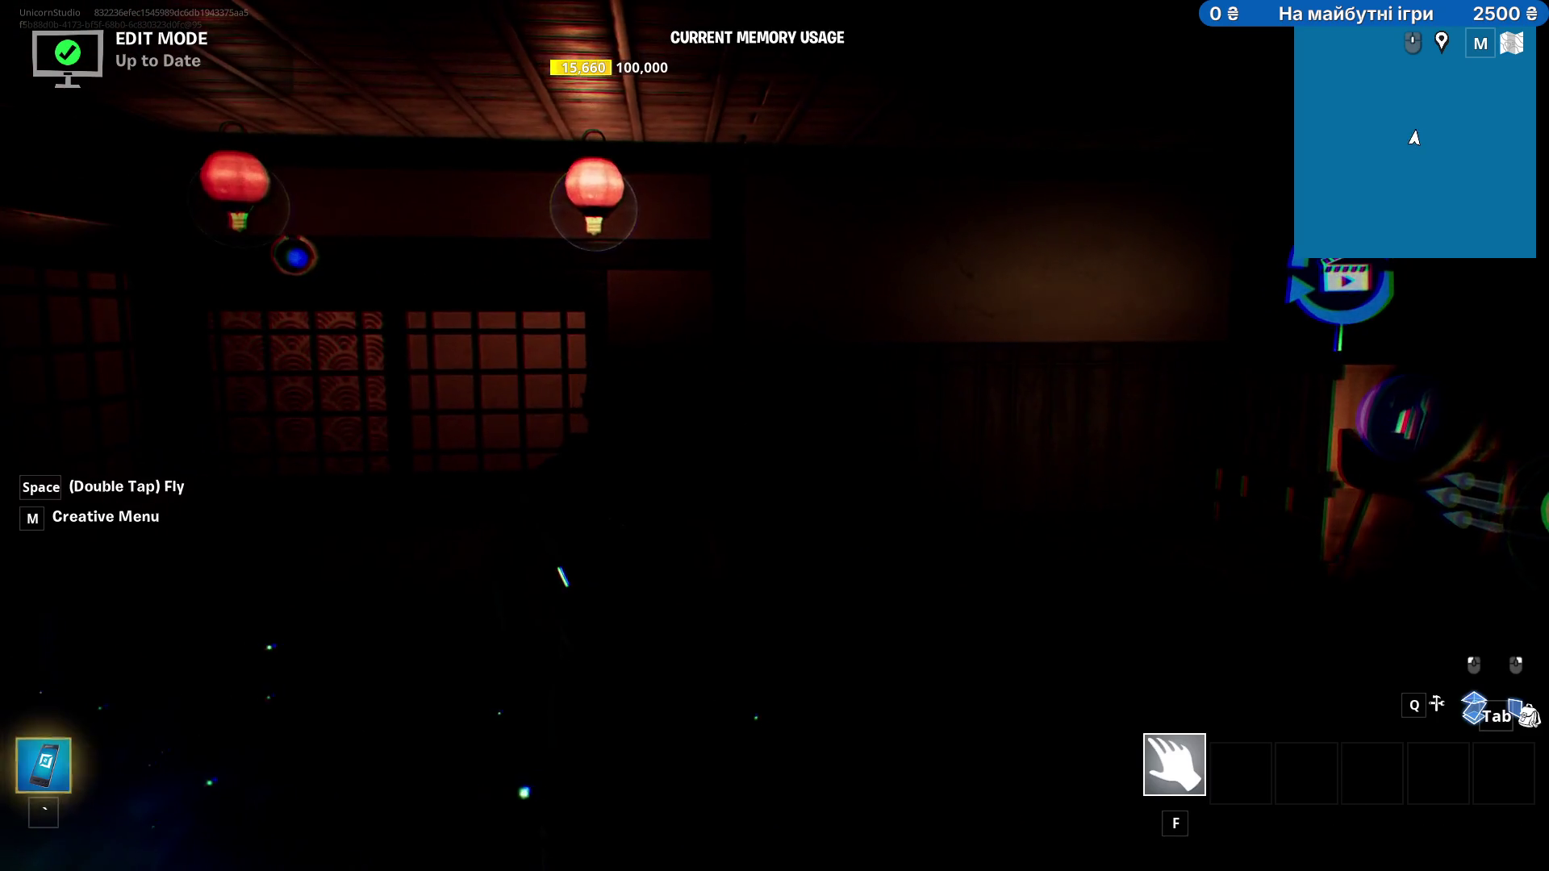
# - Start the game, dismiss the FOG OFF prompt, and equip the flashlight with 1
pyautogui.press('Escape')
pyautogui.click(1284, 430)
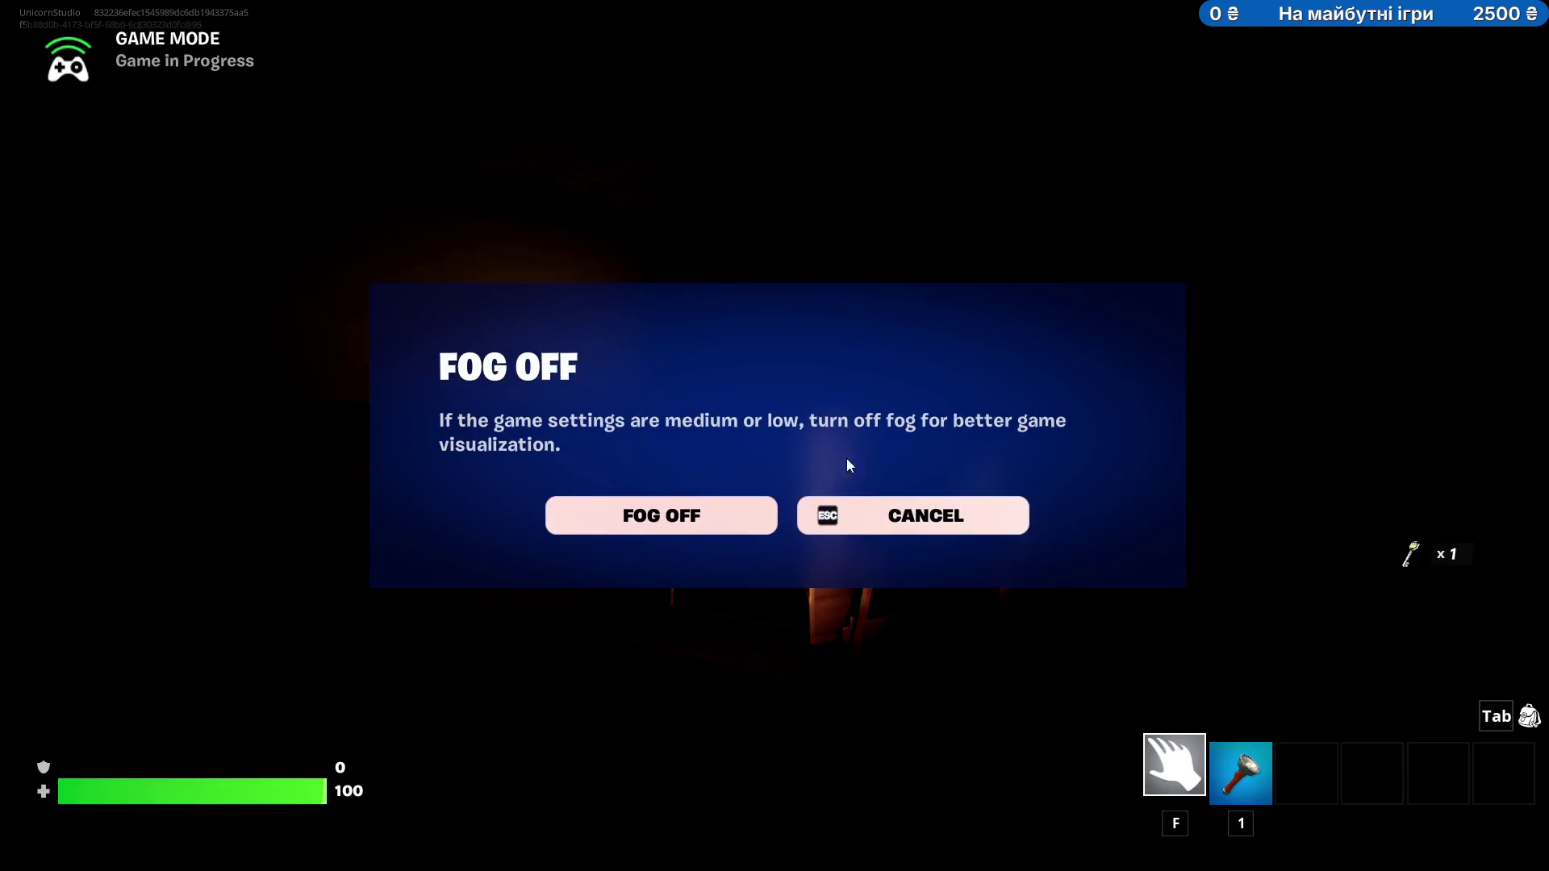
pyautogui.click(912, 522)
pyautogui.press('1')
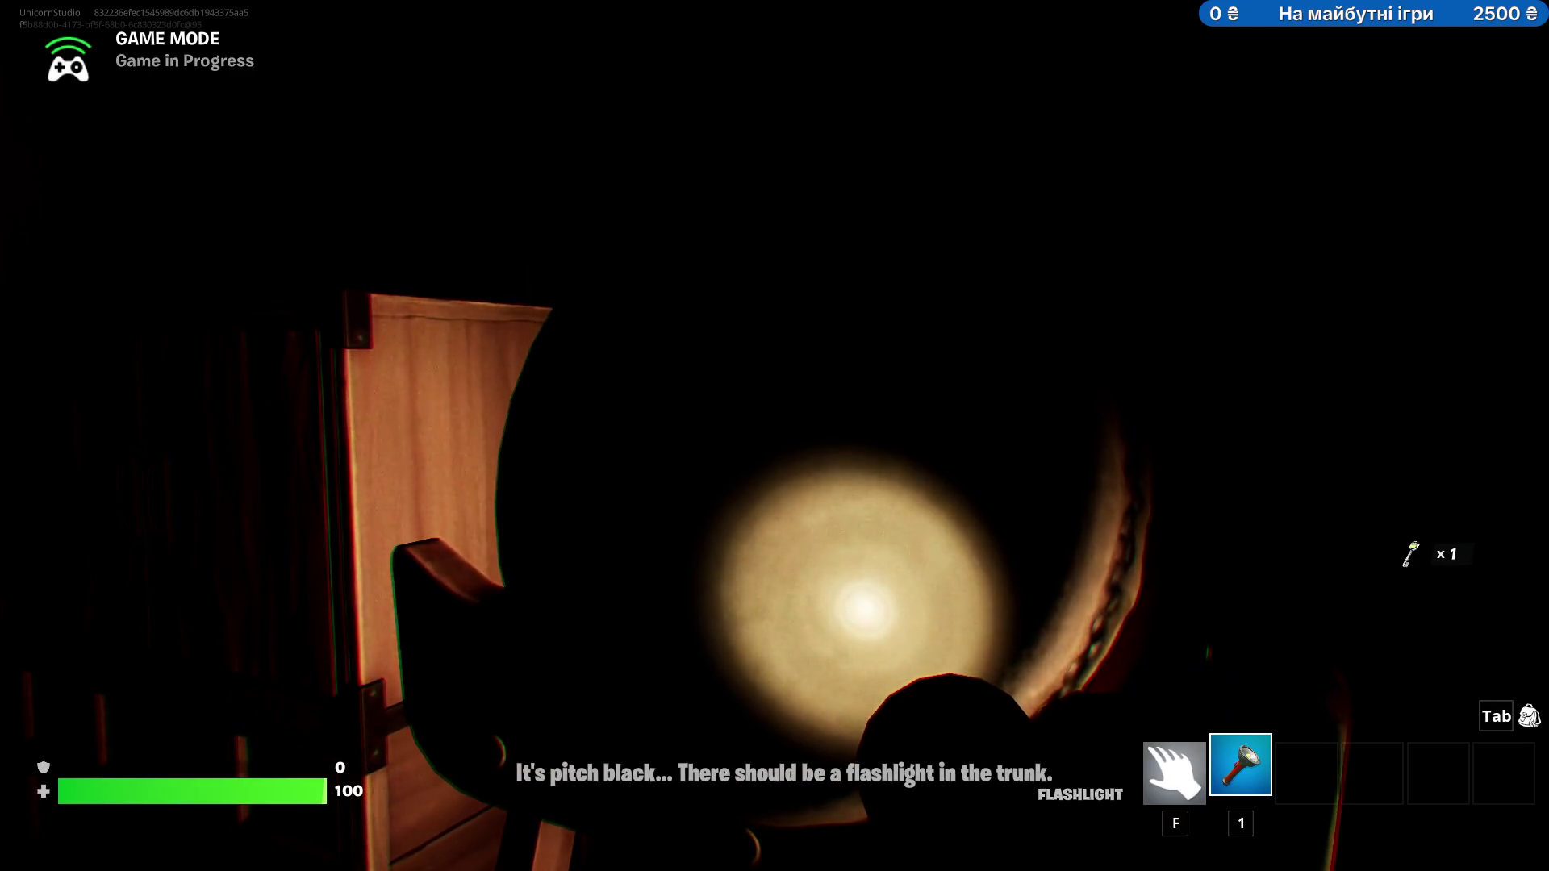
pyautogui.moveTo(774, 435)
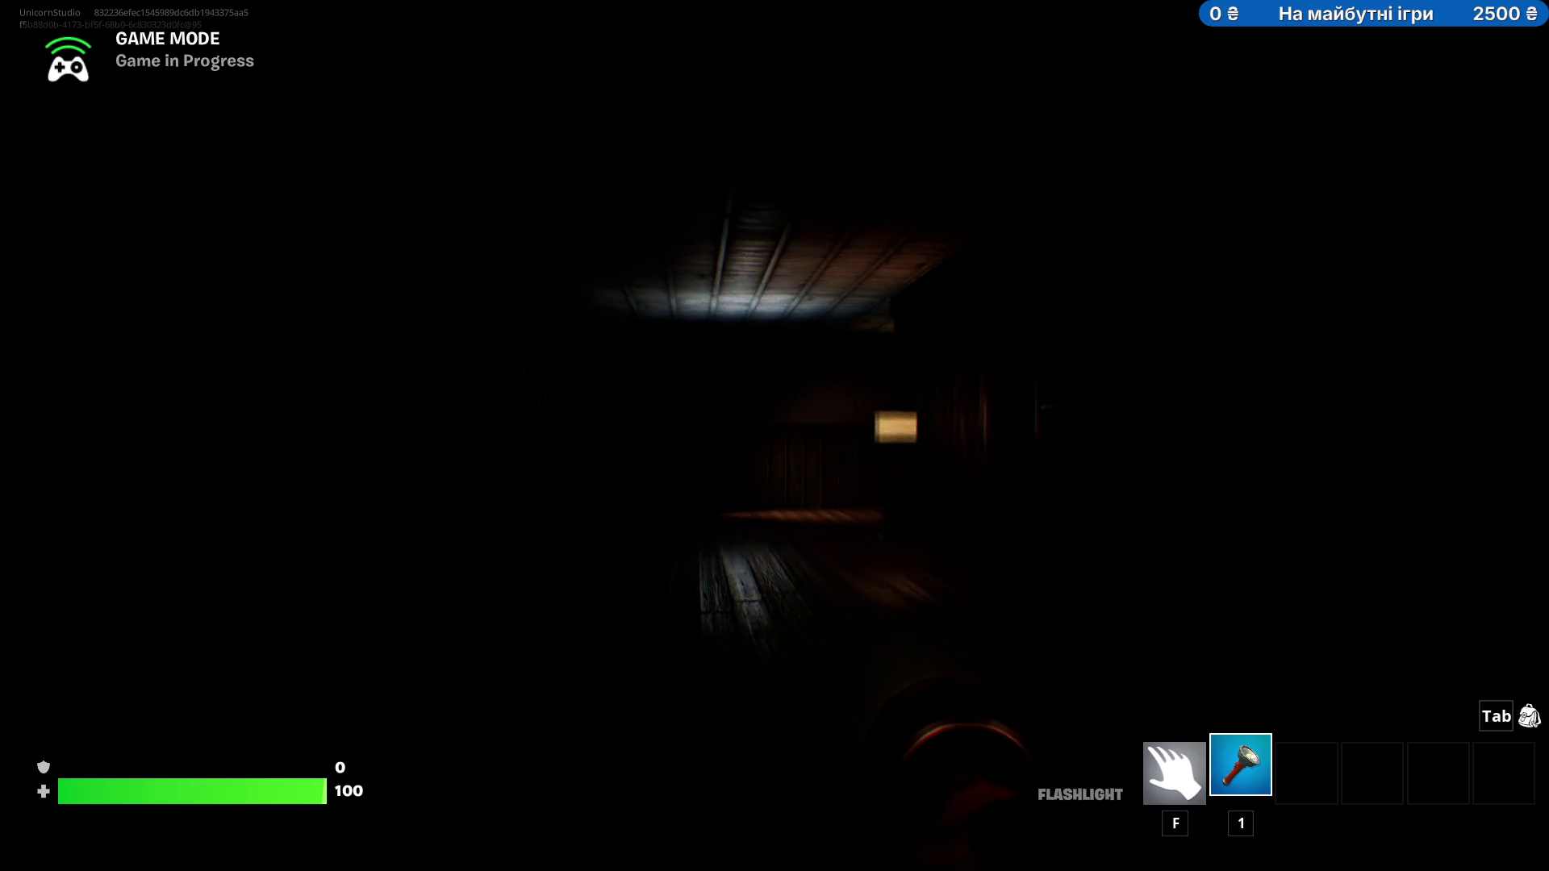
# - Glance at the inventory, then Alt+Tab back to the editor
pyautogui.press('Tab')
pyautogui.hotkey('alt', 'Tab')
pyautogui.hotkey('alt', 'Tab')
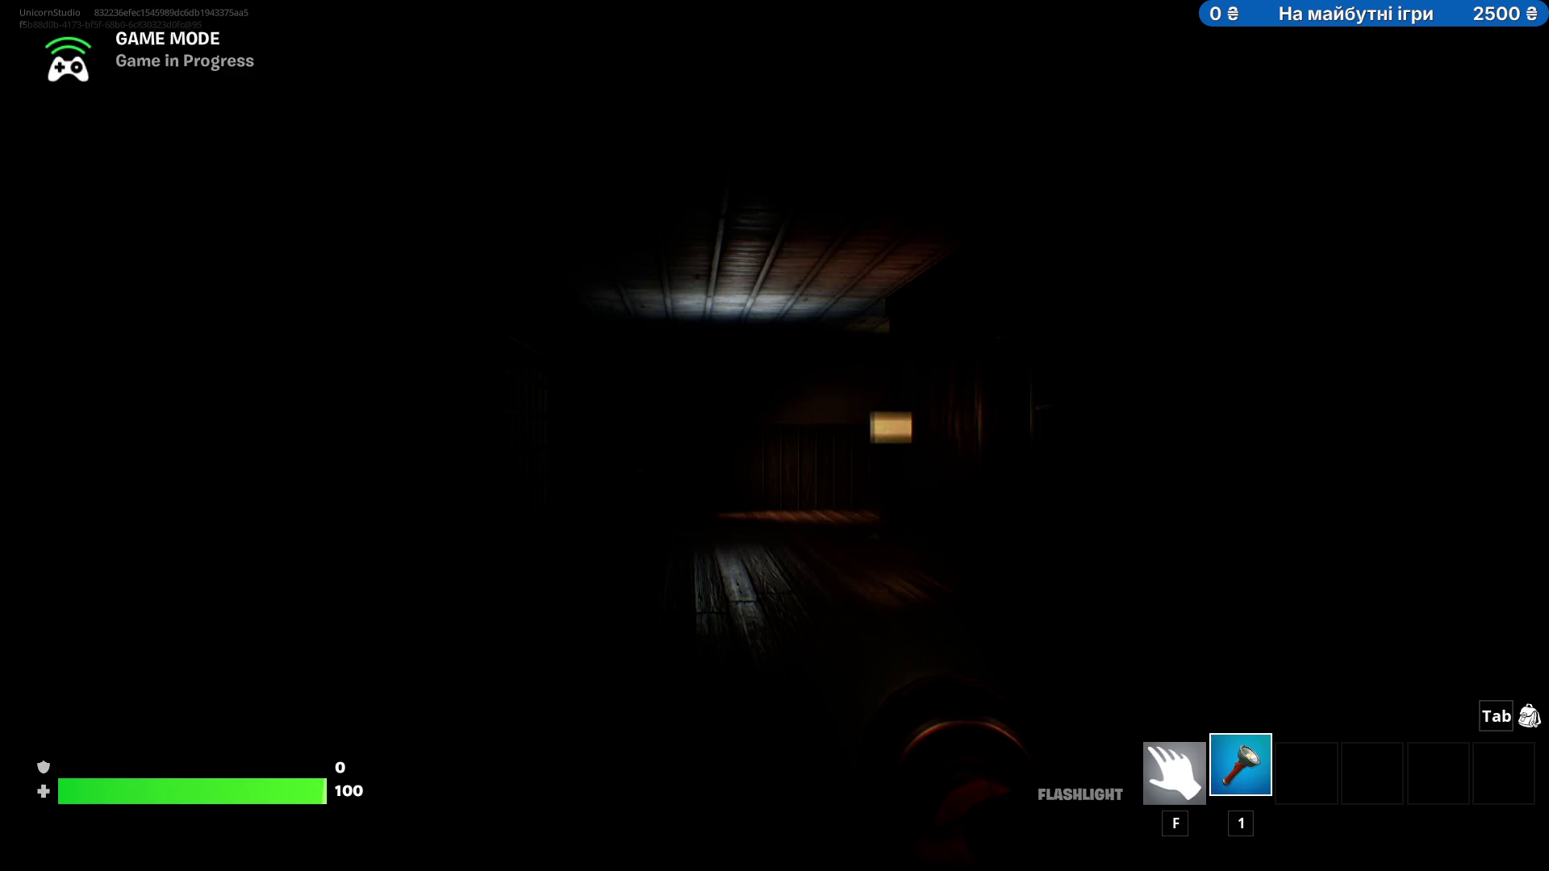
pyautogui.hotkey('alt', 'Tab')
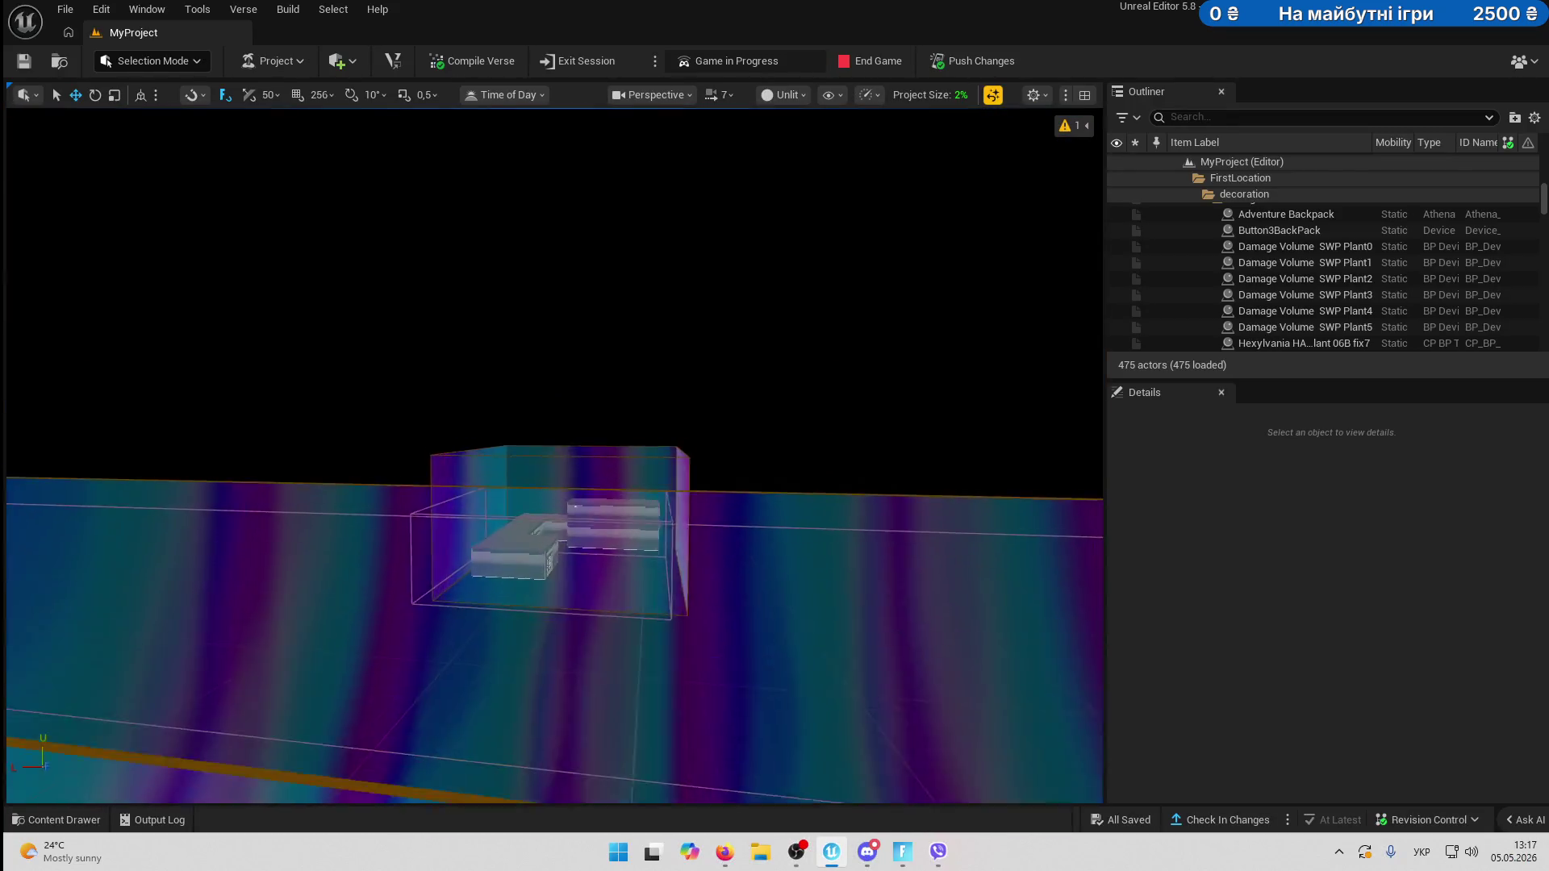
# - Select Fixed Point Camera2 in the corridor and adjust it slightly further back
pyautogui.scroll(-4, 554, 455)
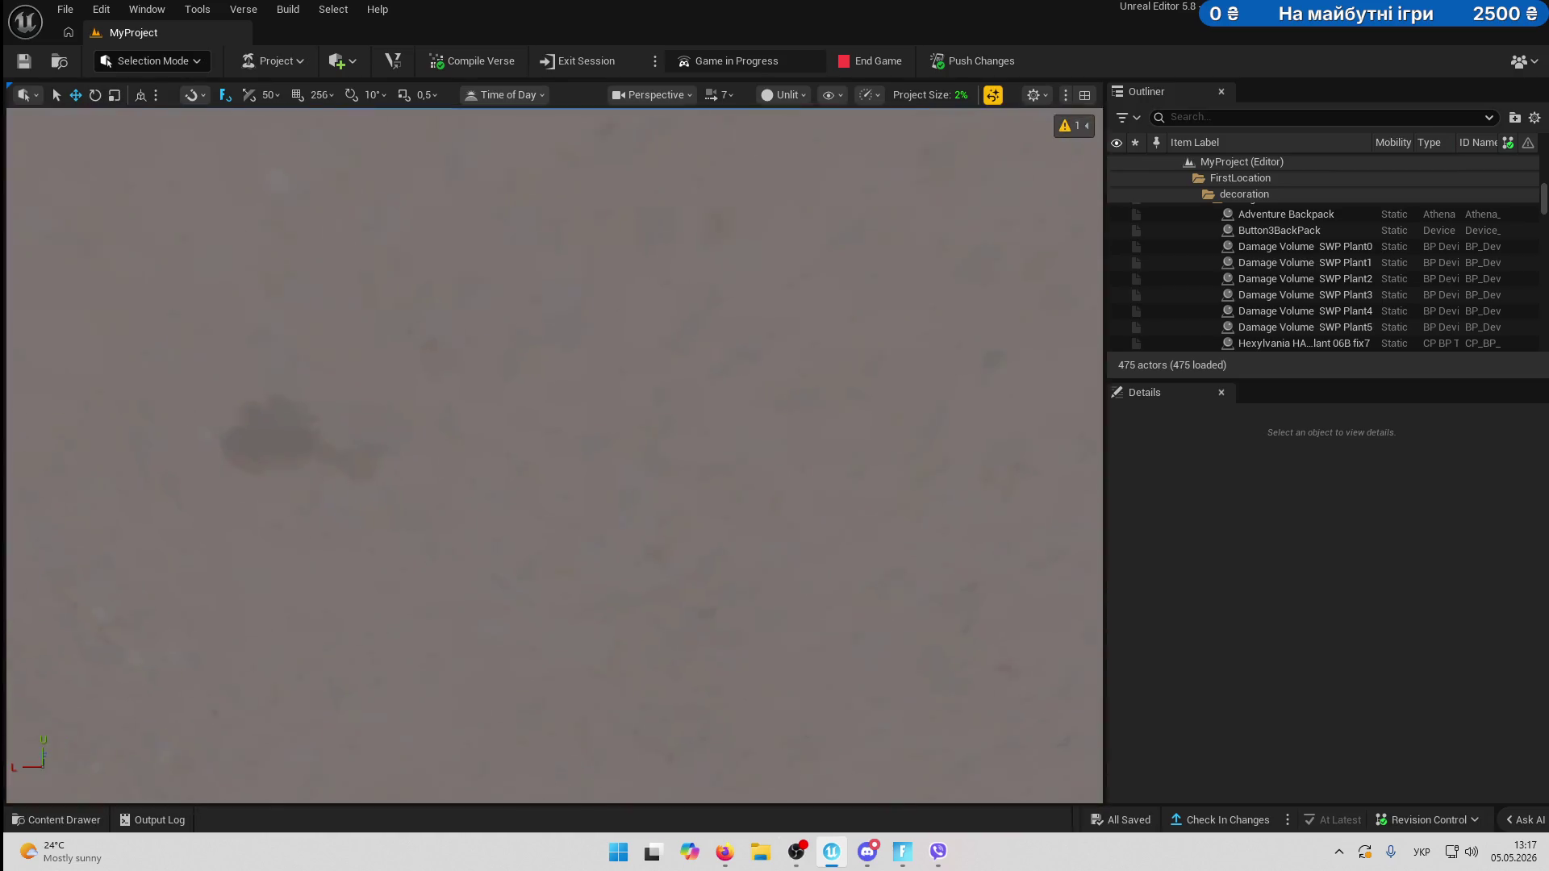
pyautogui.scroll(-1, 554, 455)
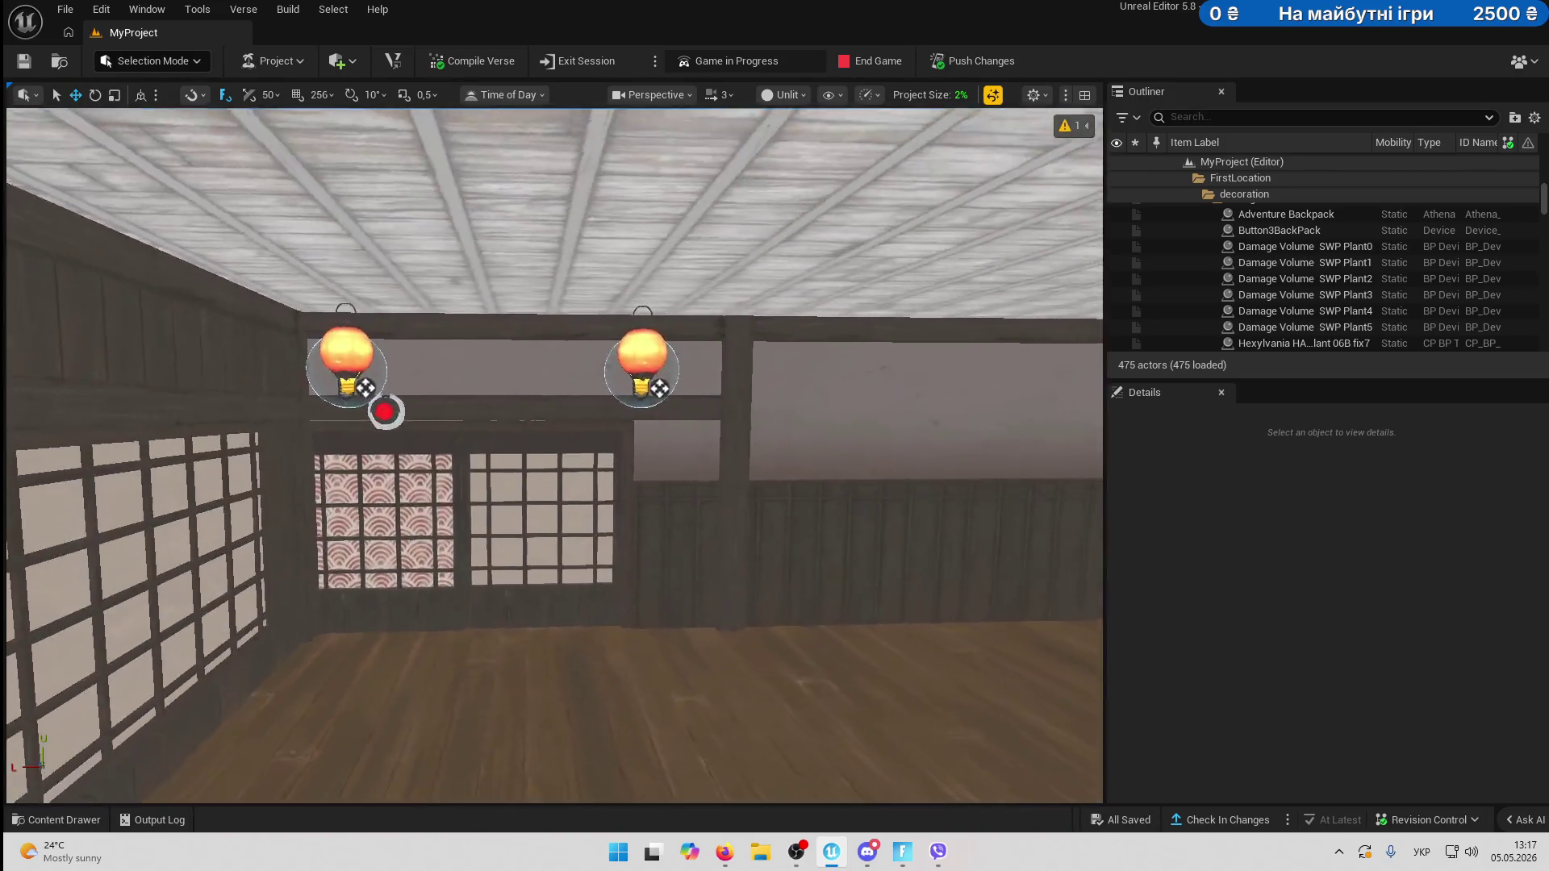
pyautogui.scroll(-3, 708, 497)
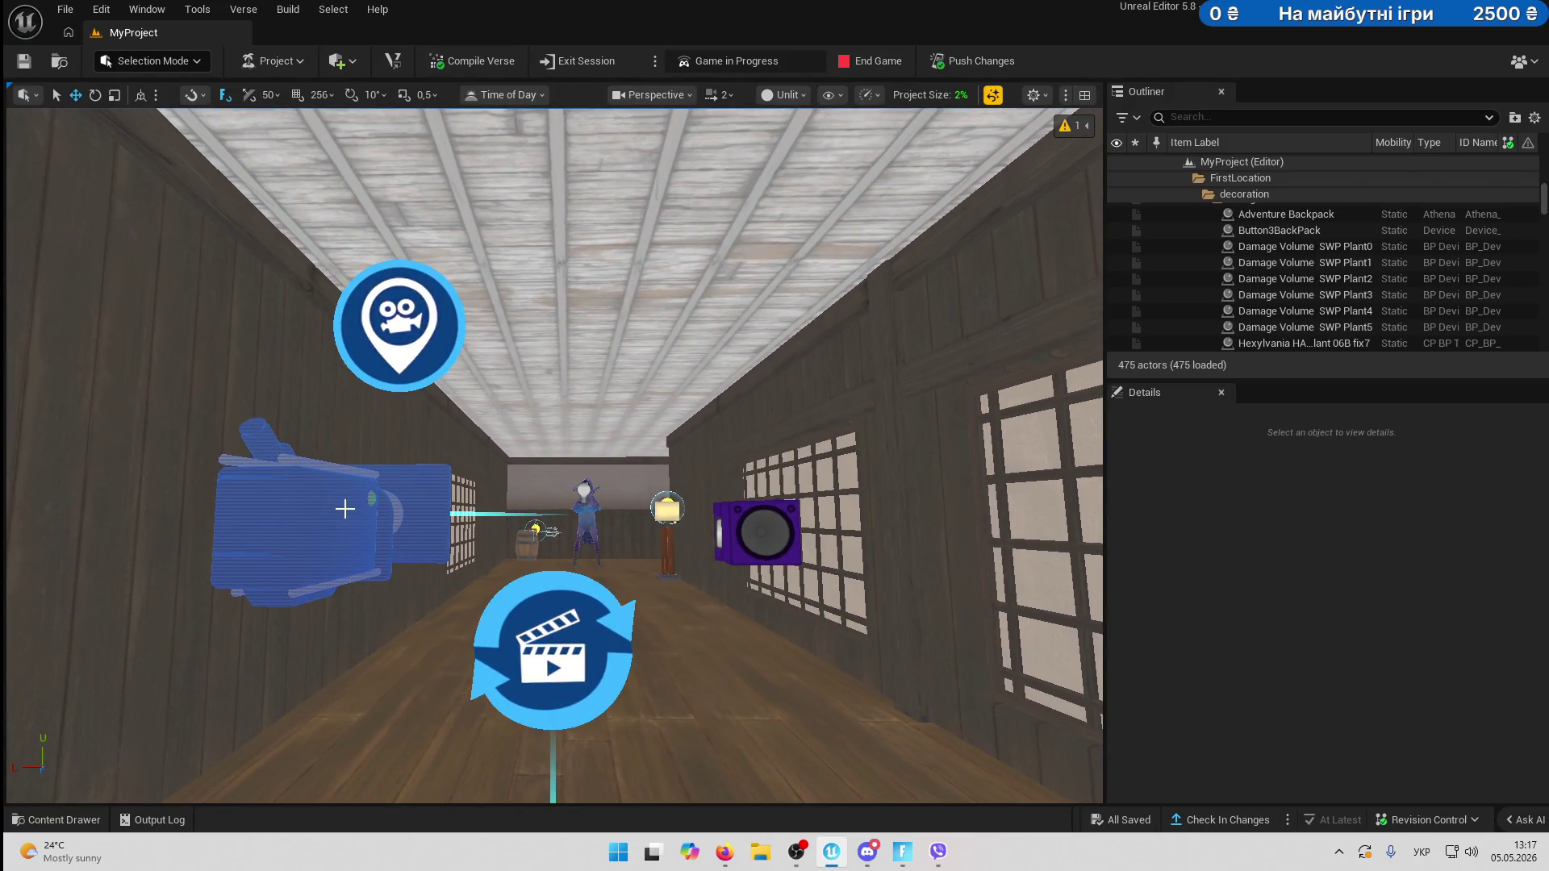
pyautogui.click(347, 509)
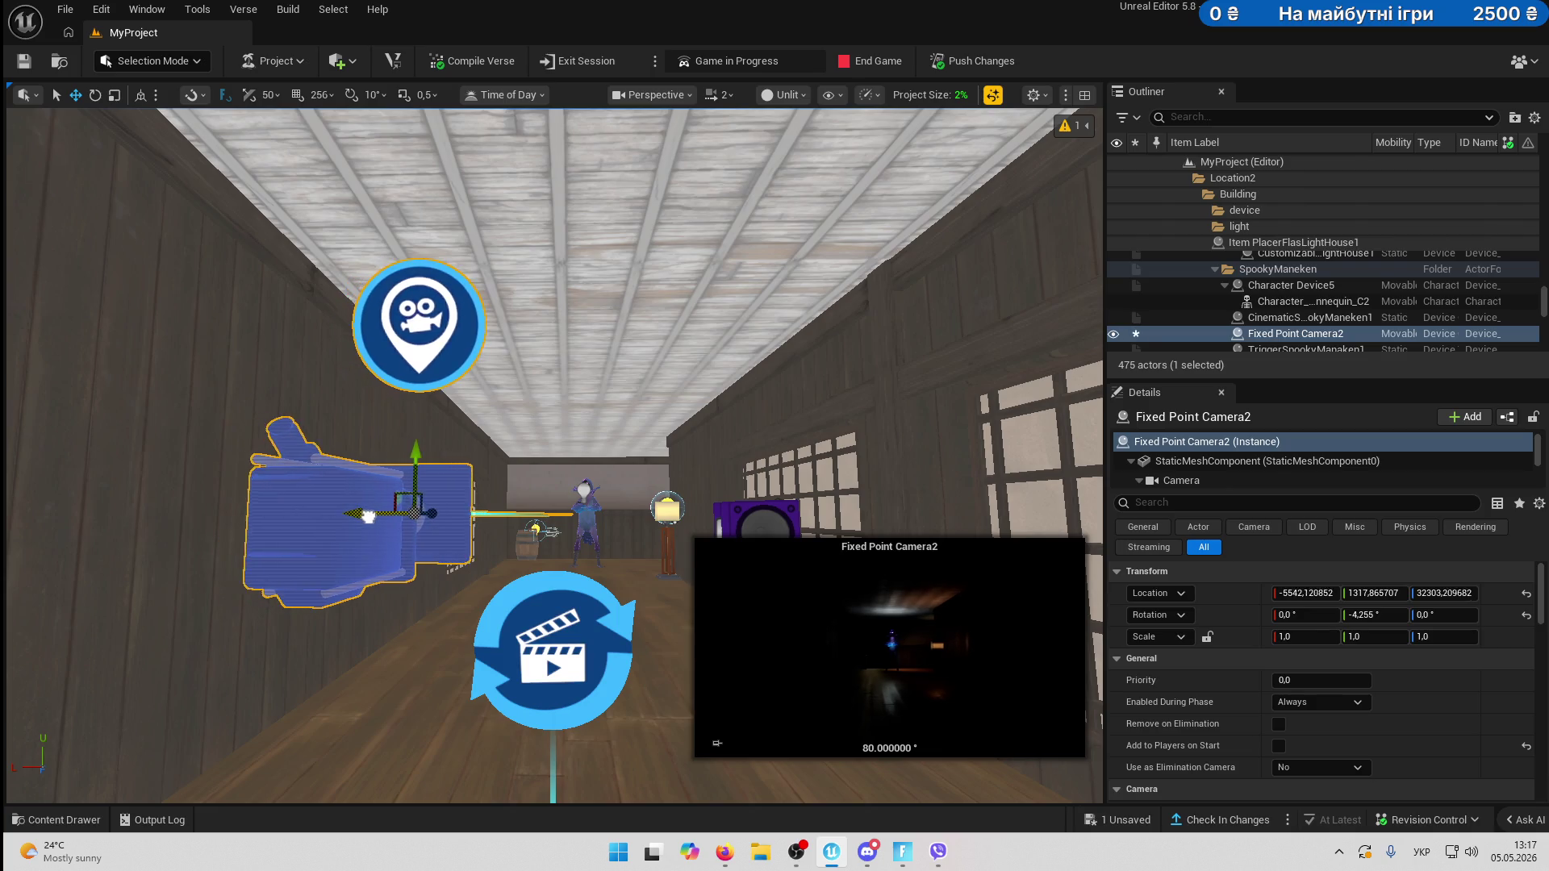
pyautogui.moveTo(496, 529)
pyautogui.mouseDown()
pyautogui.moveTo(435, 517)
pyautogui.moveTo(427, 532)
pyautogui.moveTo(458, 517)
pyautogui.moveTo(419, 533)
pyautogui.mouseUp()
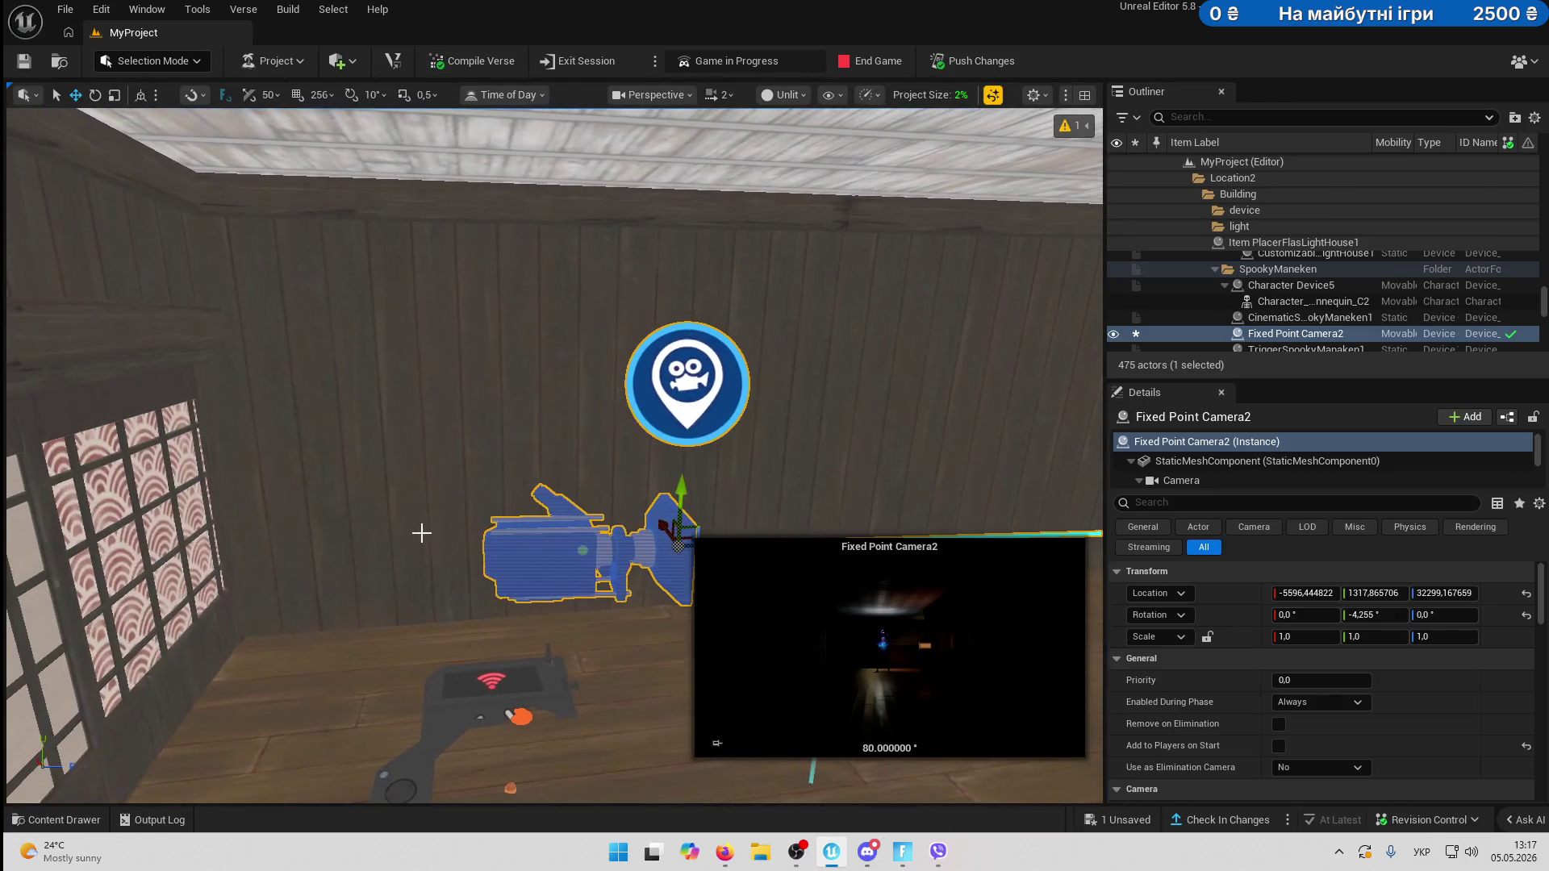
# - Check the camera area in Lit and Unlit view modes, then end the running game
pyautogui.click(801, 95)
pyautogui.click(810, 147)
pyautogui.moveTo(810, 152); pyautogui.dragTo(811, 153)
pyautogui.moveTo(721, 104); pyautogui.dragTo(721, 104)
pyautogui.click(794, 97)
pyautogui.click(810, 166)
pyautogui.moveTo(816, 167); pyautogui.dragTo(815, 166)
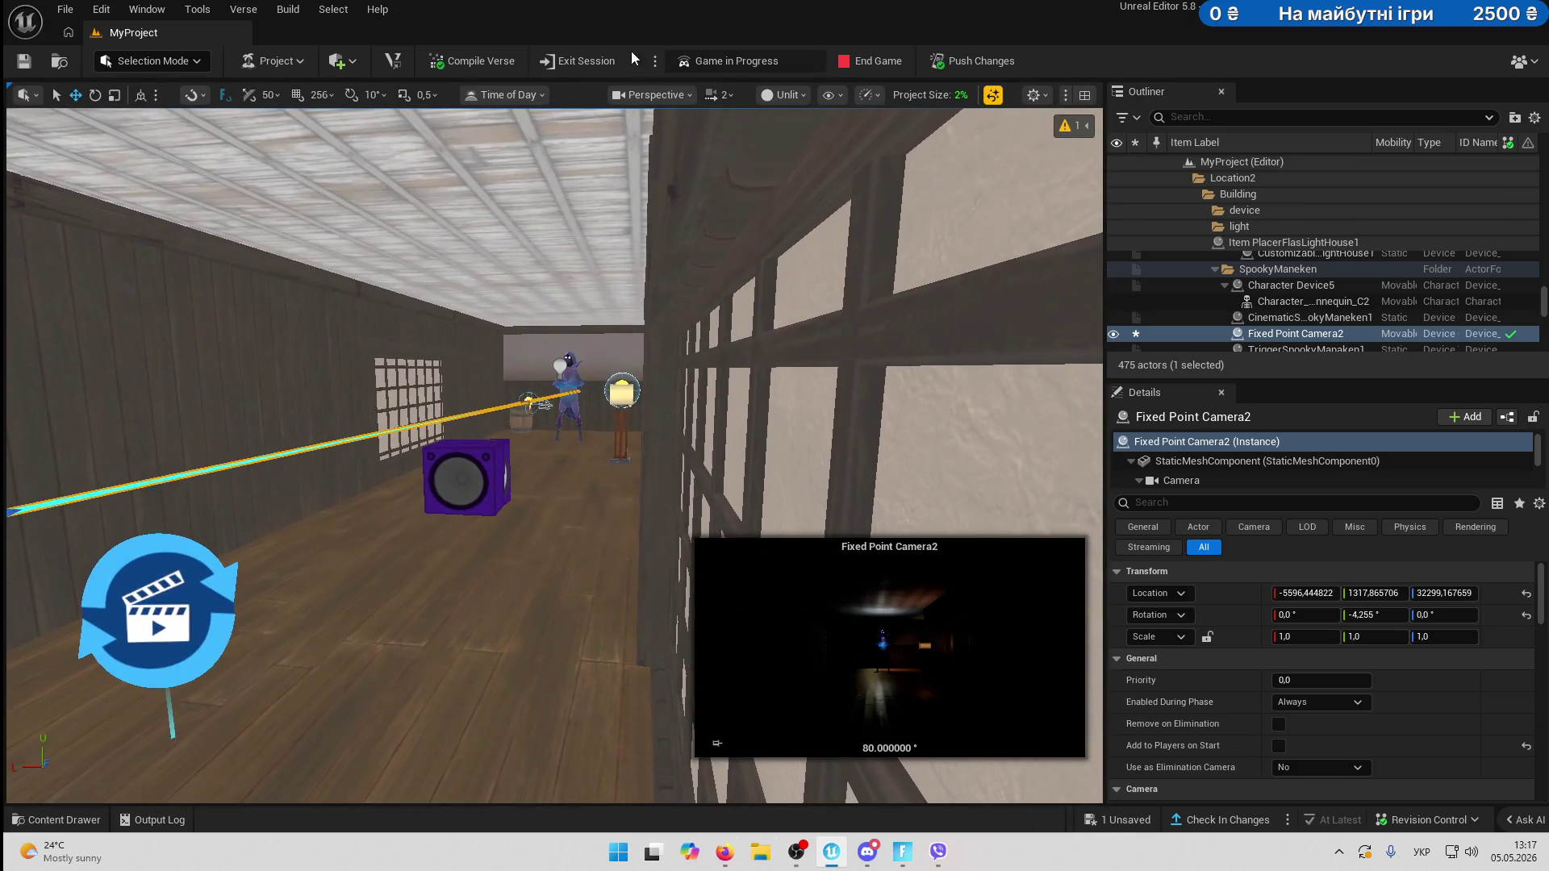
pyautogui.click(886, 65)
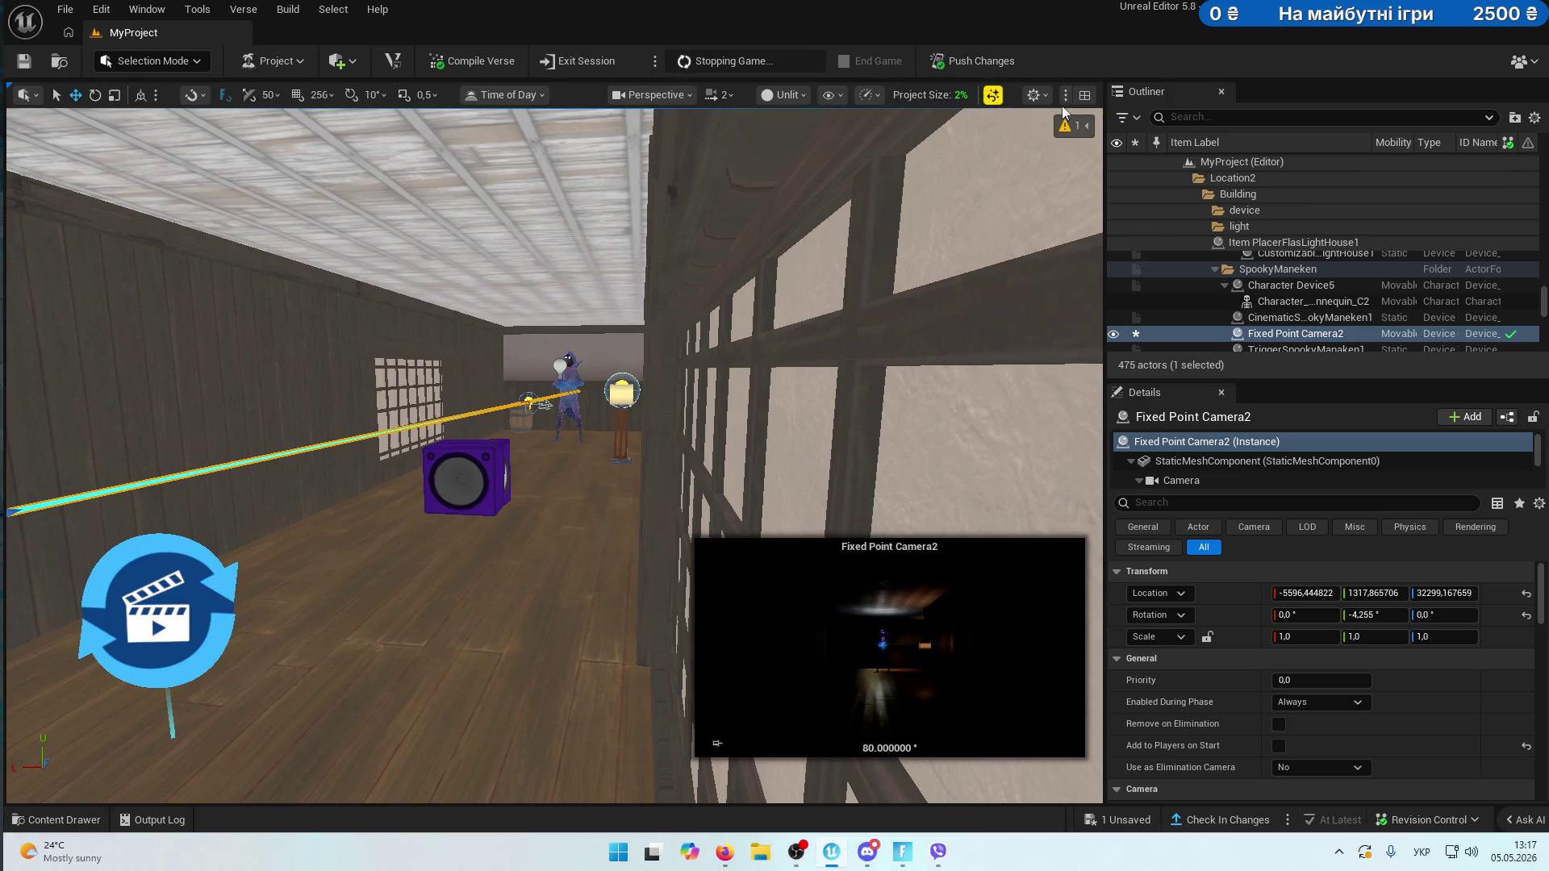
# - Filter the Outliner with 'firs', select First Person Camera, save, and start a new game
pyautogui.write('a')
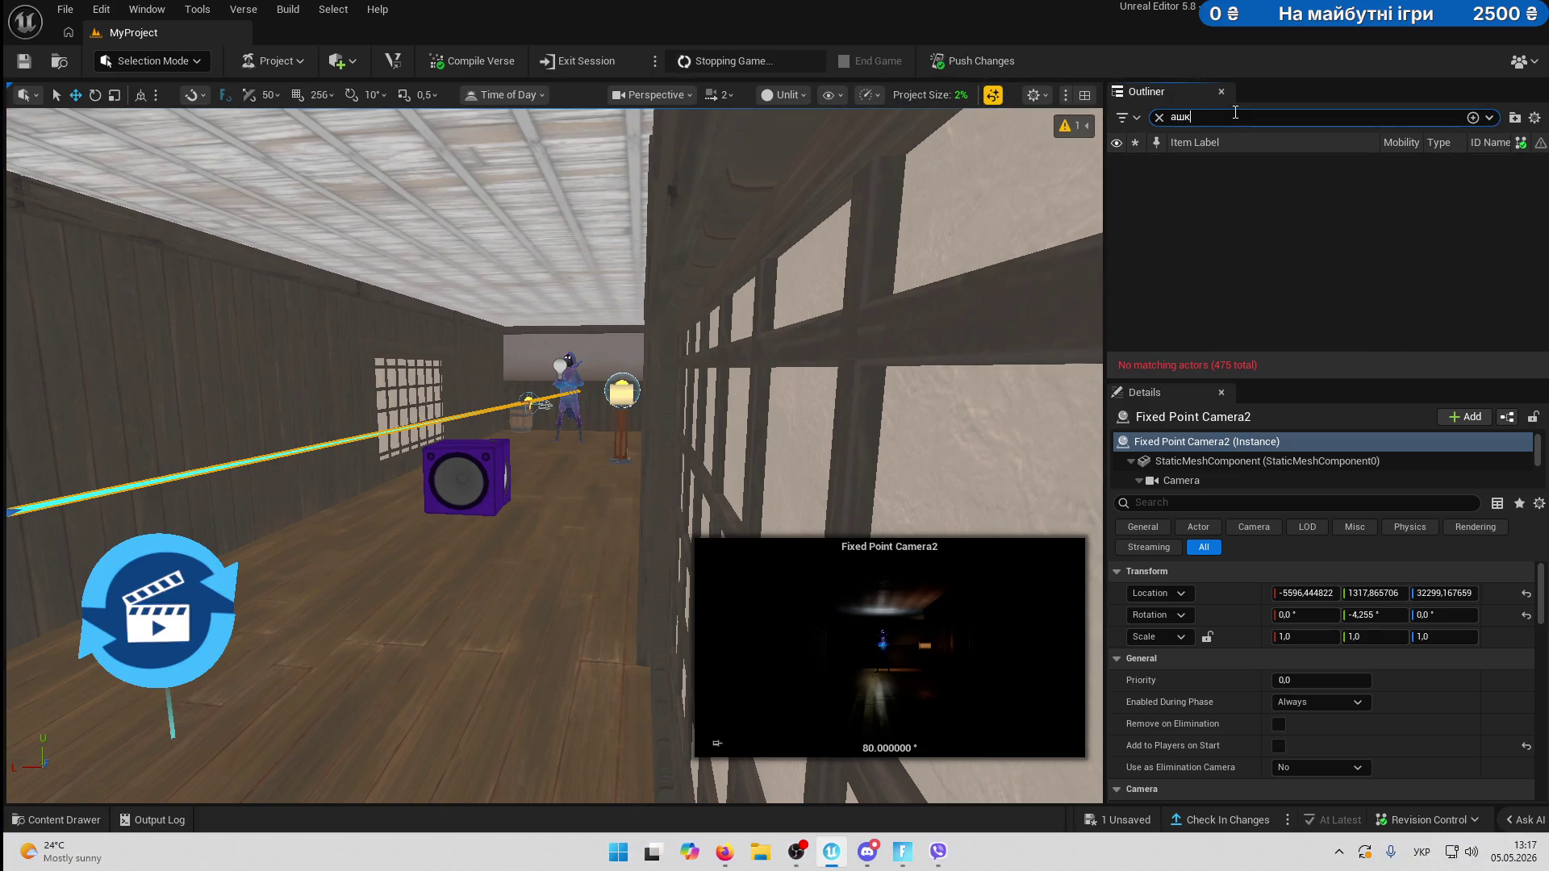
pyautogui.press('BackSpace')
pyautogui.hotkey('alt', 'shift')
pyautogui.write('firs')
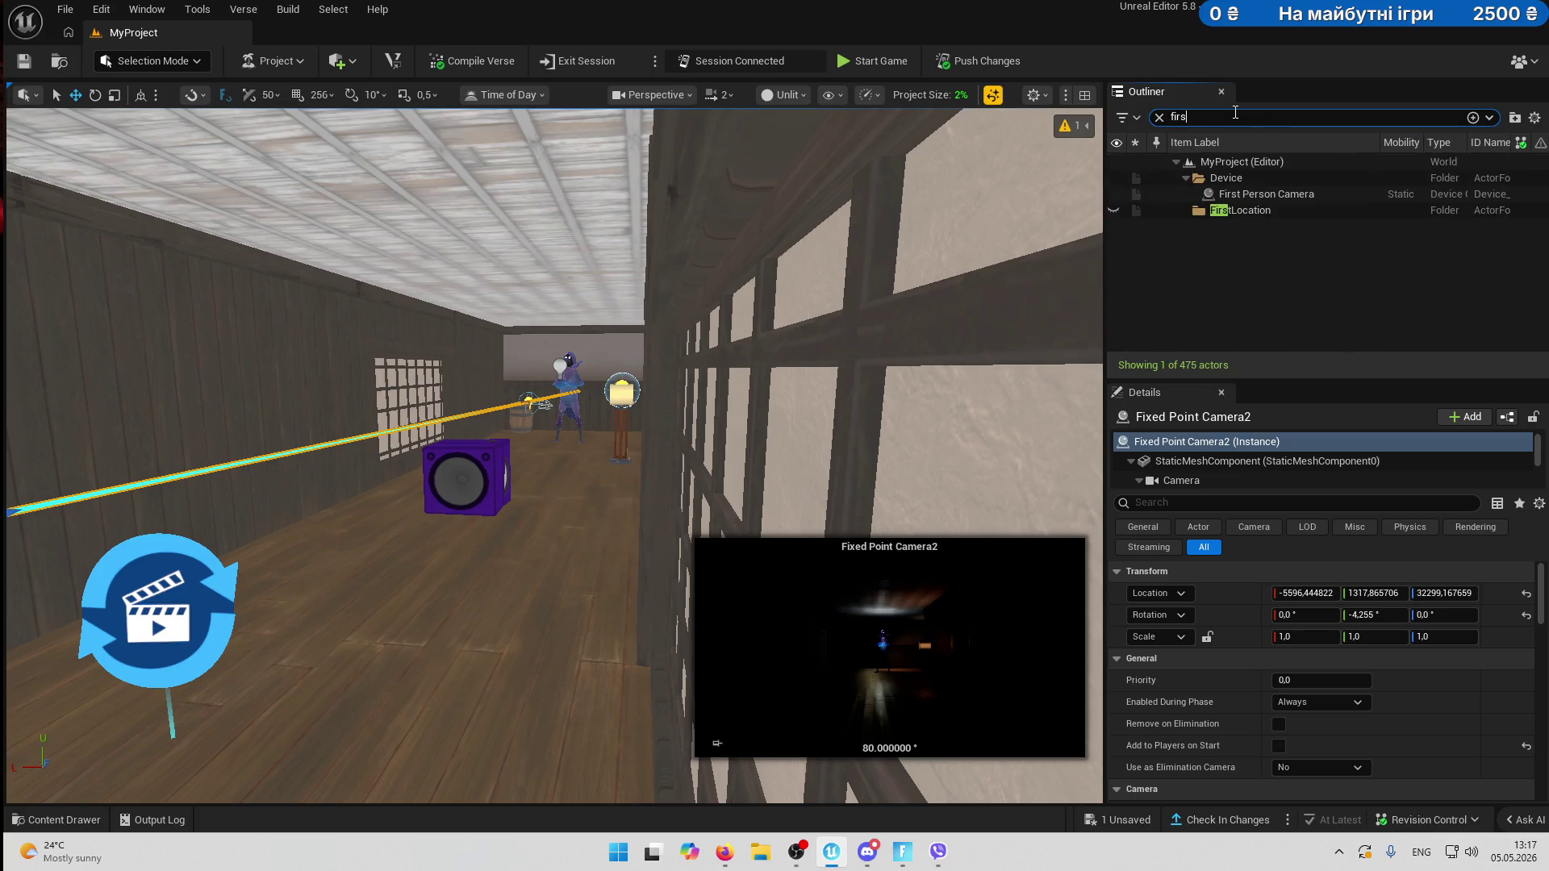
pyautogui.click(1275, 193)
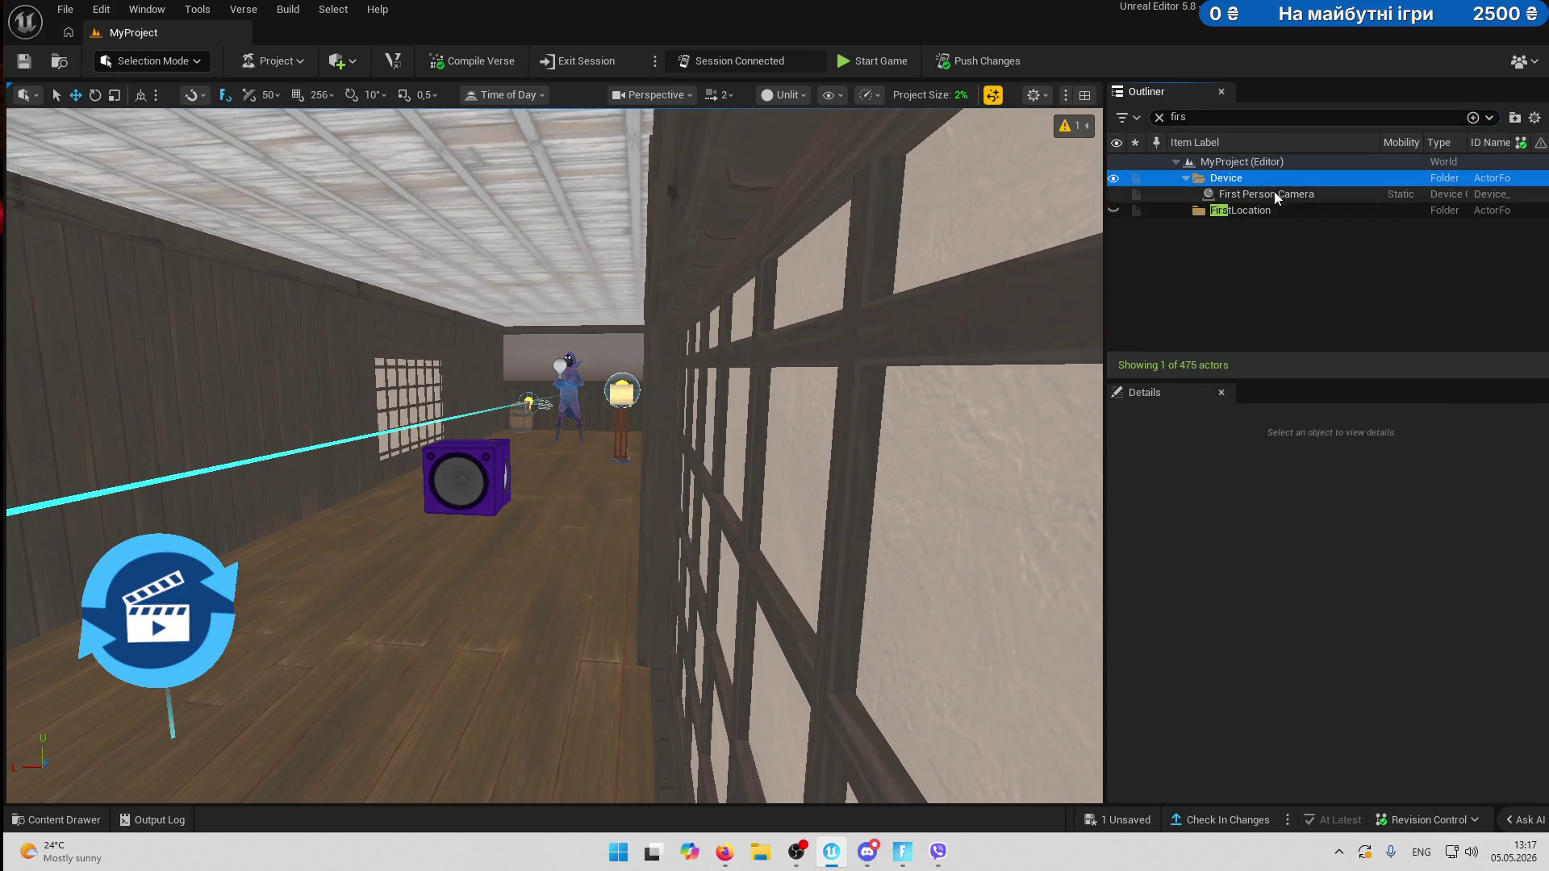
pyautogui.click(22, 65)
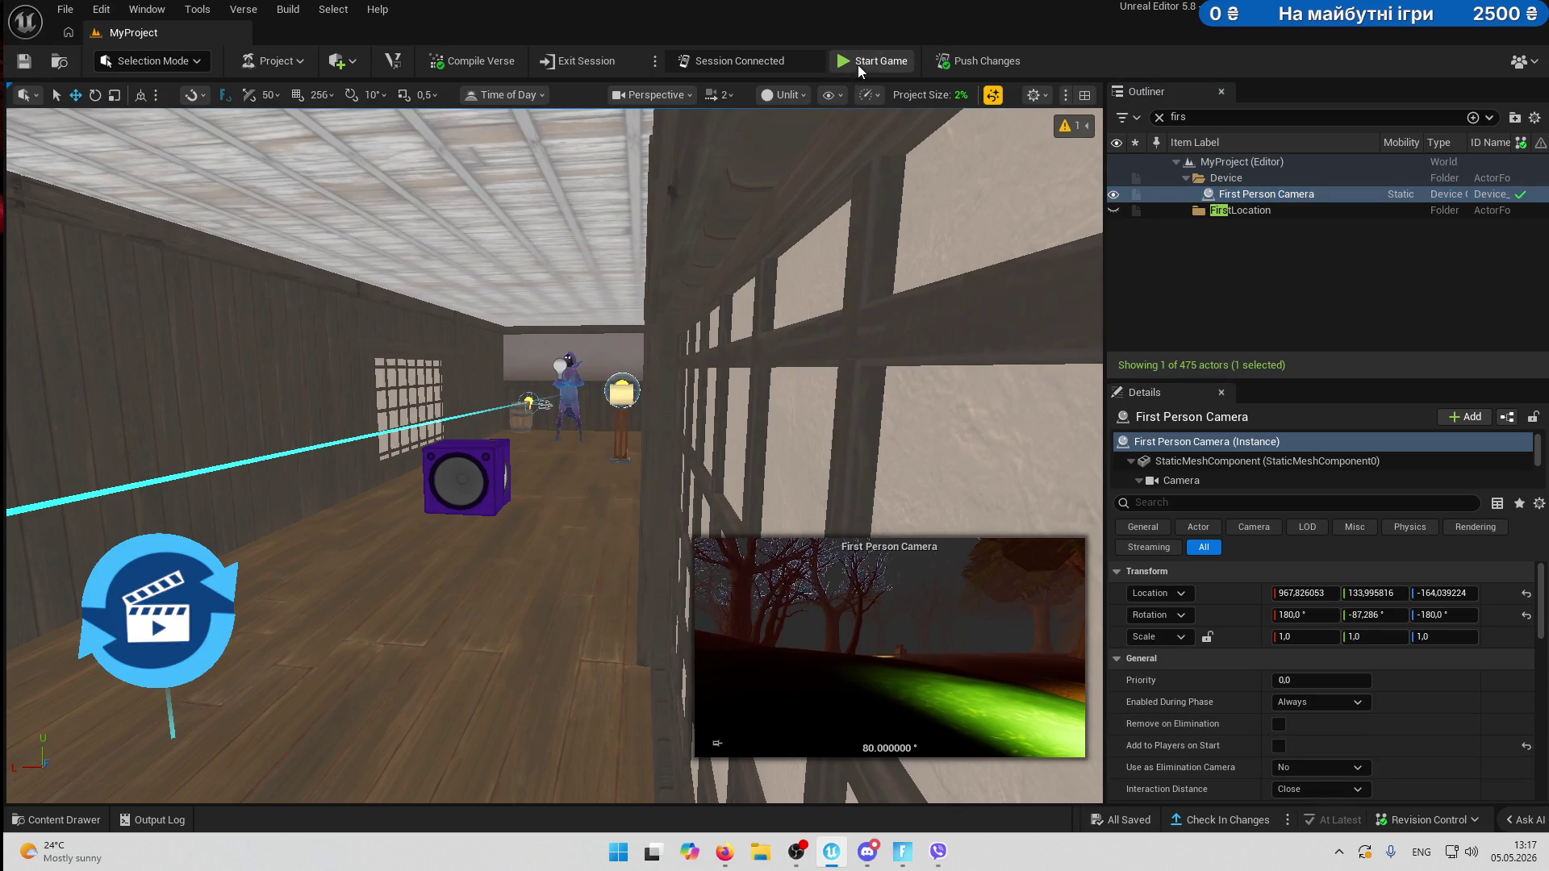
pyautogui.click(902, 852)
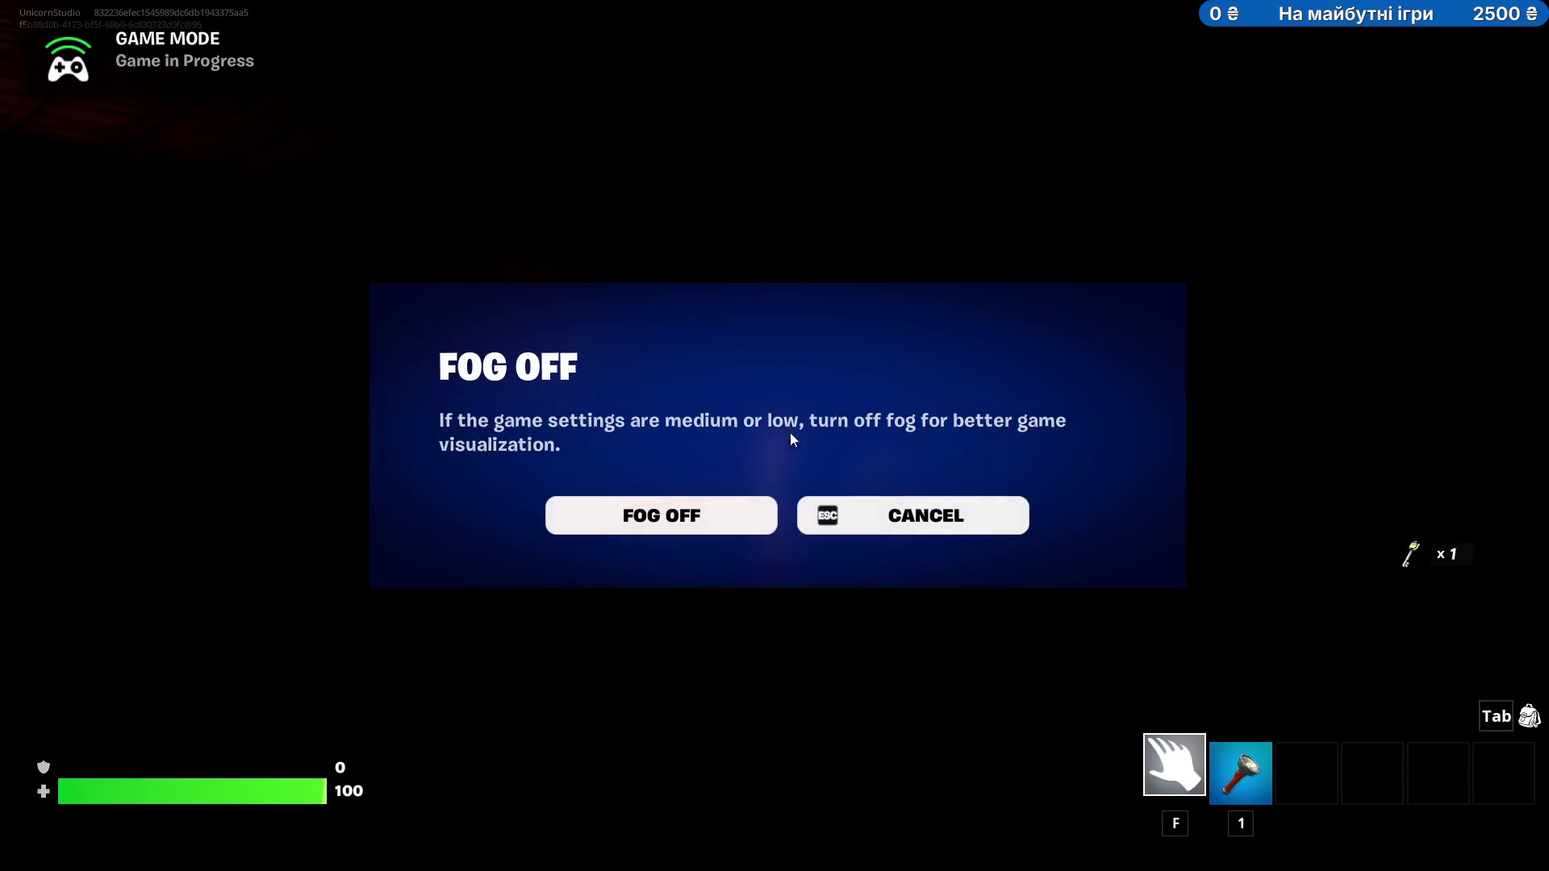
# - Play-test with the flashlight past the locked shoji door and down the dark corridor, then end the game
pyautogui.click(894, 512)
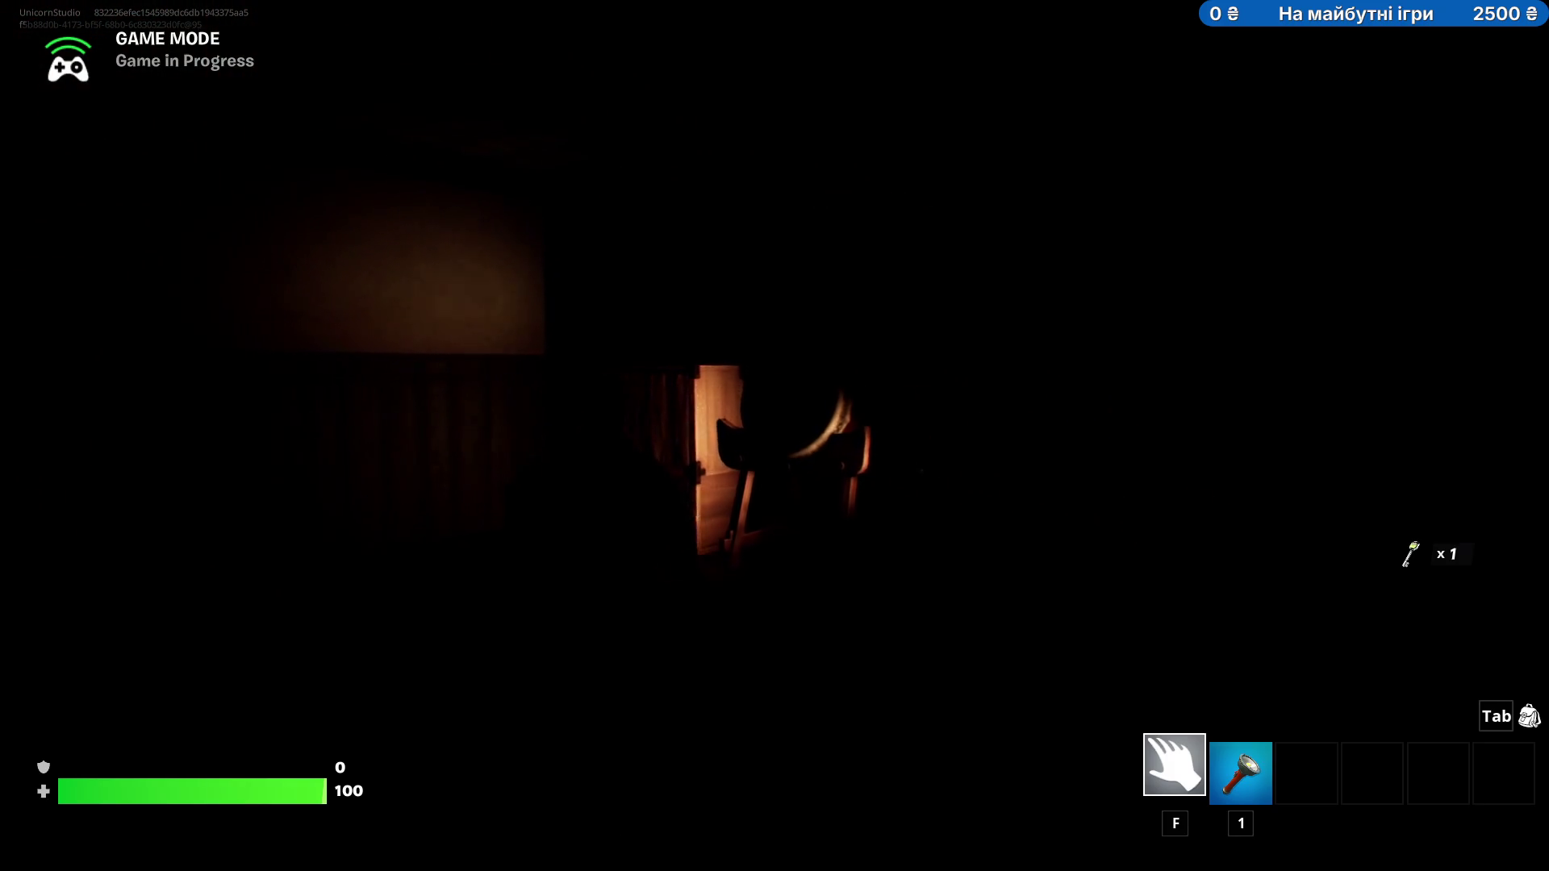
pyautogui.press('1')
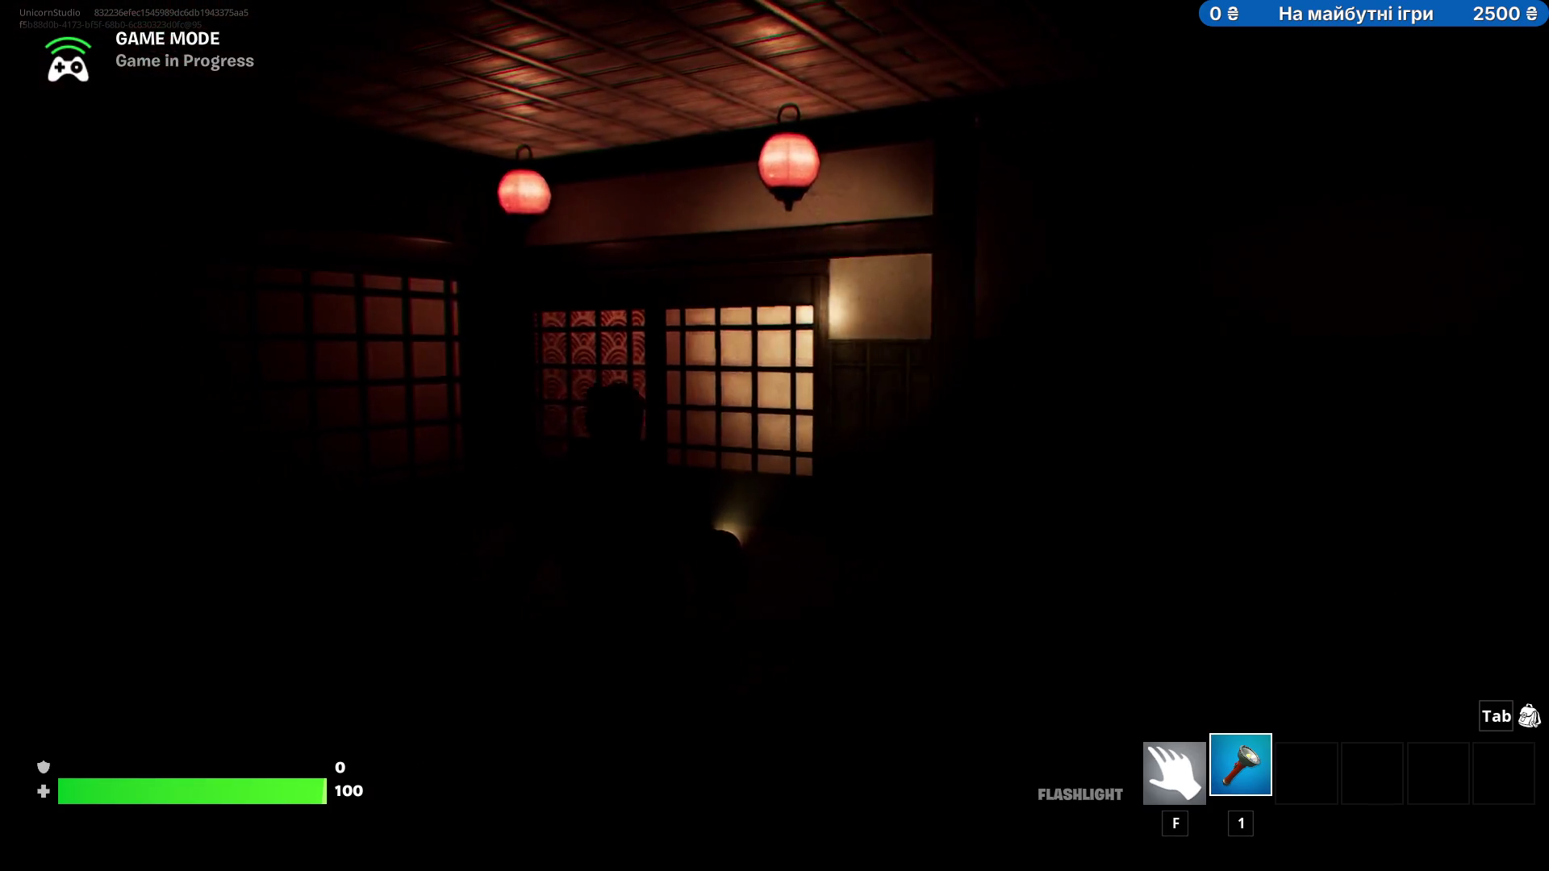
pyautogui.press('w')
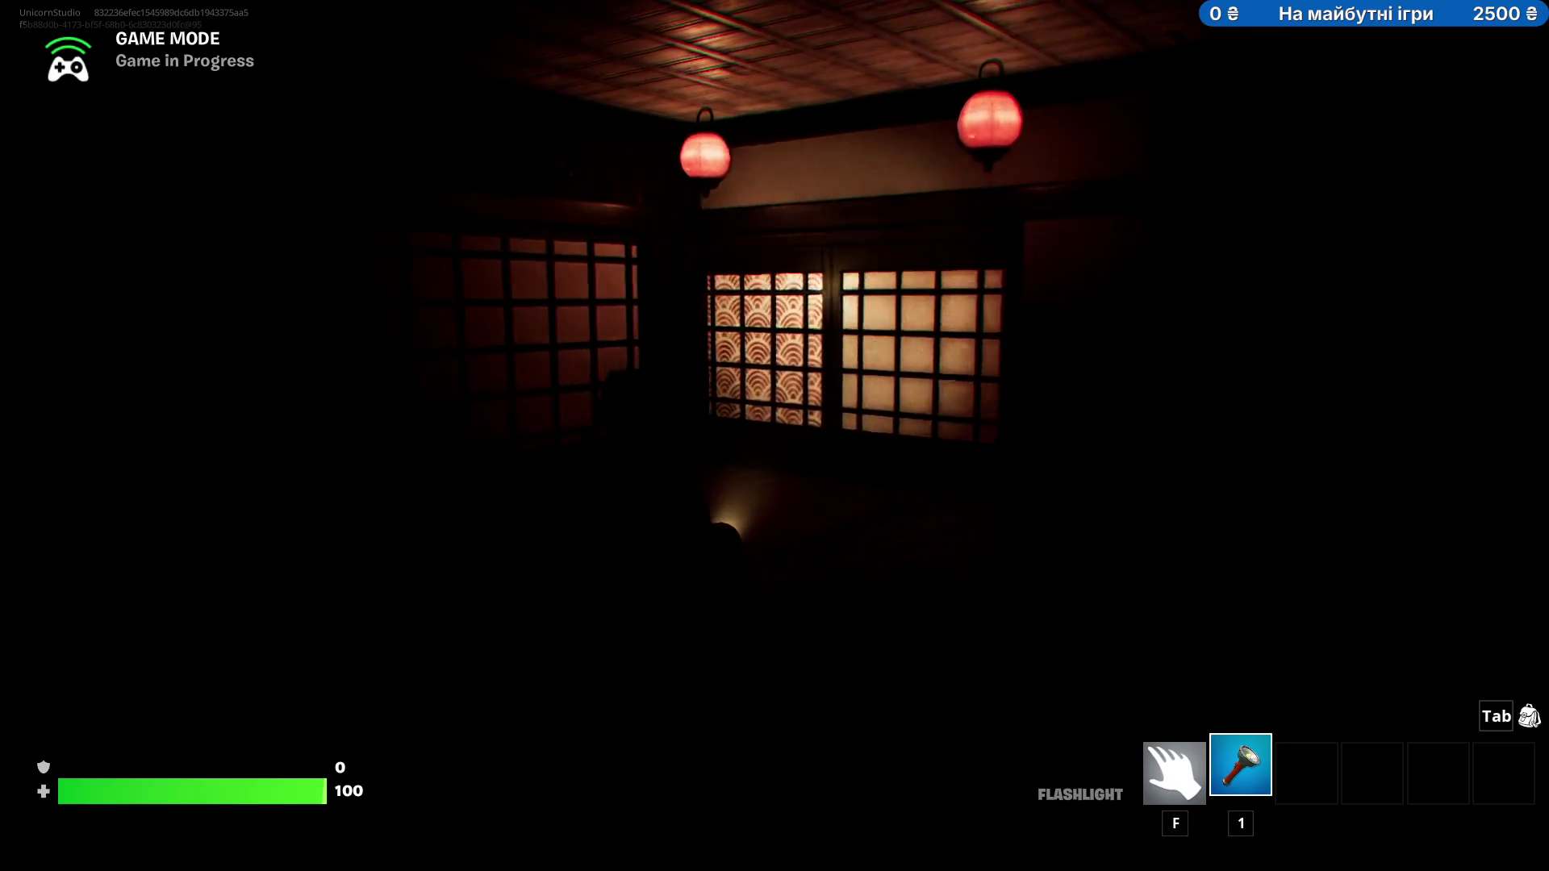
pyautogui.press('w')
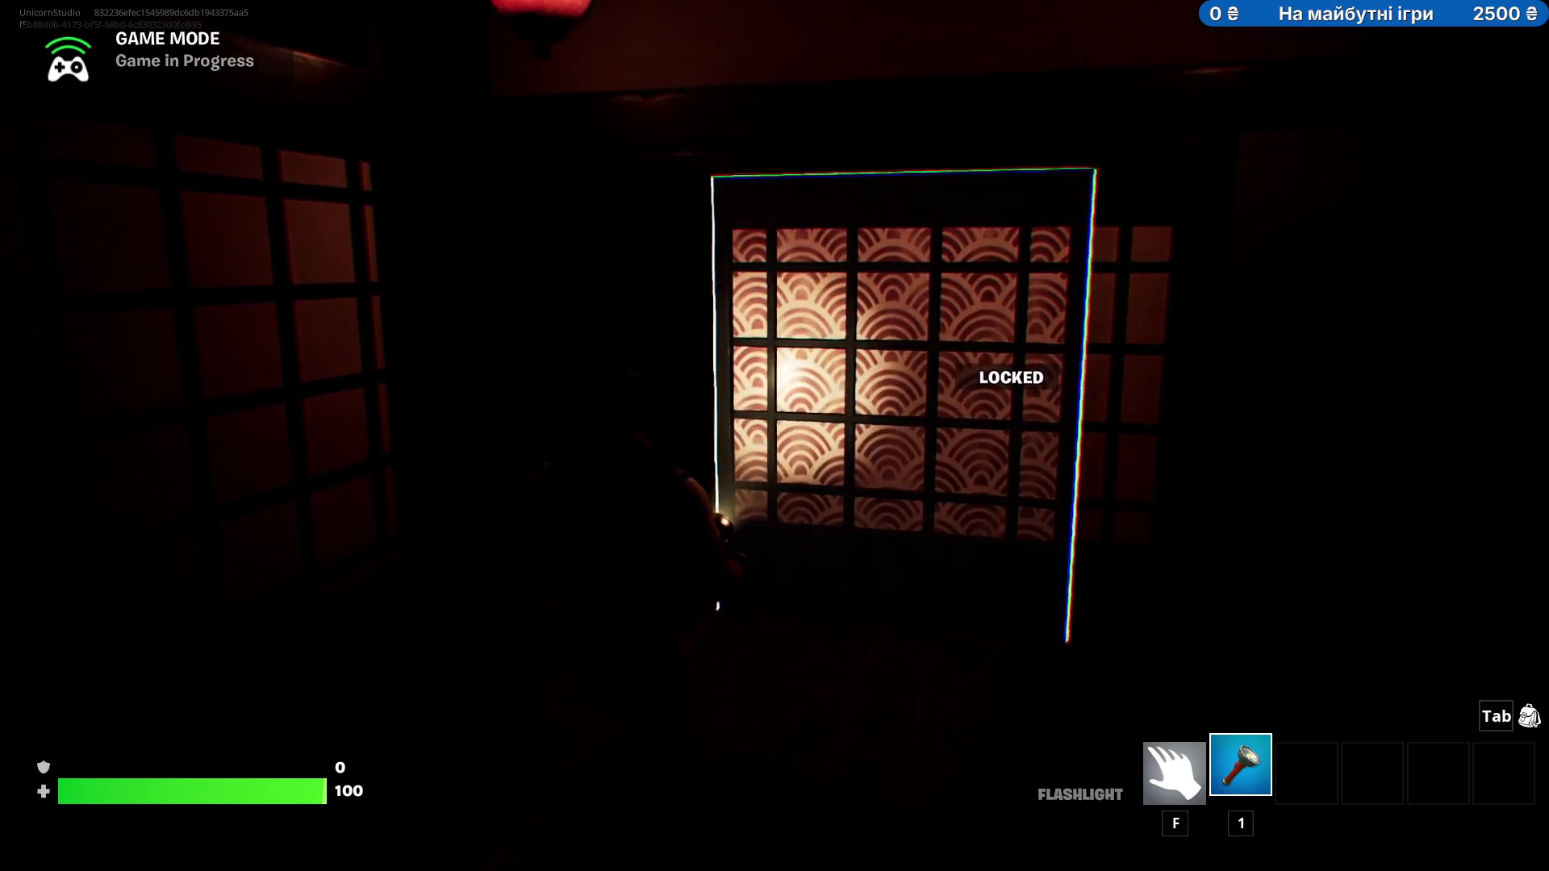
pyautogui.press('w')
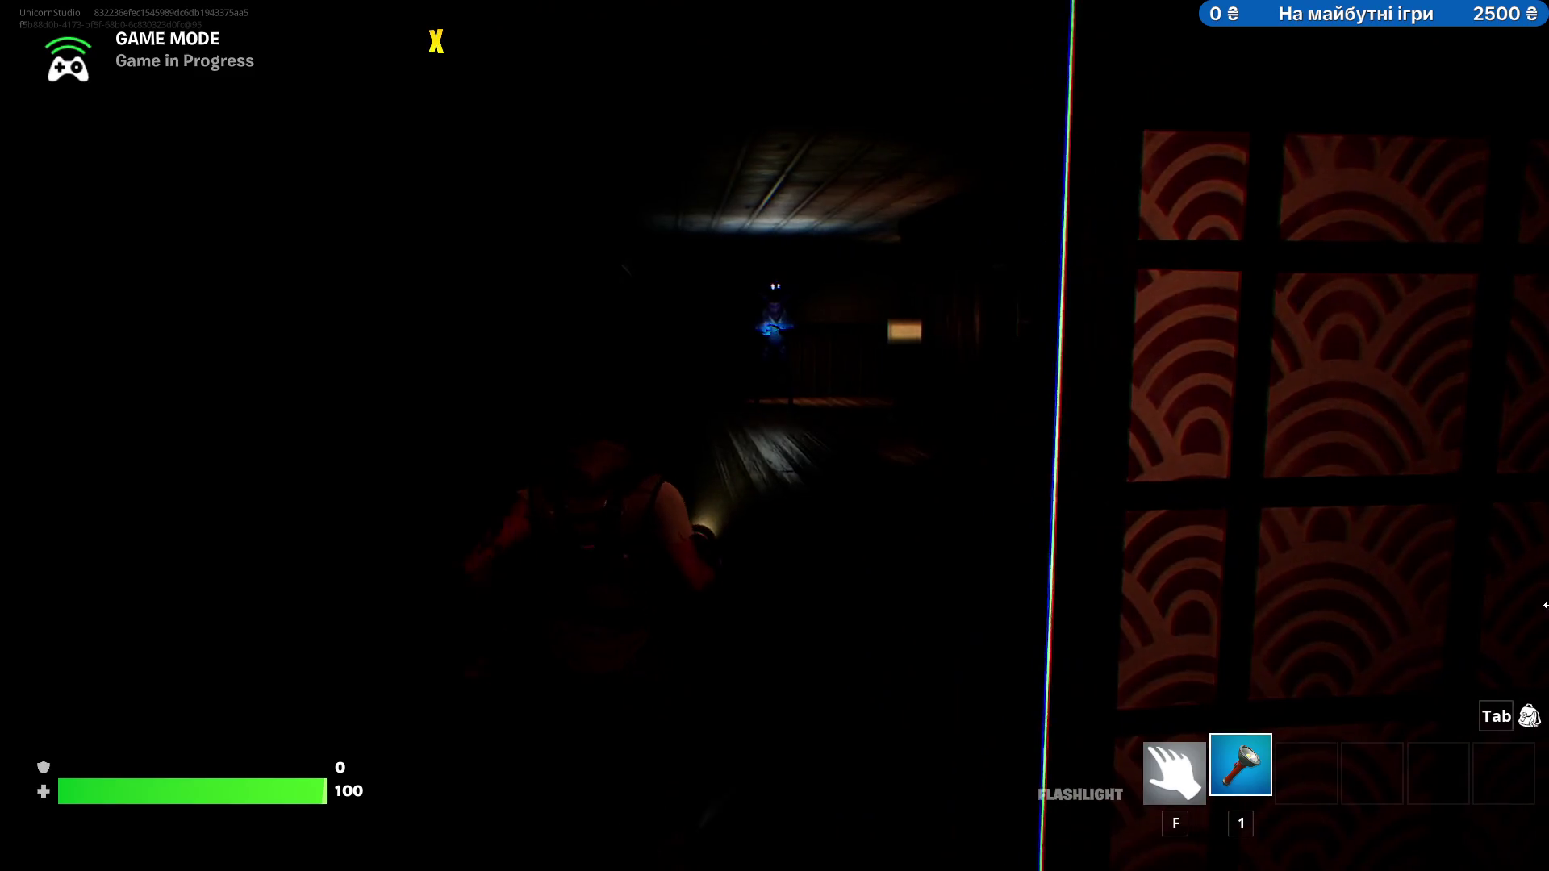
pyautogui.press('w')
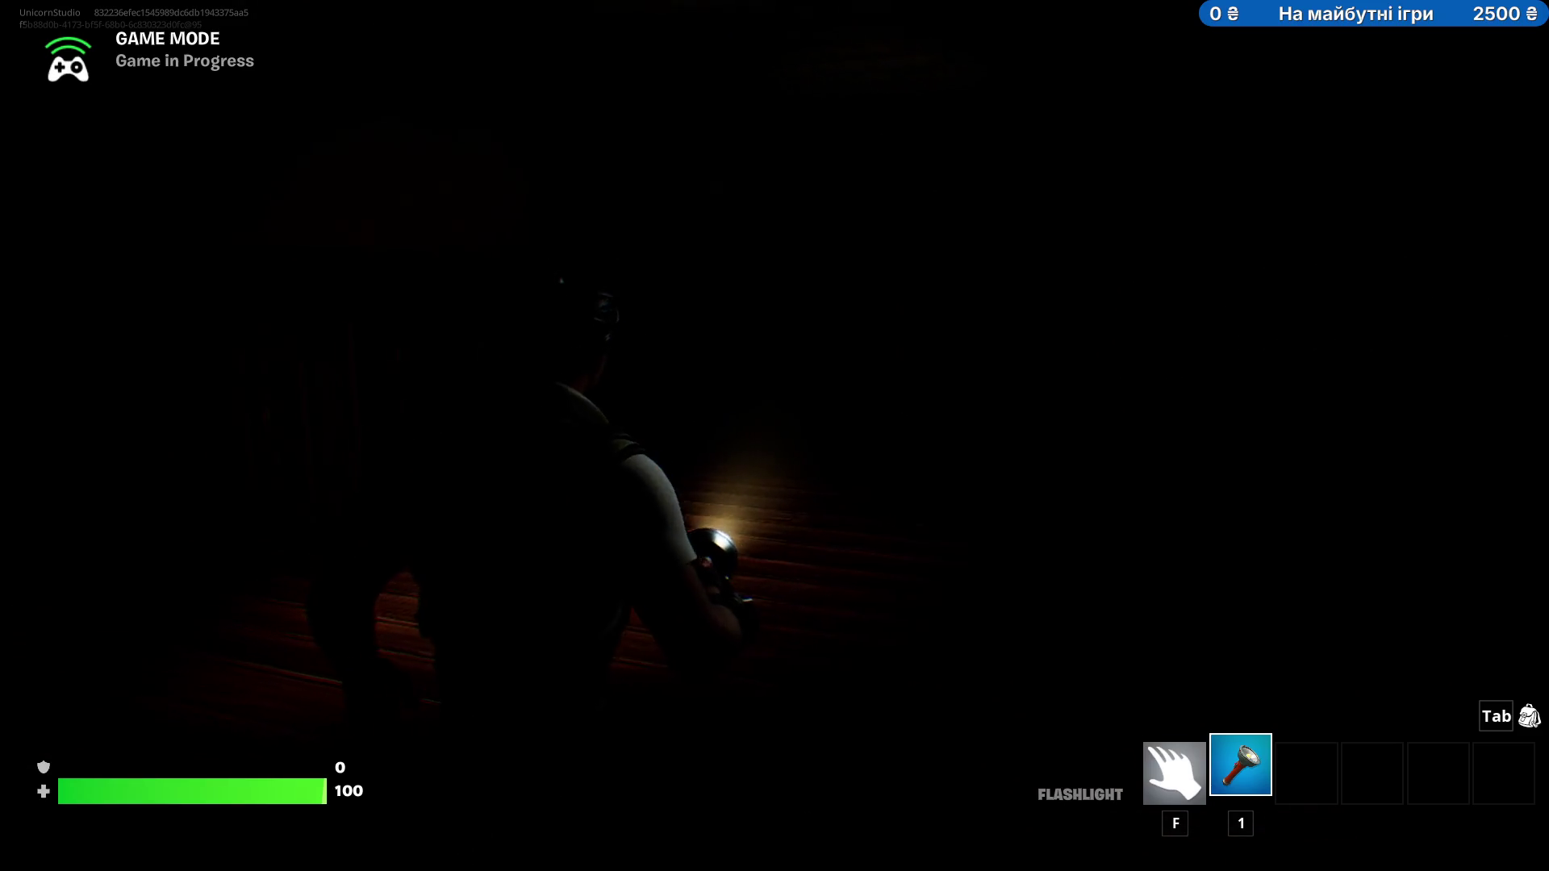
pyautogui.press('w')
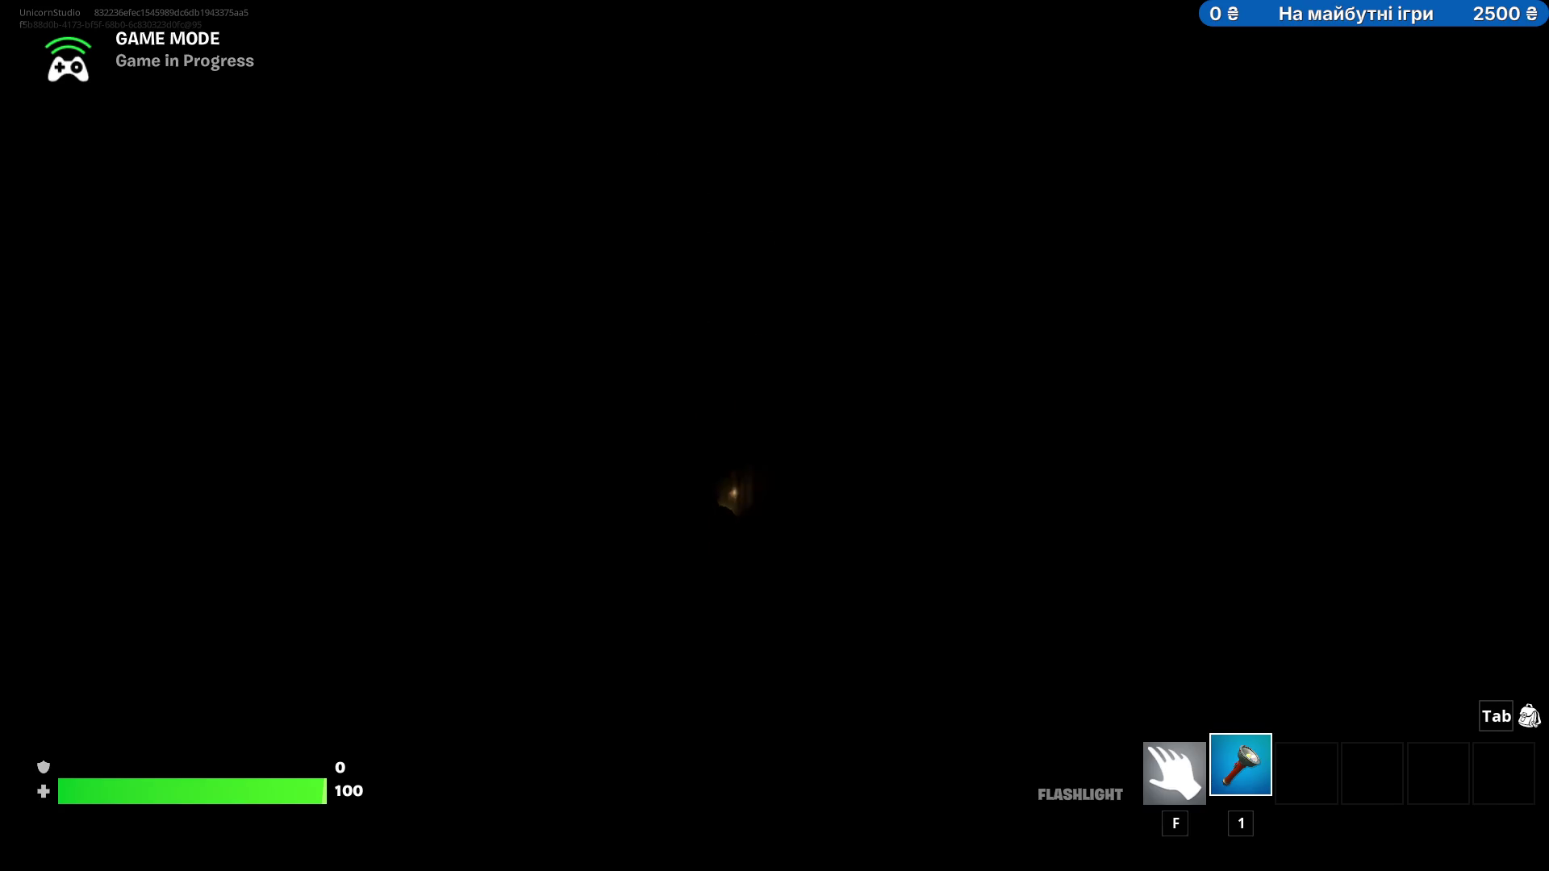
pyautogui.click(1135, 416)
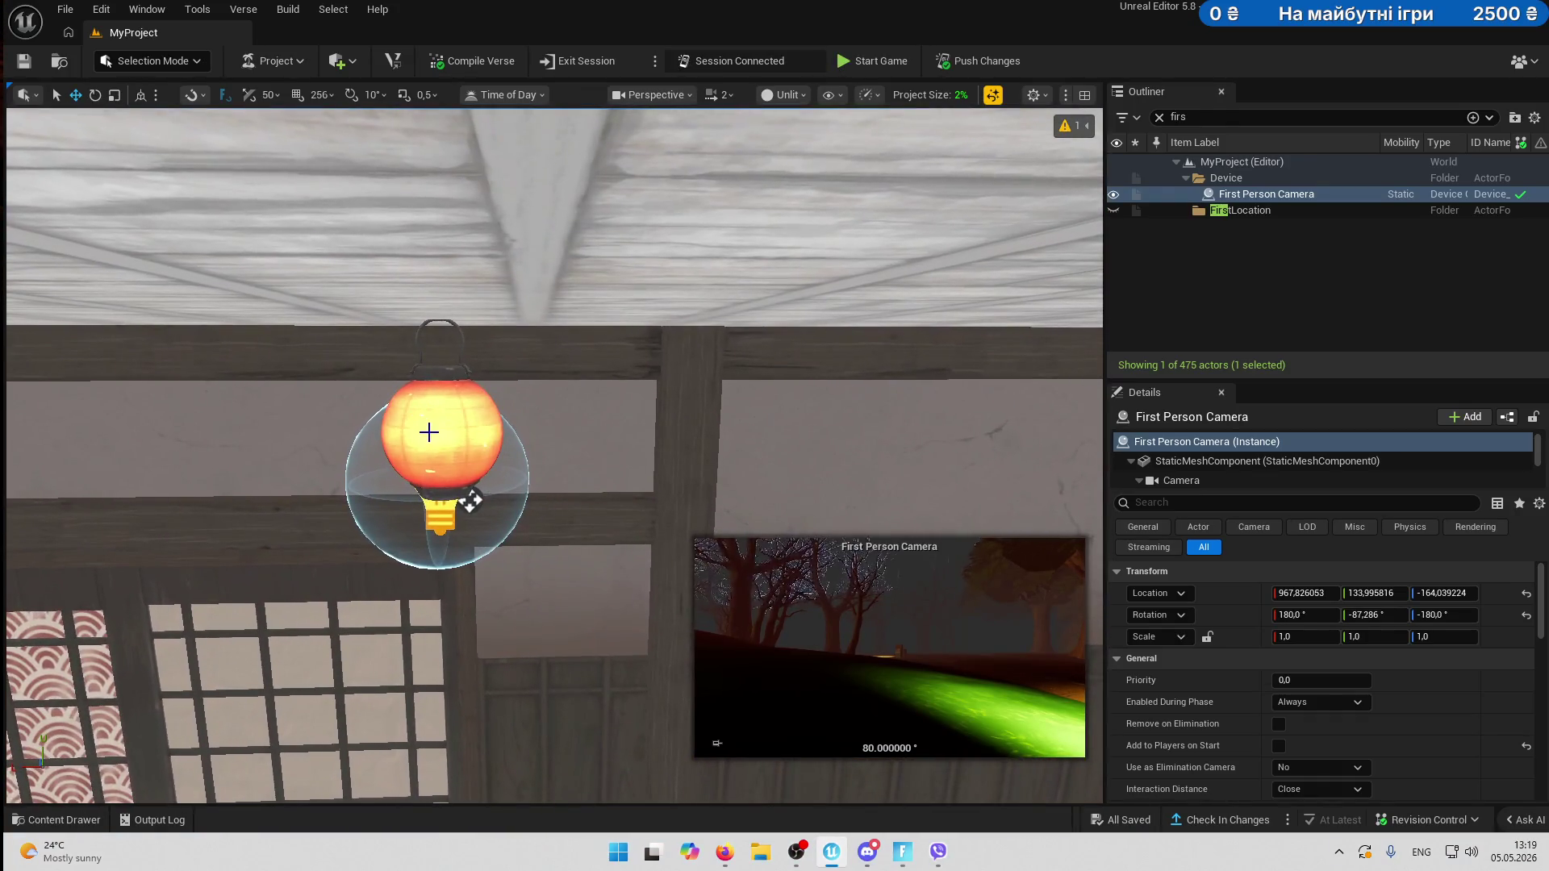
# - Select the lantern and its light device, clear the Outliner search, and frame HarvestHomes StandingLamp B
pyautogui.click(428, 432)
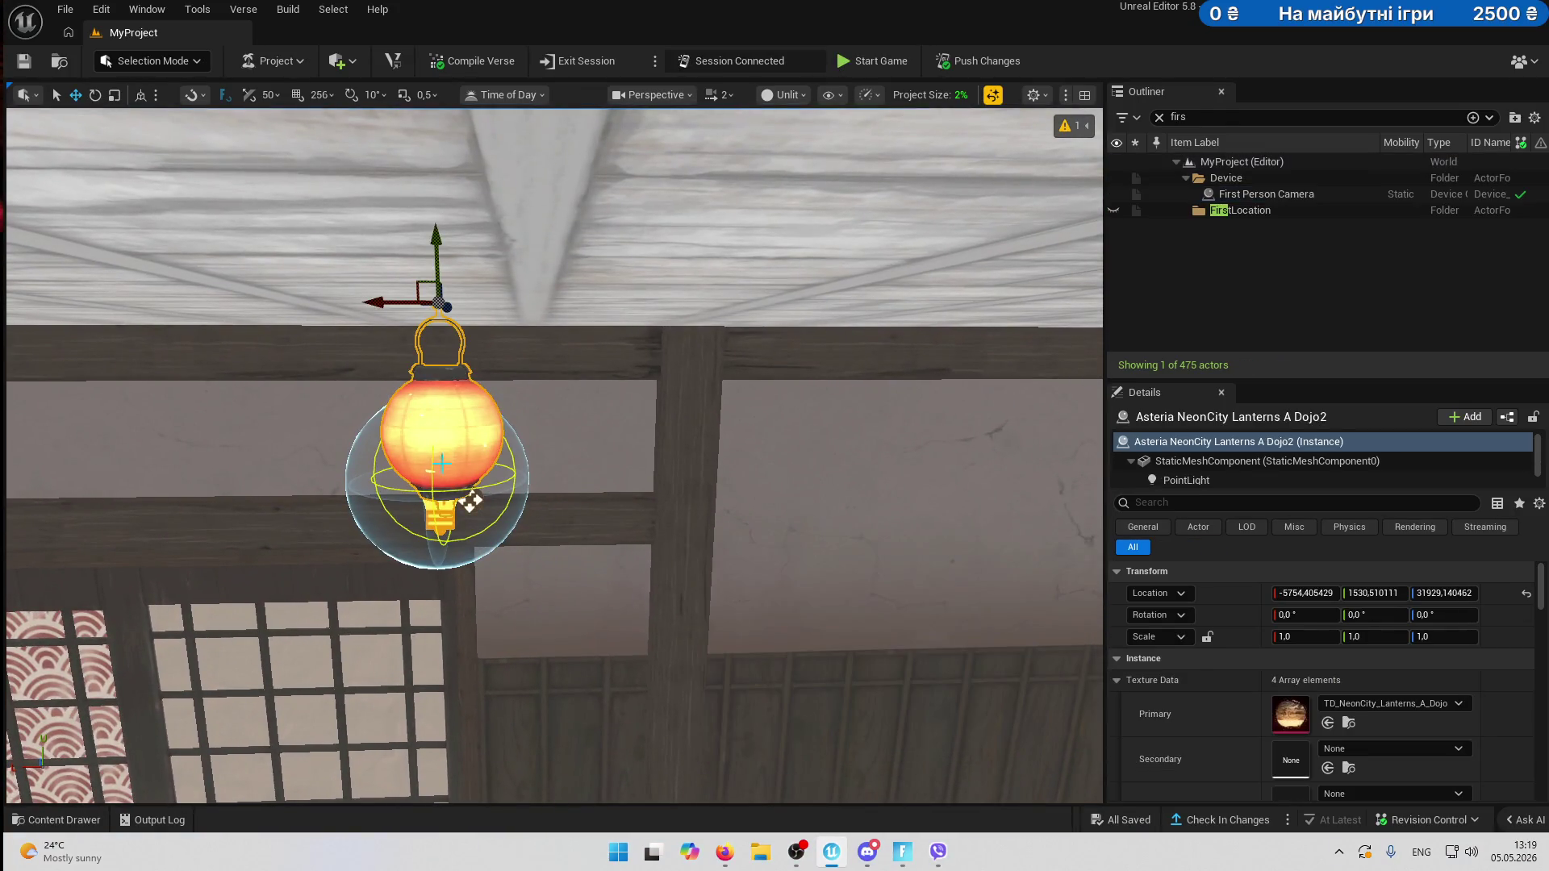
pyautogui.click(472, 501)
pyautogui.click(1159, 117)
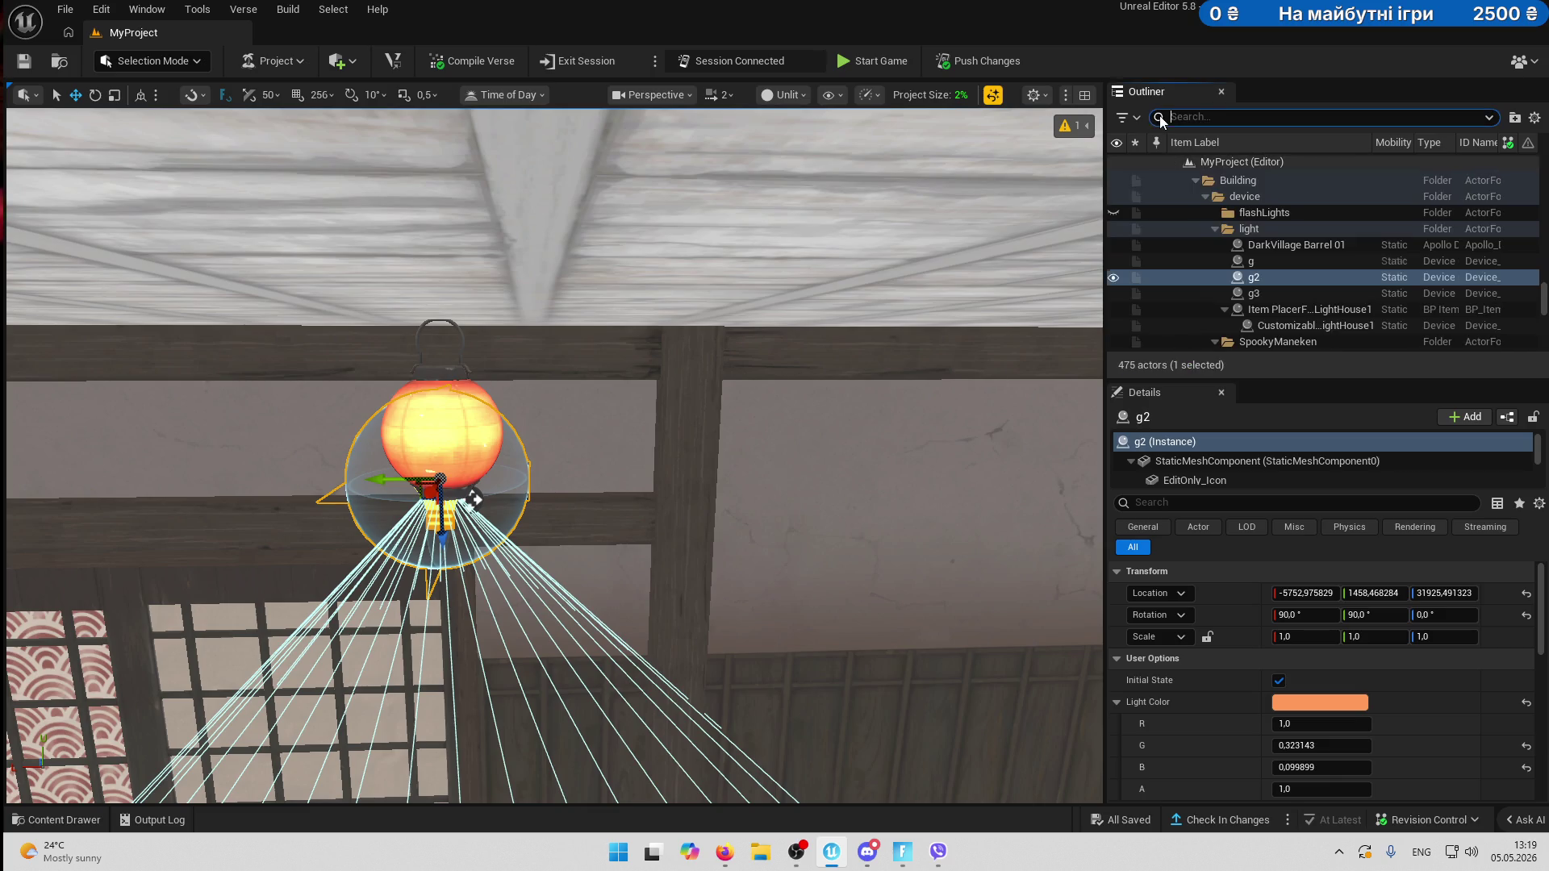
pyautogui.keyDown('ctrl'); pyautogui.click(473, 499); pyautogui.keyUp('ctrl')
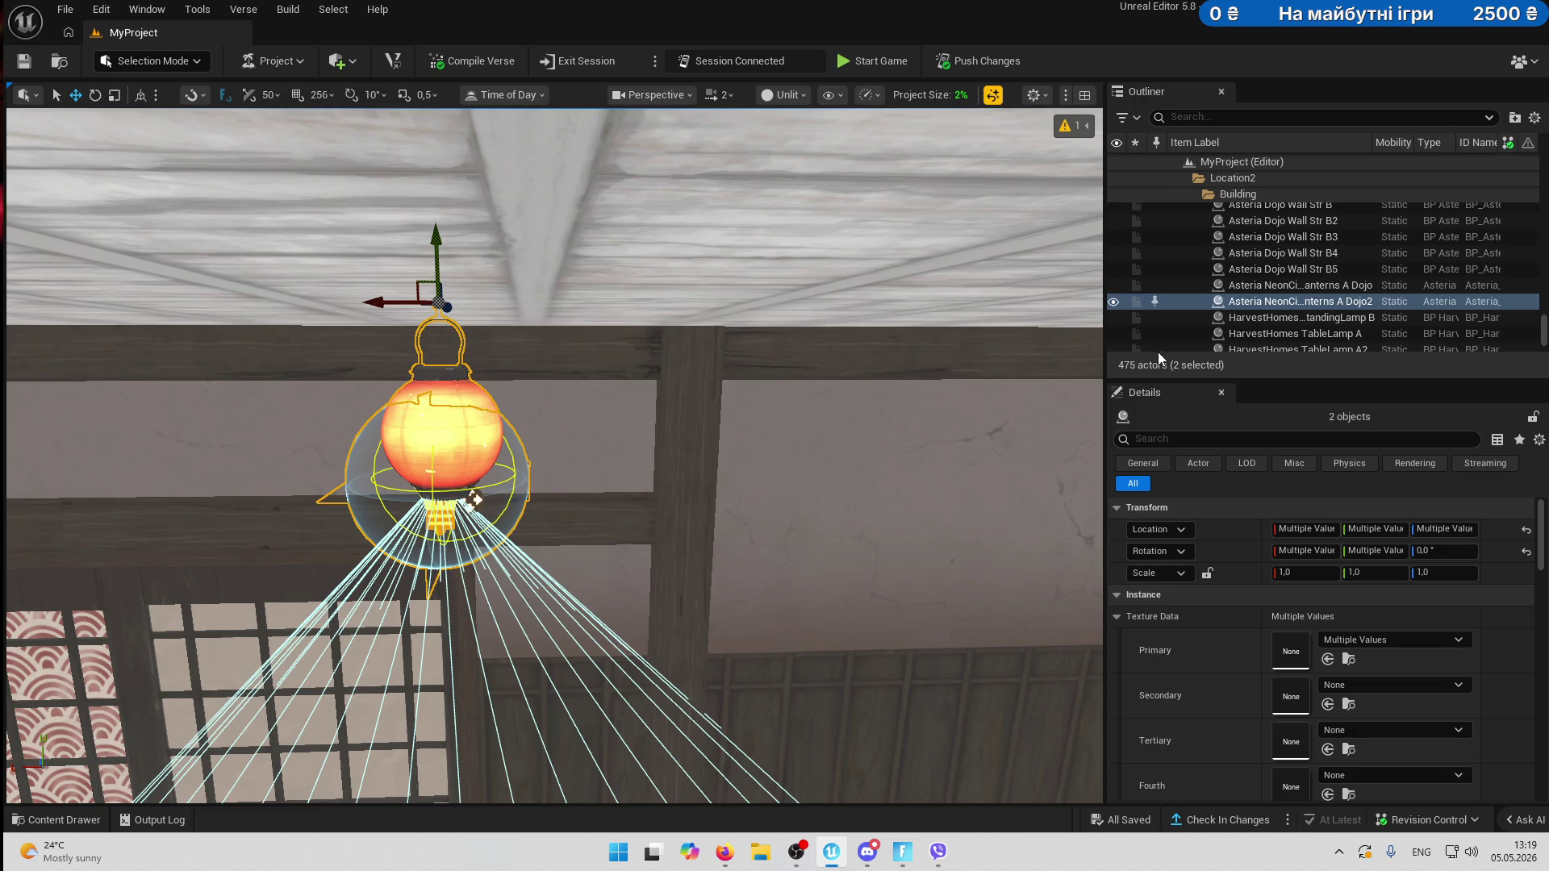
pyautogui.click(1252, 304)
pyautogui.click(1233, 320)
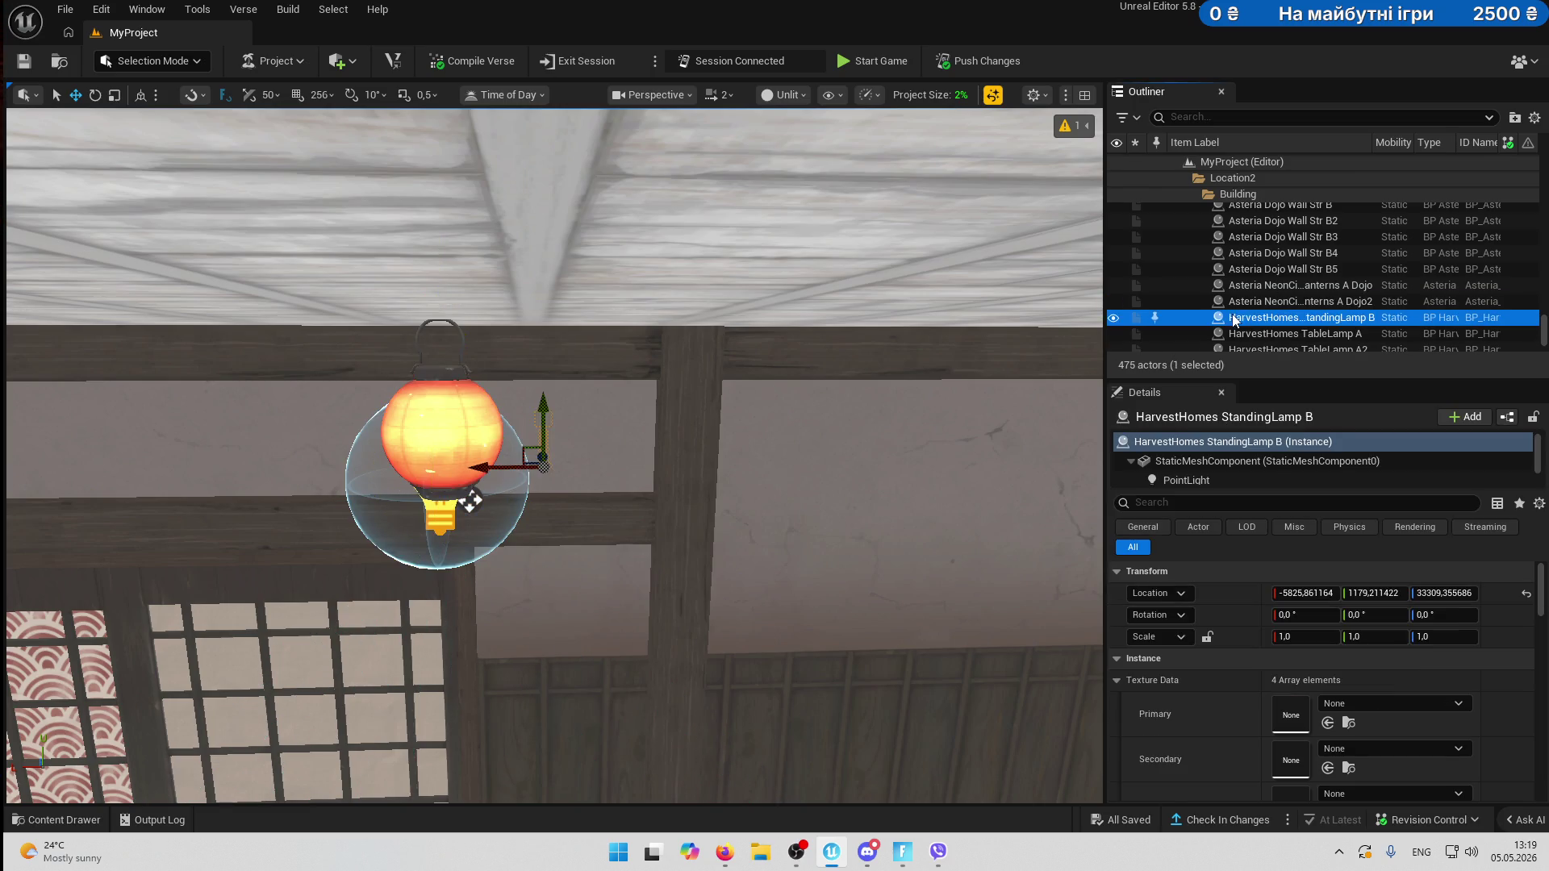
pyautogui.press('f')
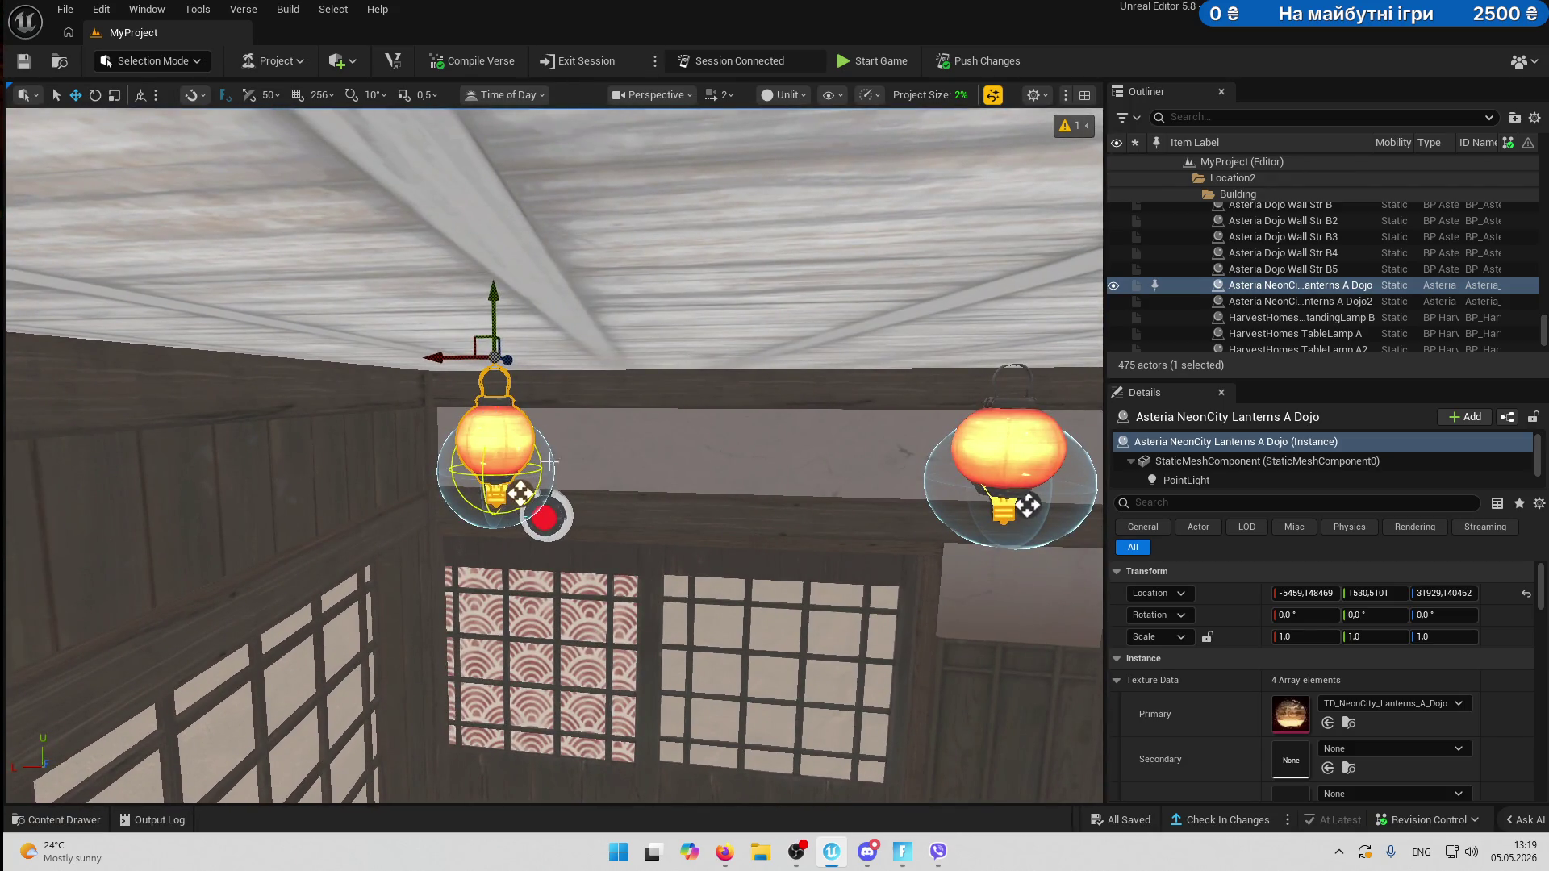
# - Move the Dojo and Dojo2 lanterns into the Location2 > Building > device > light folder
pyautogui.rightClick(1255, 290)
pyautogui.moveTo(1010, 725)
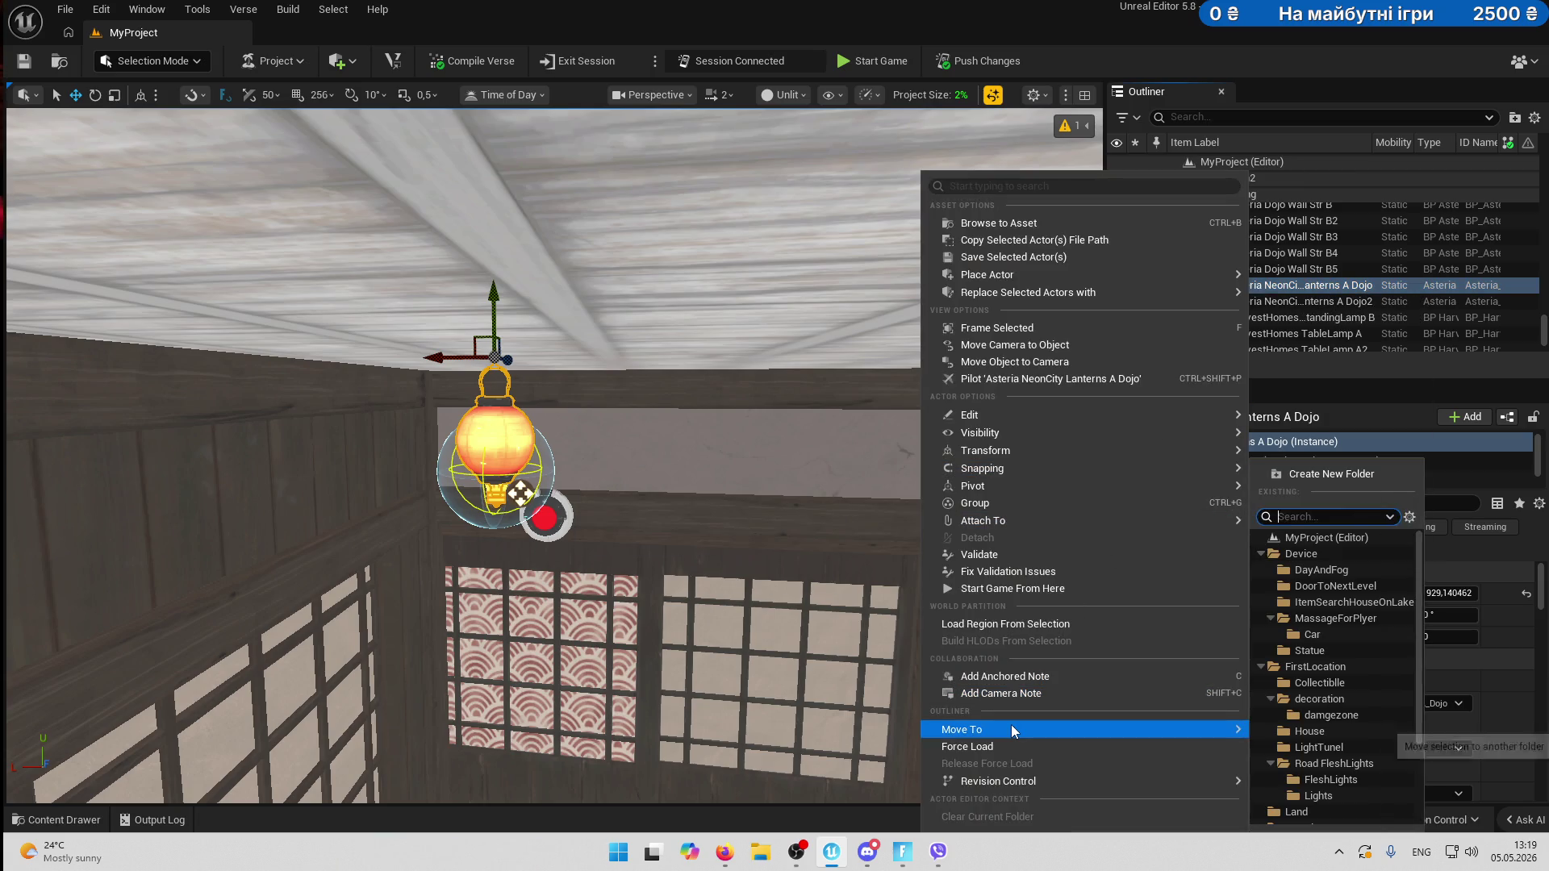
pyautogui.scroll(-5, 1333, 753)
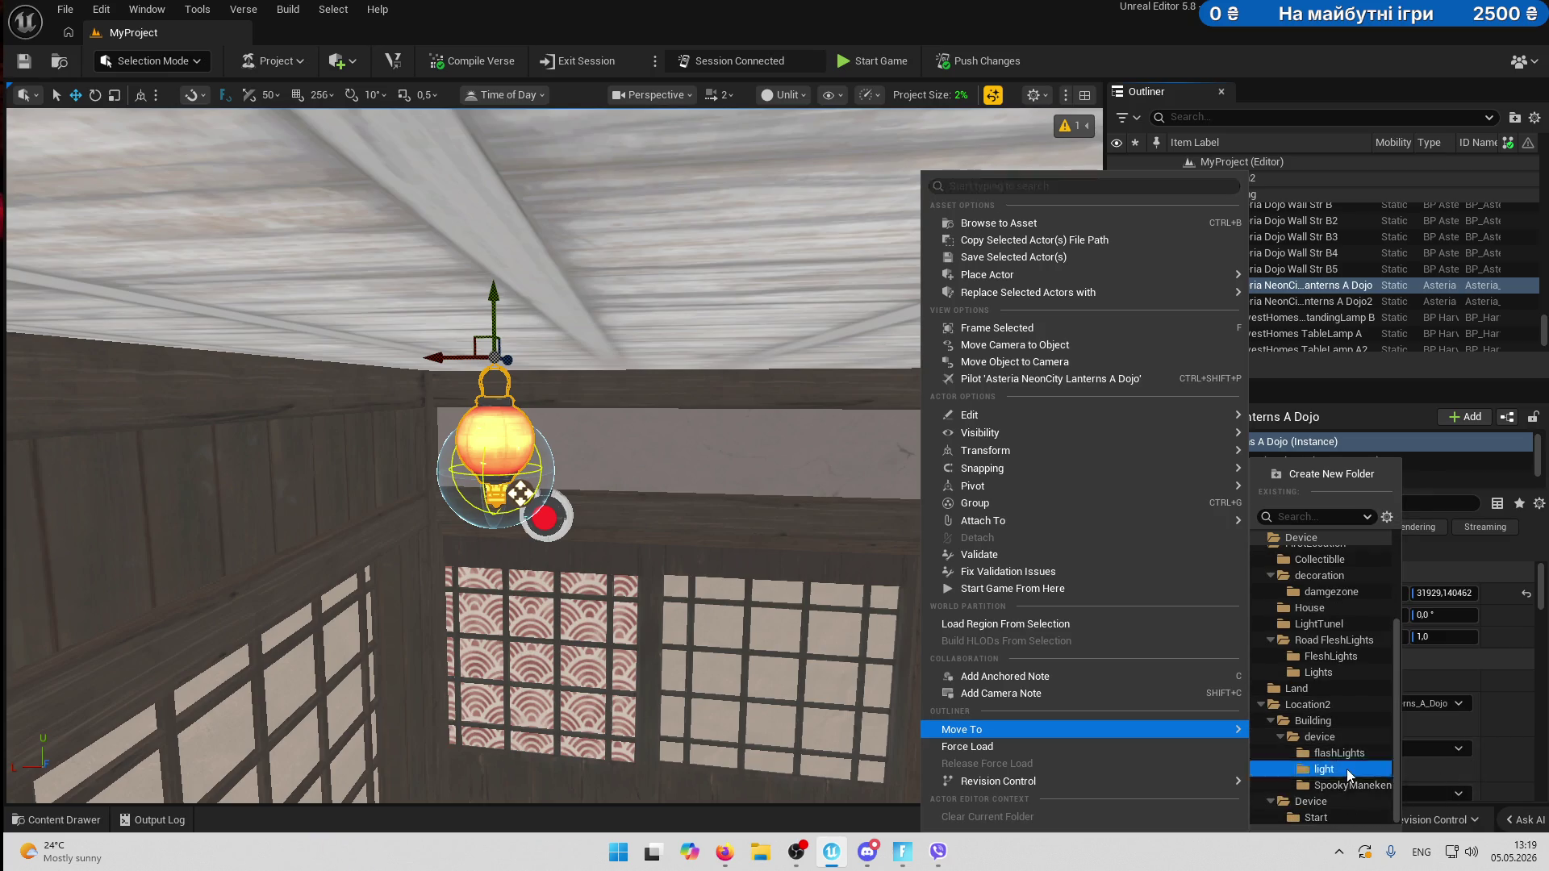
pyautogui.click(1348, 767)
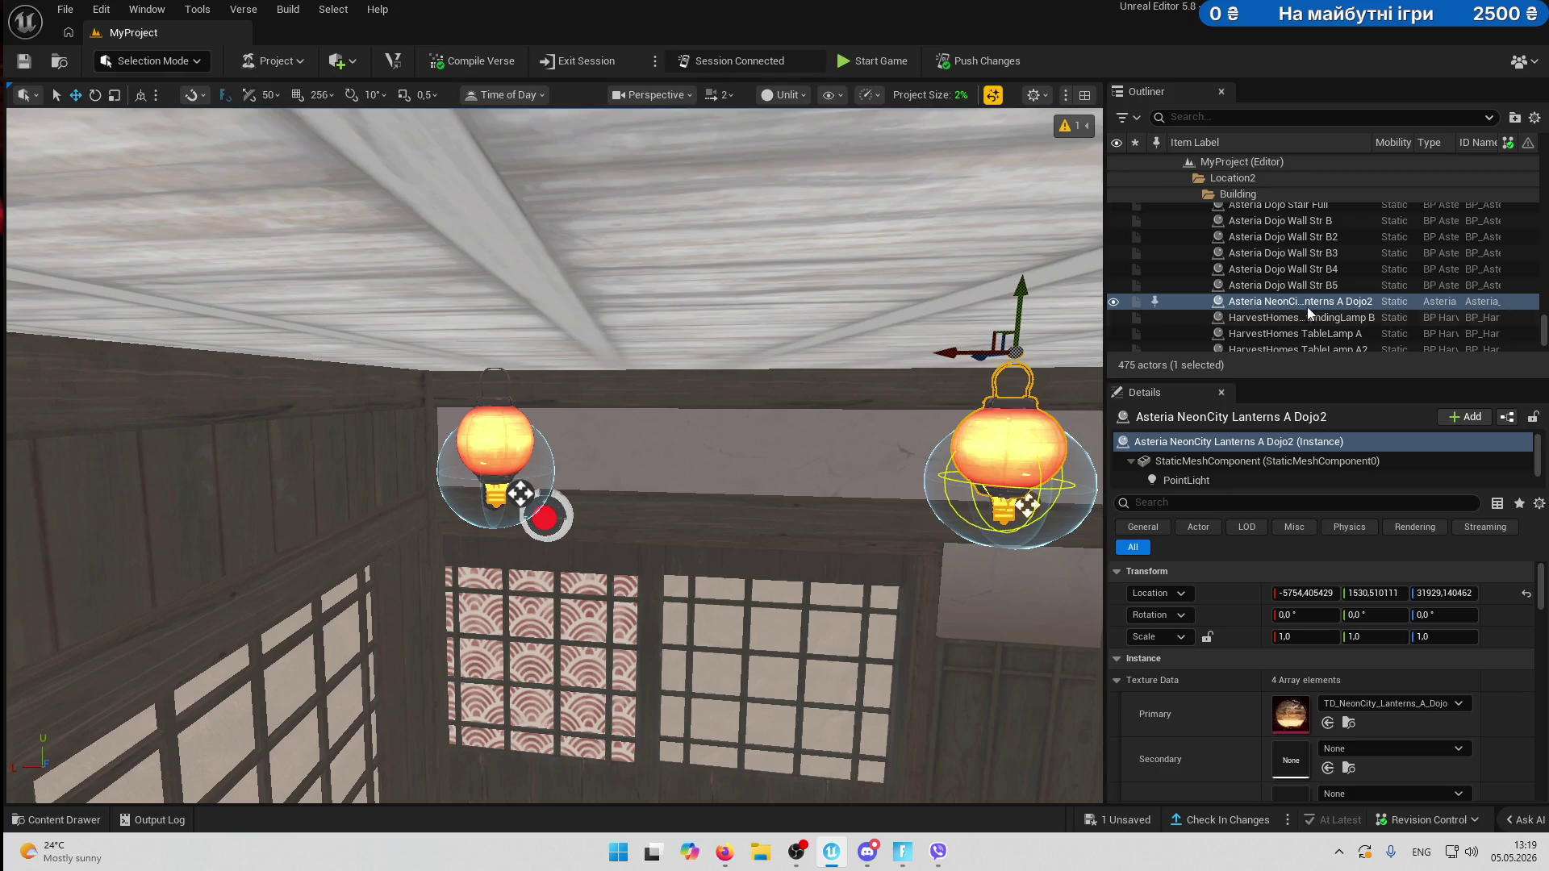
pyautogui.rightClick(1308, 309)
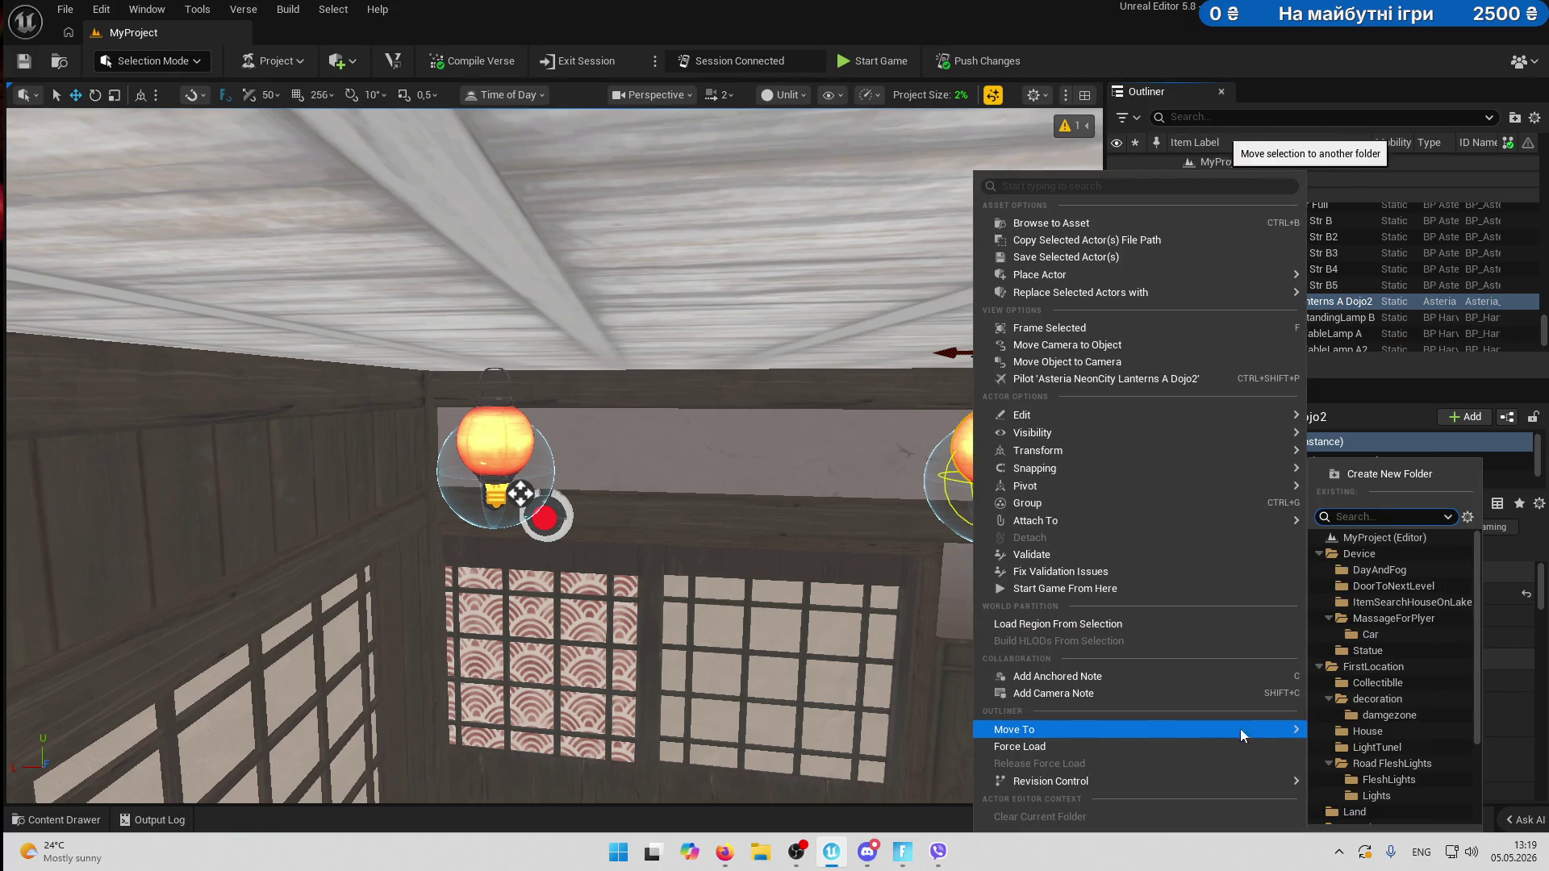
pyautogui.scroll(-3, 1413, 783)
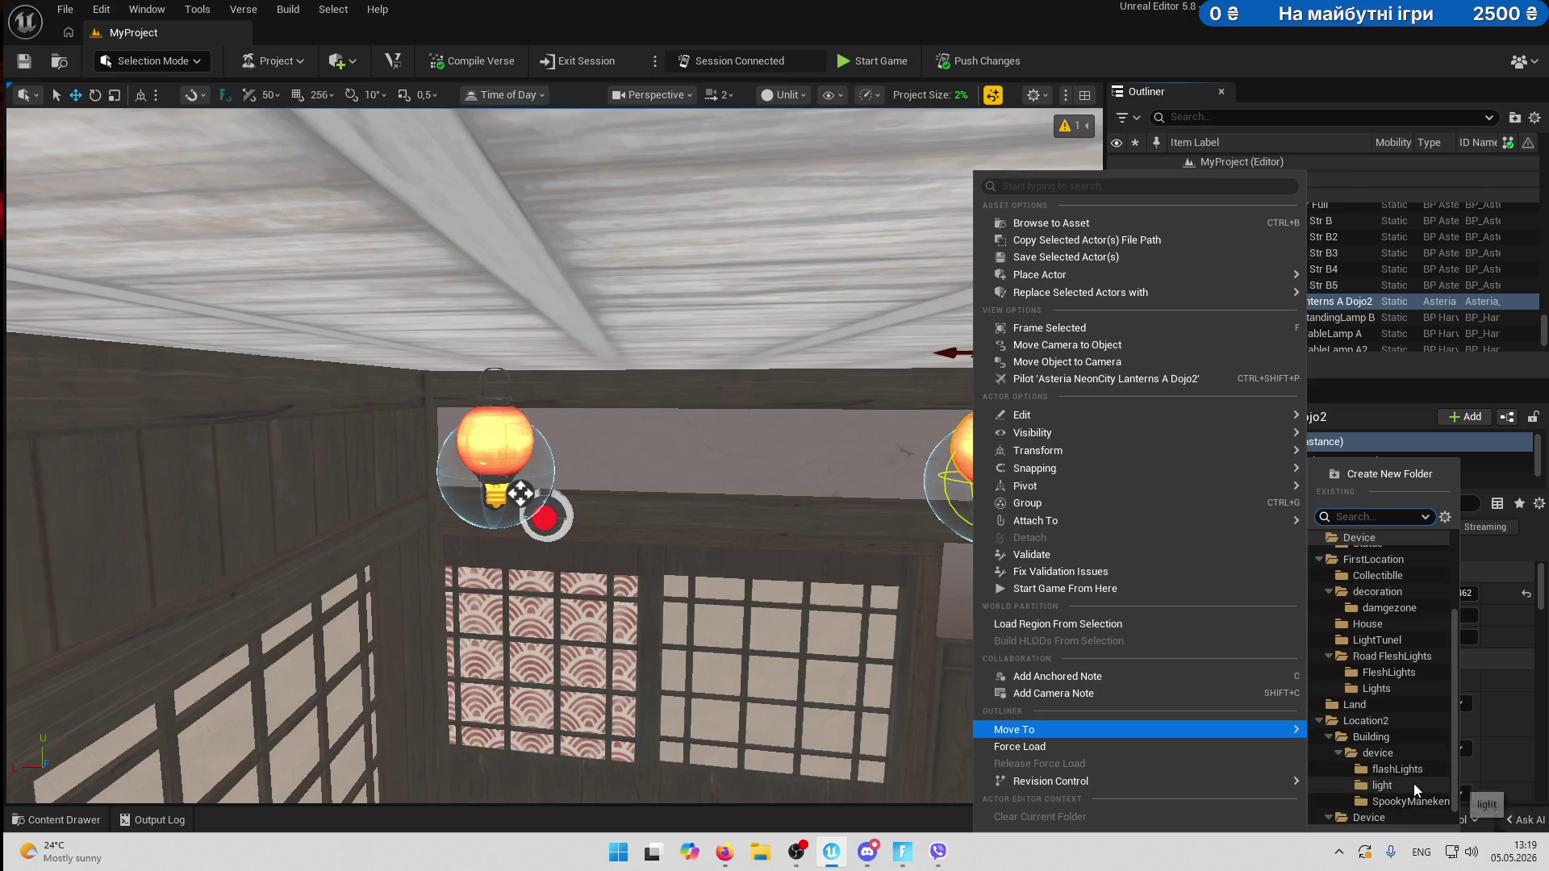
pyautogui.click(1393, 787)
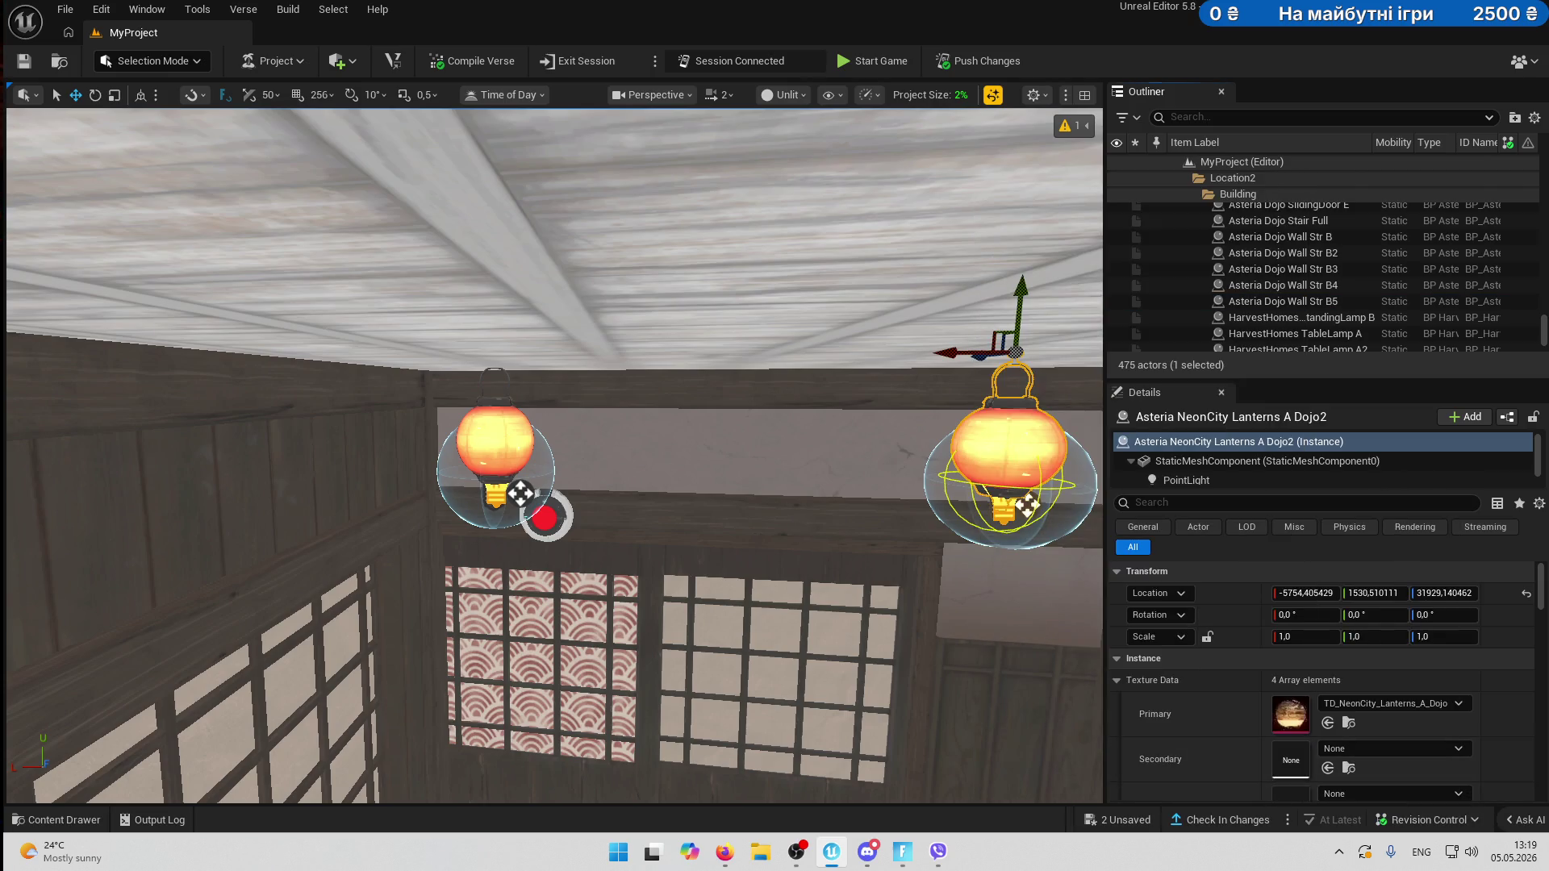
# - Select the Dojo lantern and light device g in the viewport, then return to the editor window
pyautogui.click(492, 442)
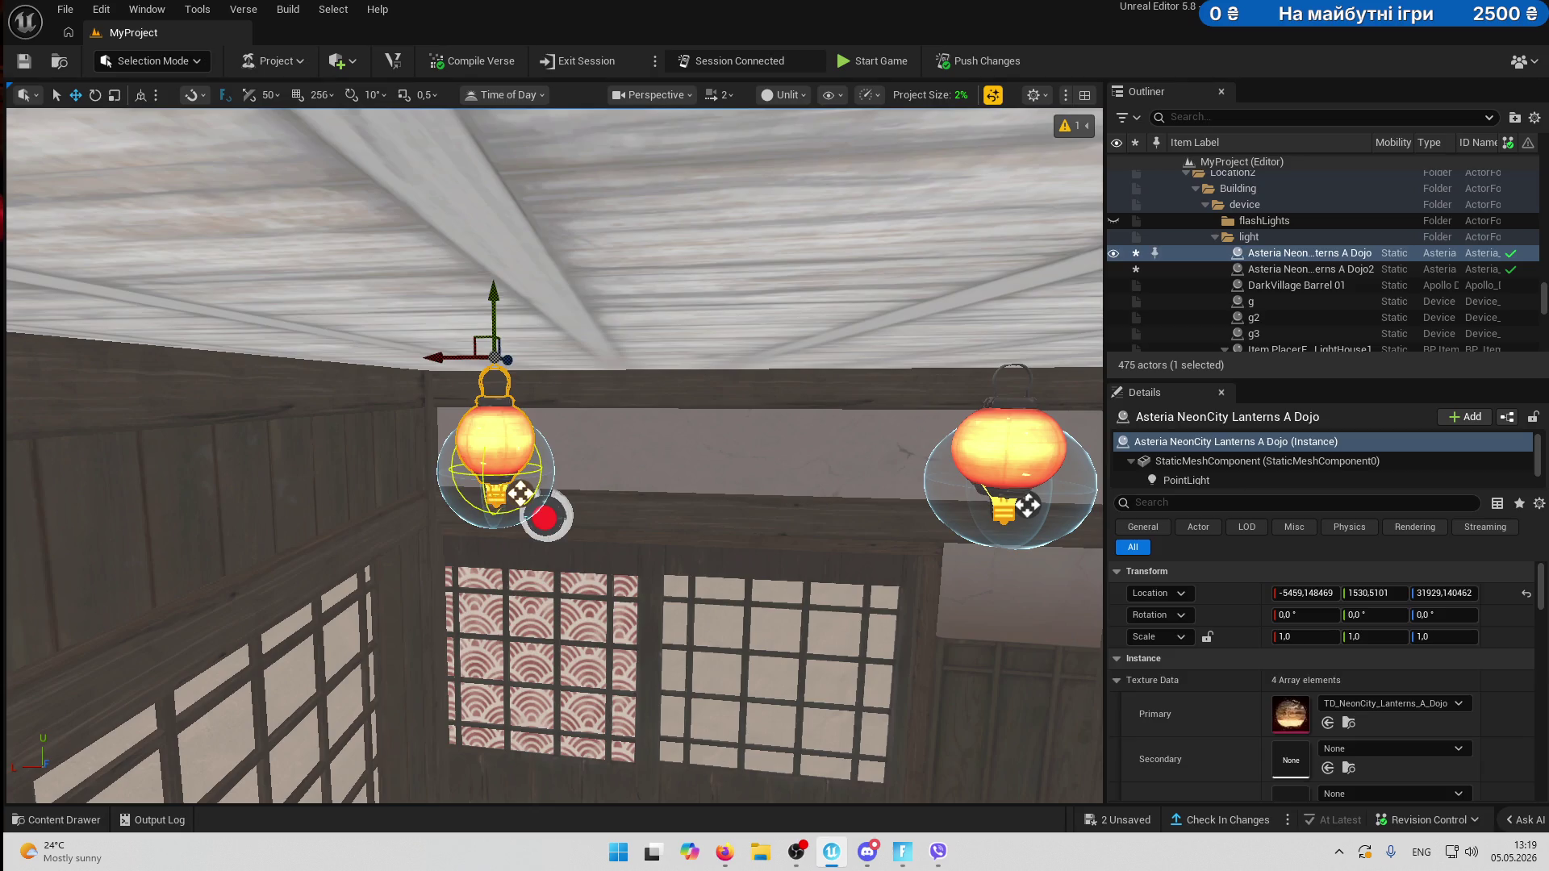
pyautogui.click(521, 492)
pyautogui.click(831, 861)
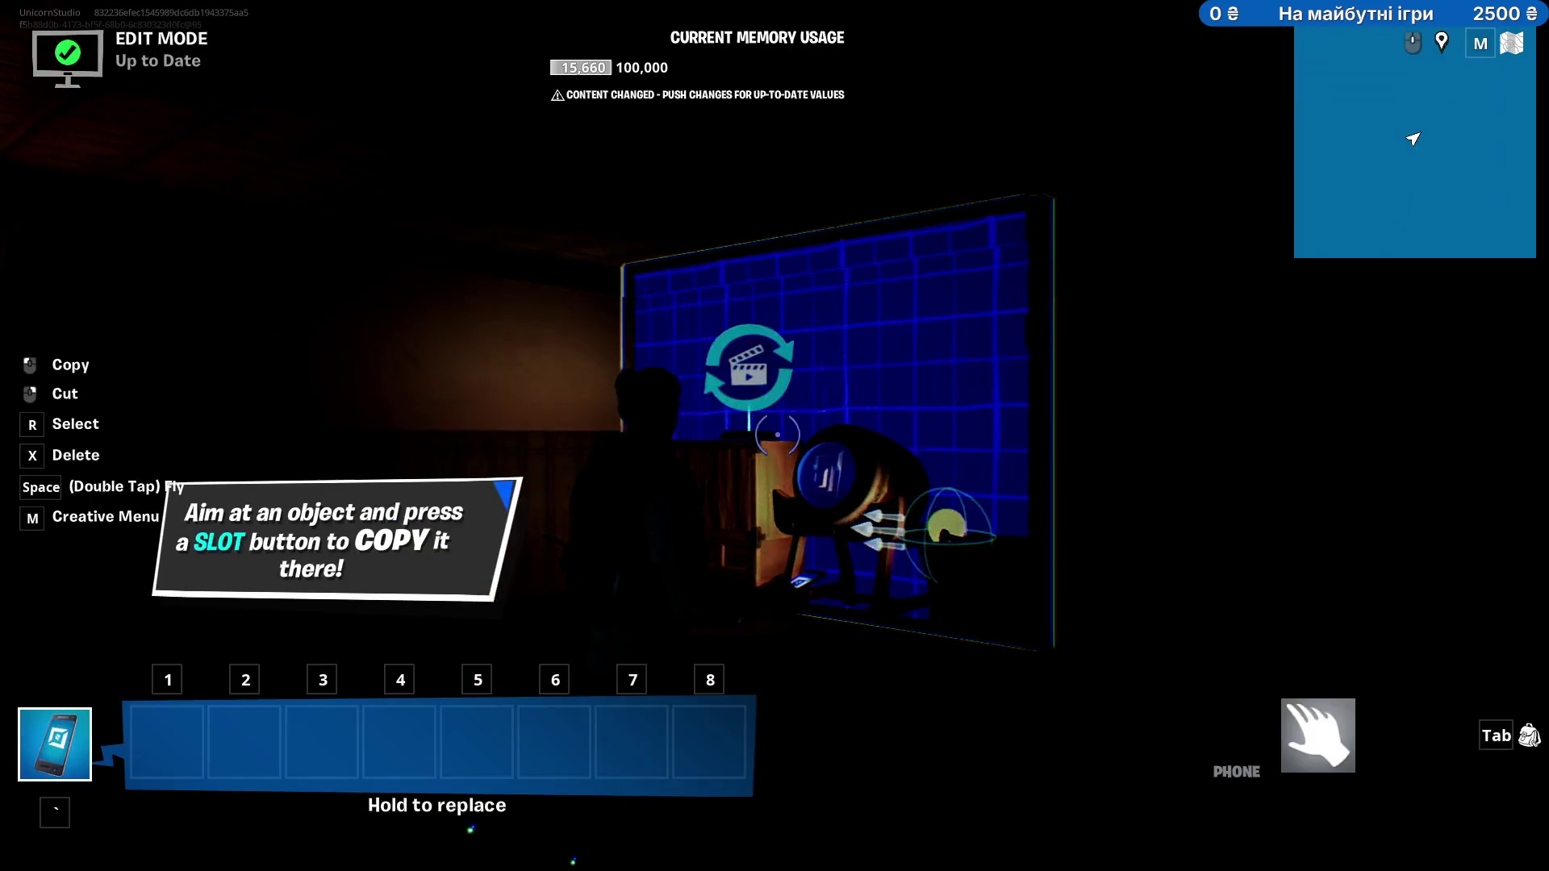
pyautogui.hotkey('alt', 'Tab')
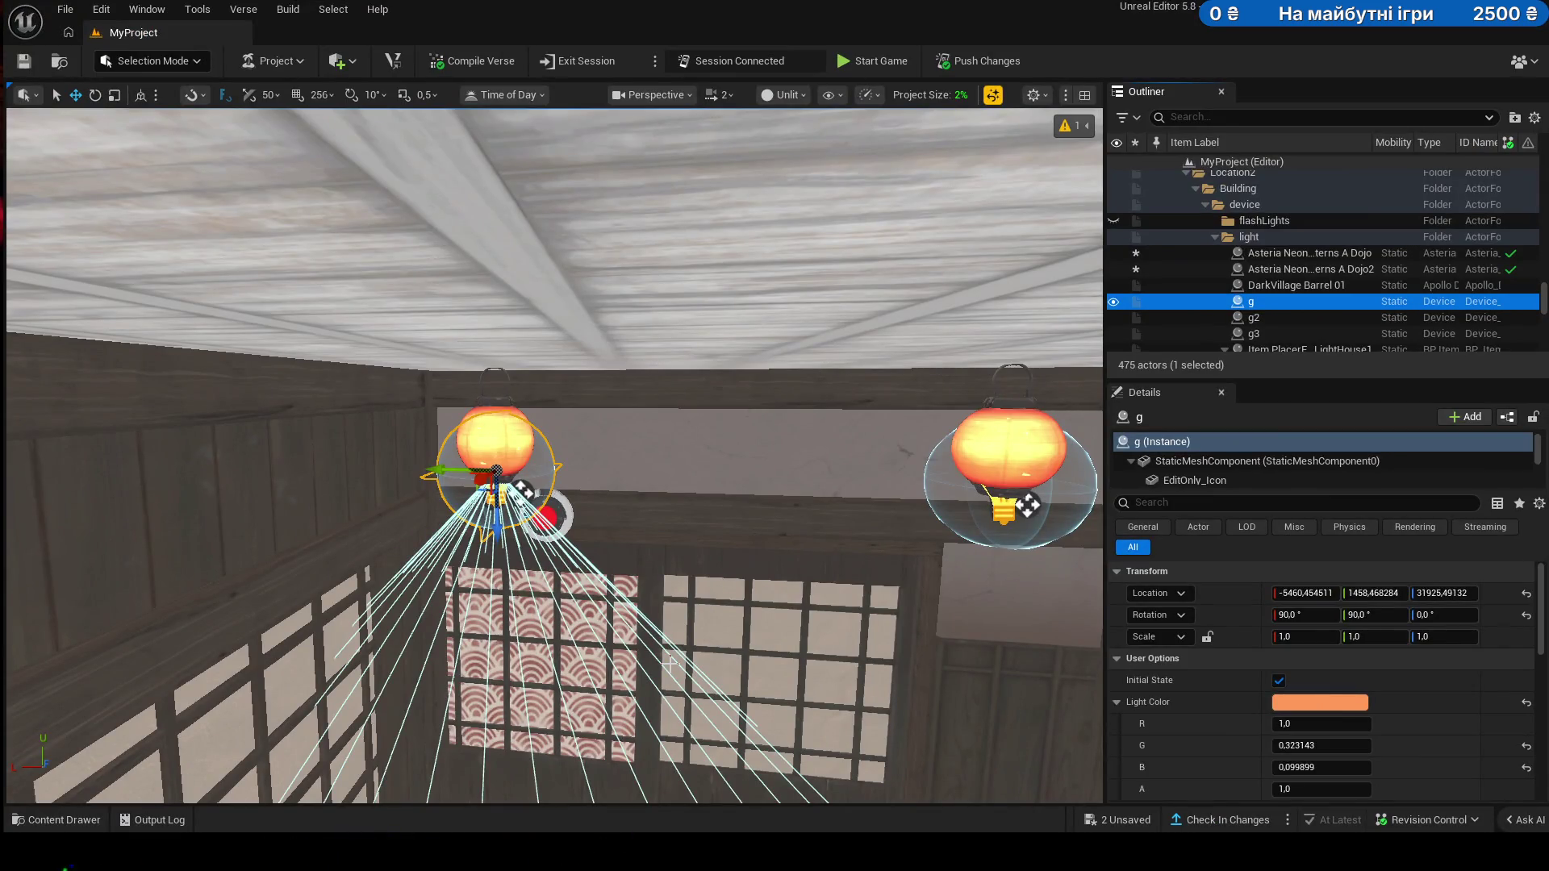
# - Dismiss the Start menu and rename the g light device to light0
pyautogui.press('super')
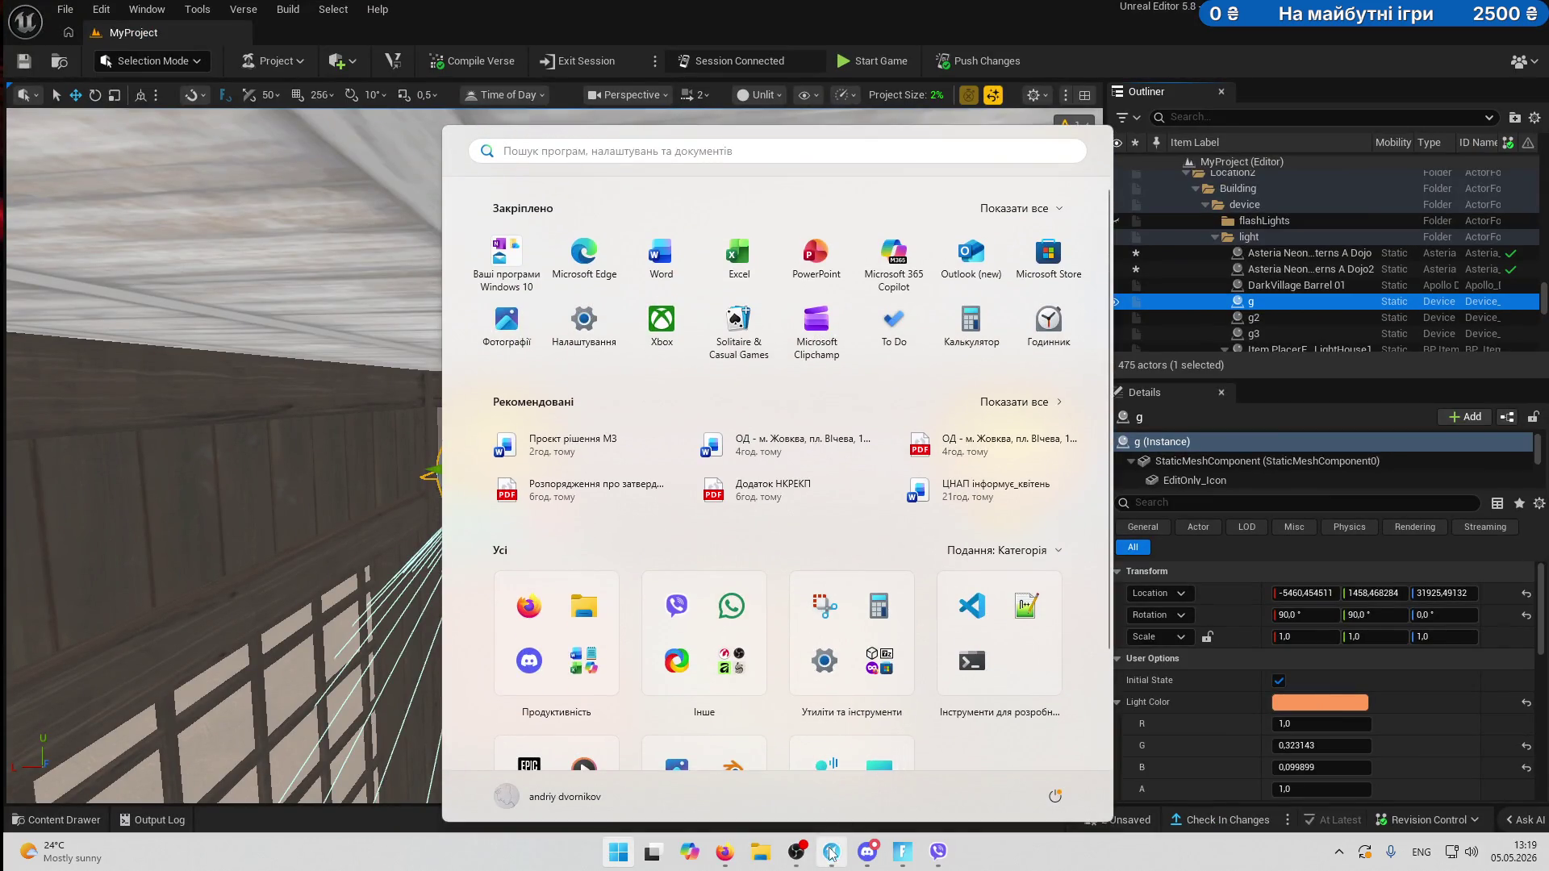
pyautogui.click(1031, 25)
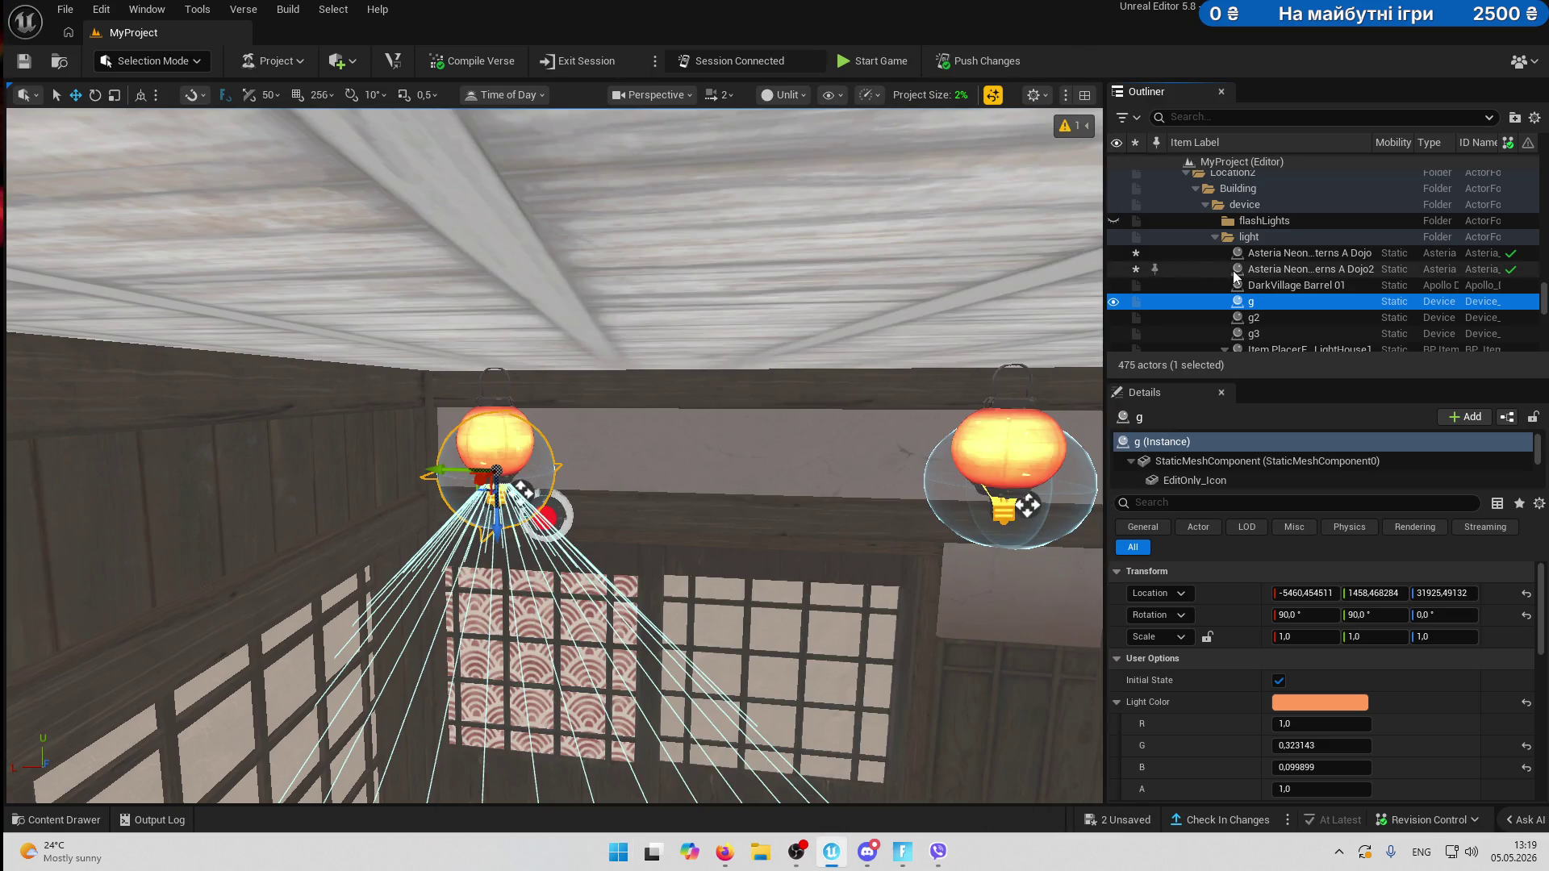
pyautogui.click(1265, 332)
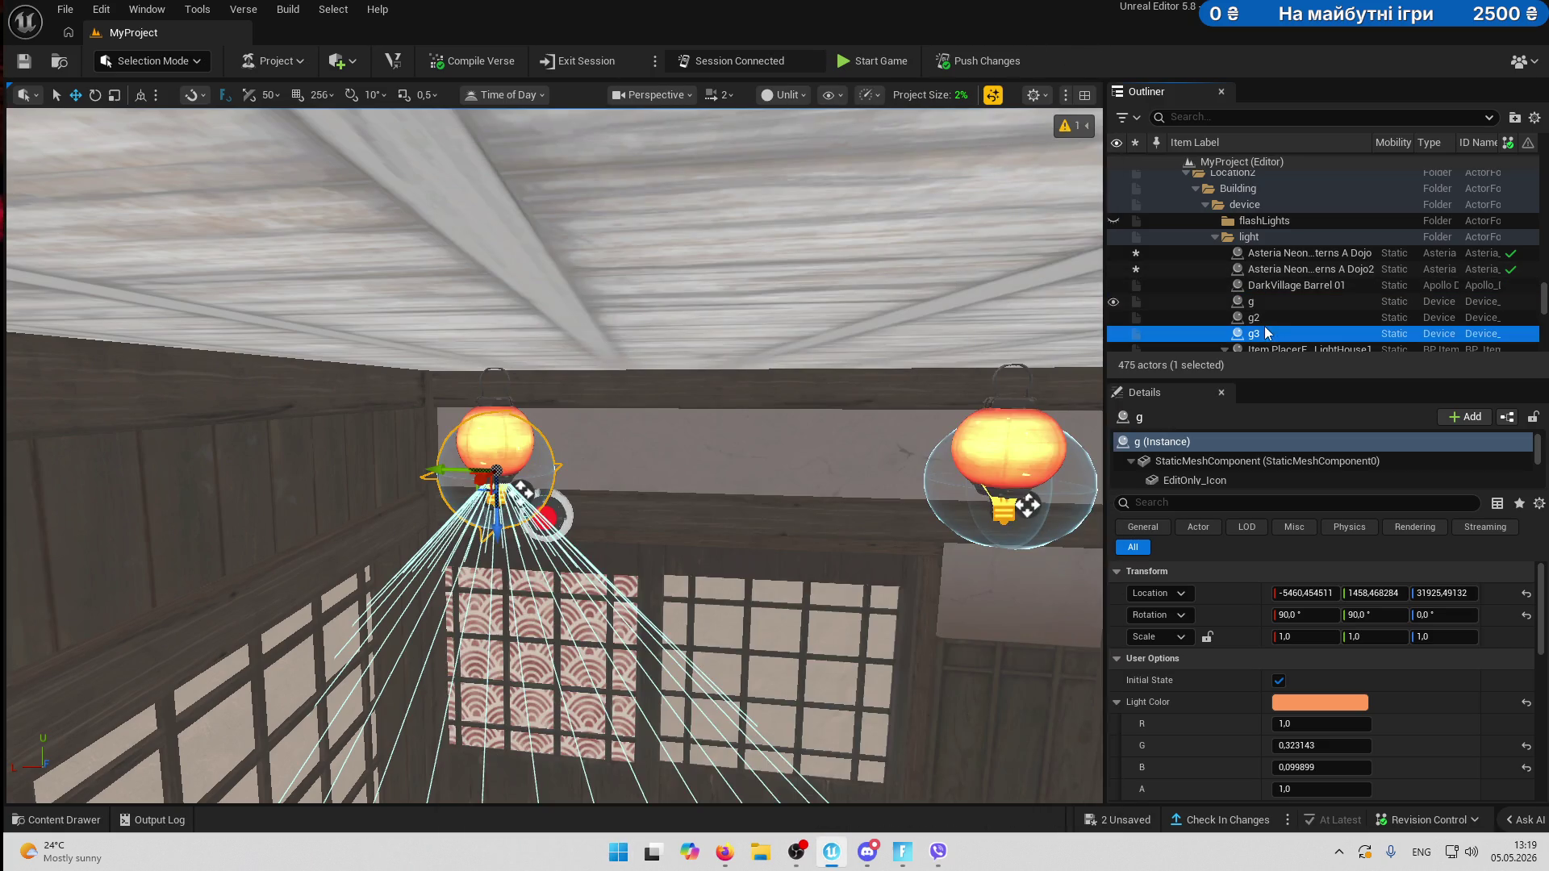
pyautogui.click(1299, 303)
pyautogui.press('F2')
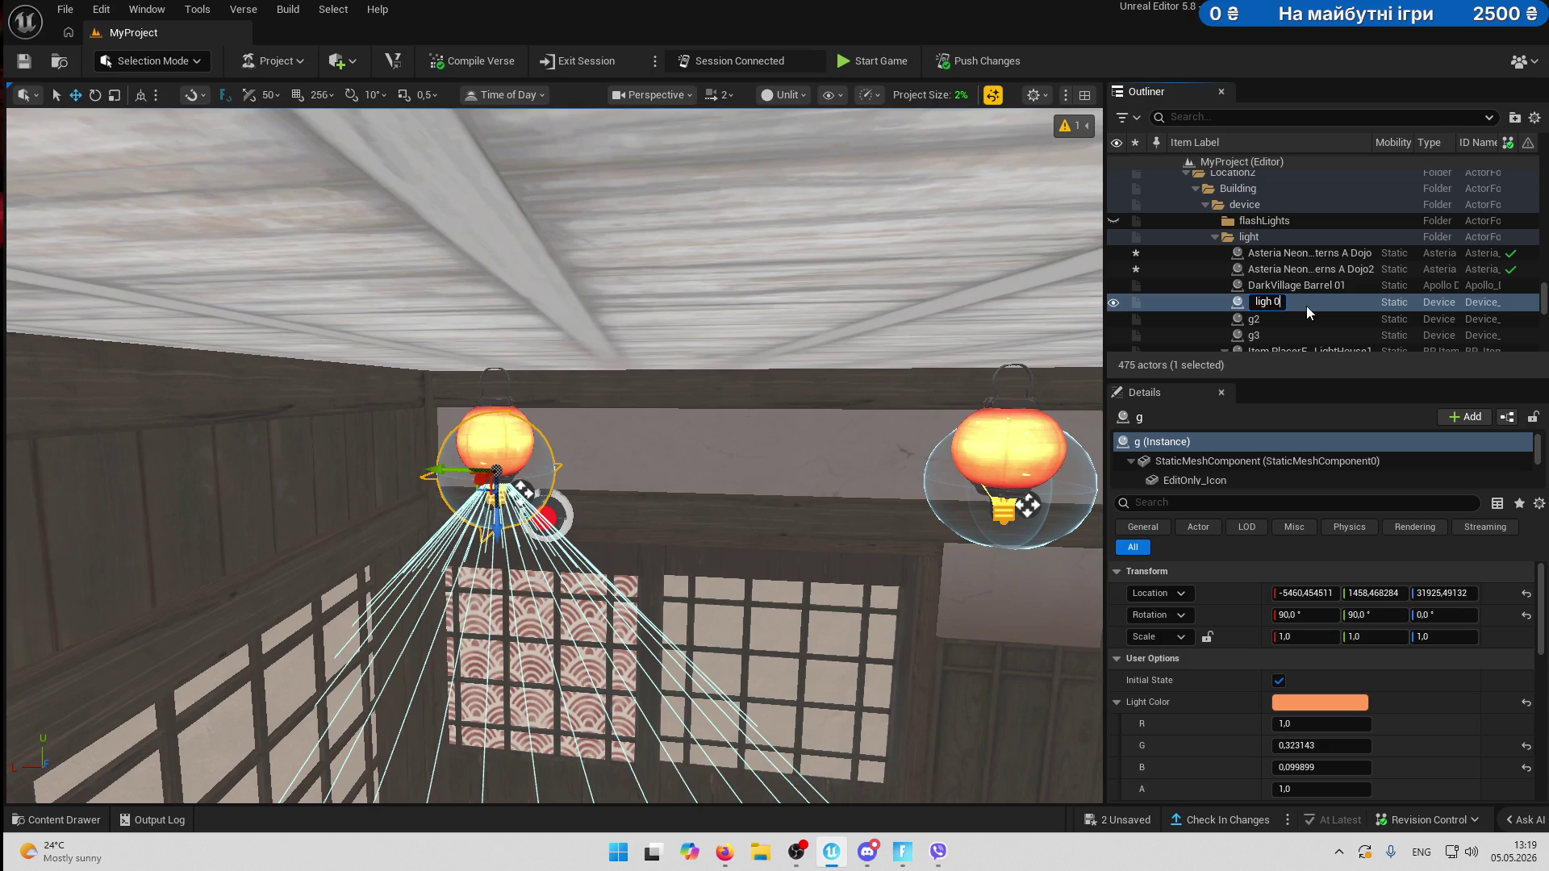
pyautogui.press('Return')
# - Rename g2 to light1 and g3 to light2, then collapse the Item PlacerFlasLightHouse1 entry
pyautogui.click(1305, 306)
pyautogui.press('F2')
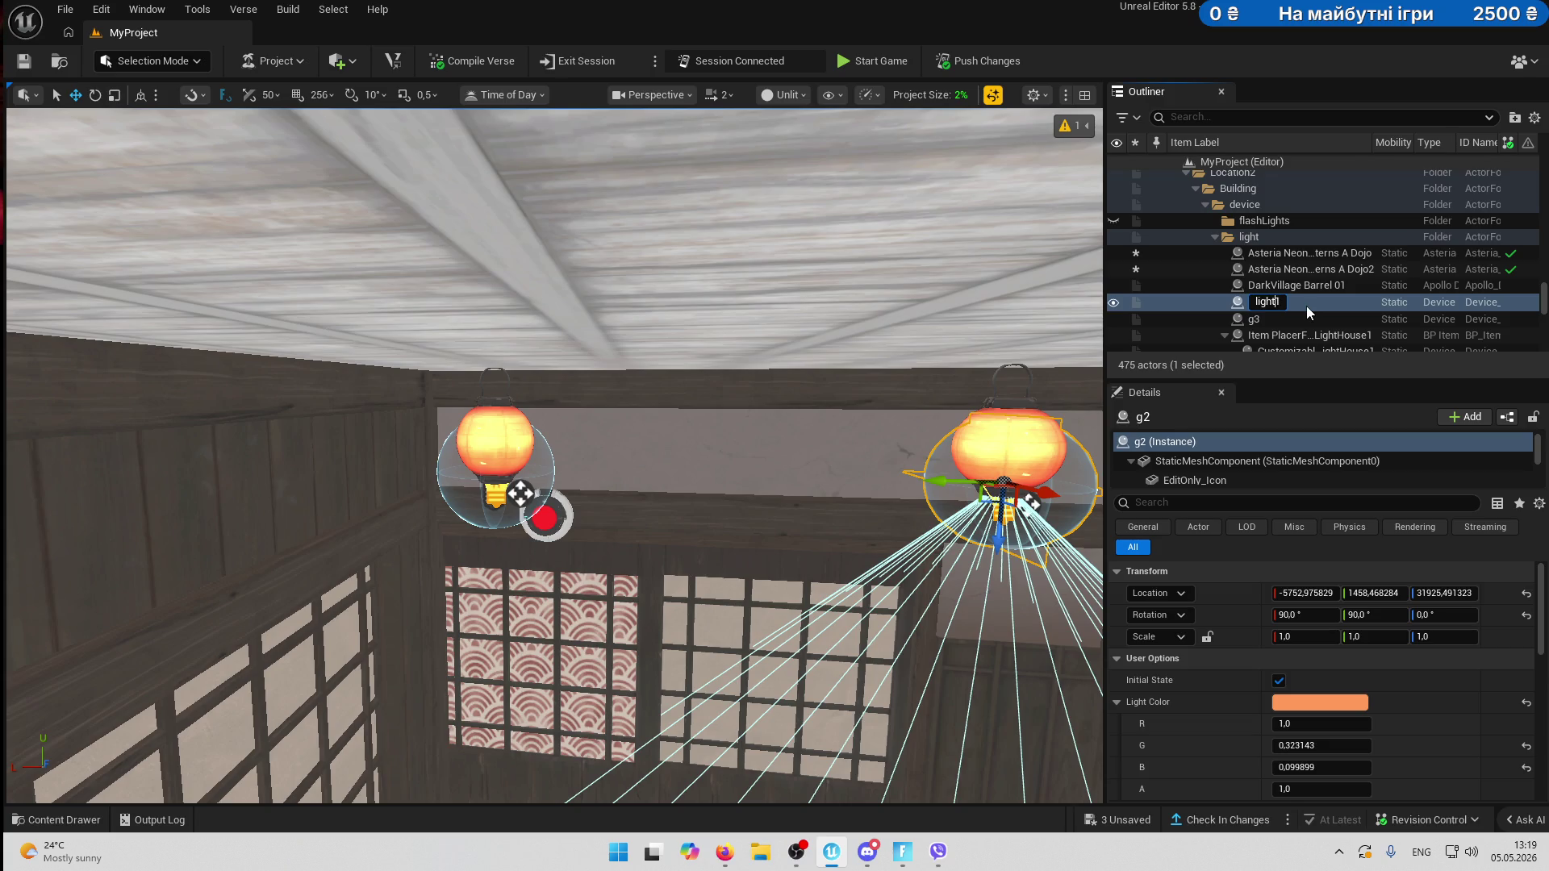
pyautogui.press('Return')
pyautogui.click(1305, 307)
pyautogui.press('F2')
pyautogui.write('light')
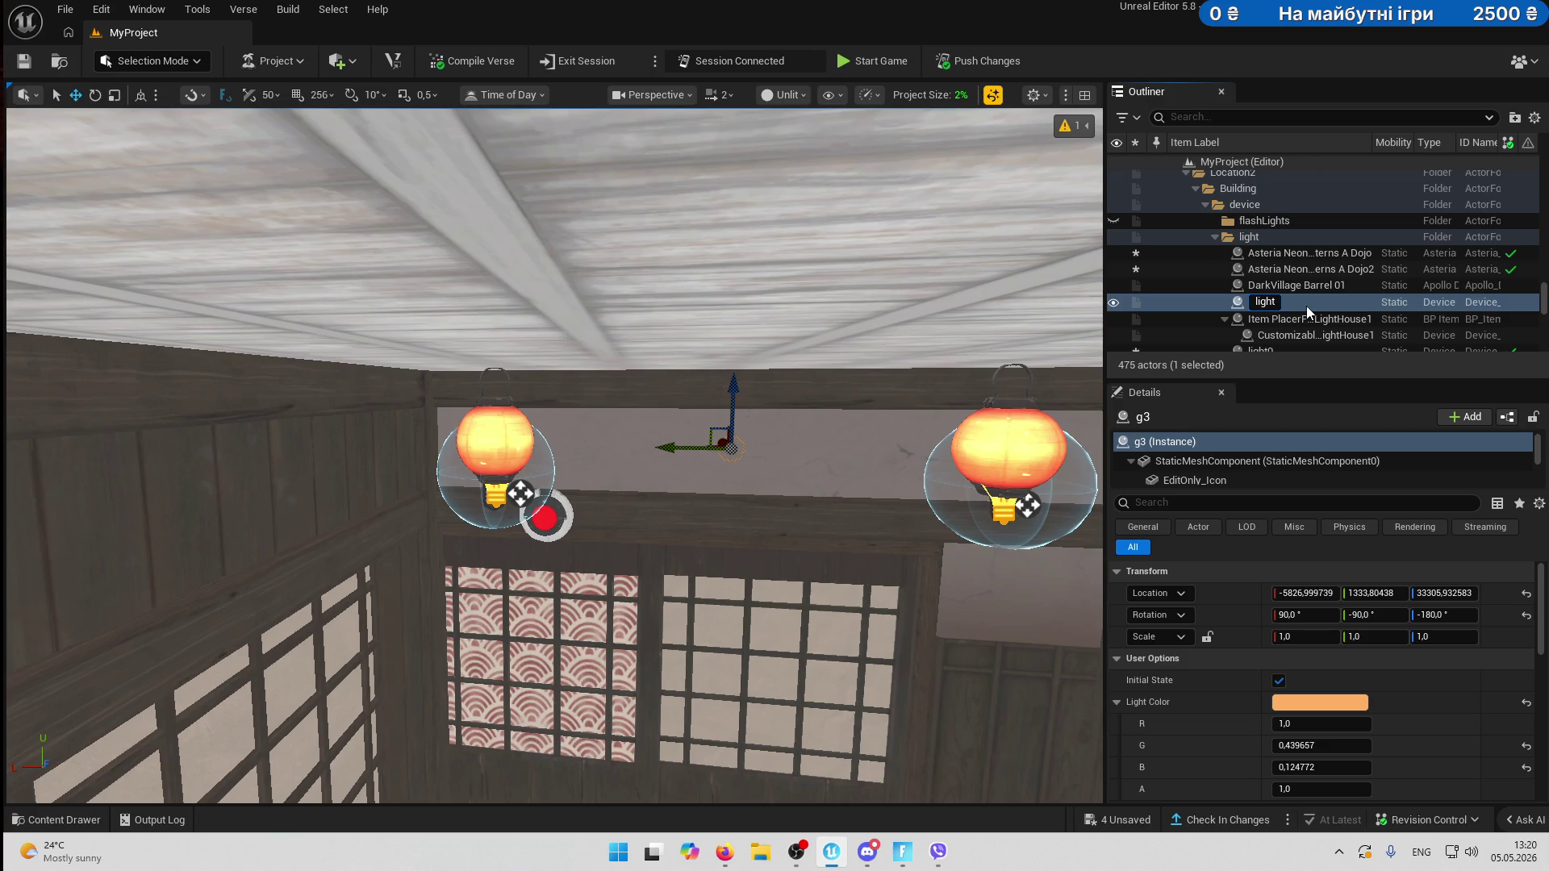
pyautogui.write('2')
pyautogui.press('Return')
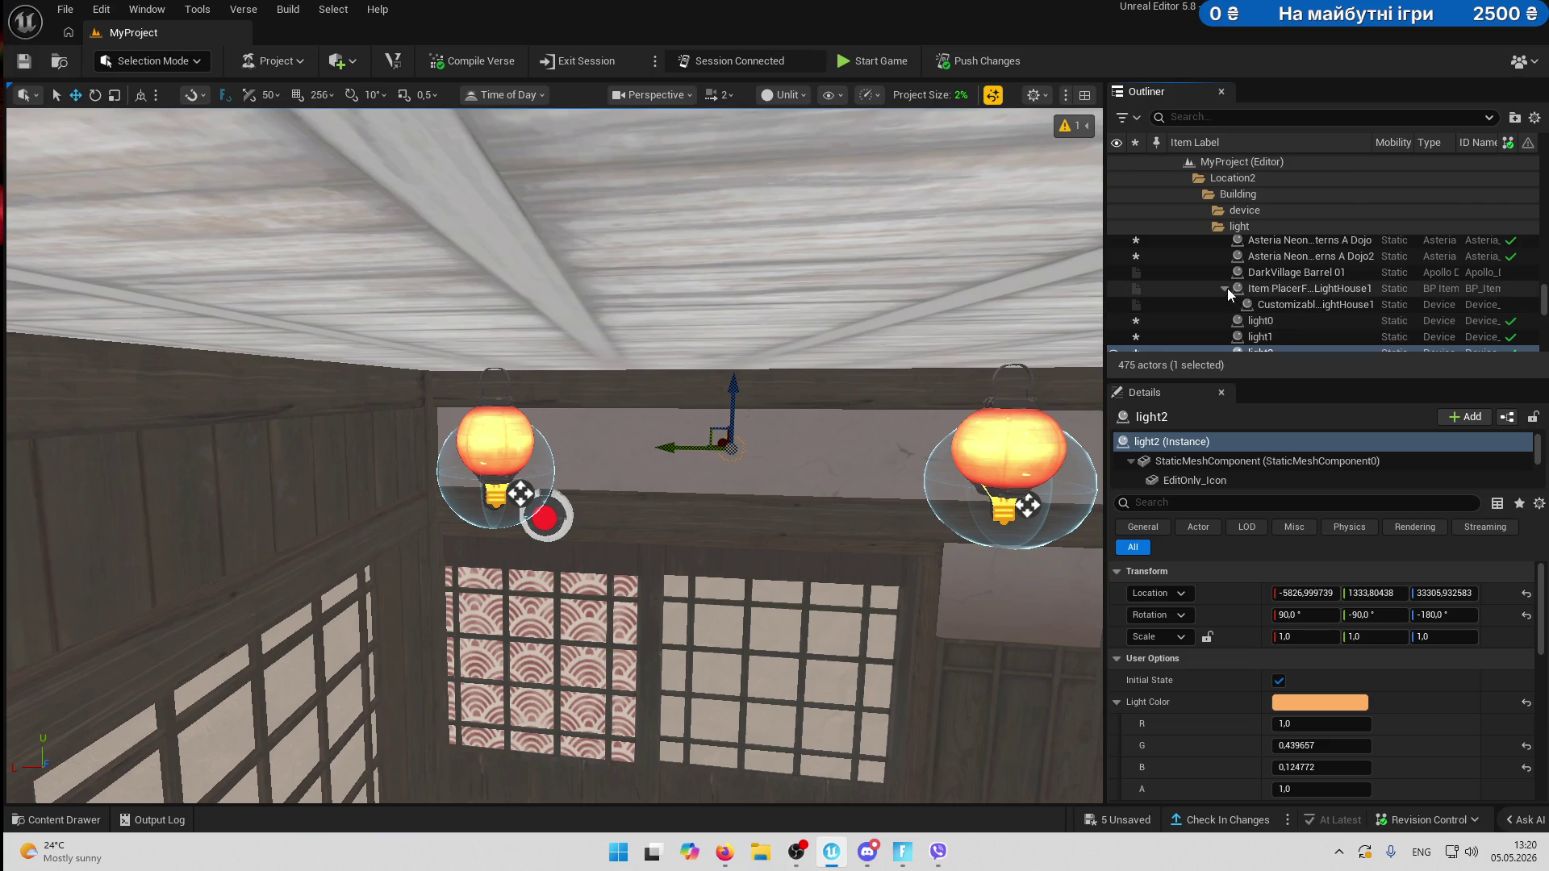
pyautogui.click(1224, 288)
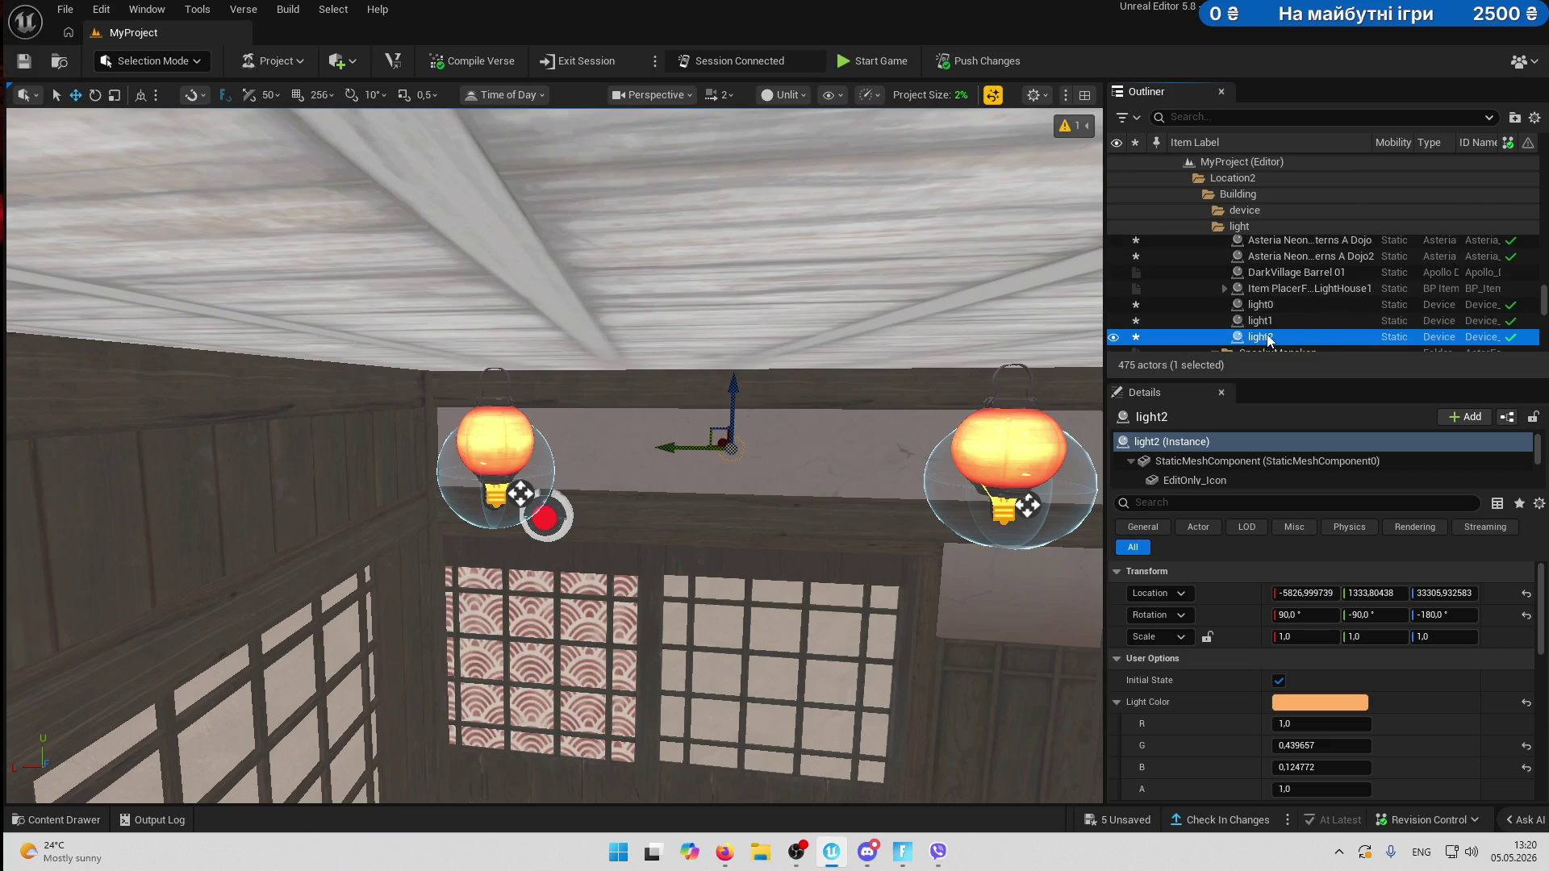
# - Attach light0 to the Asteria NeonCity Dojo lantern with no socket
pyautogui.click(1262, 306)
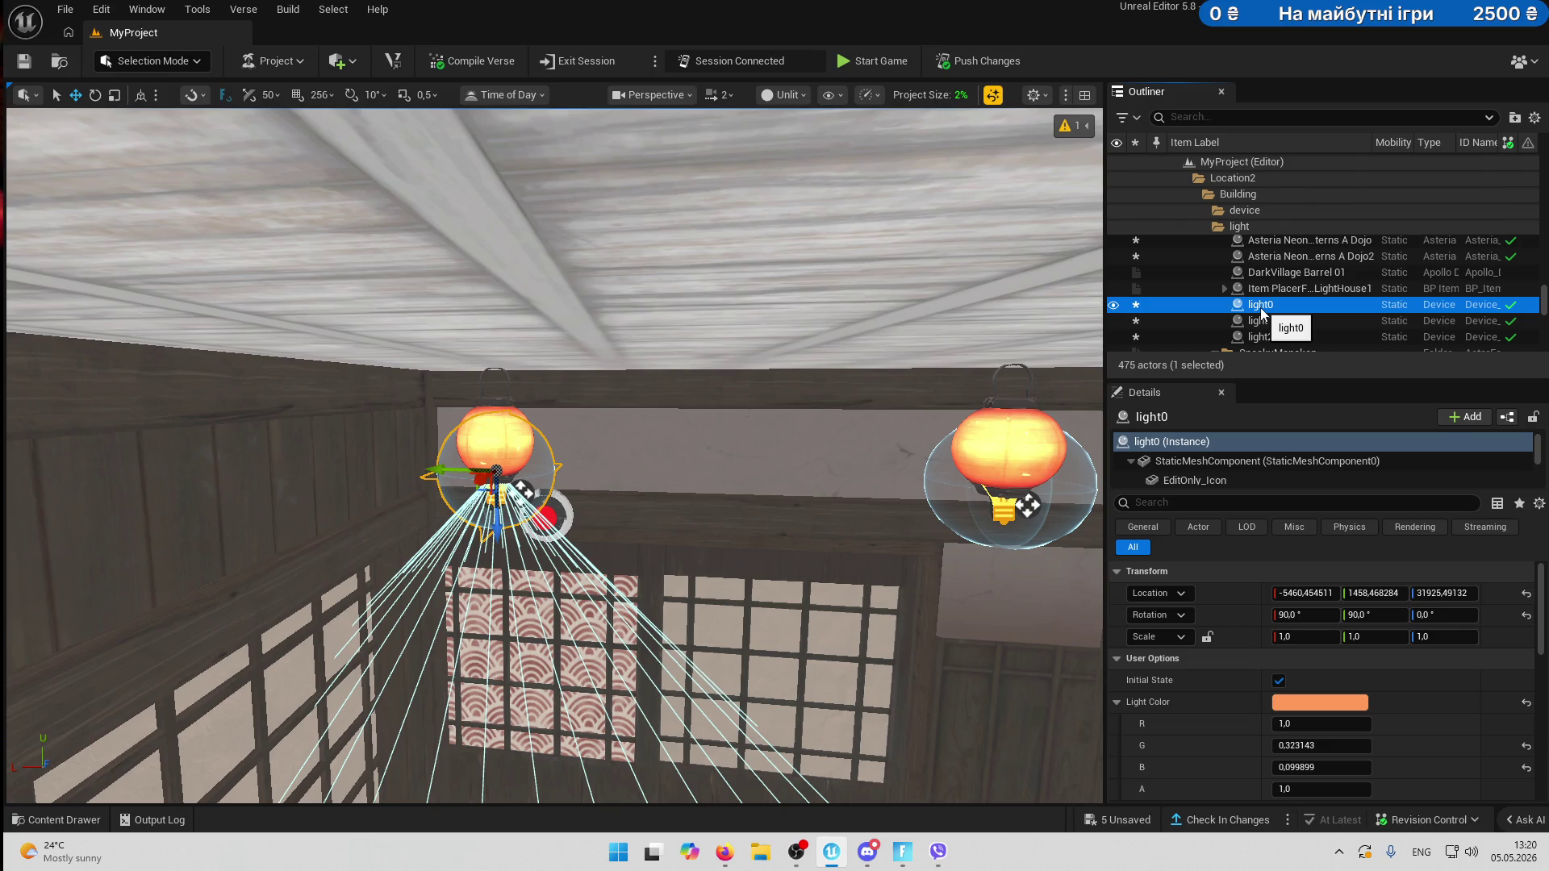
pyautogui.rightClick(1260, 308)
pyautogui.click(1284, 252)
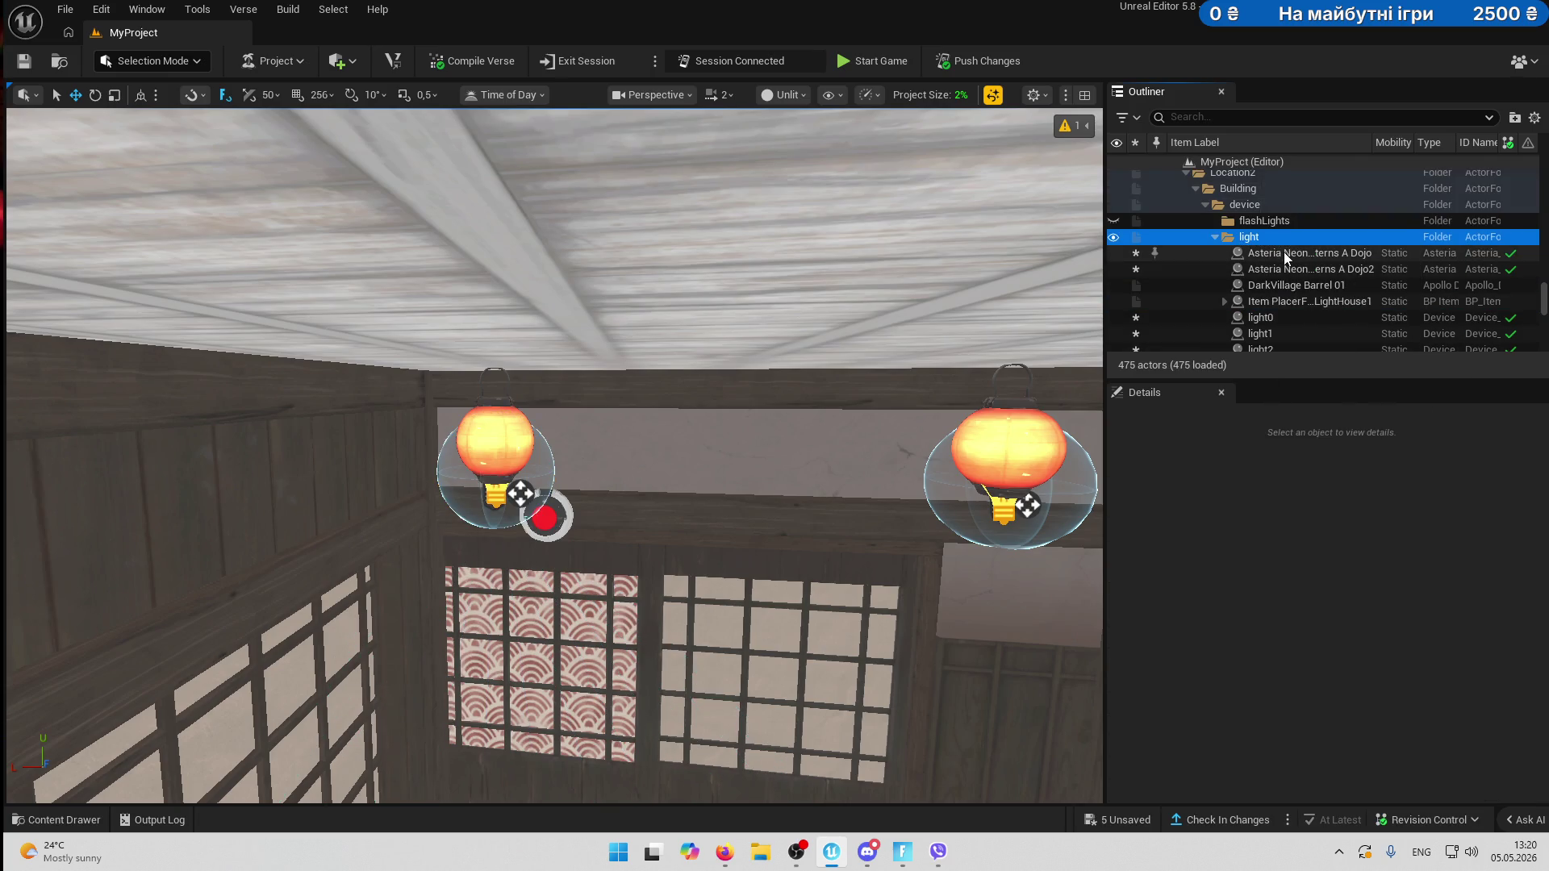
pyautogui.click(1285, 252)
pyautogui.click(1289, 255)
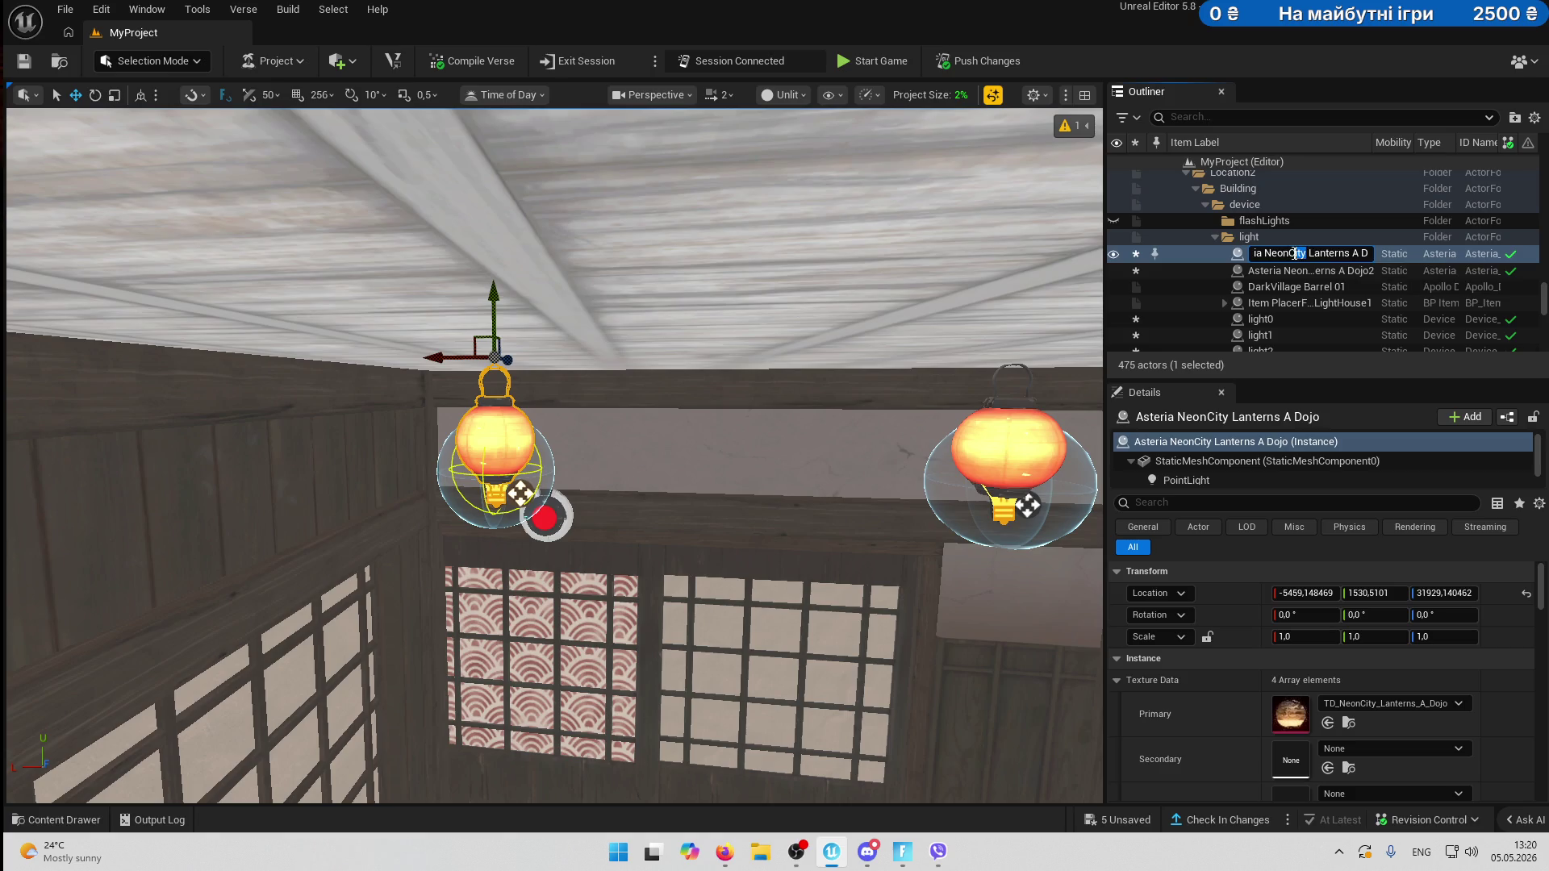
pyautogui.click(1276, 305)
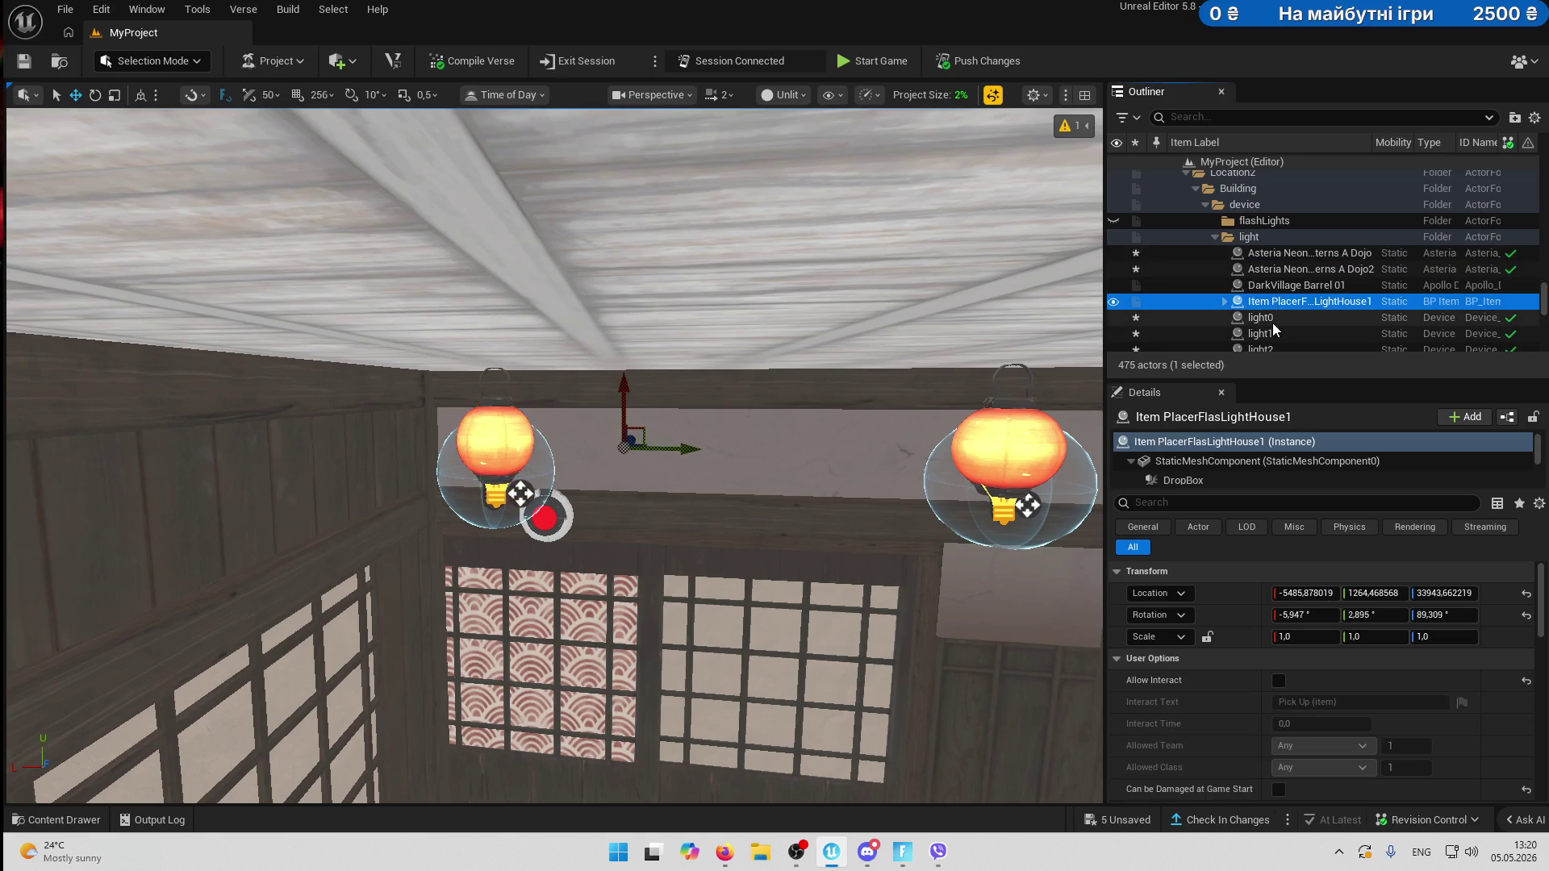
pyautogui.click(1271, 320)
pyautogui.rightClick(1262, 318)
pyautogui.moveTo(1303, 736)
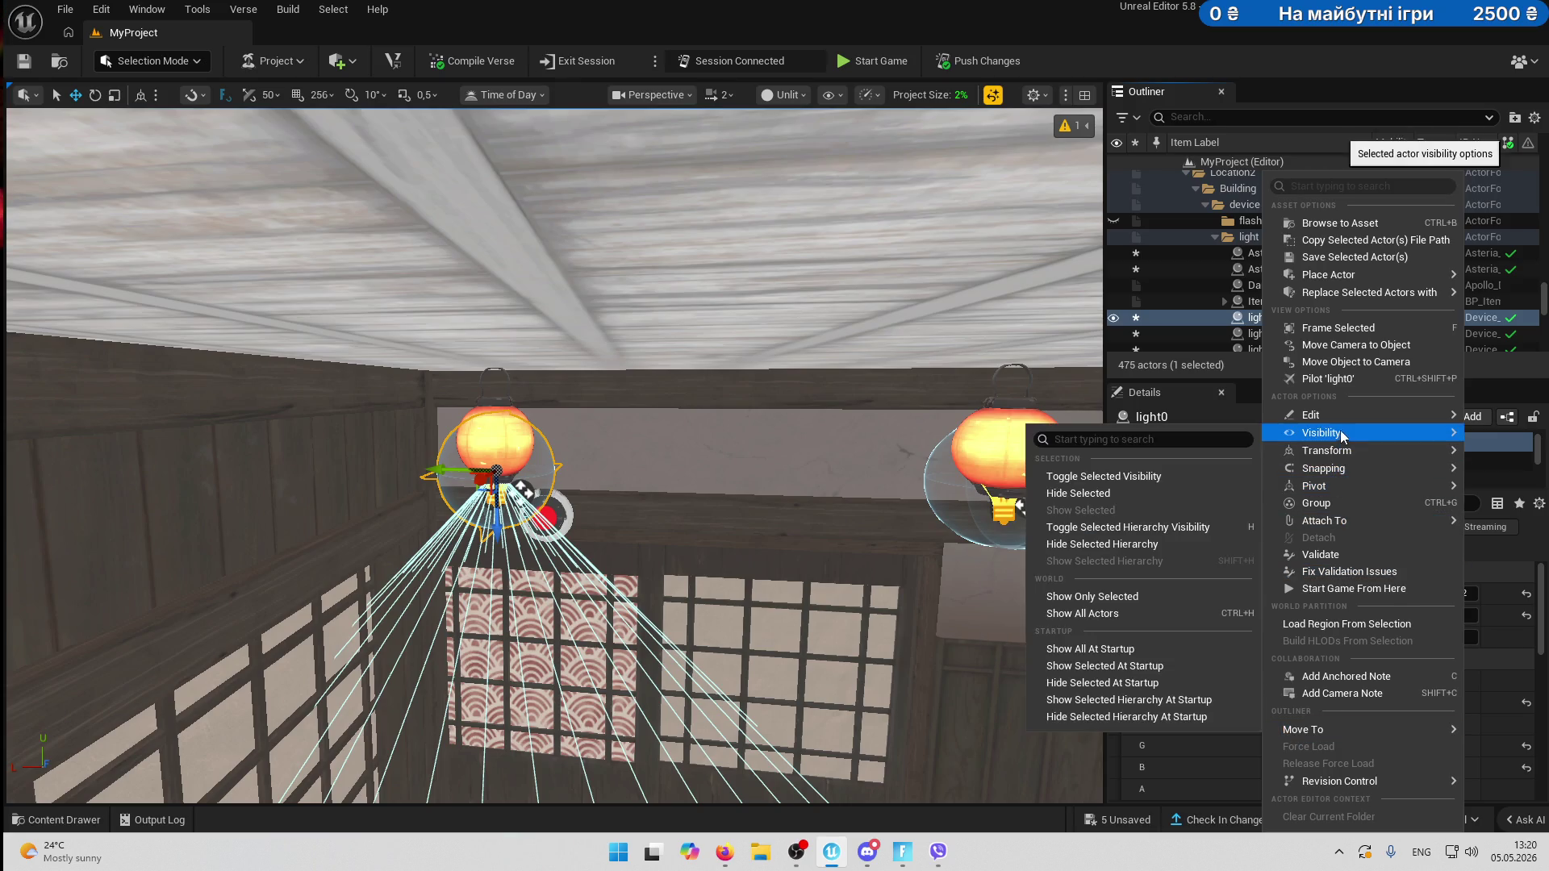
pyautogui.moveTo(1335, 524)
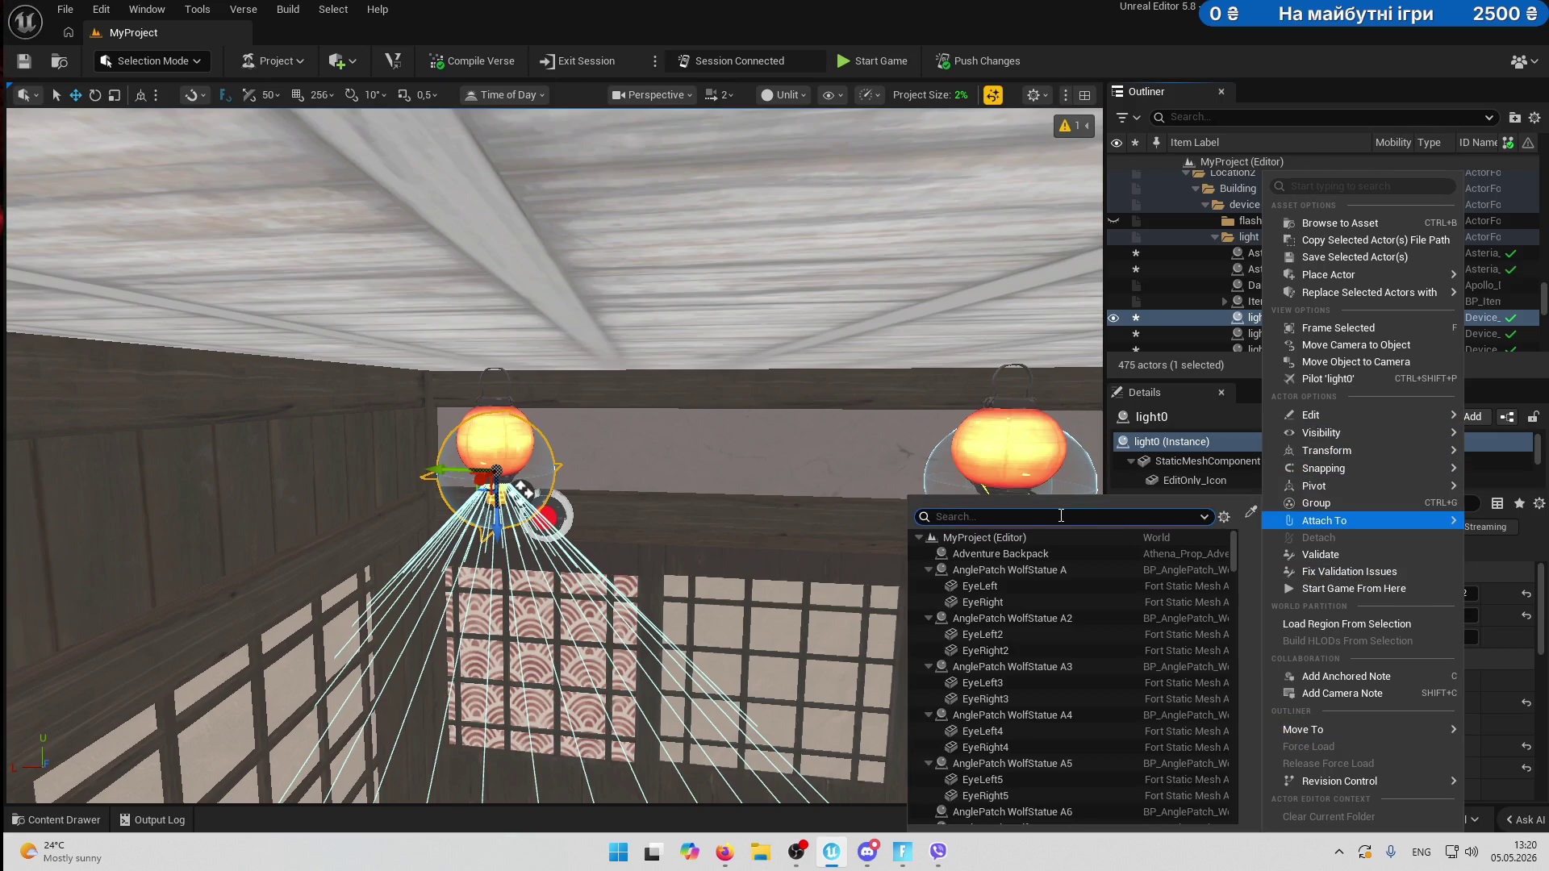
pyautogui.write('light')
pyautogui.click(1005, 569)
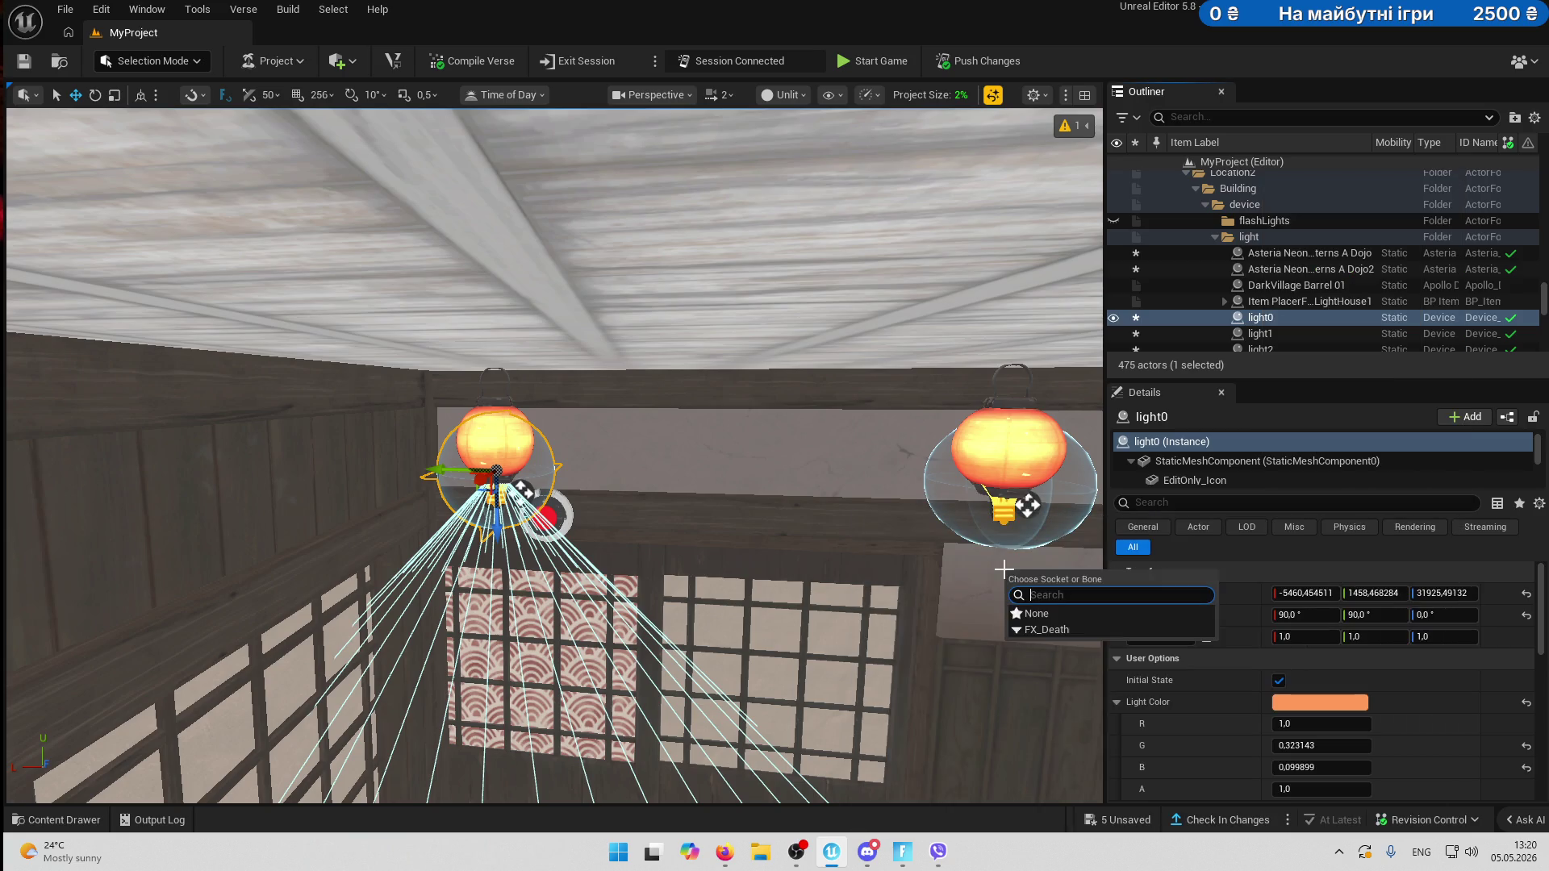
pyautogui.click(1029, 613)
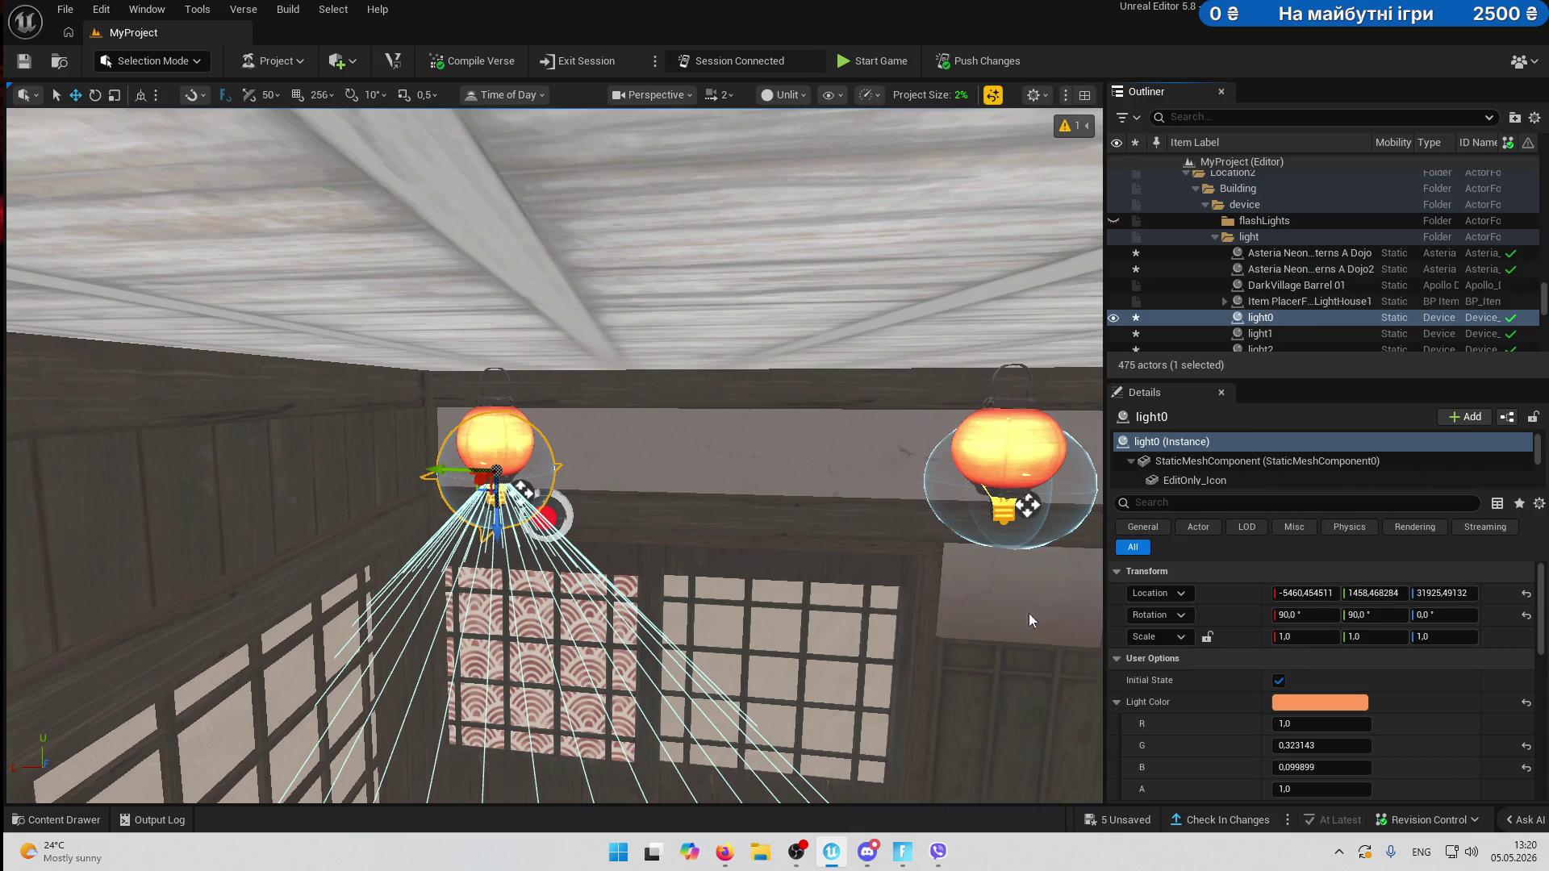
# - Attach light1 to the NeonCity Dojo2 lantern, choosing None as the socket
pyautogui.click(1272, 337)
pyautogui.rightClick(1271, 337)
pyautogui.moveTo(1300, 734)
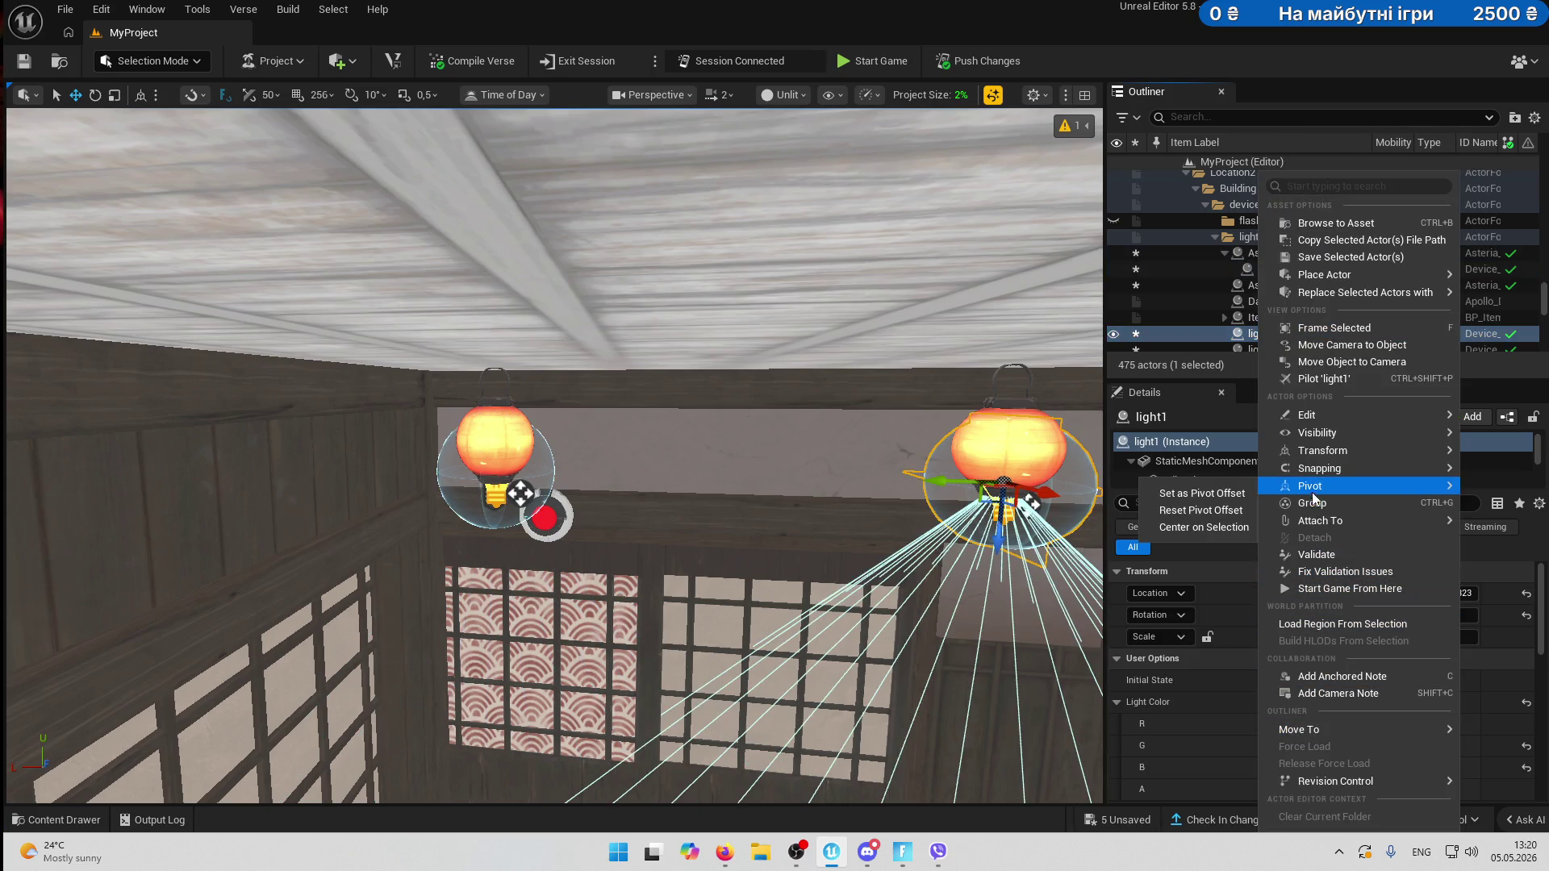
pyautogui.moveTo(1323, 522)
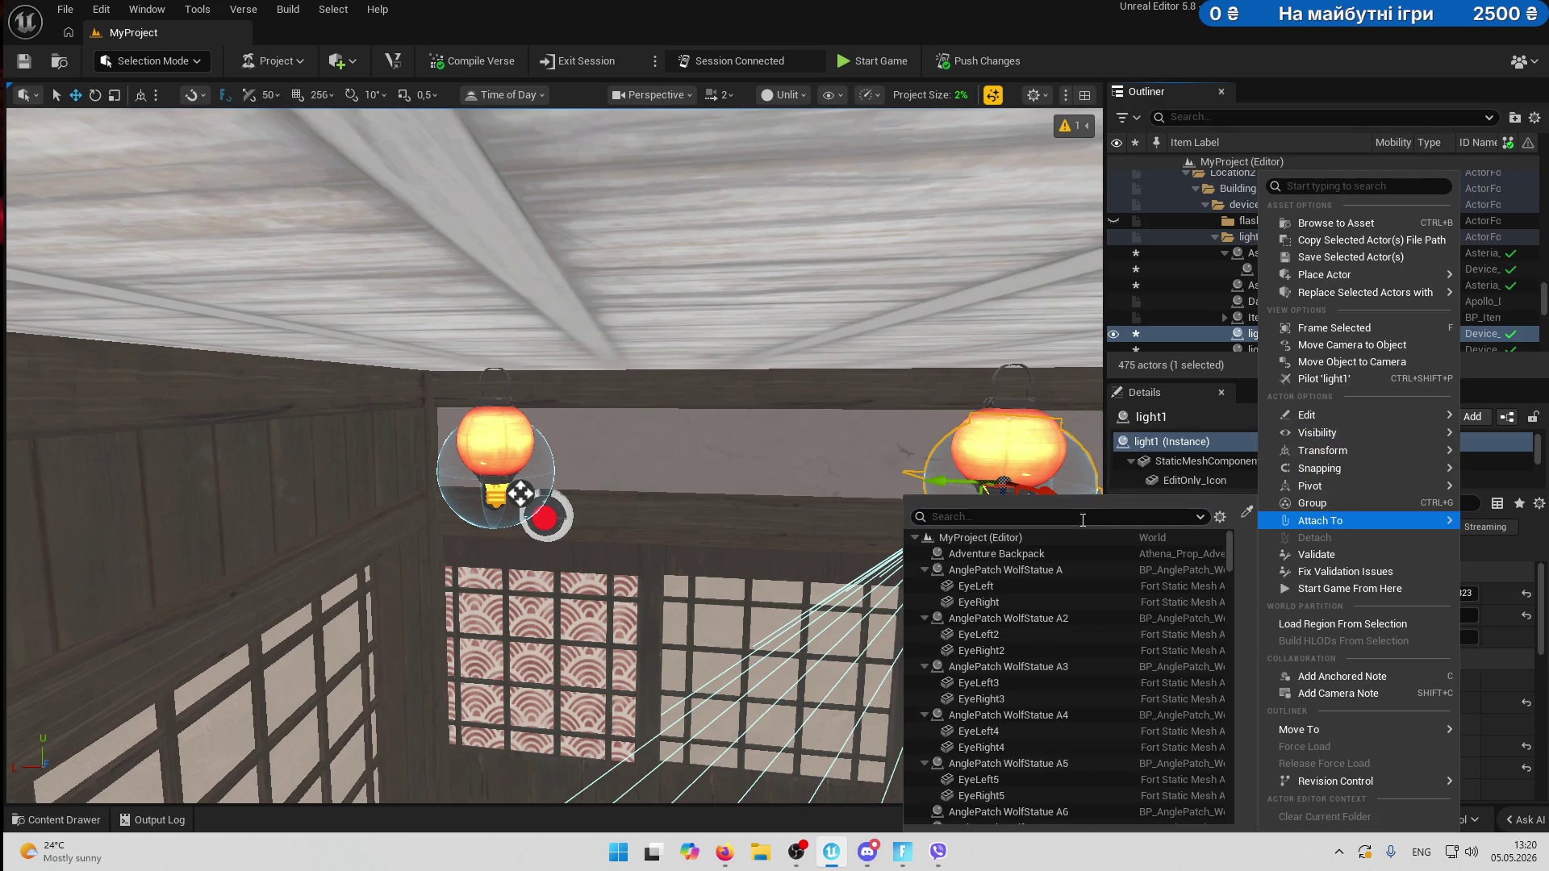
pyautogui.write('NeonCity')
pyautogui.click(1028, 589)
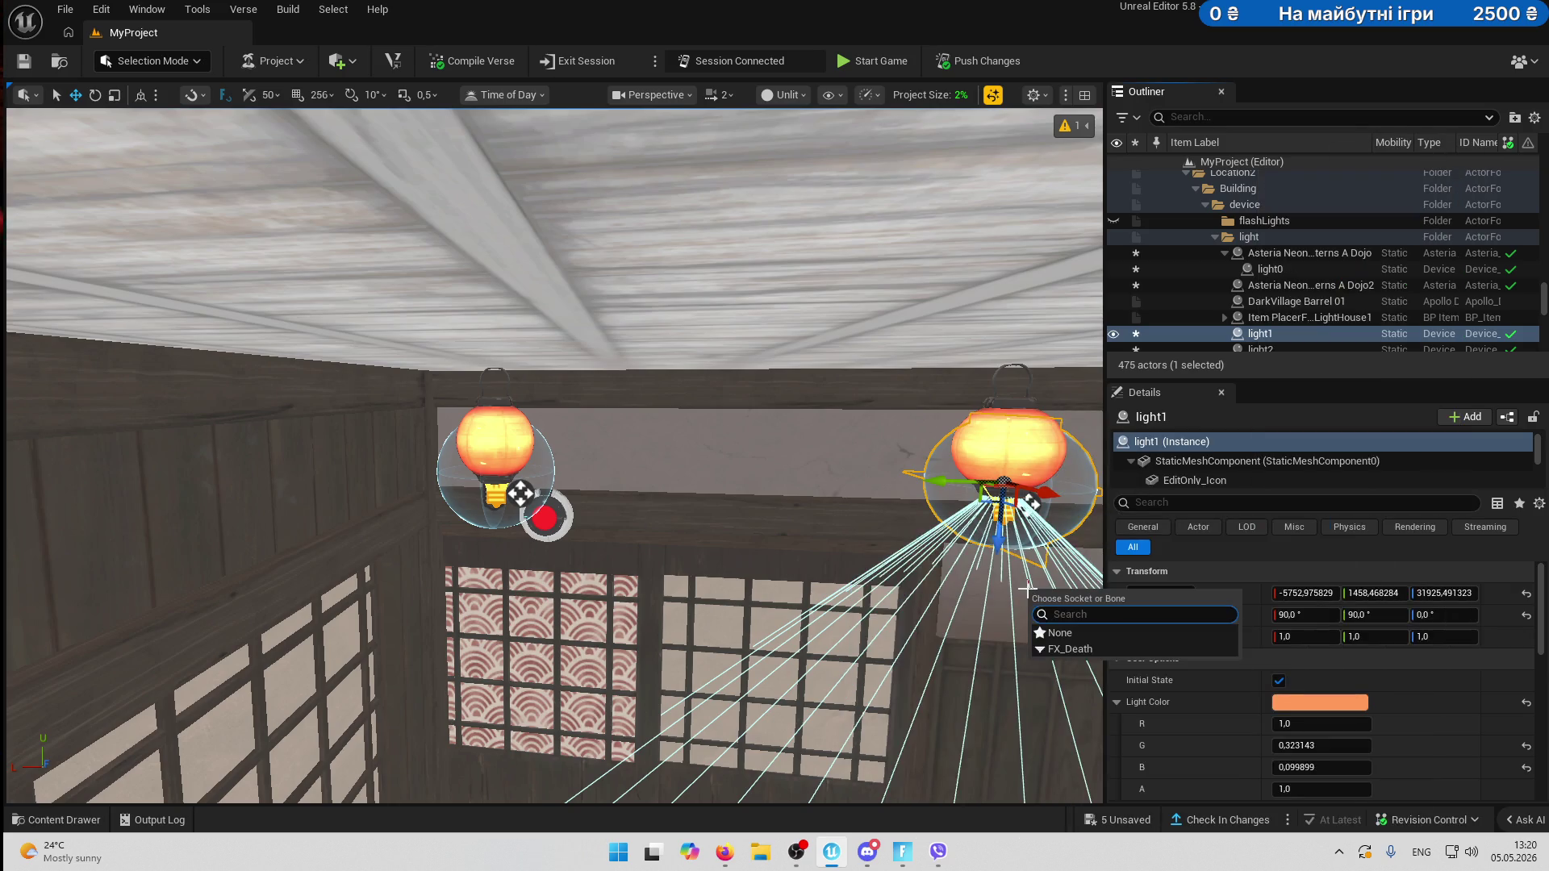
pyautogui.click(1087, 638)
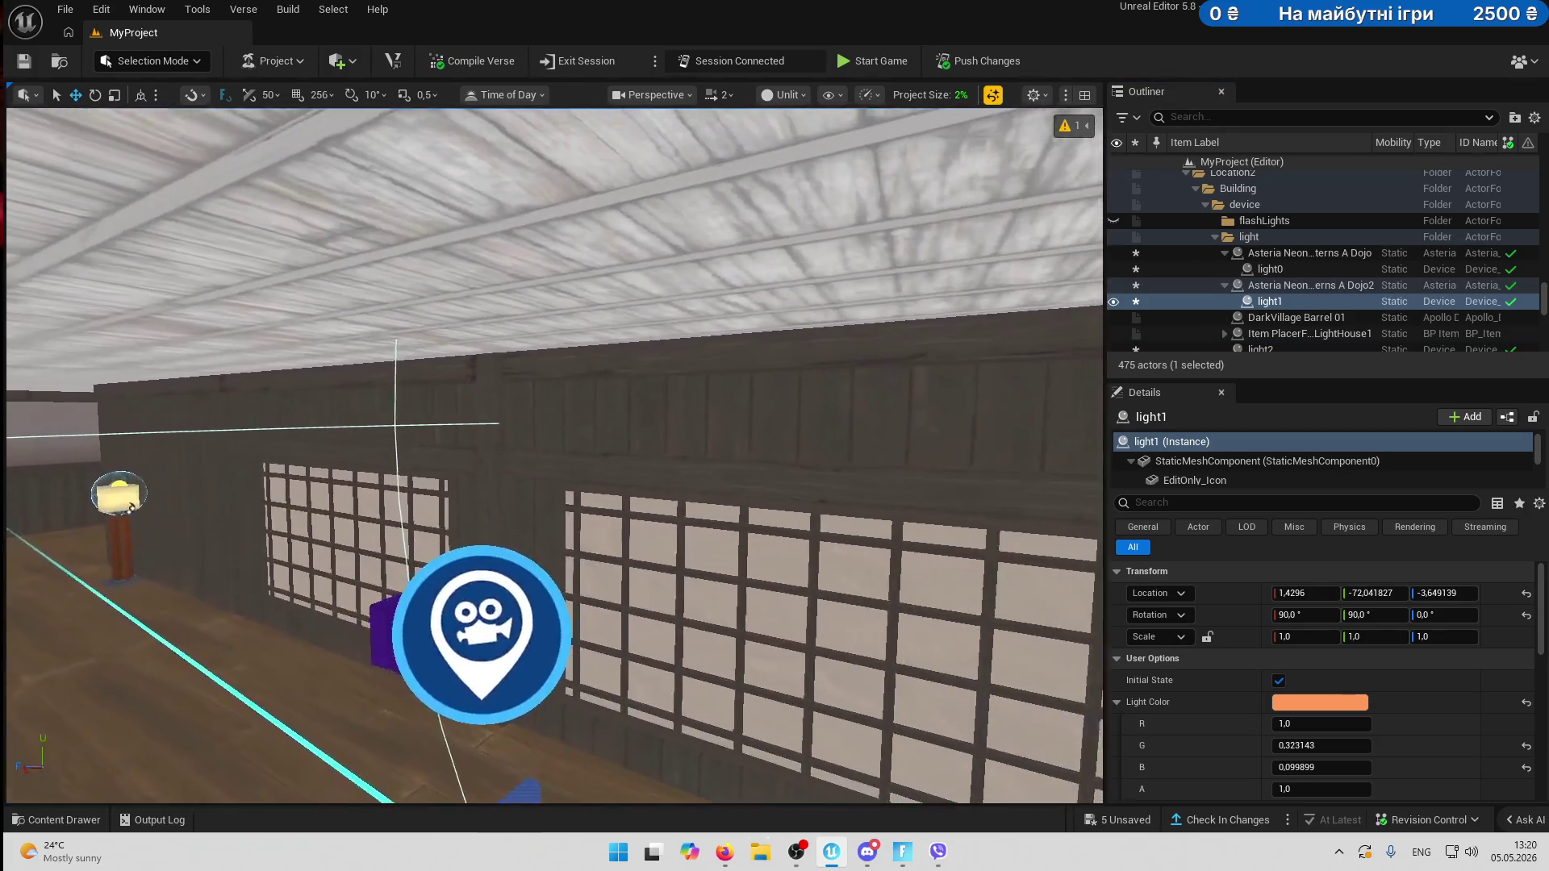
# - Frame light1 and move HarvestHomes StandingLamp B into the Lights folder
pyautogui.press('f')
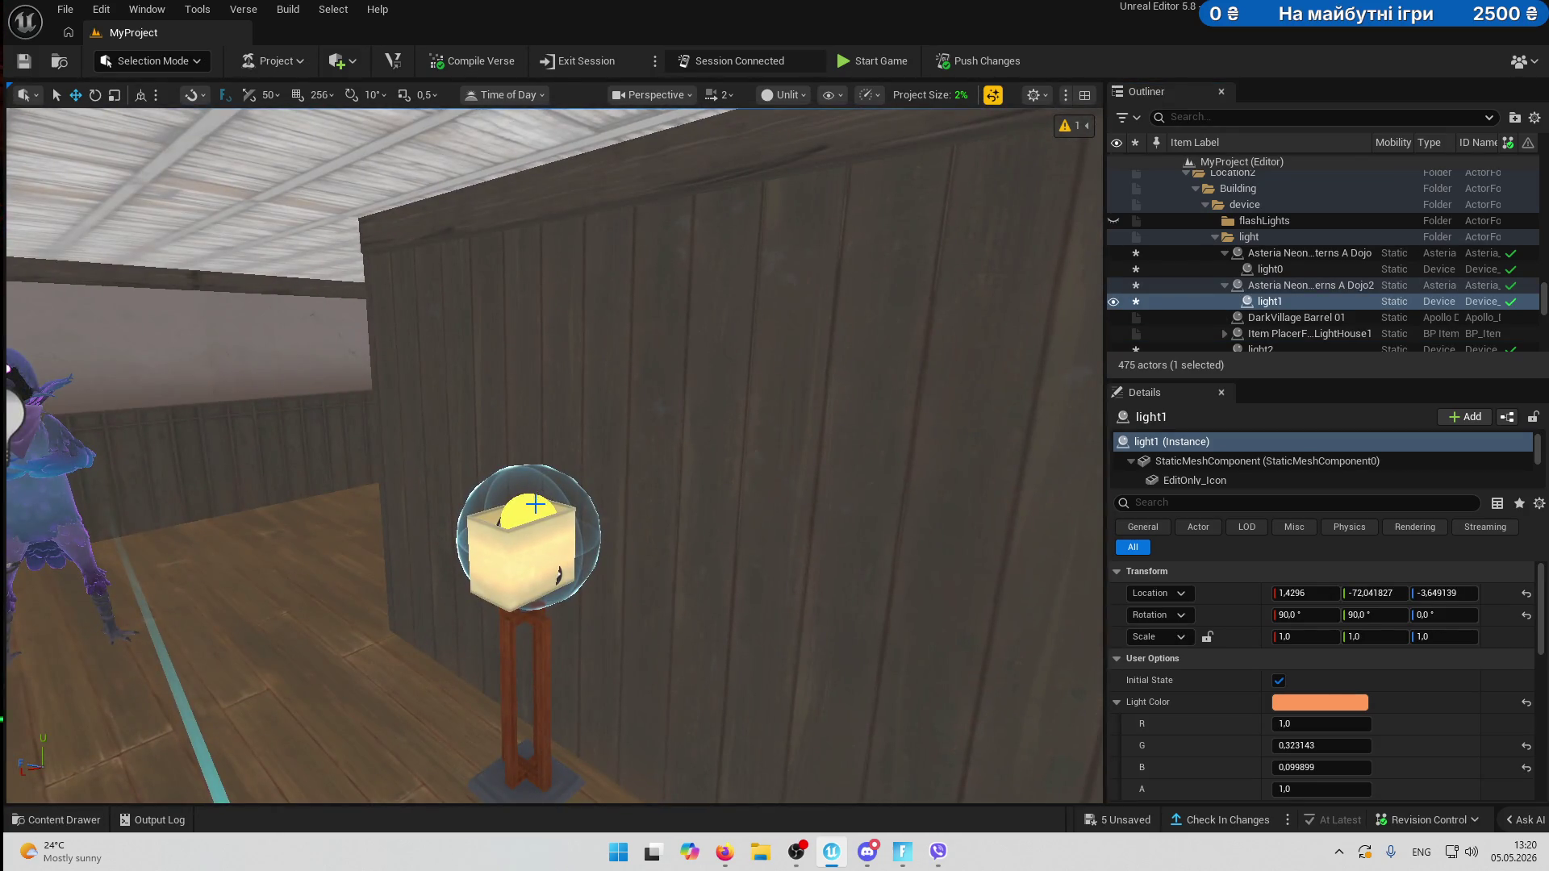
pyautogui.click(496, 554)
pyautogui.rightClick(1248, 305)
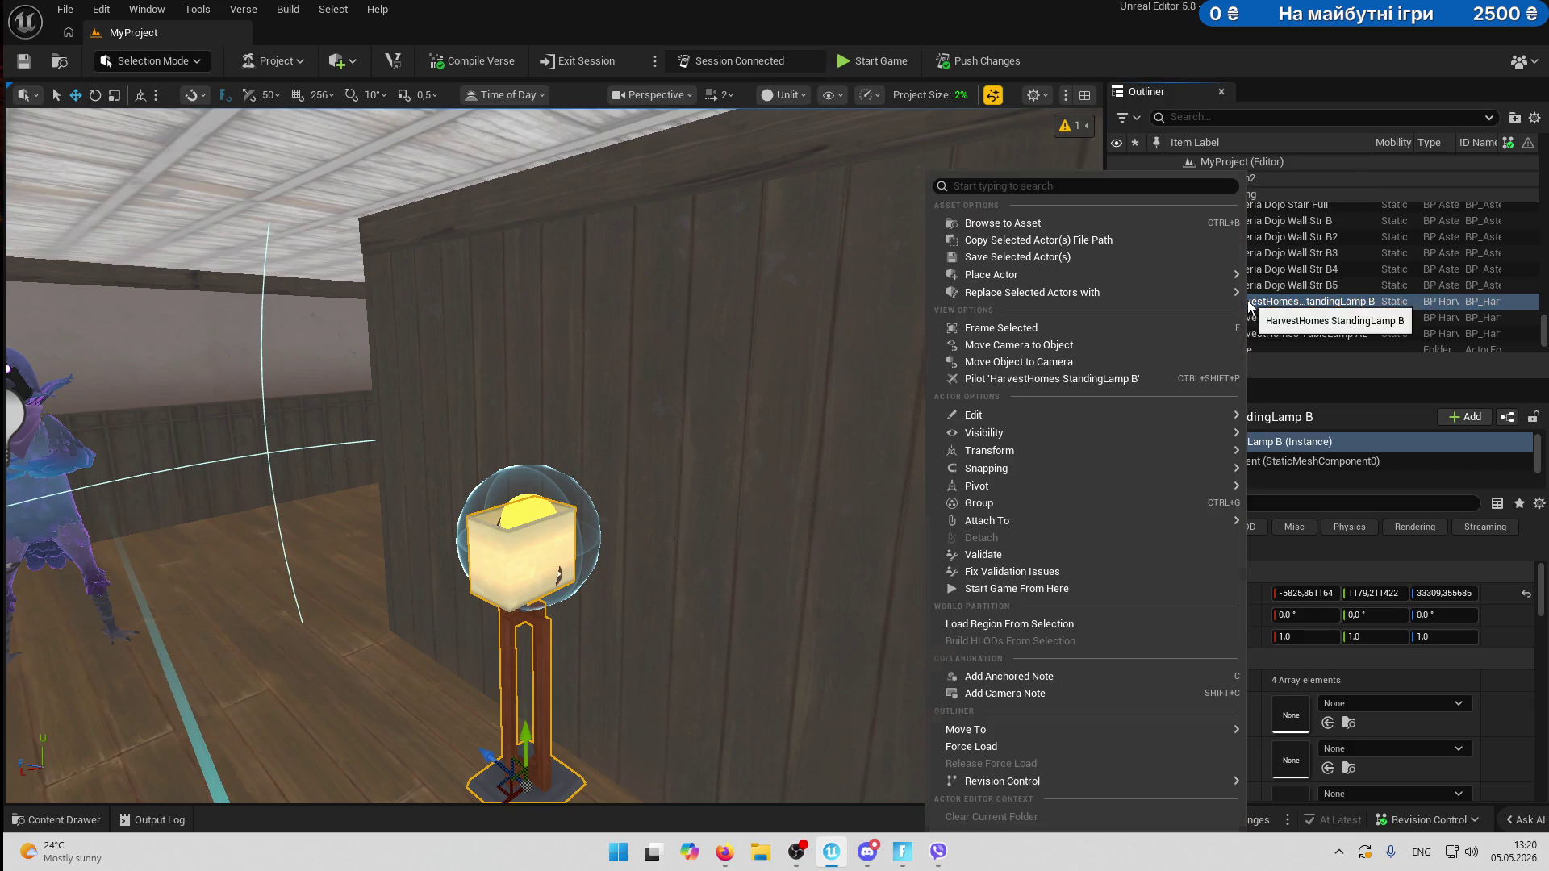
pyautogui.moveTo(1022, 723)
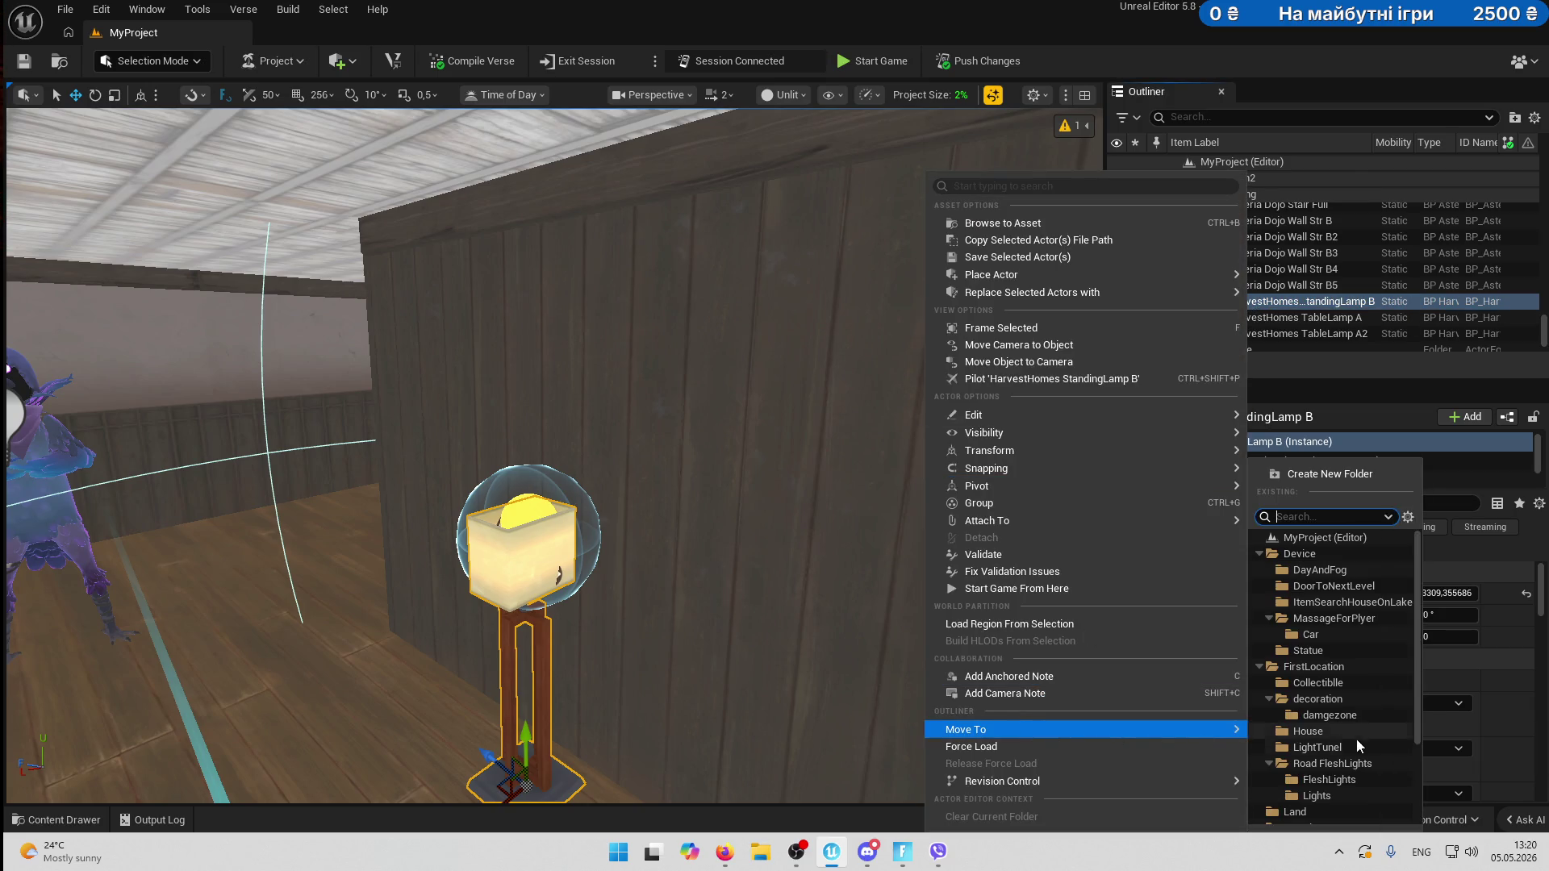
pyautogui.click(1323, 796)
# - Attach light2 to HarvestHomes StandingLamp B as its parent actor
pyautogui.click(537, 513)
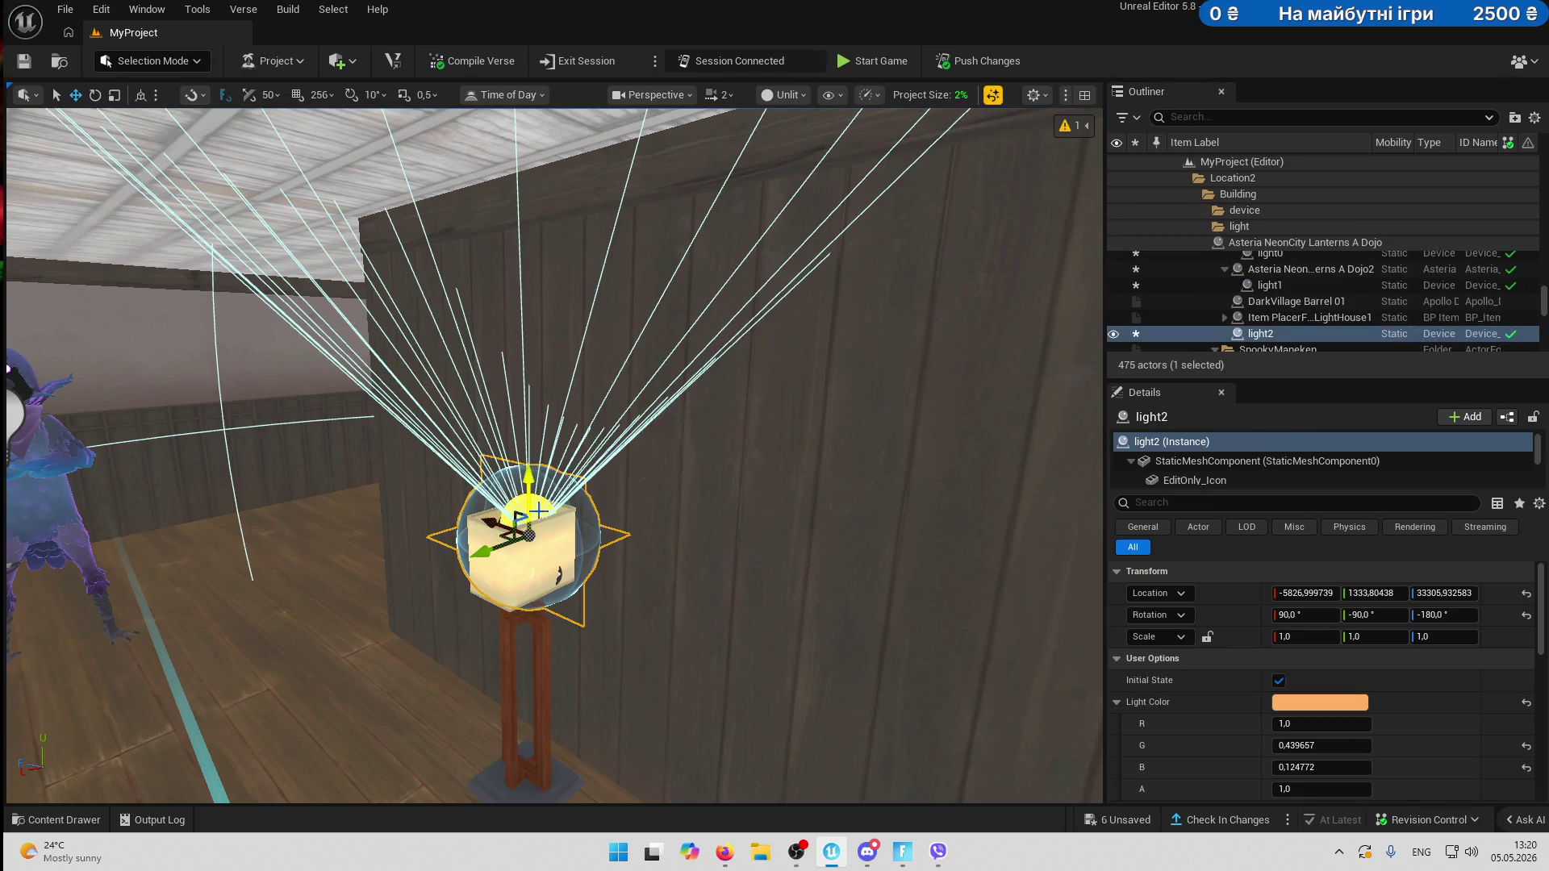
pyautogui.click(561, 579)
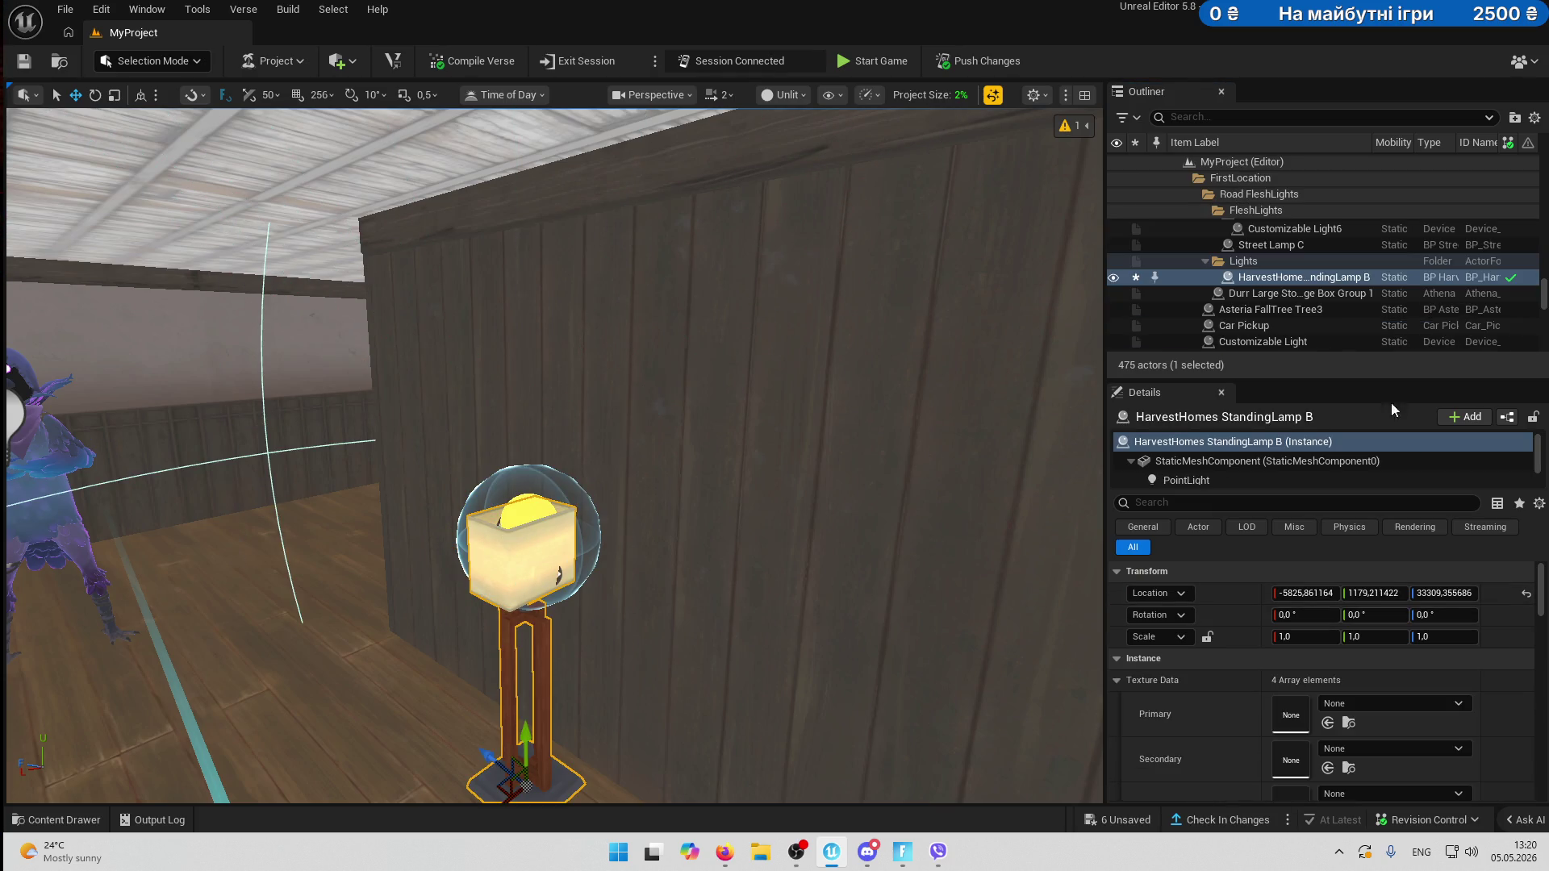
pyautogui.click(1287, 277)
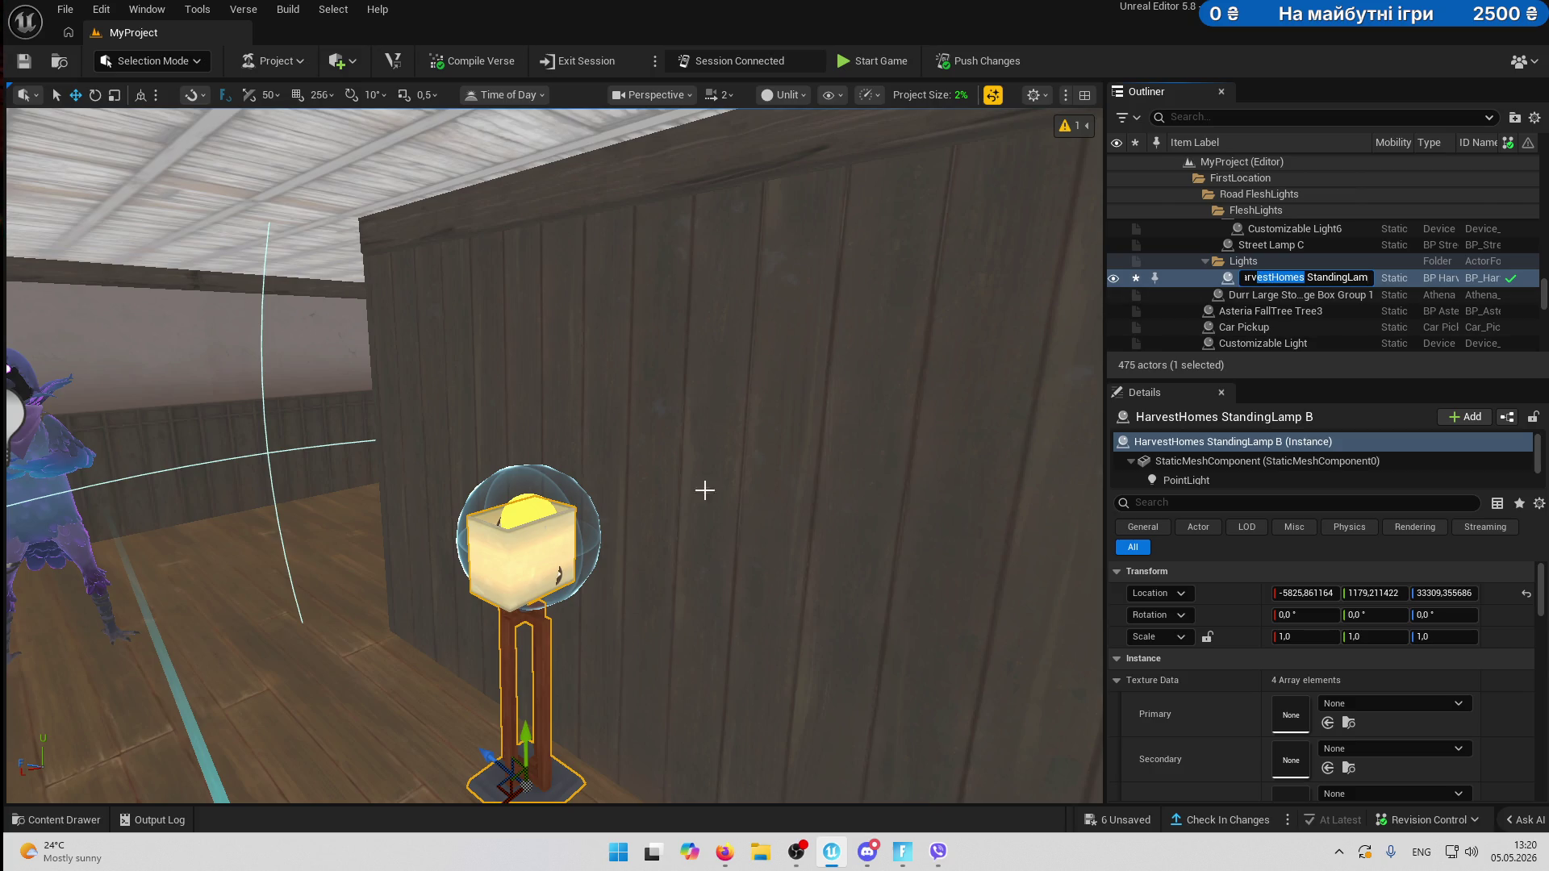
pyautogui.click(532, 516)
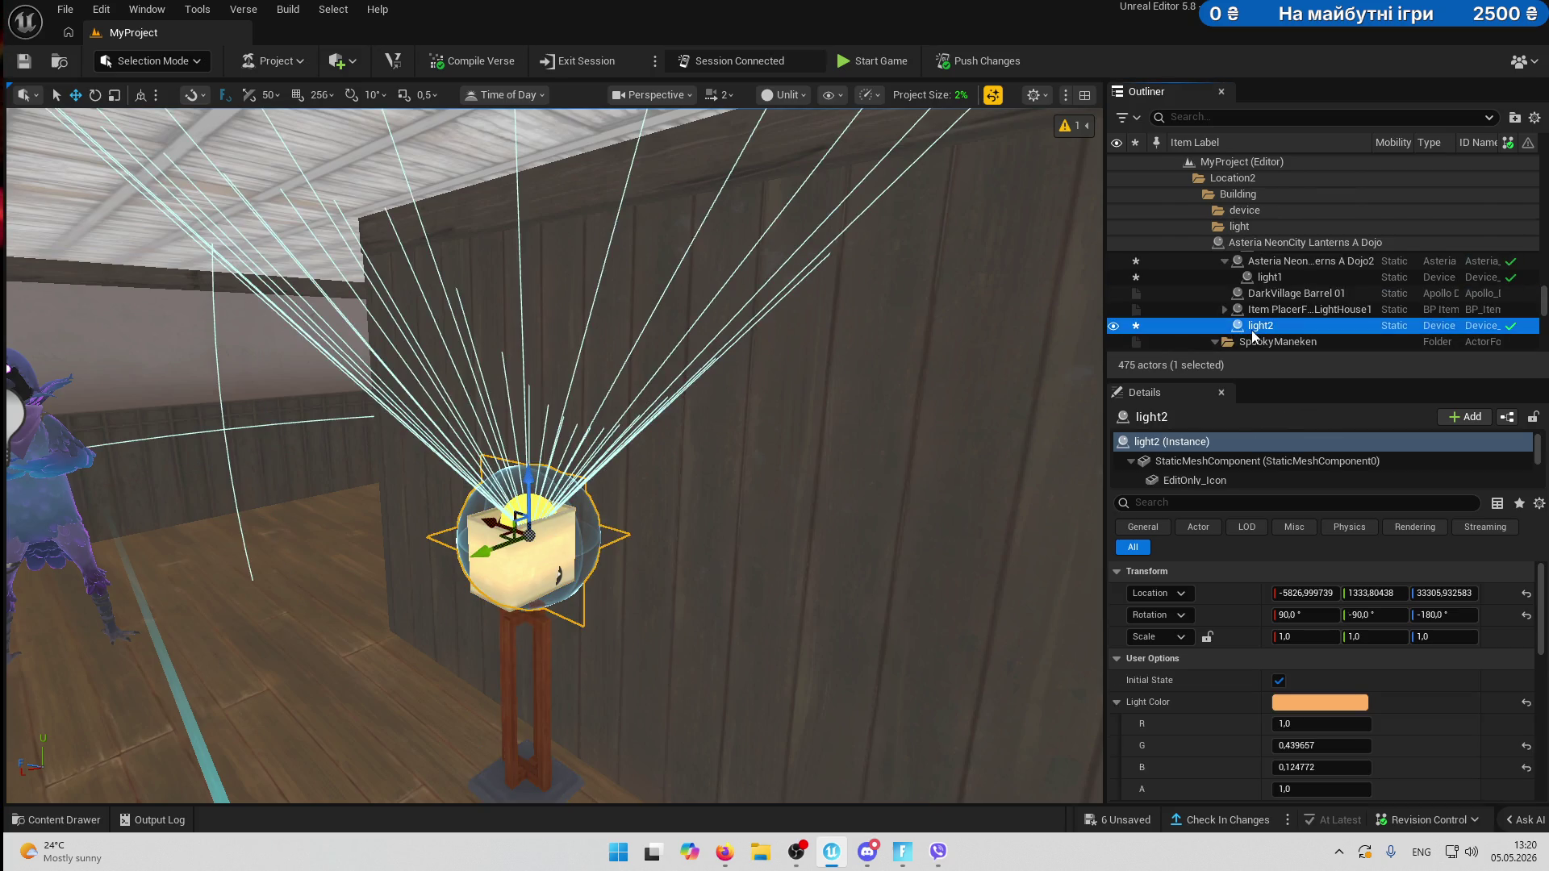
pyautogui.rightClick(1253, 336)
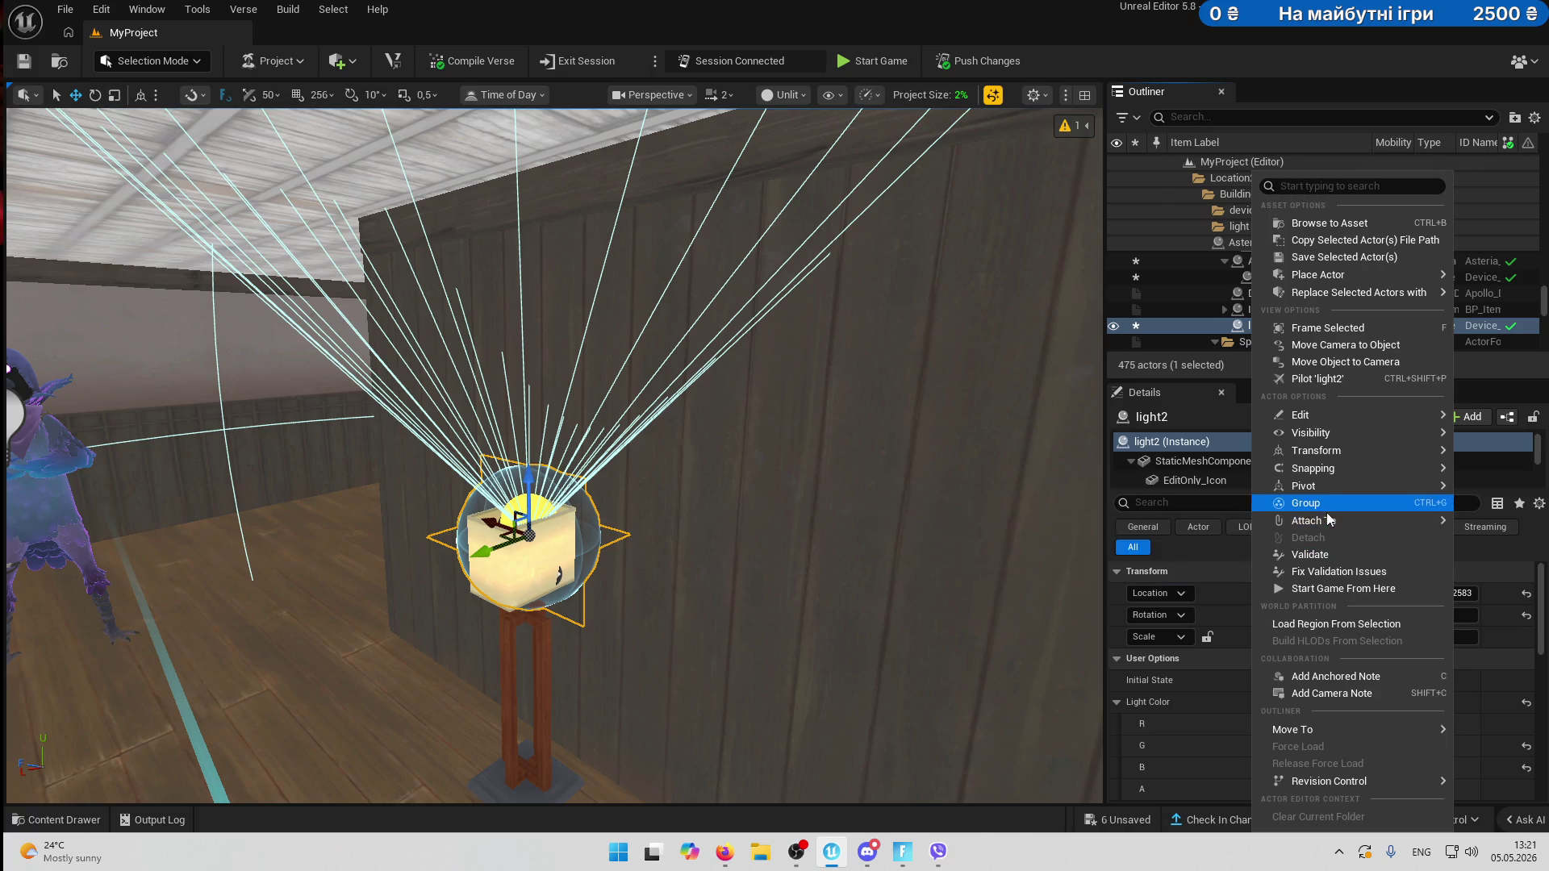
pyautogui.moveTo(1329, 519)
pyautogui.write('estHomes')
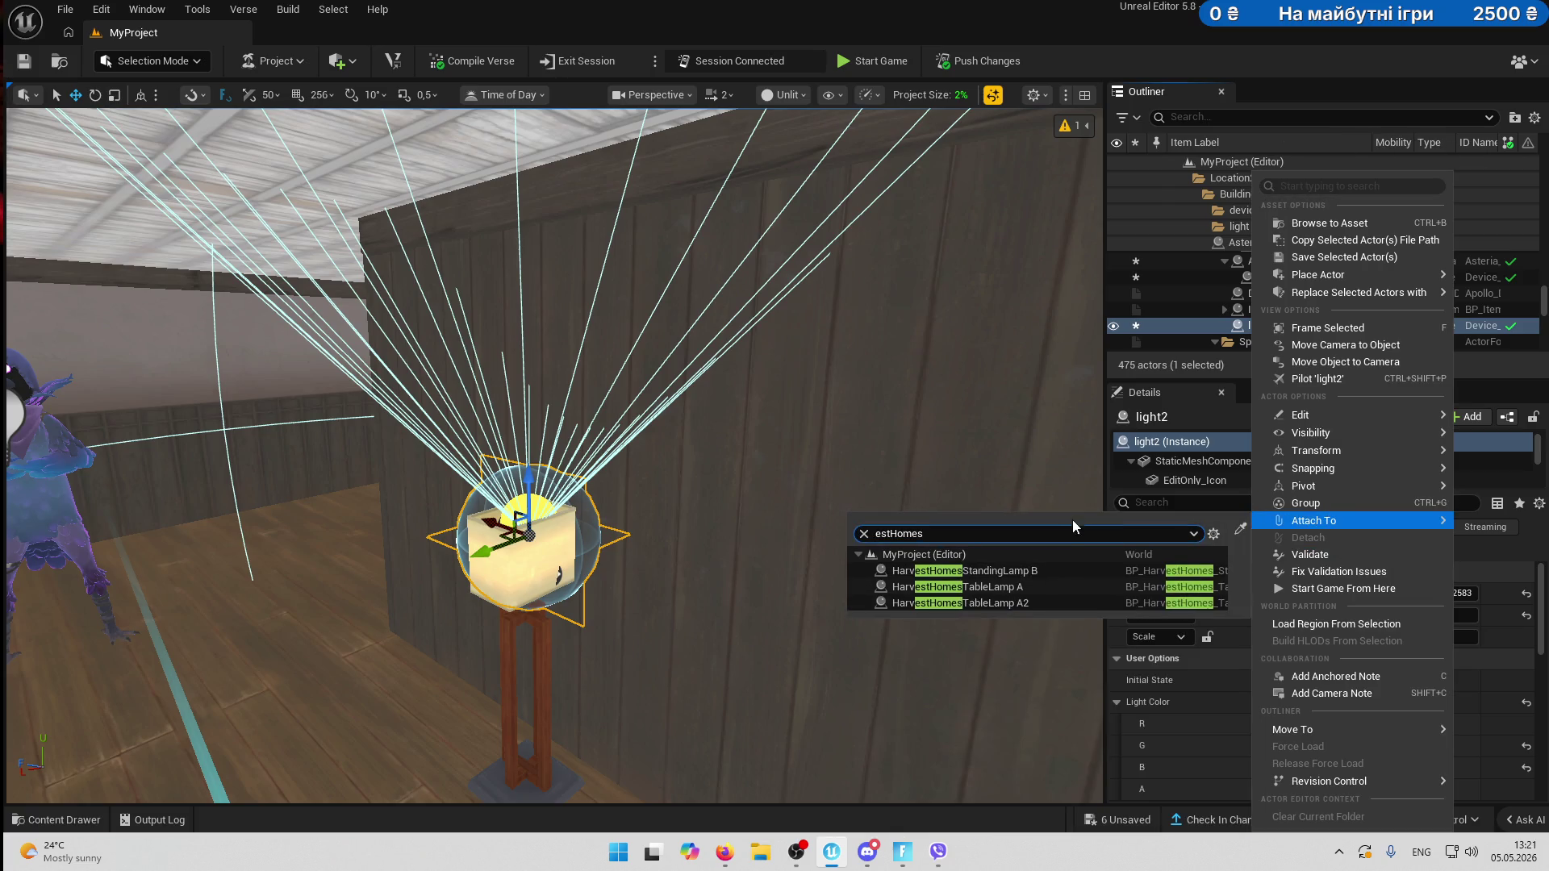
pyautogui.click(1031, 573)
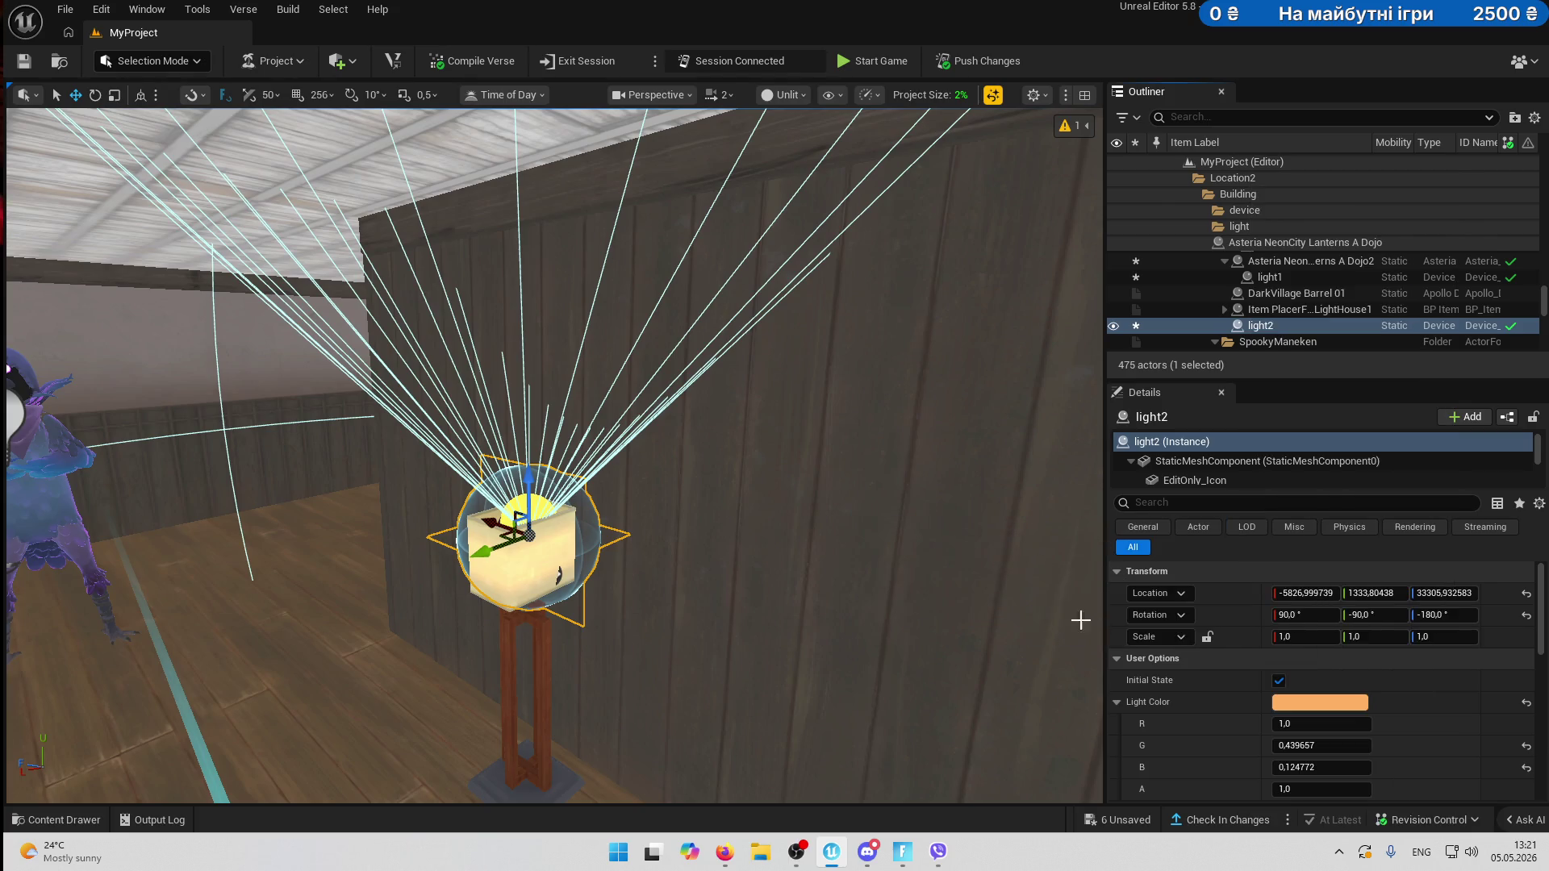
pyautogui.moveTo(754, 612); pyautogui.dragTo(753, 612)
# - Select the Dojo2 lantern with light1 and Alt-drag to duplicate them together
pyautogui.moveTo(762, 477); pyautogui.dragTo(762, 478)
pyautogui.click(751, 383)
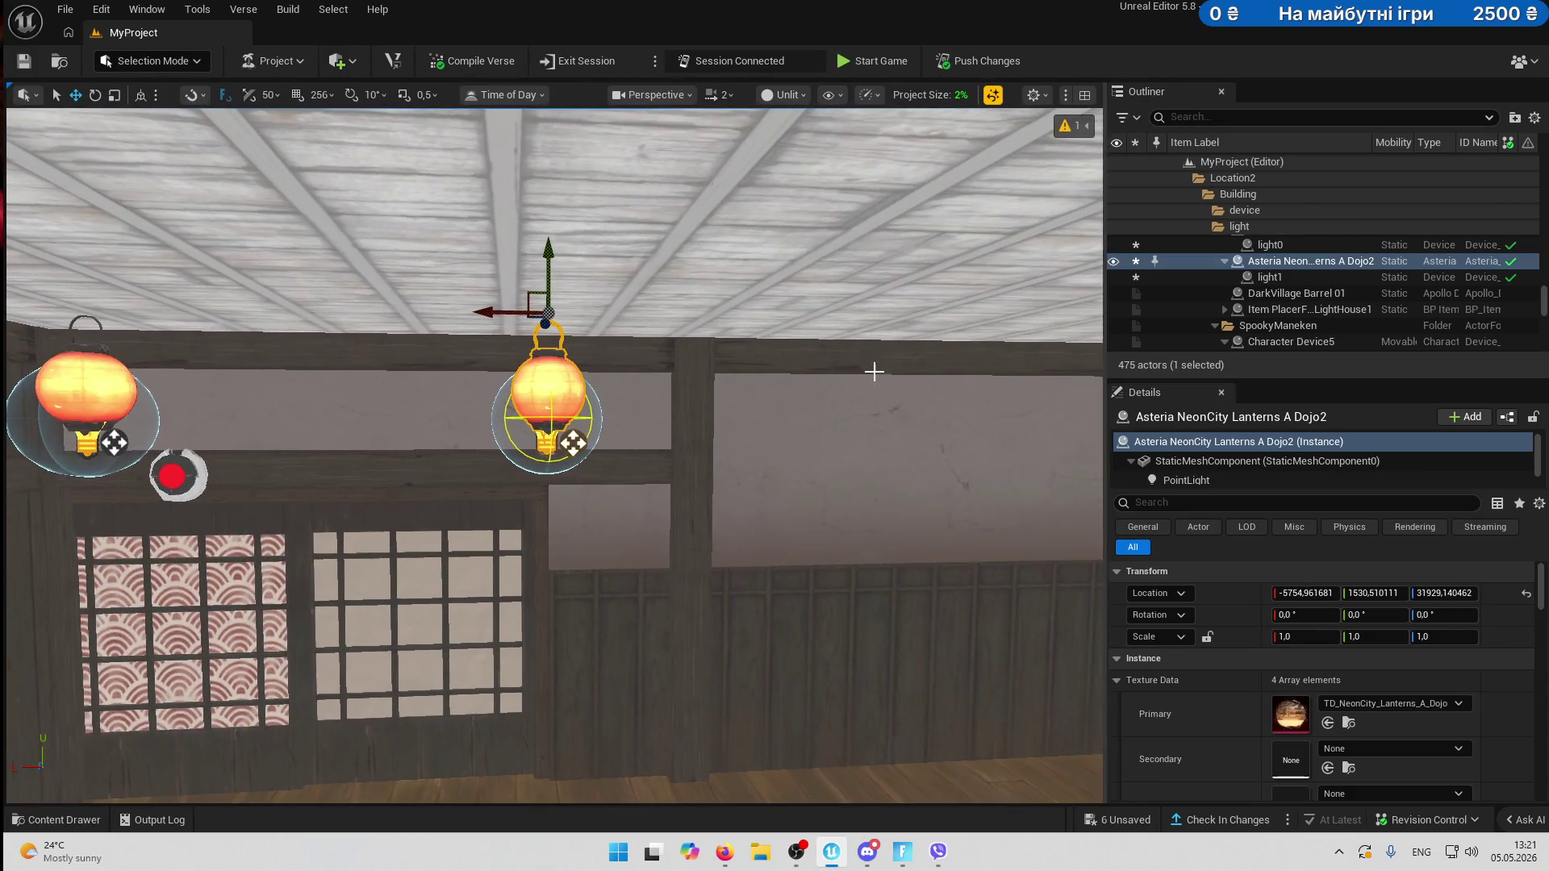
pyautogui.keyDown('ctrl'); pyautogui.click(1279, 278); pyautogui.keyUp('ctrl')
pyautogui.moveTo(506, 532); pyautogui.dragTo(601, 281)
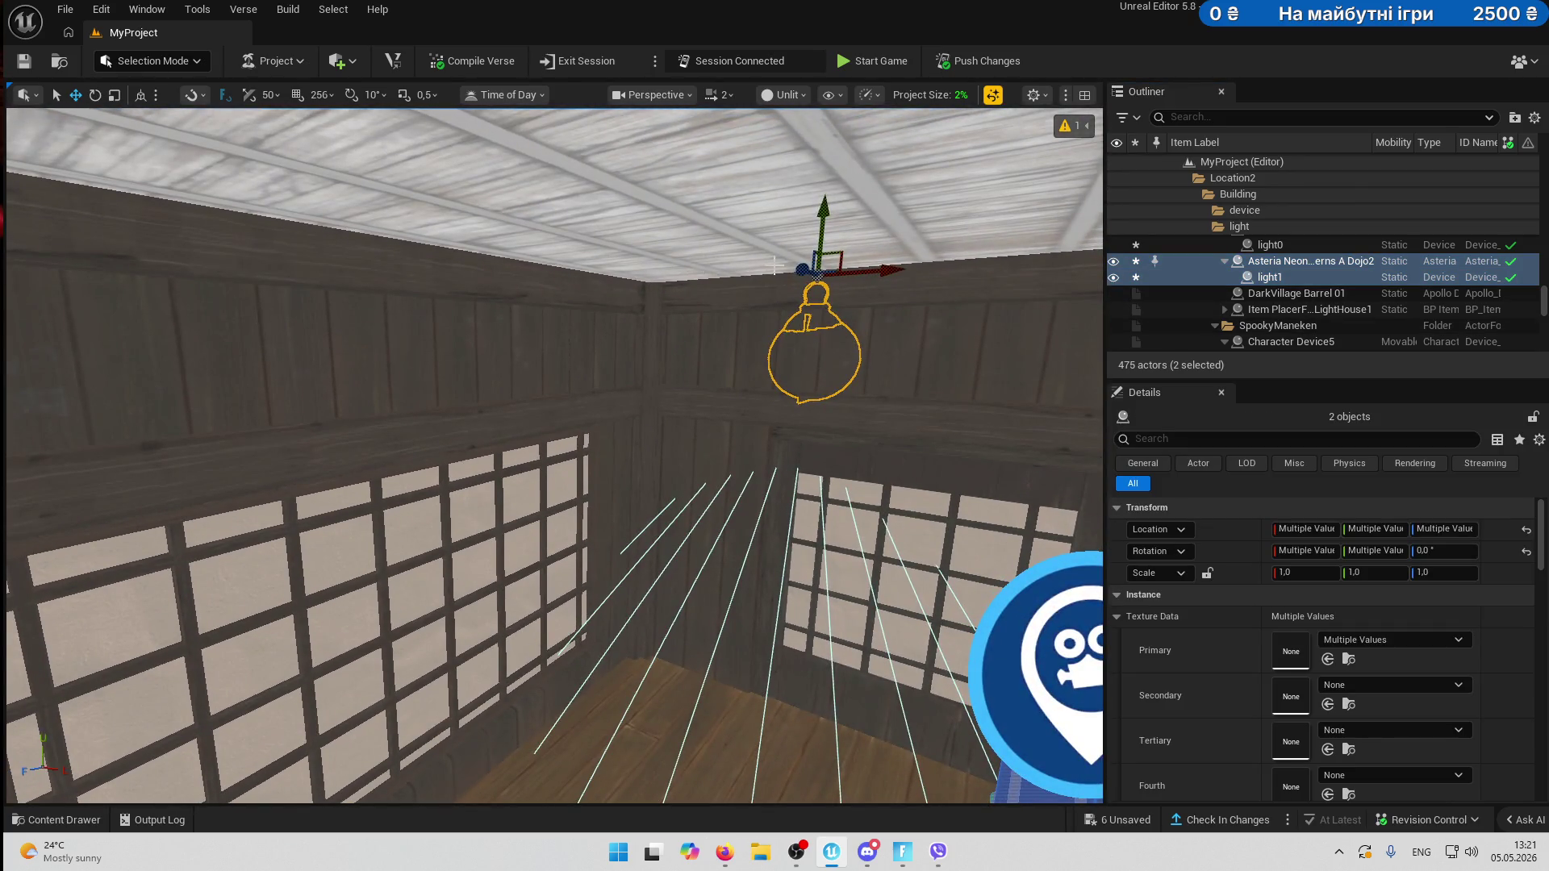
pyautogui.moveTo(795, 267); pyautogui.dragTo(536, 268)
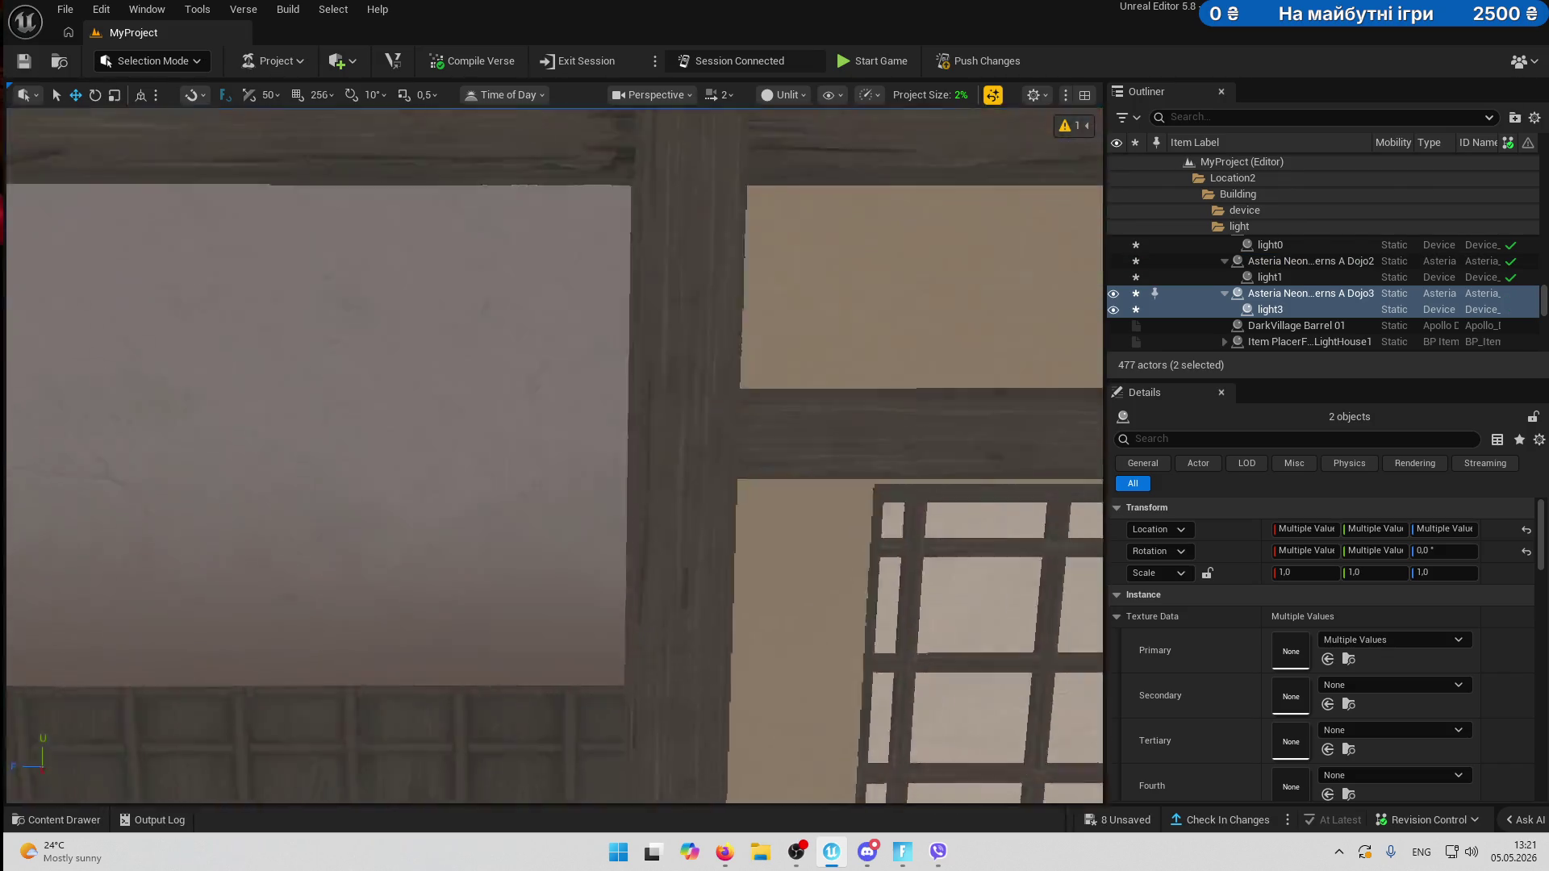
# - Carry the copied lantern into the room behind, toward the left wall and deeper in
pyautogui.moveTo(715, 382)
pyautogui.mouseDown()
pyautogui.moveTo(693, 419)
pyautogui.moveTo(677, 403)
pyautogui.moveTo(716, 382)
pyautogui.moveTo(560, 360)
pyautogui.moveTo(317, 523)
pyautogui.mouseUp()
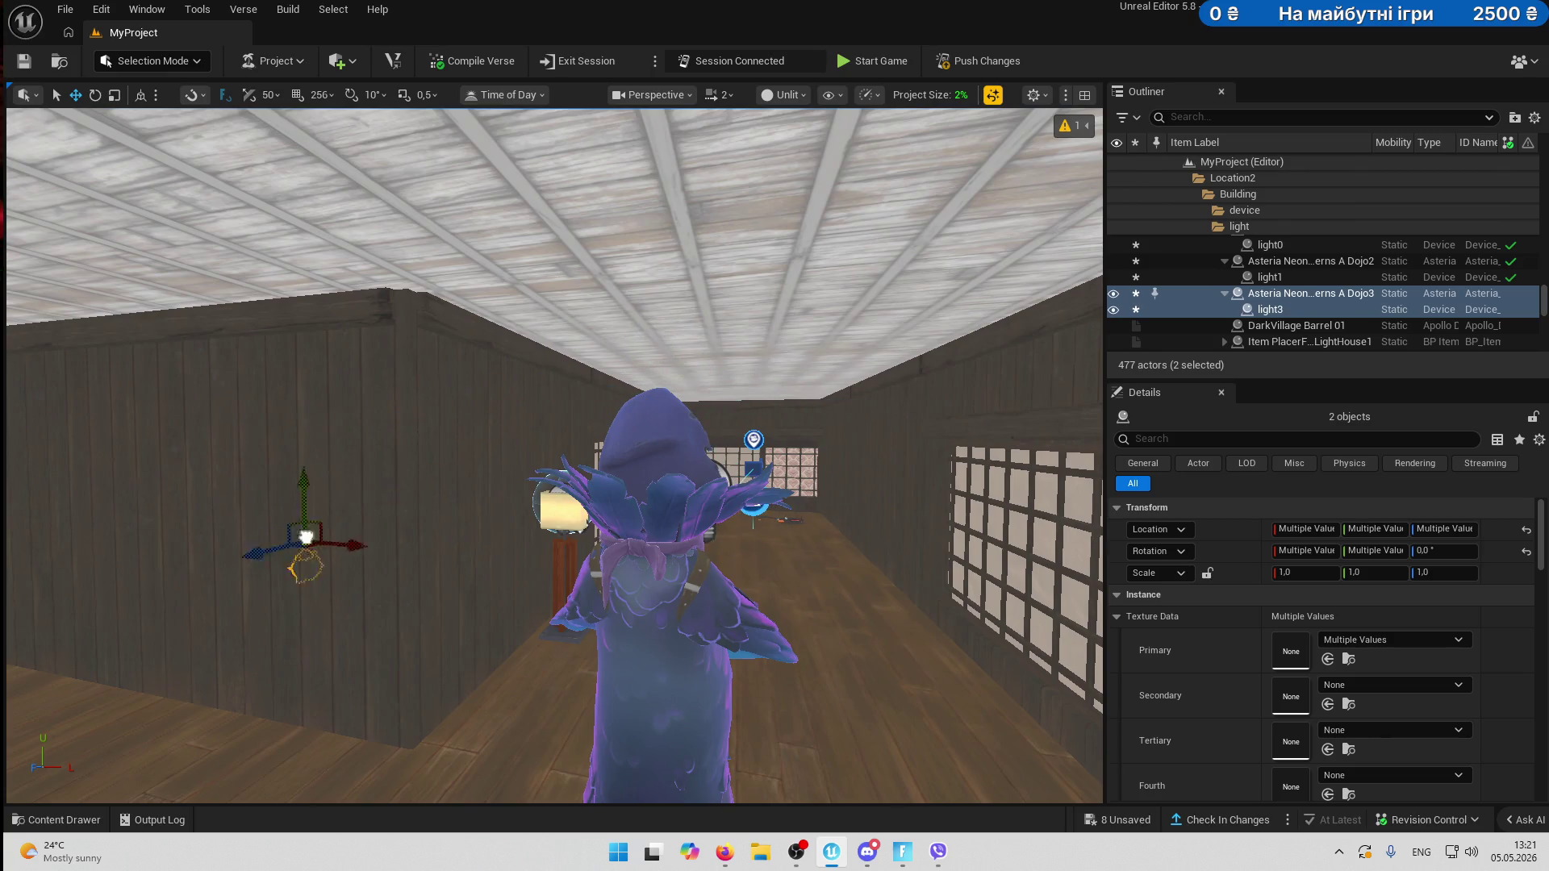
pyautogui.moveTo(218, 750); pyautogui.dragTo(458, 643)
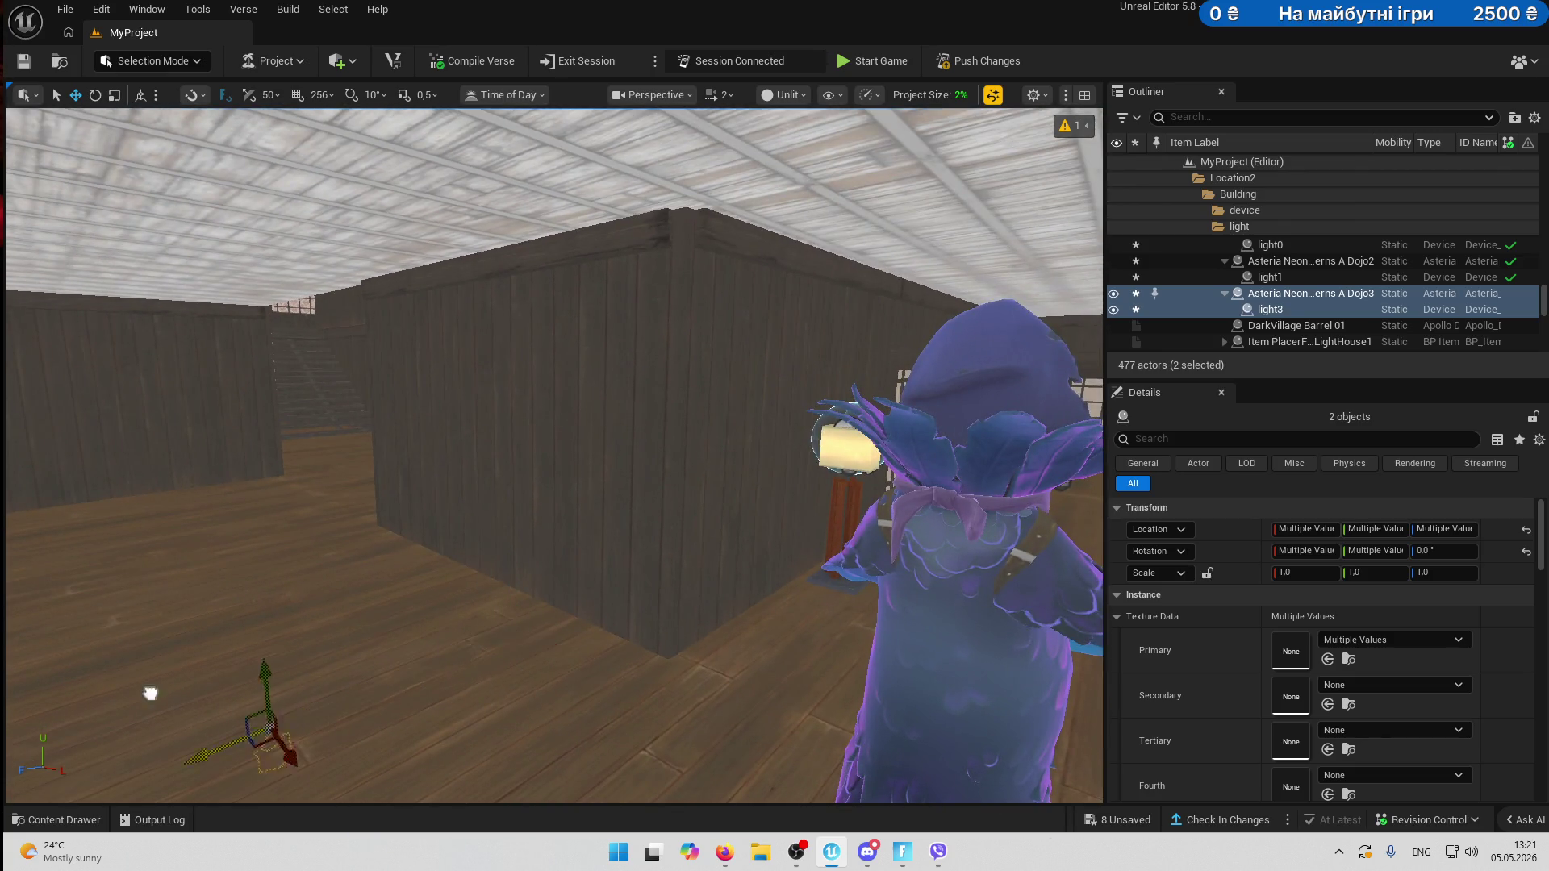
pyautogui.moveTo(181, 404)
pyautogui.mouseDown()
pyautogui.moveTo(197, 332)
pyautogui.moveTo(418, 398)
pyautogui.moveTo(352, 380)
pyautogui.mouseUp()
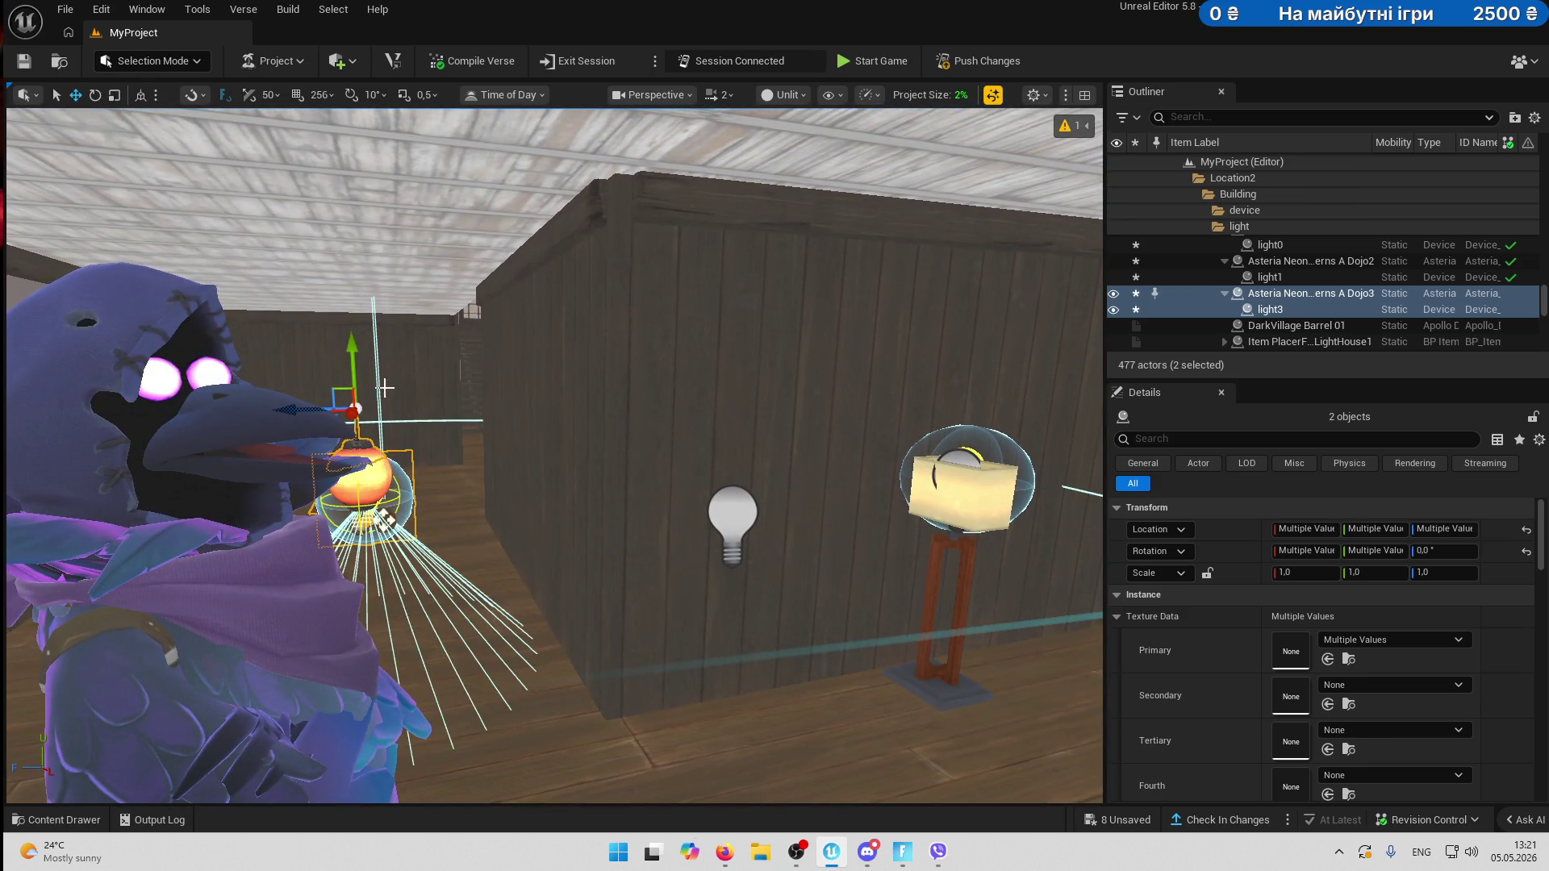
pyautogui.press('f')
pyautogui.moveTo(625, 422)
pyautogui.mouseDown()
pyautogui.moveTo(484, 379)
pyautogui.moveTo(335, 392)
pyautogui.mouseUp()
pyautogui.press('f')
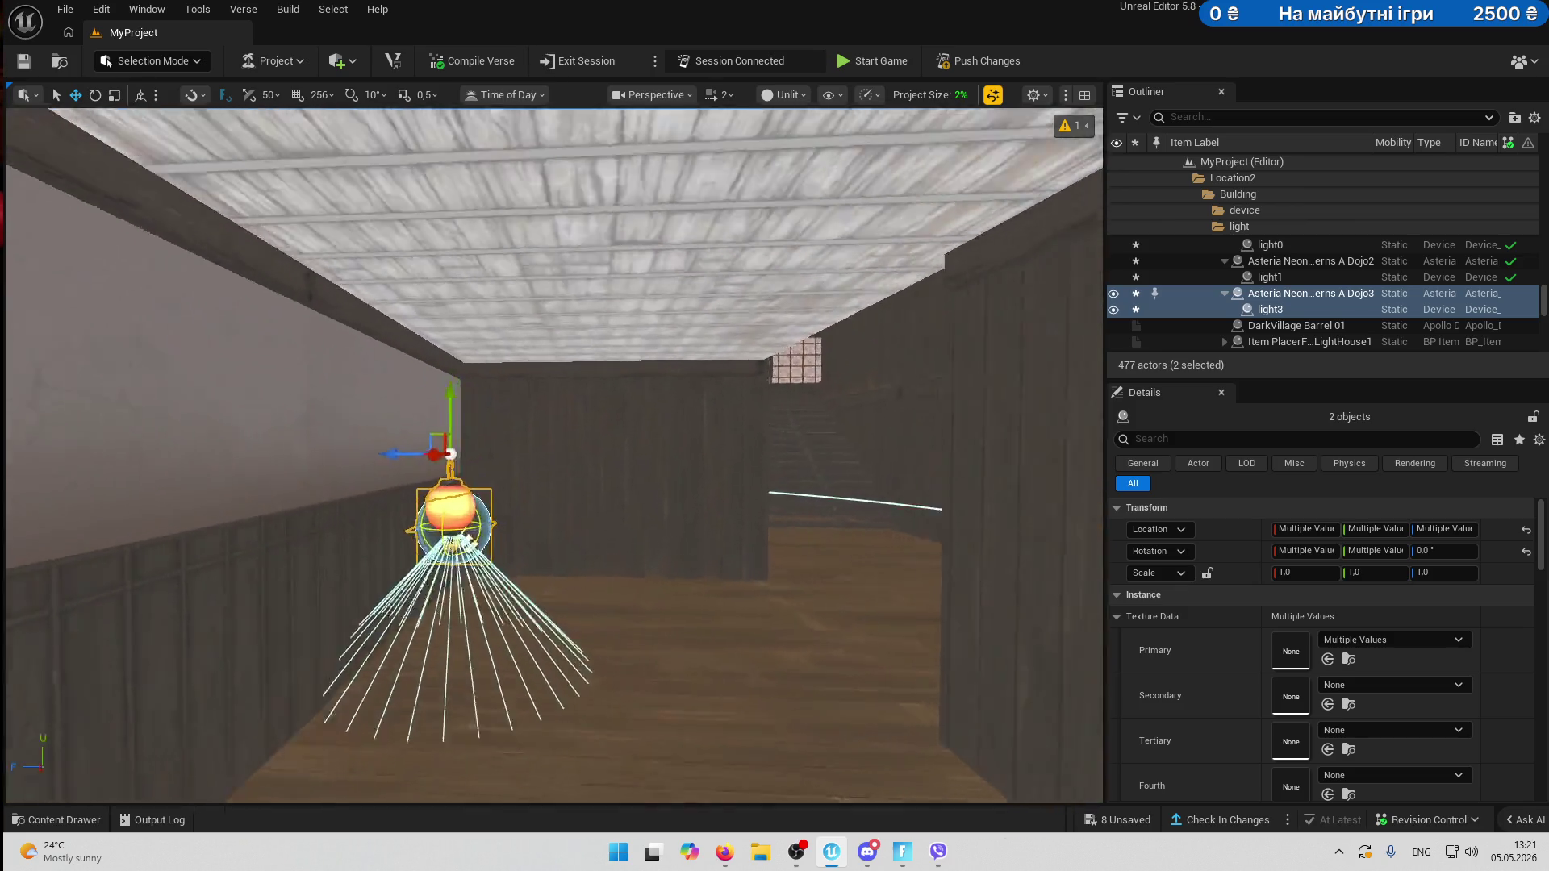
pyautogui.moveTo(281, 344)
pyautogui.mouseDown()
pyautogui.moveTo(484, 339)
pyautogui.moveTo(457, 353)
pyautogui.moveTo(448, 223)
pyautogui.mouseUp()
# - Shift the copied lantern right and raise it up under the ceiling
pyautogui.moveTo(371, 581); pyautogui.dragTo(579, 552)
pyautogui.moveTo(521, 457)
pyautogui.mouseDown()
pyautogui.moveTo(588, 455)
pyautogui.moveTo(547, 440)
pyautogui.moveTo(674, 456)
pyautogui.moveTo(682, 427)
pyautogui.moveTo(492, 432)
pyautogui.moveTo(508, 424)
pyautogui.moveTo(177, 378)
pyautogui.moveTo(843, 294)
pyautogui.moveTo(867, 308)
pyautogui.moveTo(887, 291)
pyautogui.moveTo(791, 436)
pyautogui.moveTo(784, 192)
pyautogui.moveTo(592, 780)
pyautogui.moveTo(613, 484)
pyautogui.moveTo(685, 488)
pyautogui.moveTo(595, 654)
pyautogui.mouseUp()
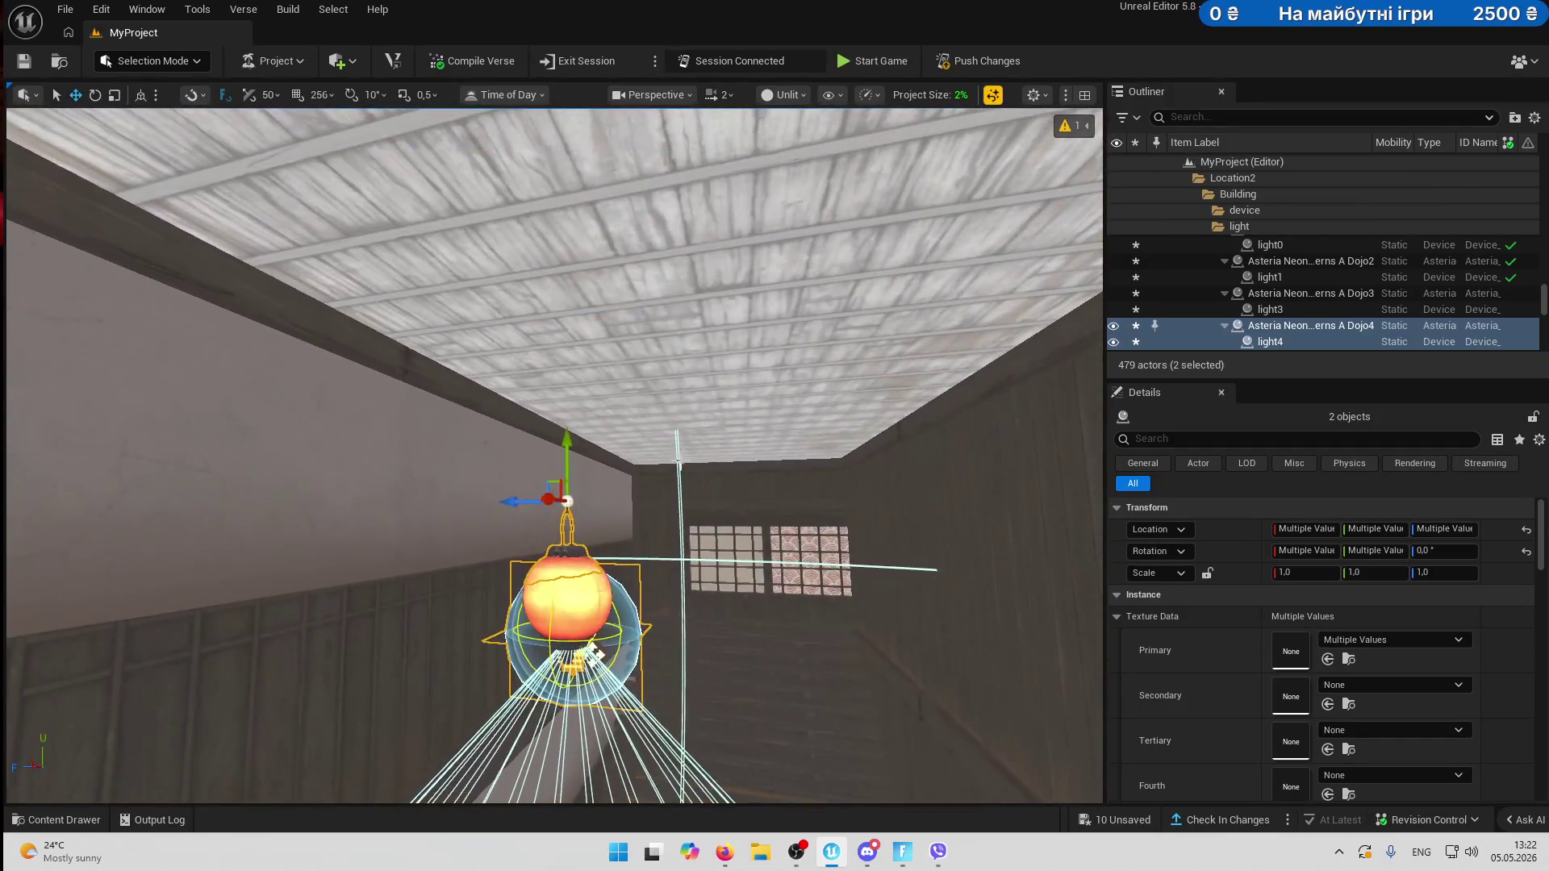
pyautogui.moveTo(675, 470)
pyautogui.mouseDown()
pyautogui.moveTo(681, 234)
pyautogui.moveTo(702, 181)
pyautogui.moveTo(698, 266)
pyautogui.mouseUp()
pyautogui.moveTo(564, 484)
pyautogui.mouseDown()
pyautogui.moveTo(524, 565)
pyautogui.moveTo(565, 451)
pyautogui.mouseUp()
pyautogui.moveTo(677, 309)
pyautogui.mouseDown()
pyautogui.moveTo(581, 484)
pyautogui.moveTo(564, 451)
pyautogui.mouseUp()
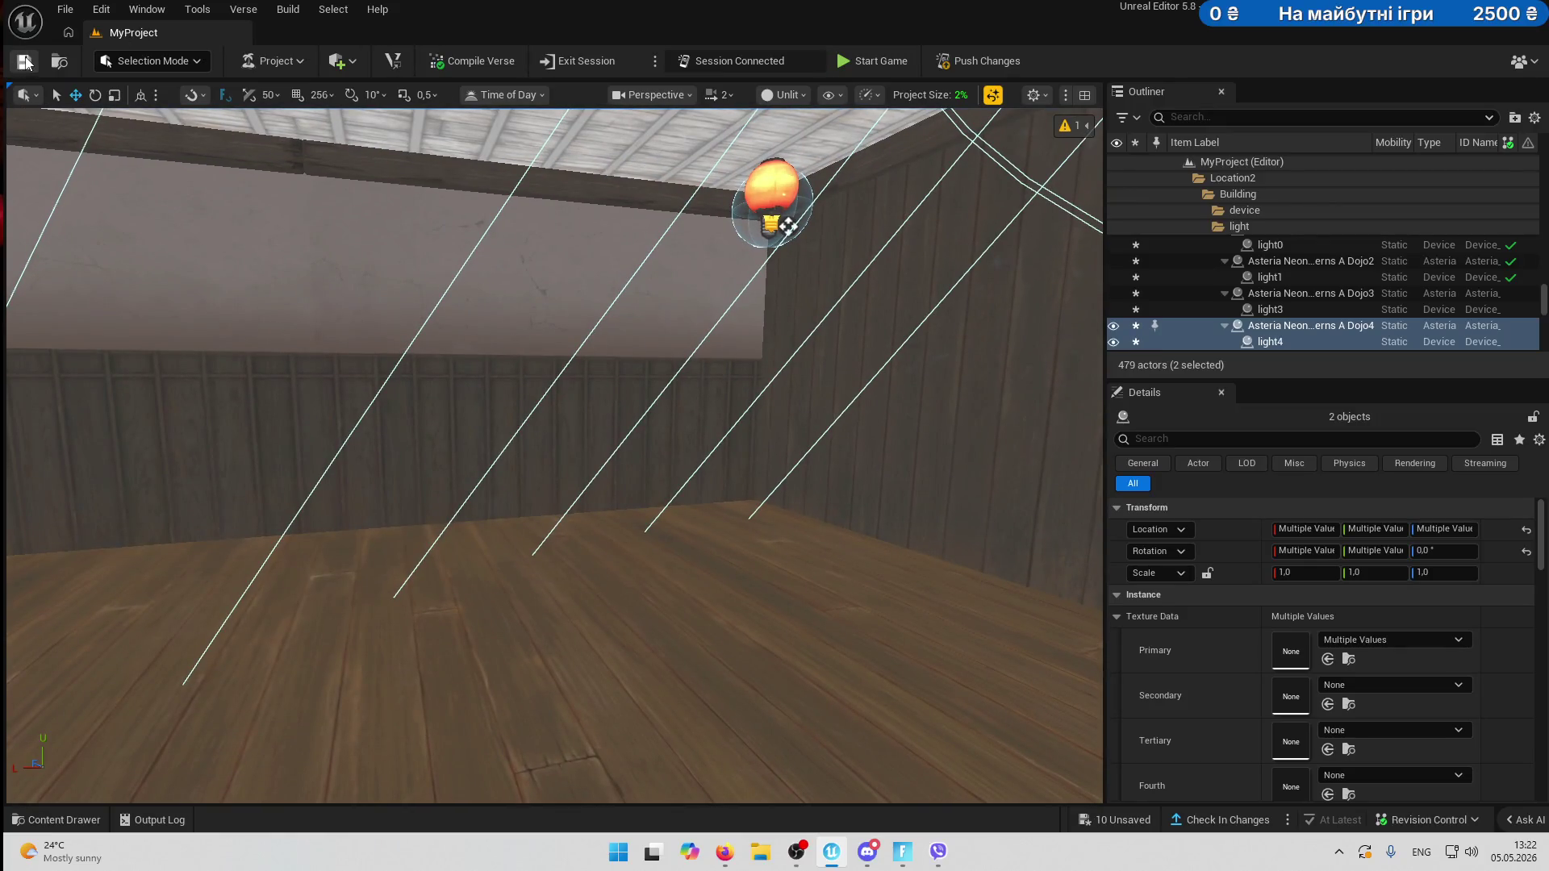
pyautogui.click(800, 95)
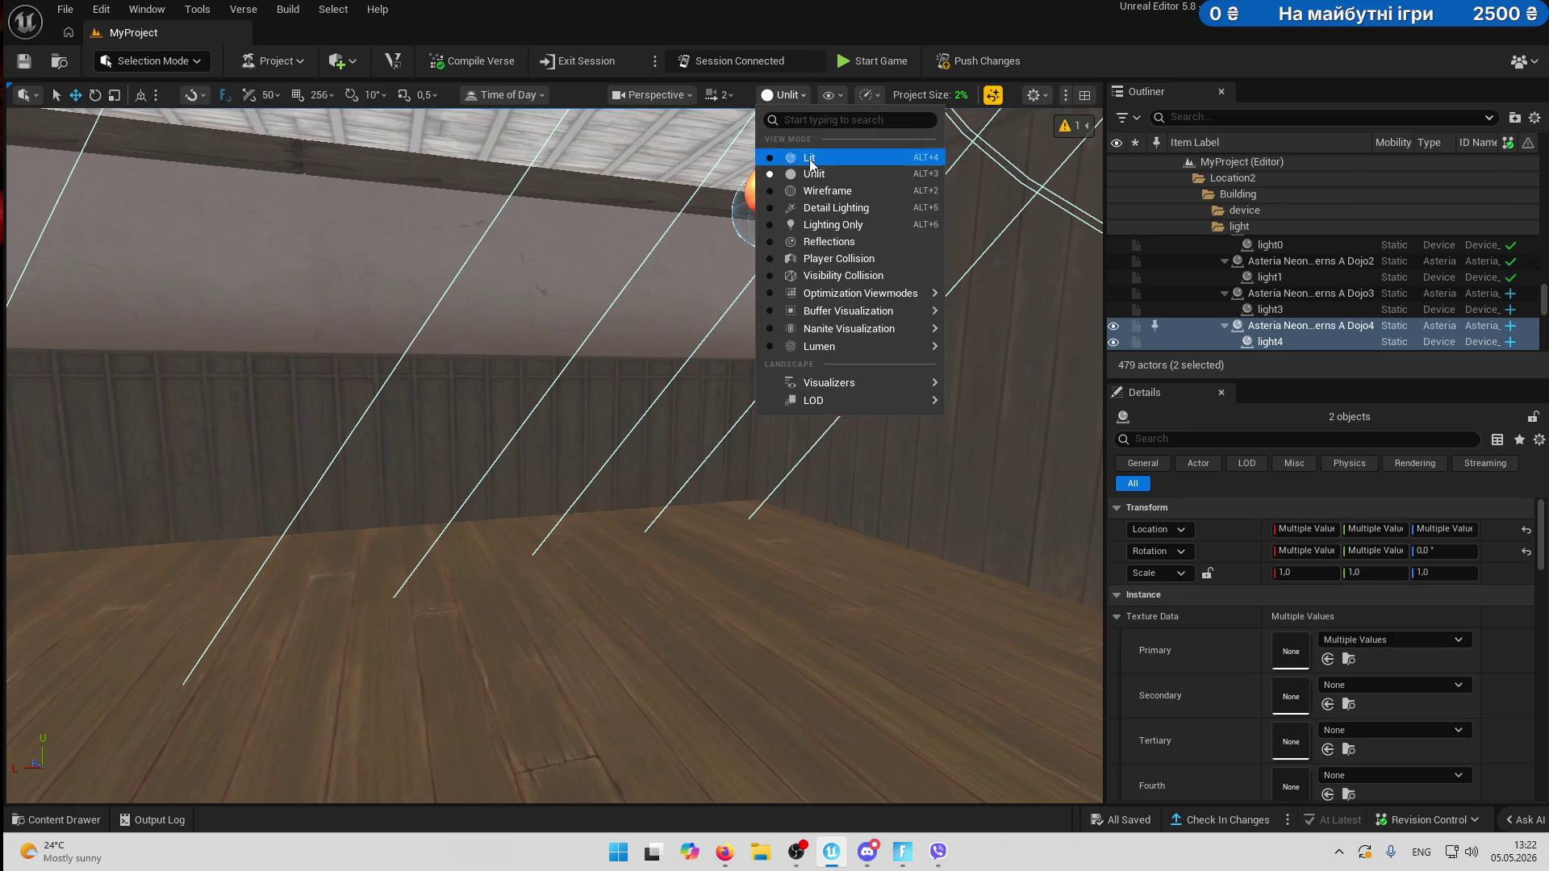
# - Switch the viewport to Lit and delete the stray light
pyautogui.click(811, 158)
pyautogui.moveTo(351, 488); pyautogui.dragTo(352, 487)
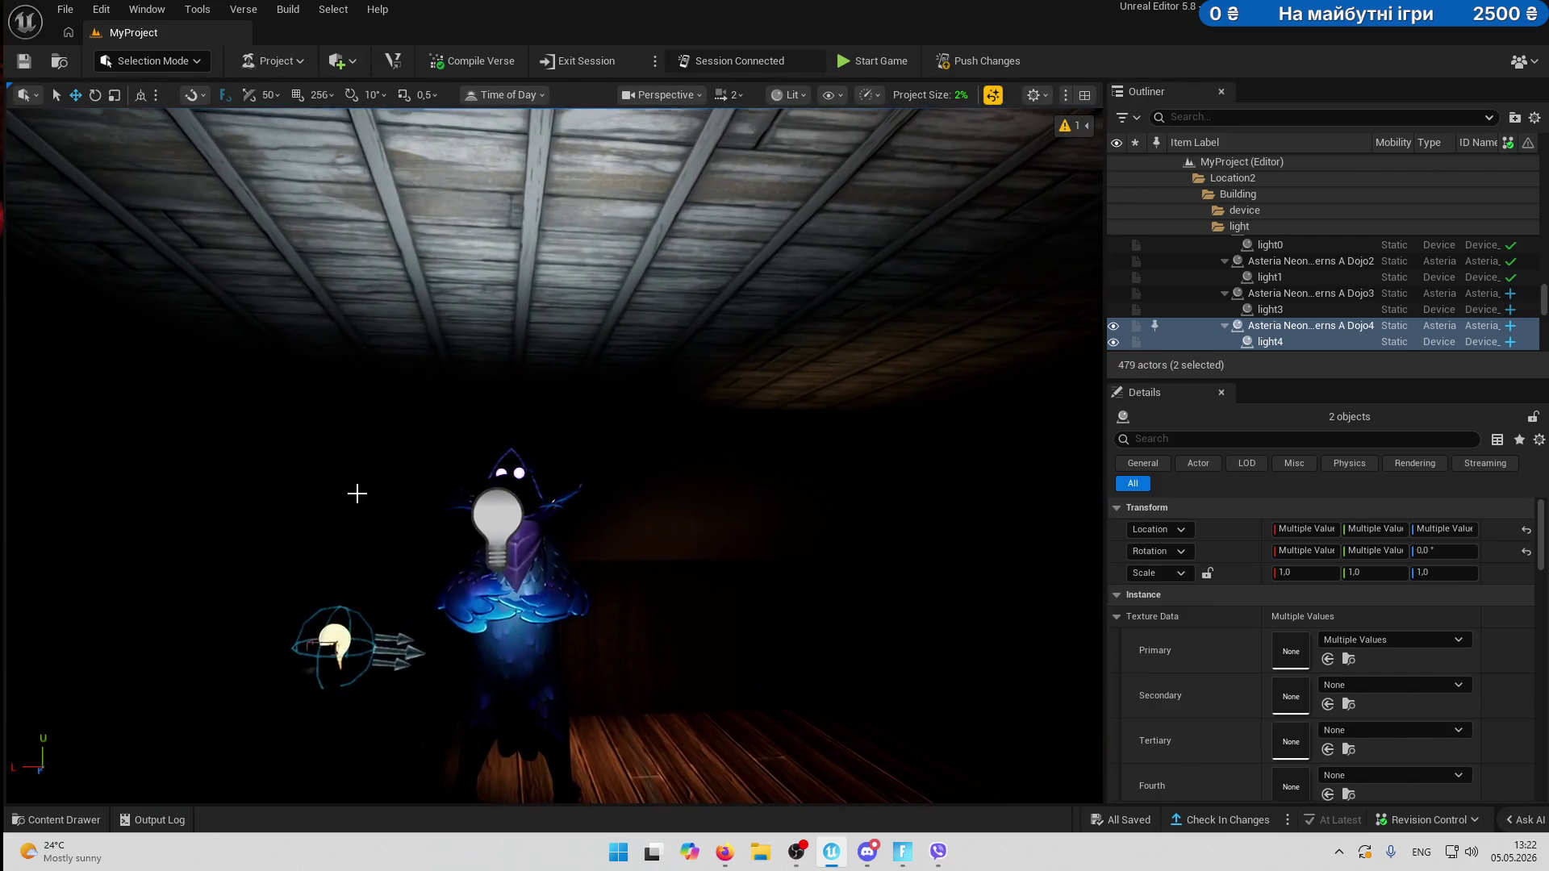
pyautogui.click(496, 516)
pyautogui.press('Delete')
# - Reposition the Dojo4 lantern on the ceiling at Y 1934.9, Z 33078.6
pyautogui.moveTo(496, 516); pyautogui.dragTo(496, 516)
pyautogui.moveTo(553, 439); pyautogui.dragTo(553, 439)
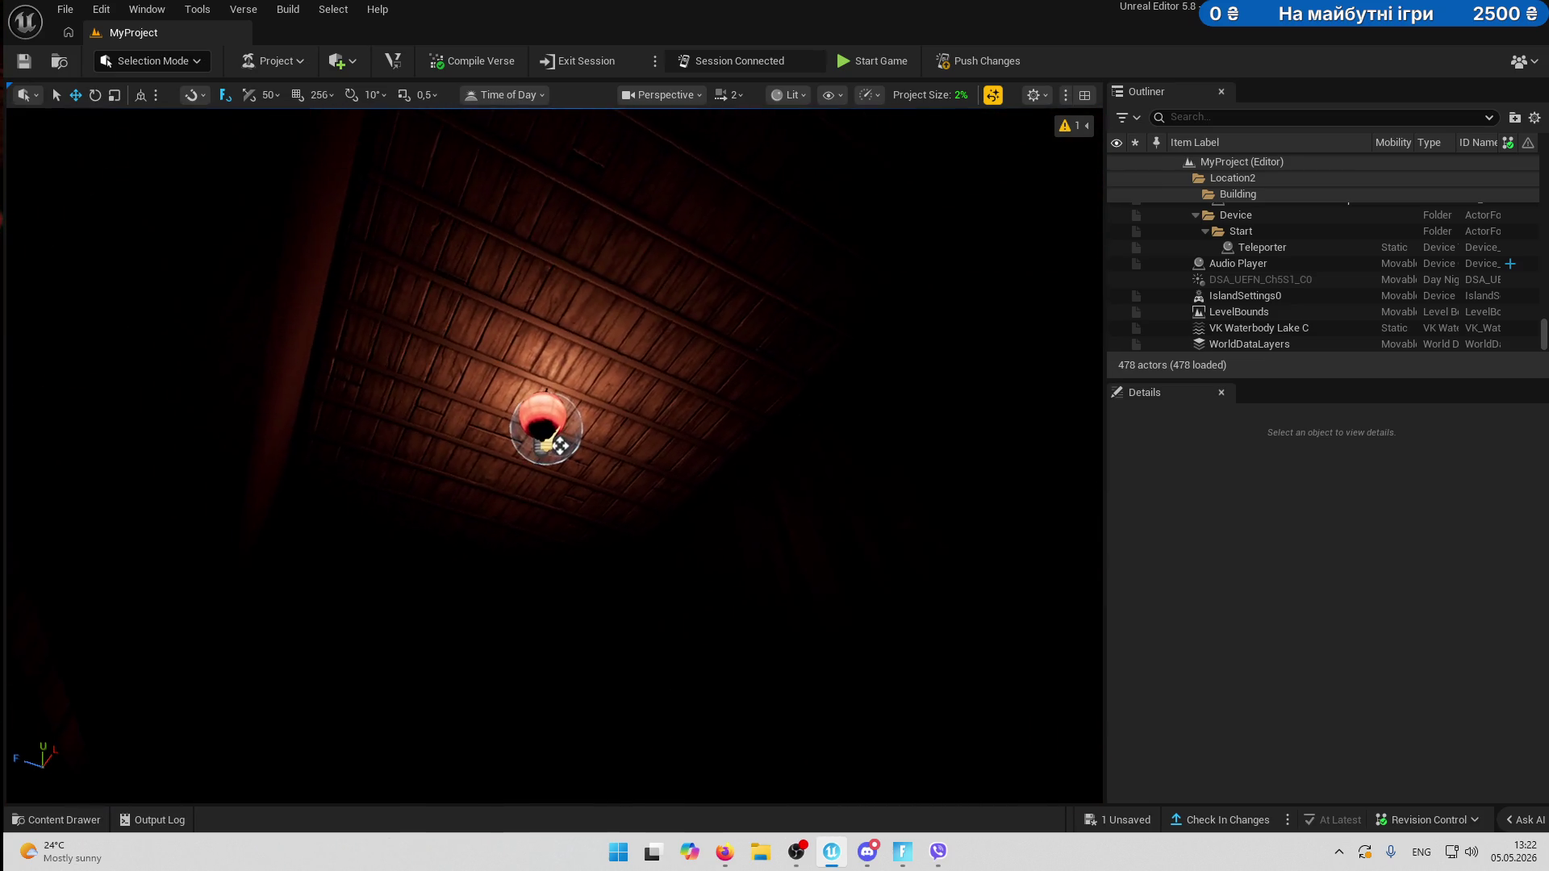
pyautogui.click(537, 427)
pyautogui.moveTo(534, 346)
pyautogui.mouseDown()
pyautogui.moveTo(529, 657)
pyautogui.moveTo(609, 360)
pyautogui.moveTo(724, 373)
pyautogui.moveTo(411, 487)
pyautogui.mouseUp()
pyautogui.moveTo(400, 417)
pyautogui.mouseDown()
pyautogui.moveTo(761, 421)
pyautogui.moveTo(684, 426)
pyautogui.mouseUp()
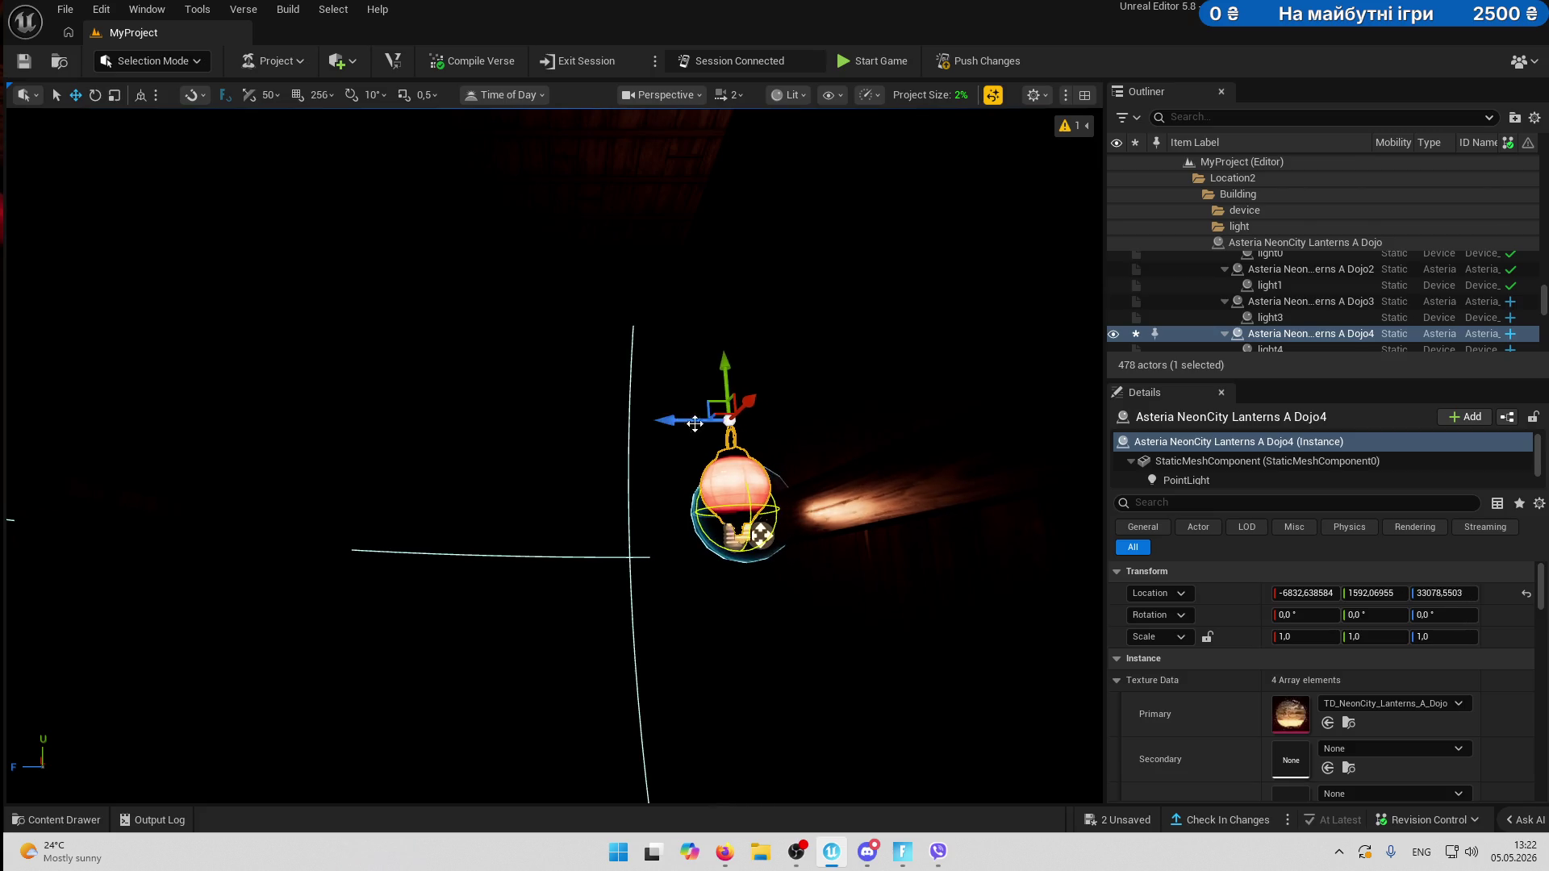
pyautogui.moveTo(724, 374)
pyautogui.mouseDown()
pyautogui.moveTo(686, 223)
pyautogui.moveTo(676, 397)
pyautogui.moveTo(653, 254)
pyautogui.mouseUp()
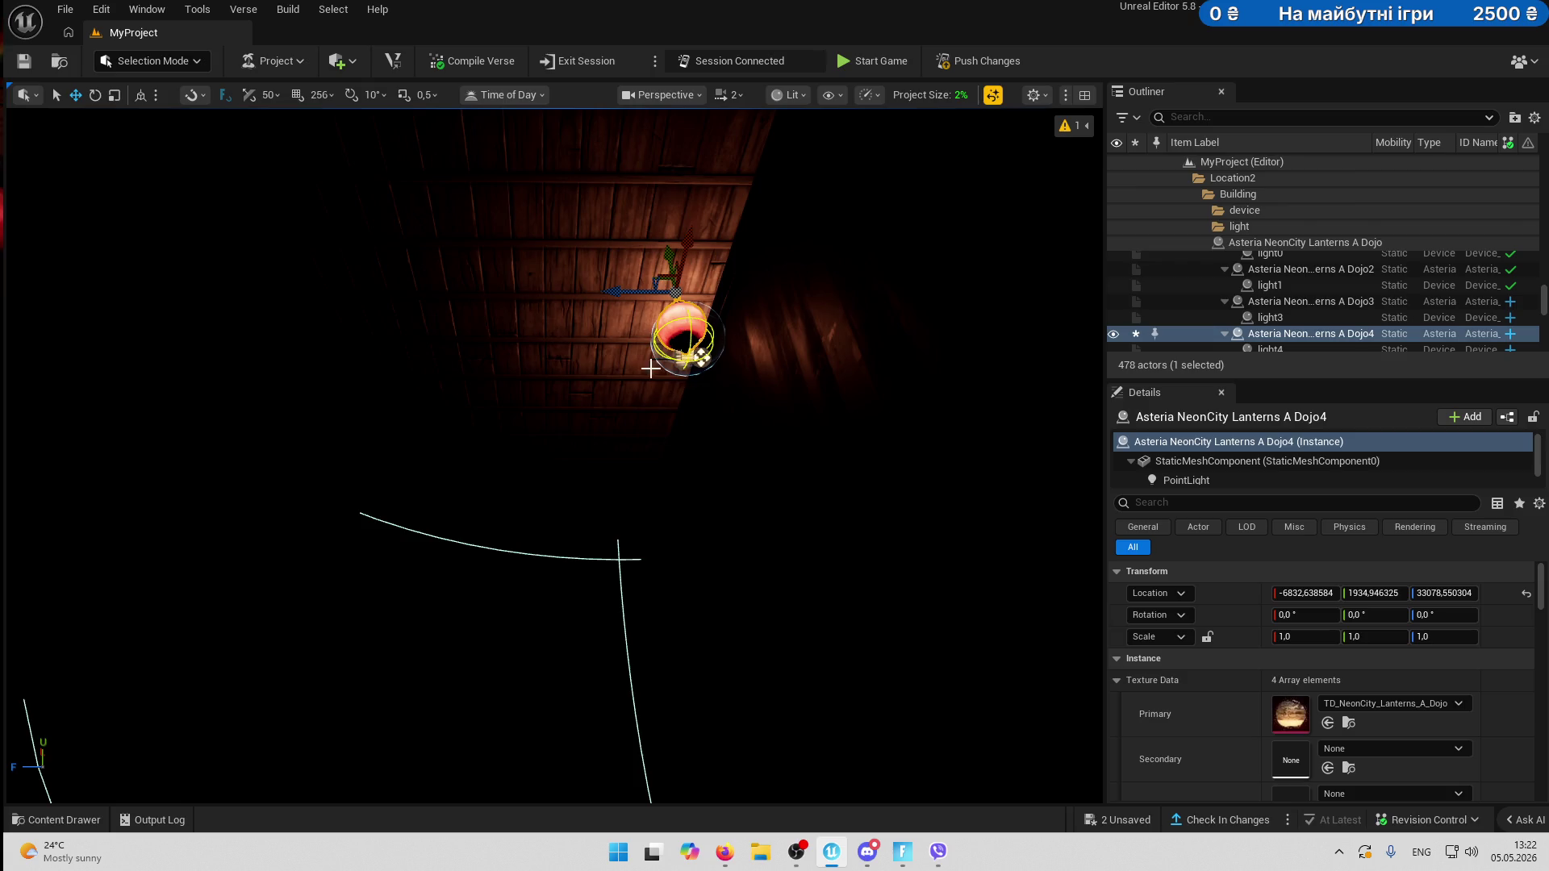
pyautogui.press('f')
# - Raise light4's Light Size to 69.18%
pyautogui.click(584, 461)
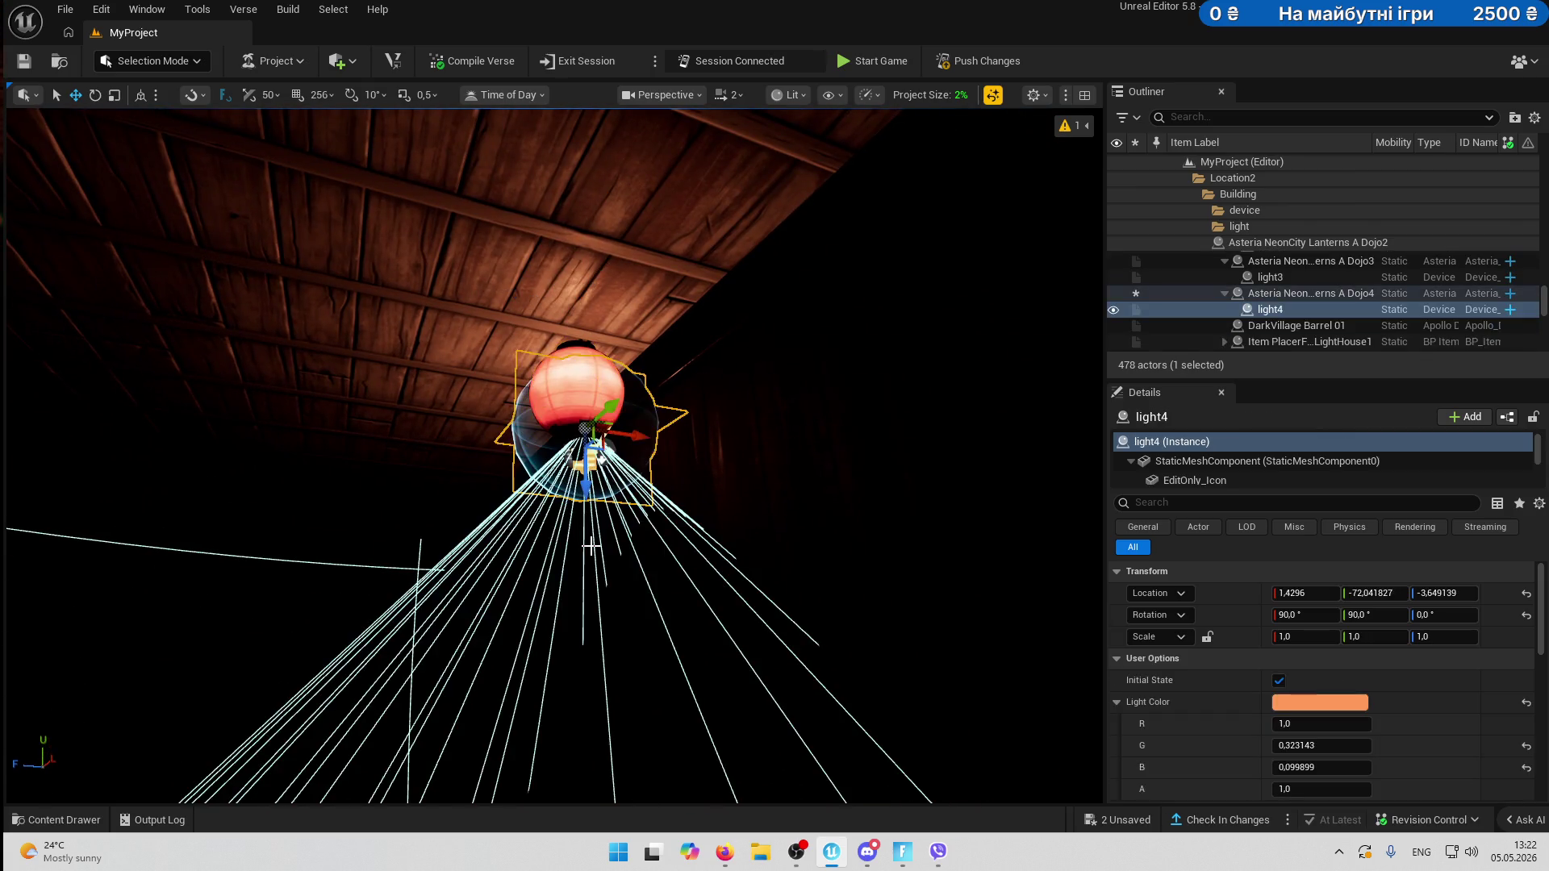
pyautogui.press('f')
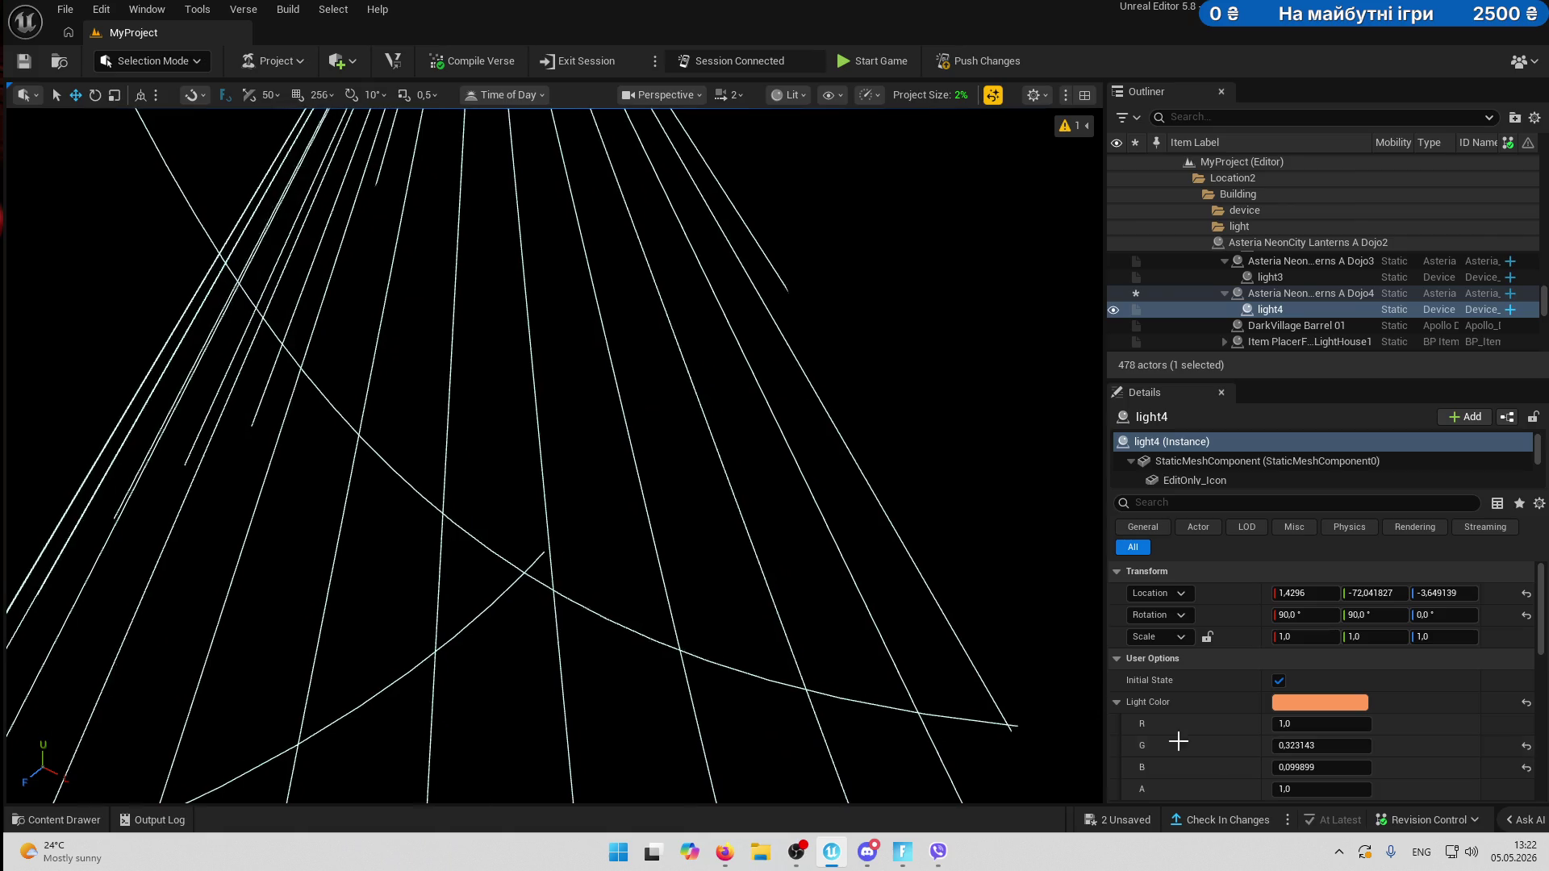
pyautogui.scroll(-3, 1315, 726)
pyautogui.moveTo(1311, 751); pyautogui.dragTo(1403, 751)
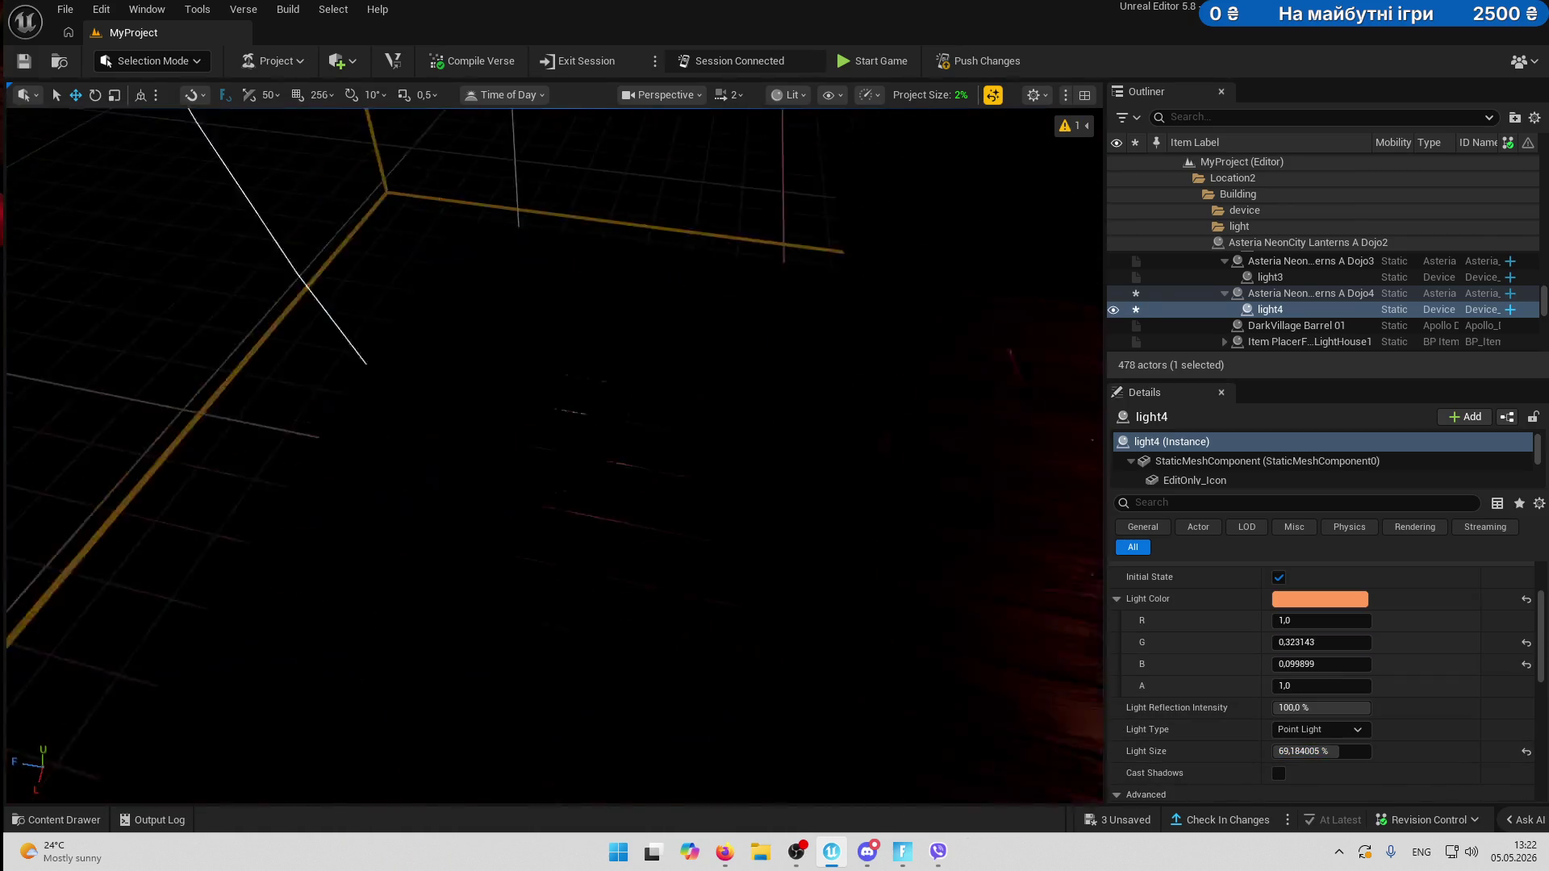
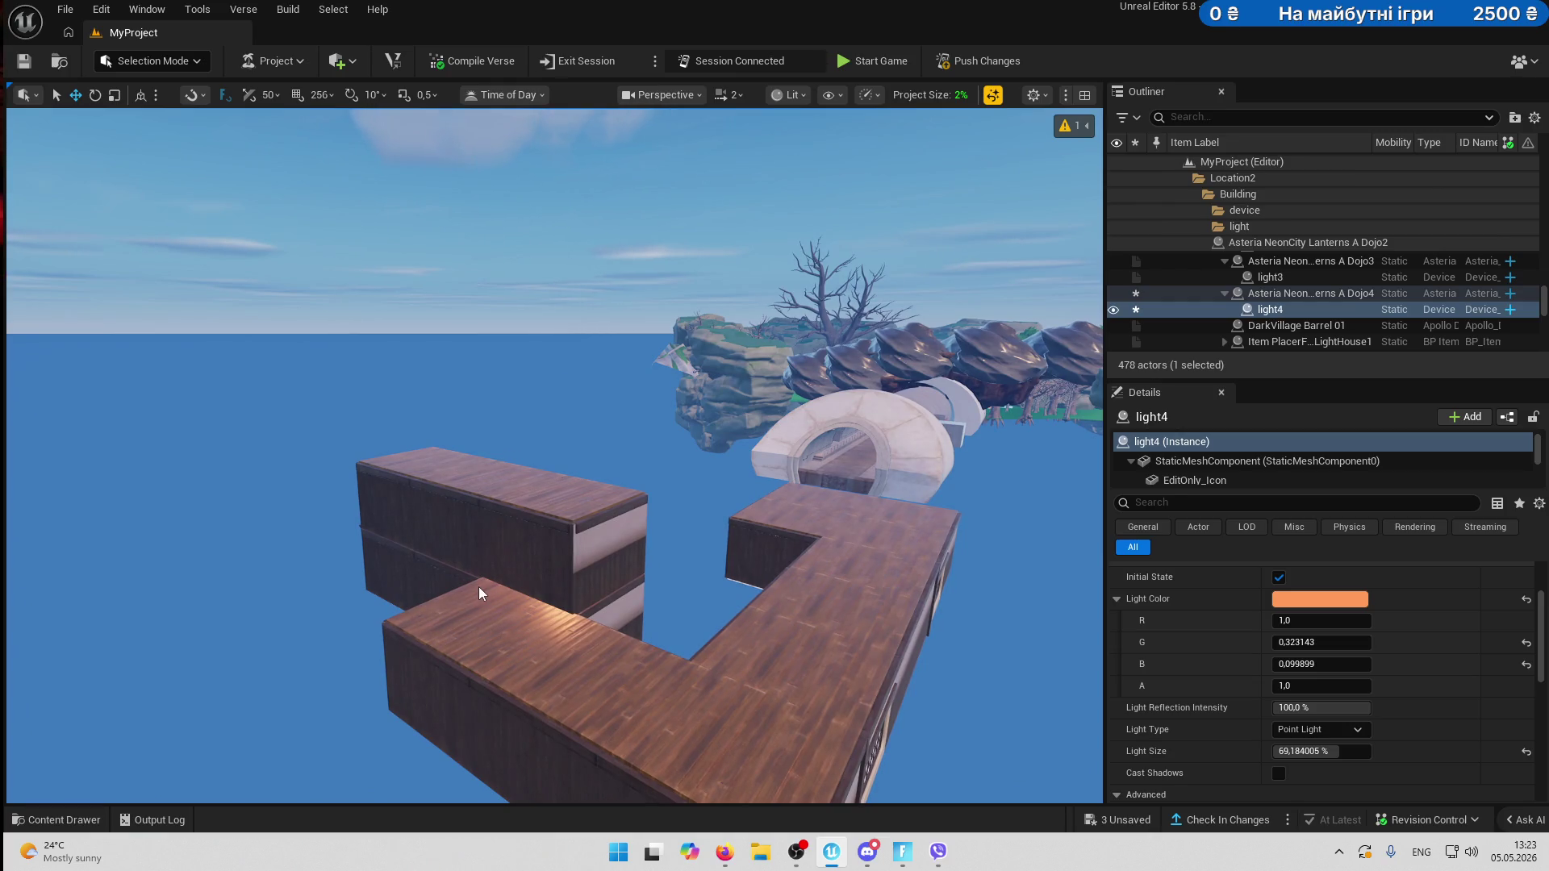
# - Frame lantern light4 in the viewport and bring up the view-mode list
pyautogui.press('f')
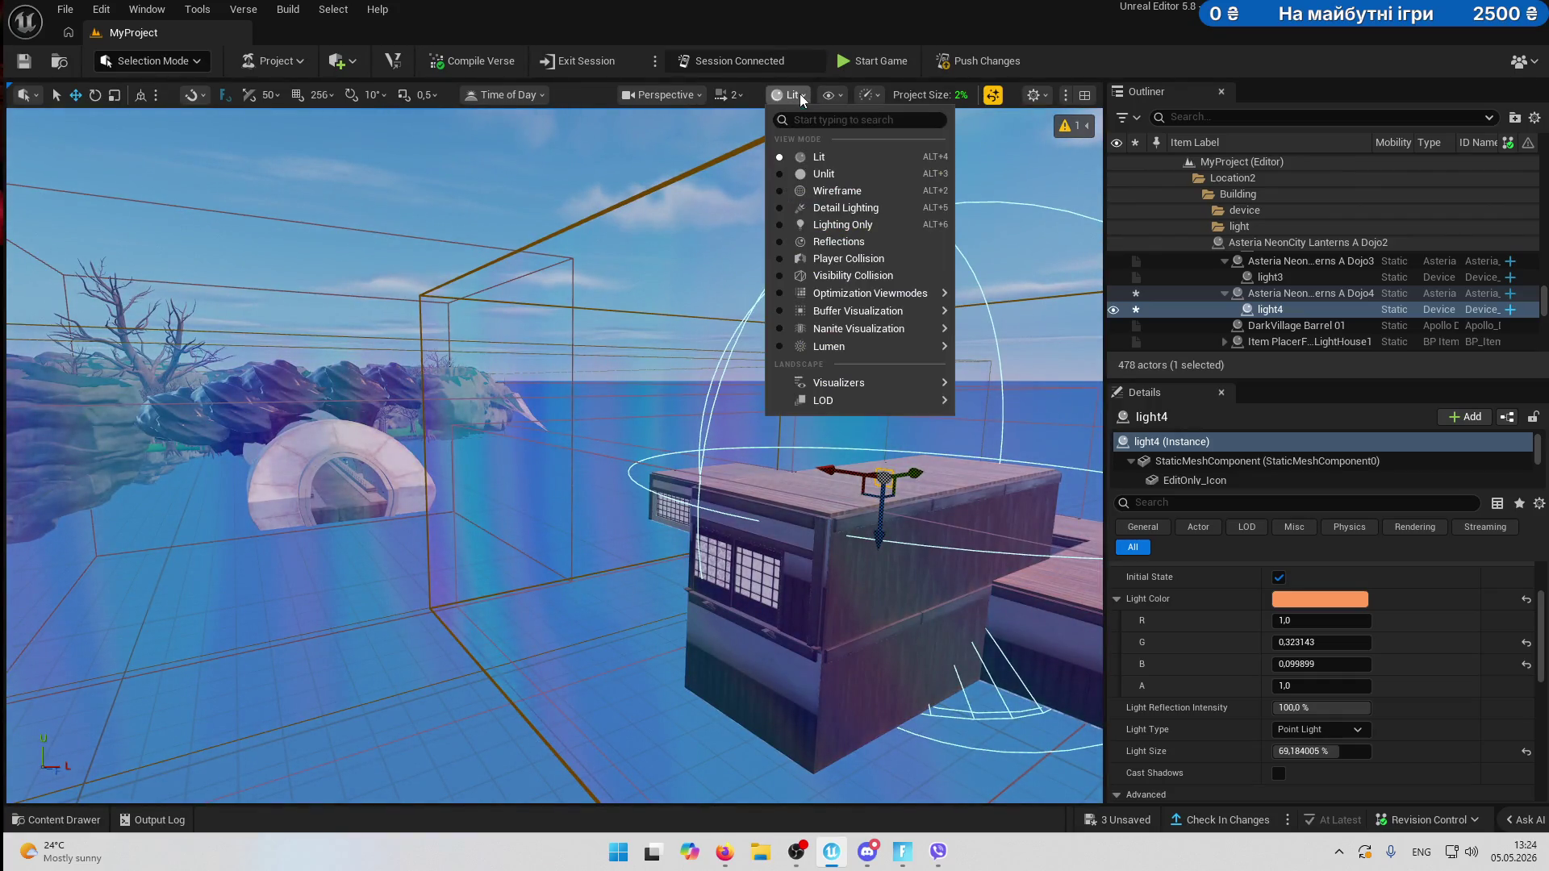
pyautogui.click(822, 173)
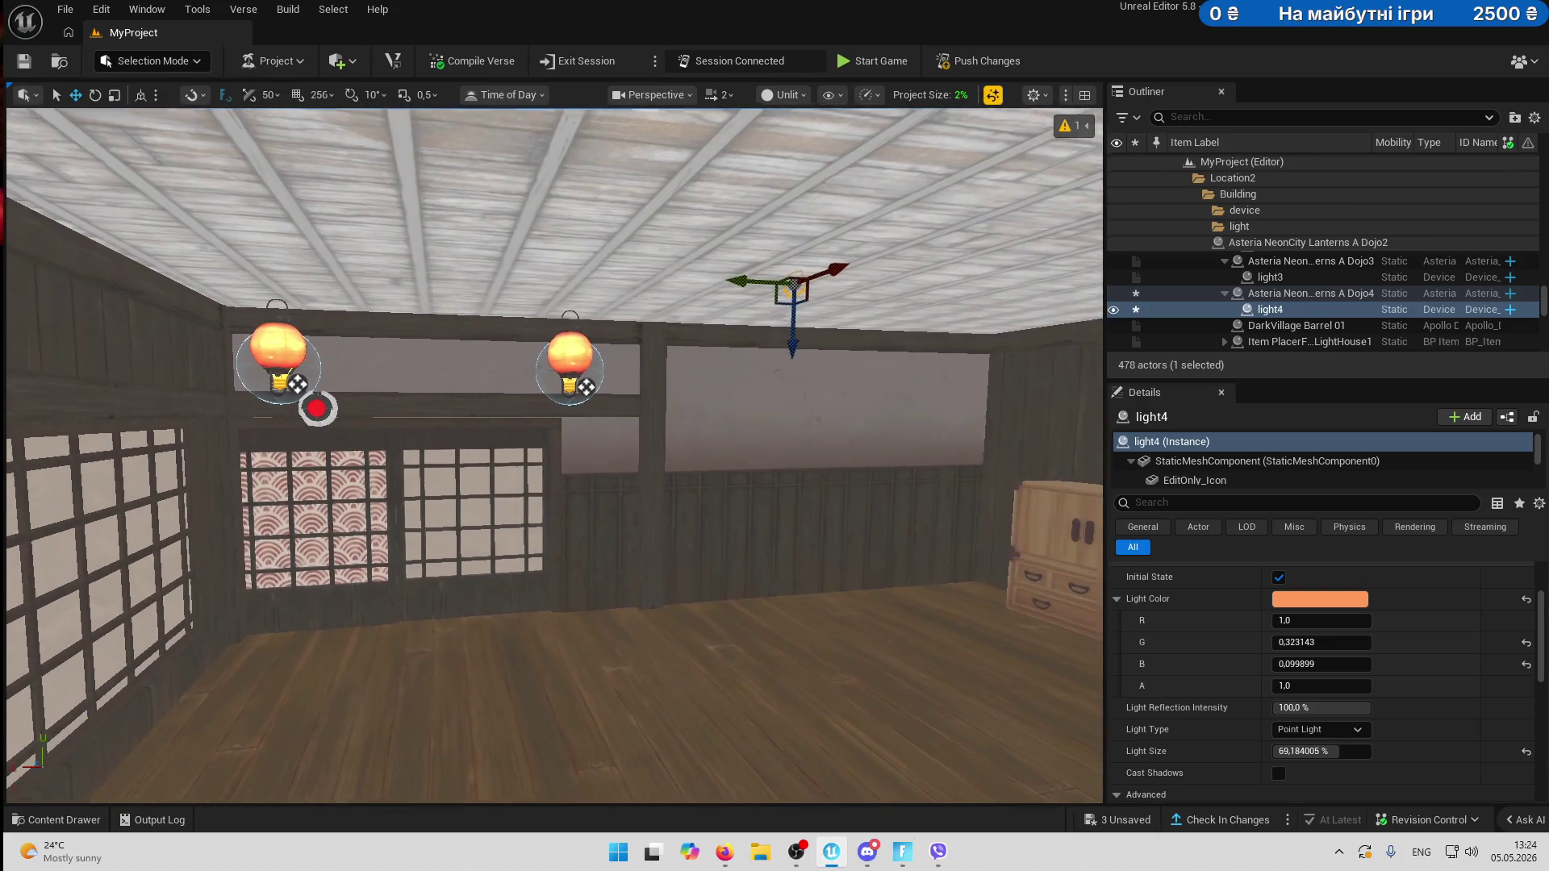
# - Select the sliding-door wall, interior walls, table lamp and dresser, excluding the lighthouse device
pyautogui.click(755, 336)
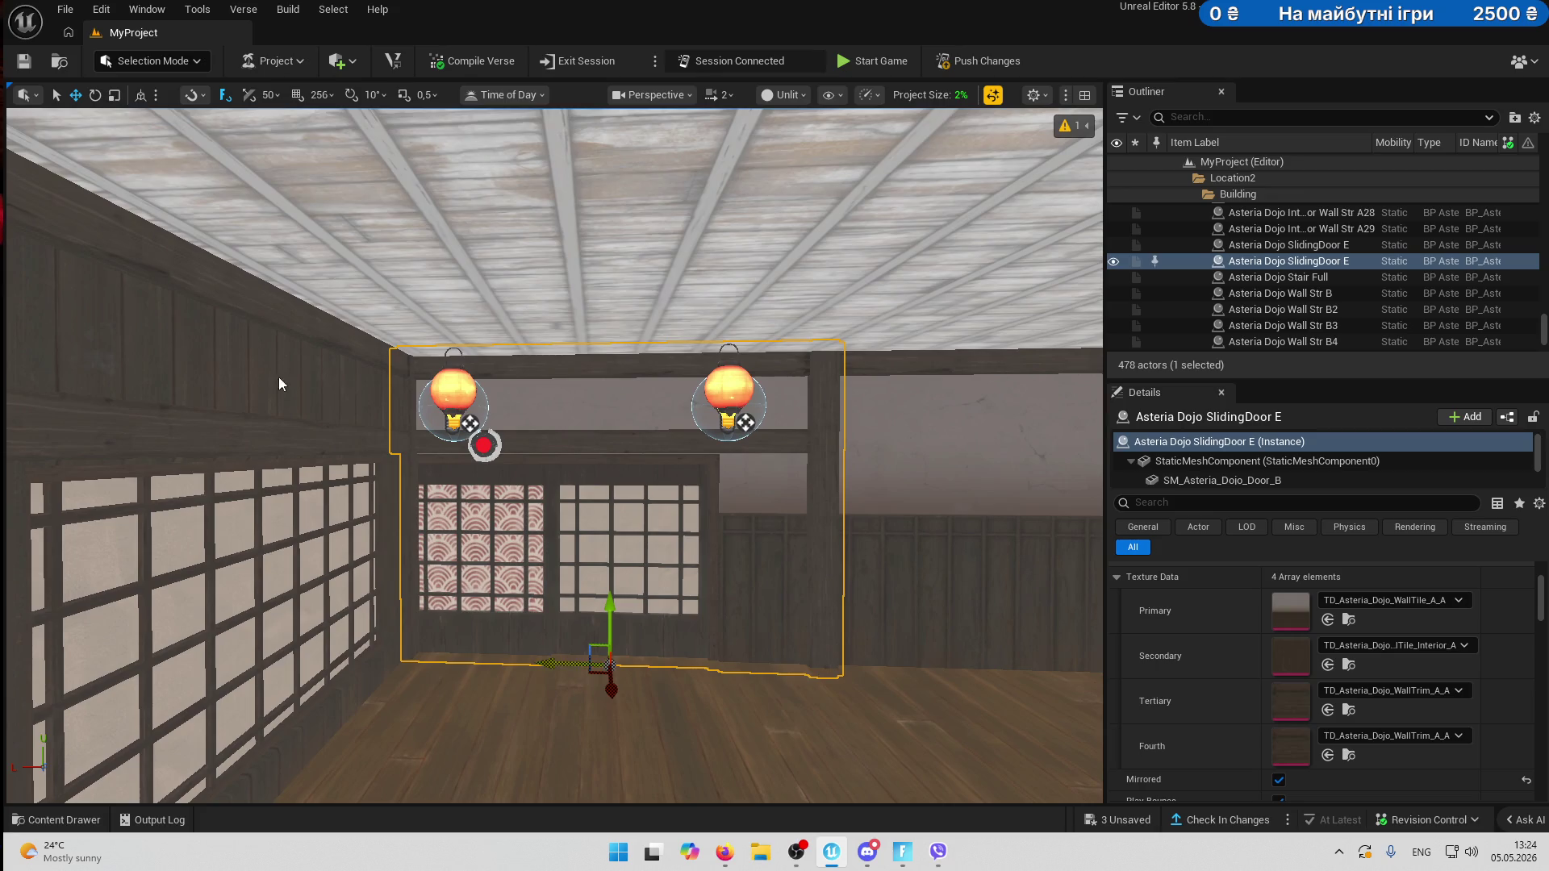
pyautogui.keyDown('ctrl'); pyautogui.click(500, 397); pyautogui.keyUp('ctrl')
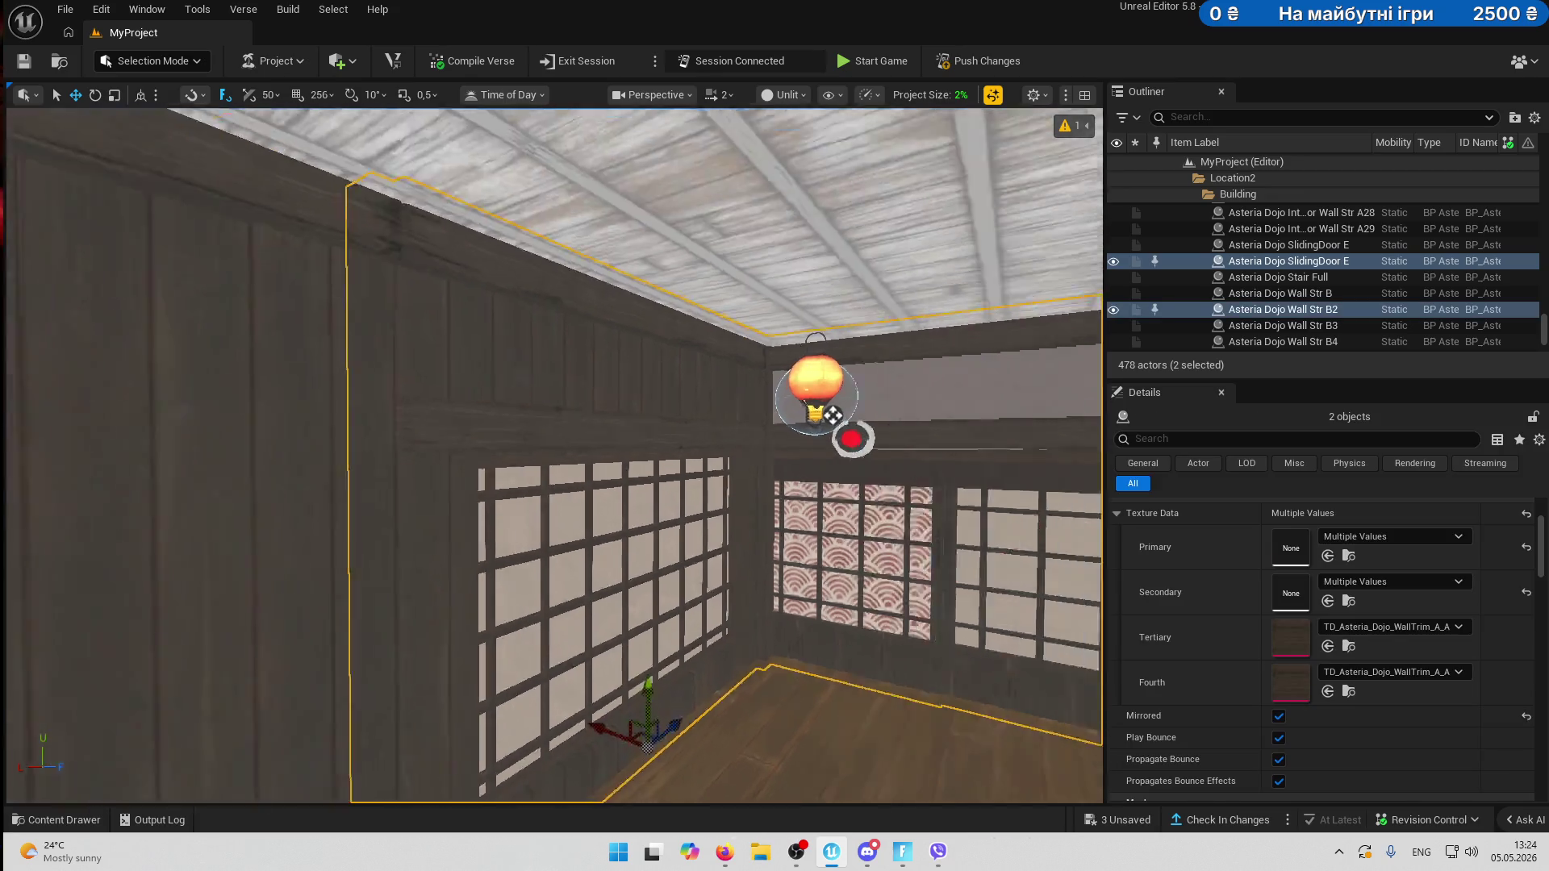
pyautogui.keyDown('ctrl'); pyautogui.click(500, 397); pyautogui.keyUp('ctrl')
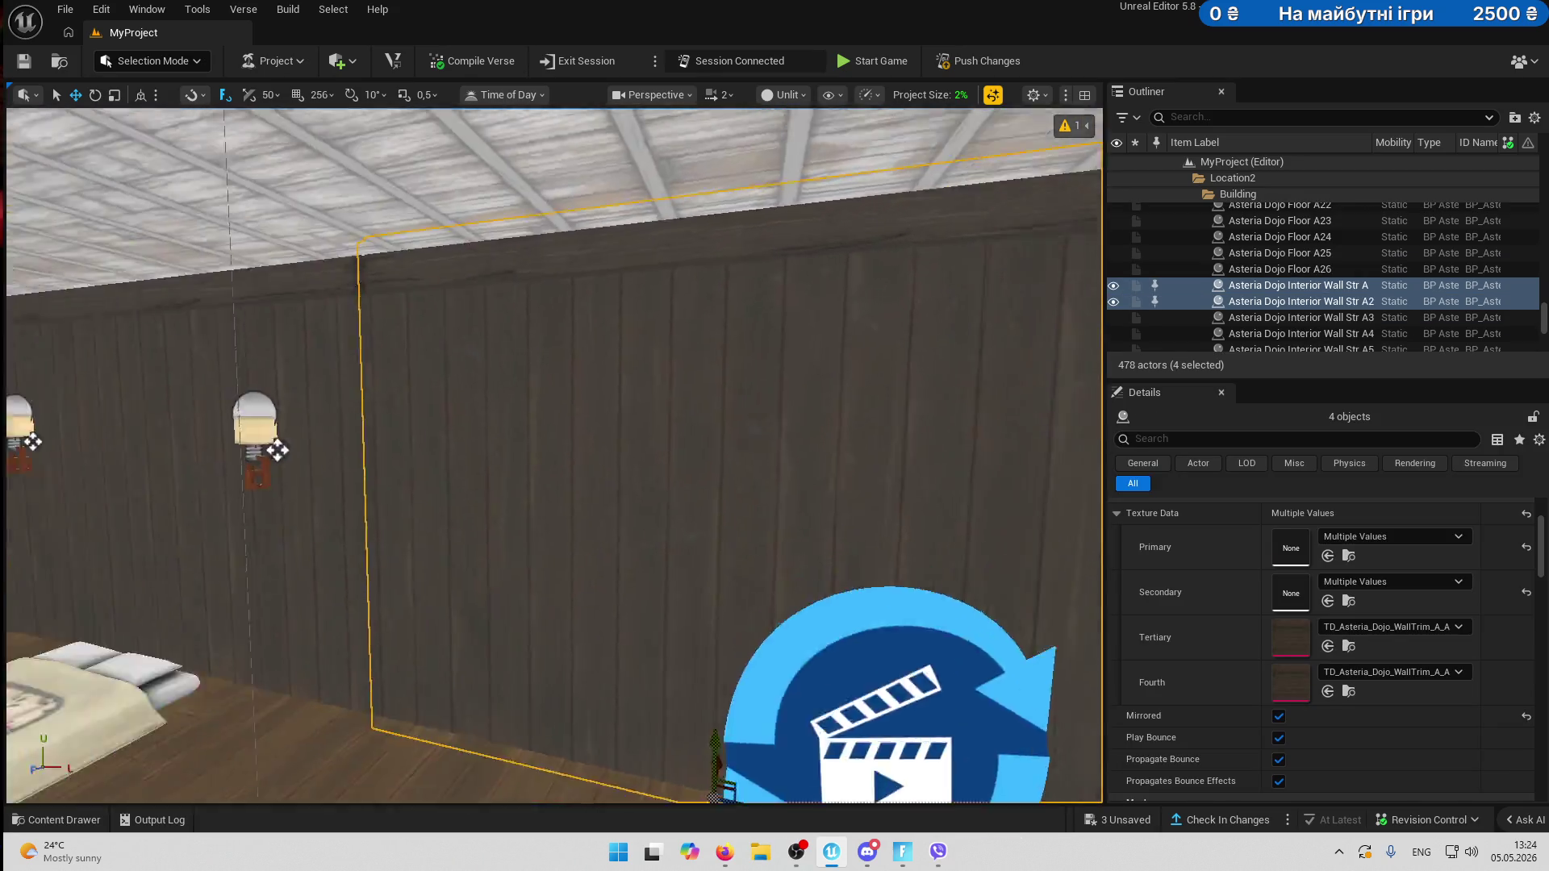
pyautogui.keyDown('ctrl'); pyautogui.click(713, 418); pyautogui.keyUp('ctrl')
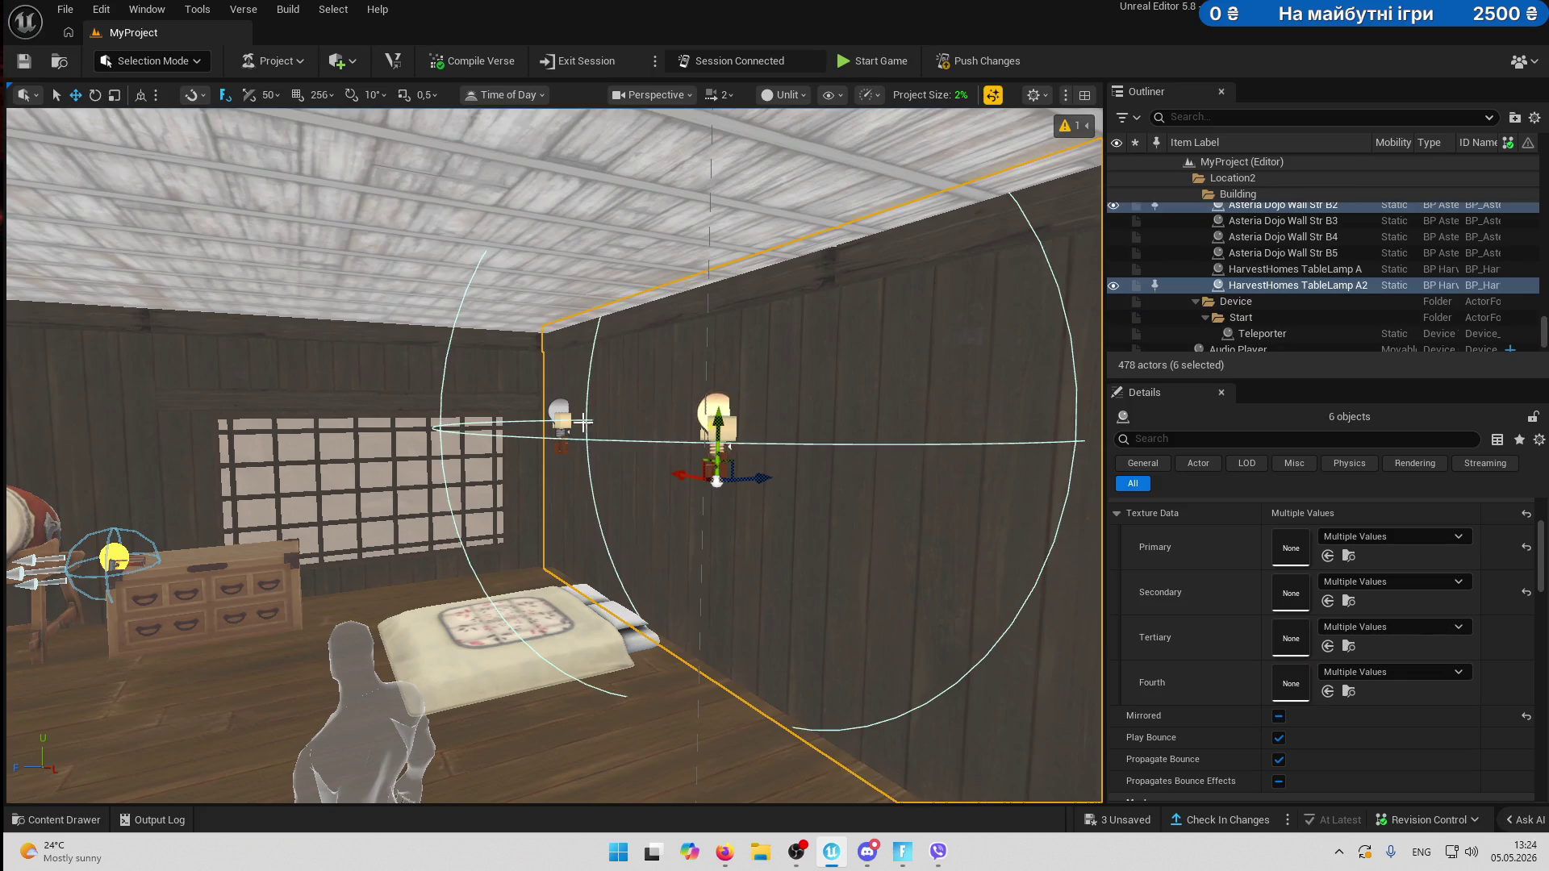
pyautogui.keyDown('ctrl'); pyautogui.click(360, 380); pyautogui.keyUp('ctrl')
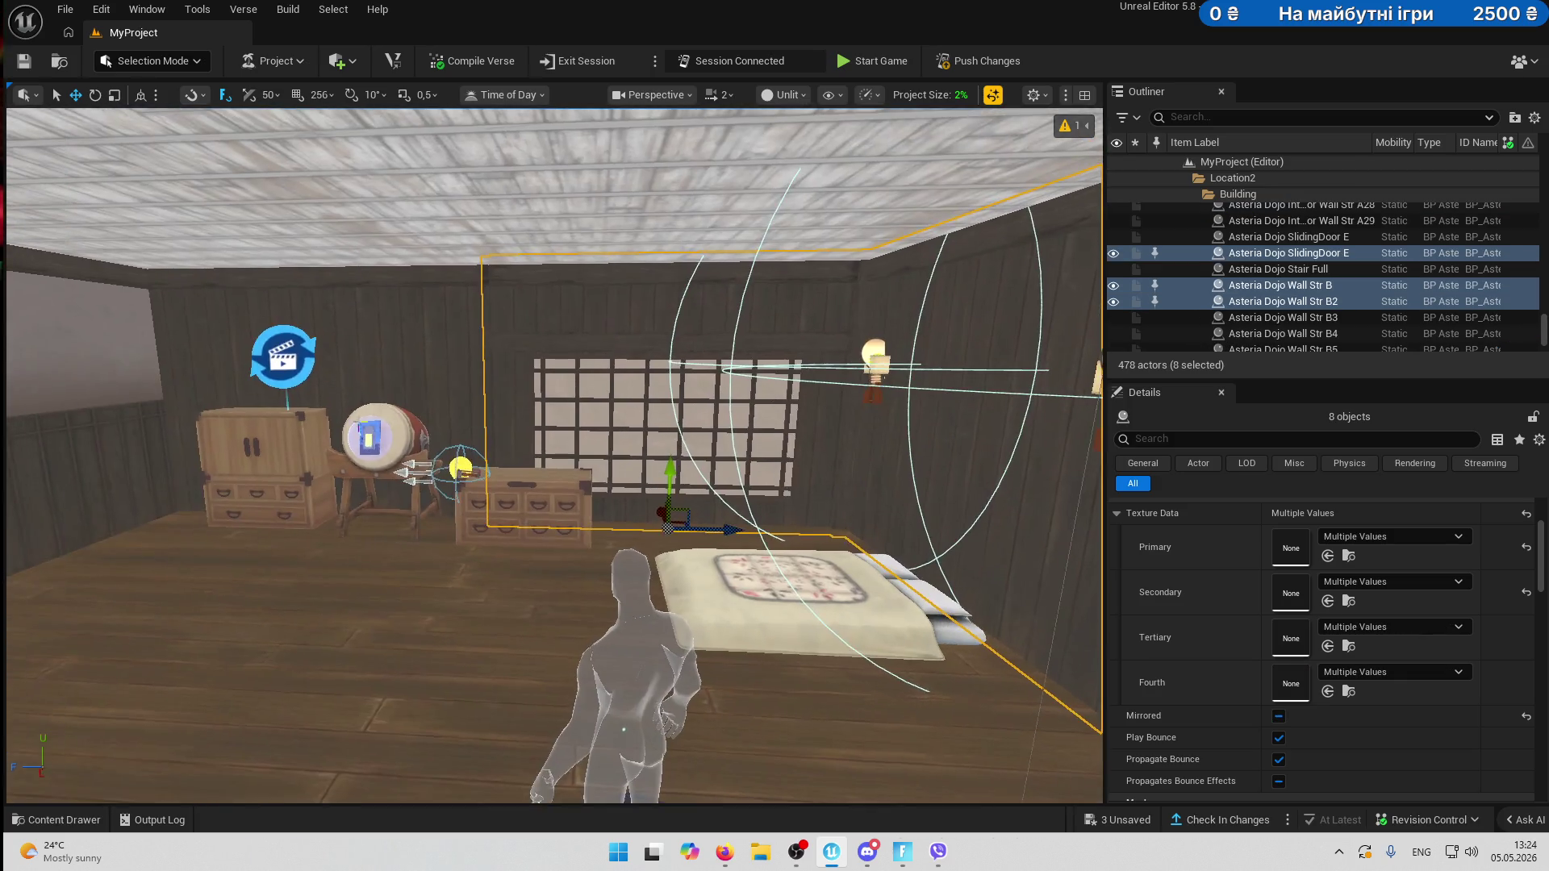
pyautogui.keyDown('ctrl'); pyautogui.click(500, 495); pyautogui.keyUp('ctrl')
pyautogui.keyDown('ctrl'); pyautogui.click(452, 470); pyautogui.keyUp('ctrl')
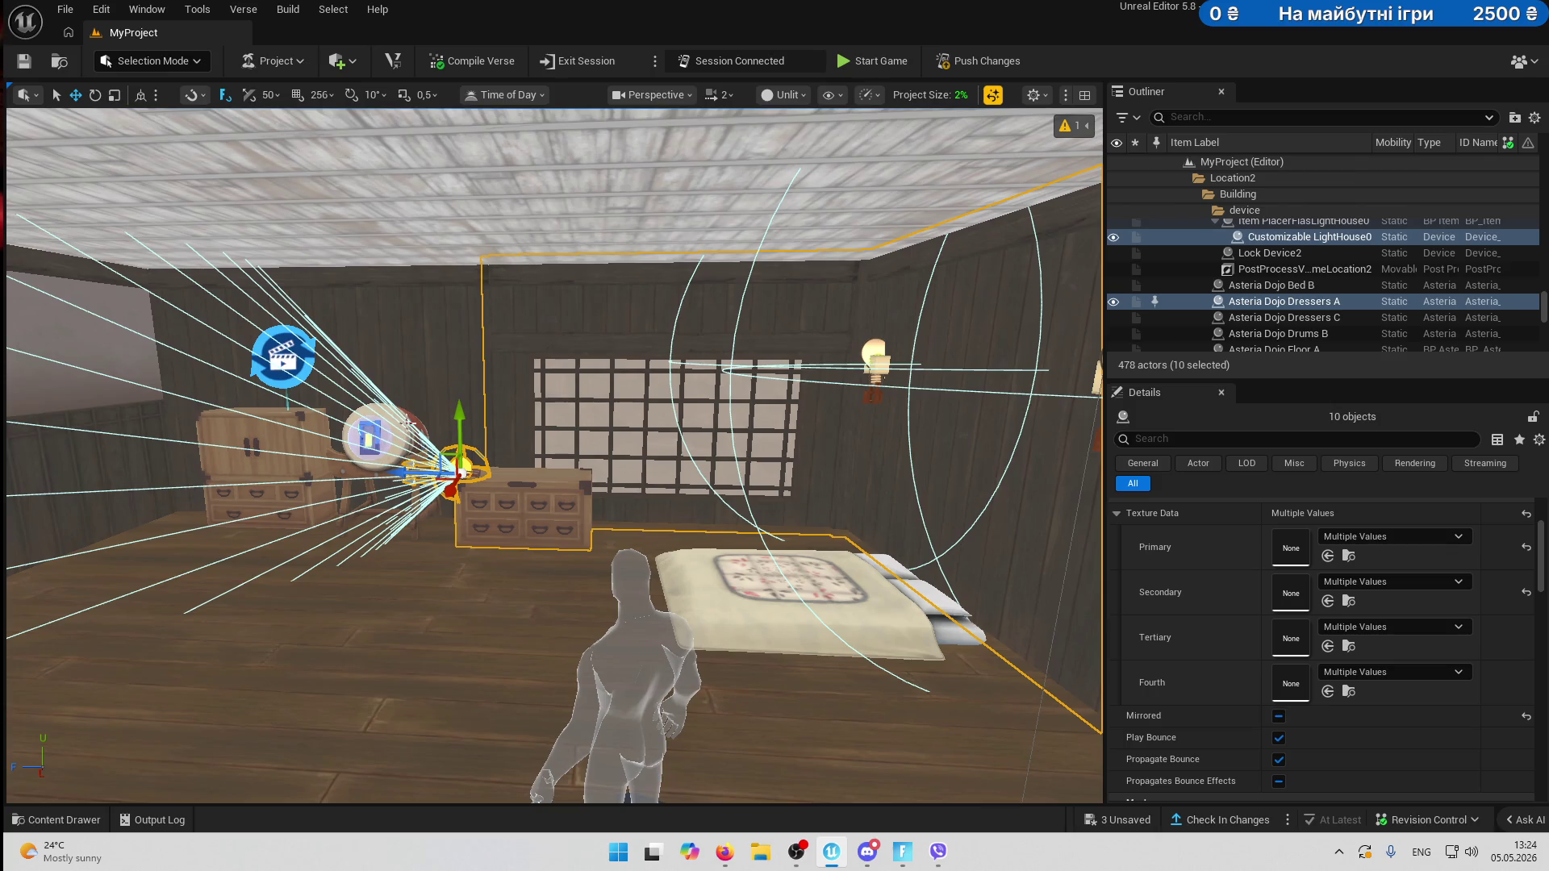
pyautogui.keyDown('ctrl'); pyautogui.click(464, 466); pyautogui.keyUp('ctrl')
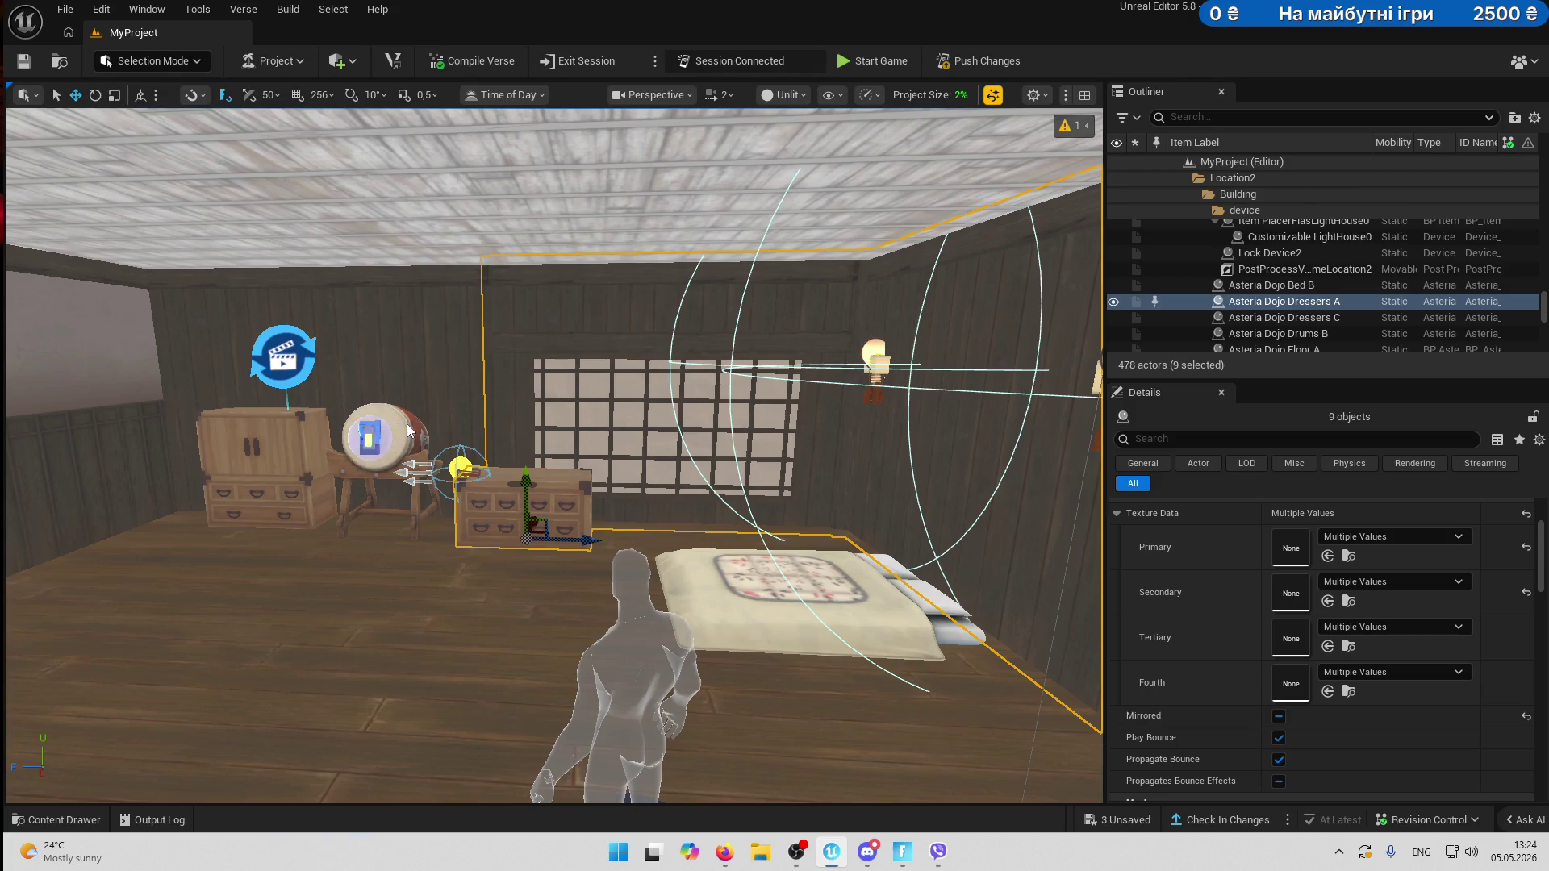
# - Add the ceiling panels and the left ceiling lantern to the selection
pyautogui.moveTo(526, 356); pyautogui.dragTo(494, 379)
pyautogui.keyDown('ctrl'); pyautogui.click(460, 429); pyautogui.keyUp('ctrl')
pyautogui.moveTo(459, 428); pyautogui.dragTo(707, 498)
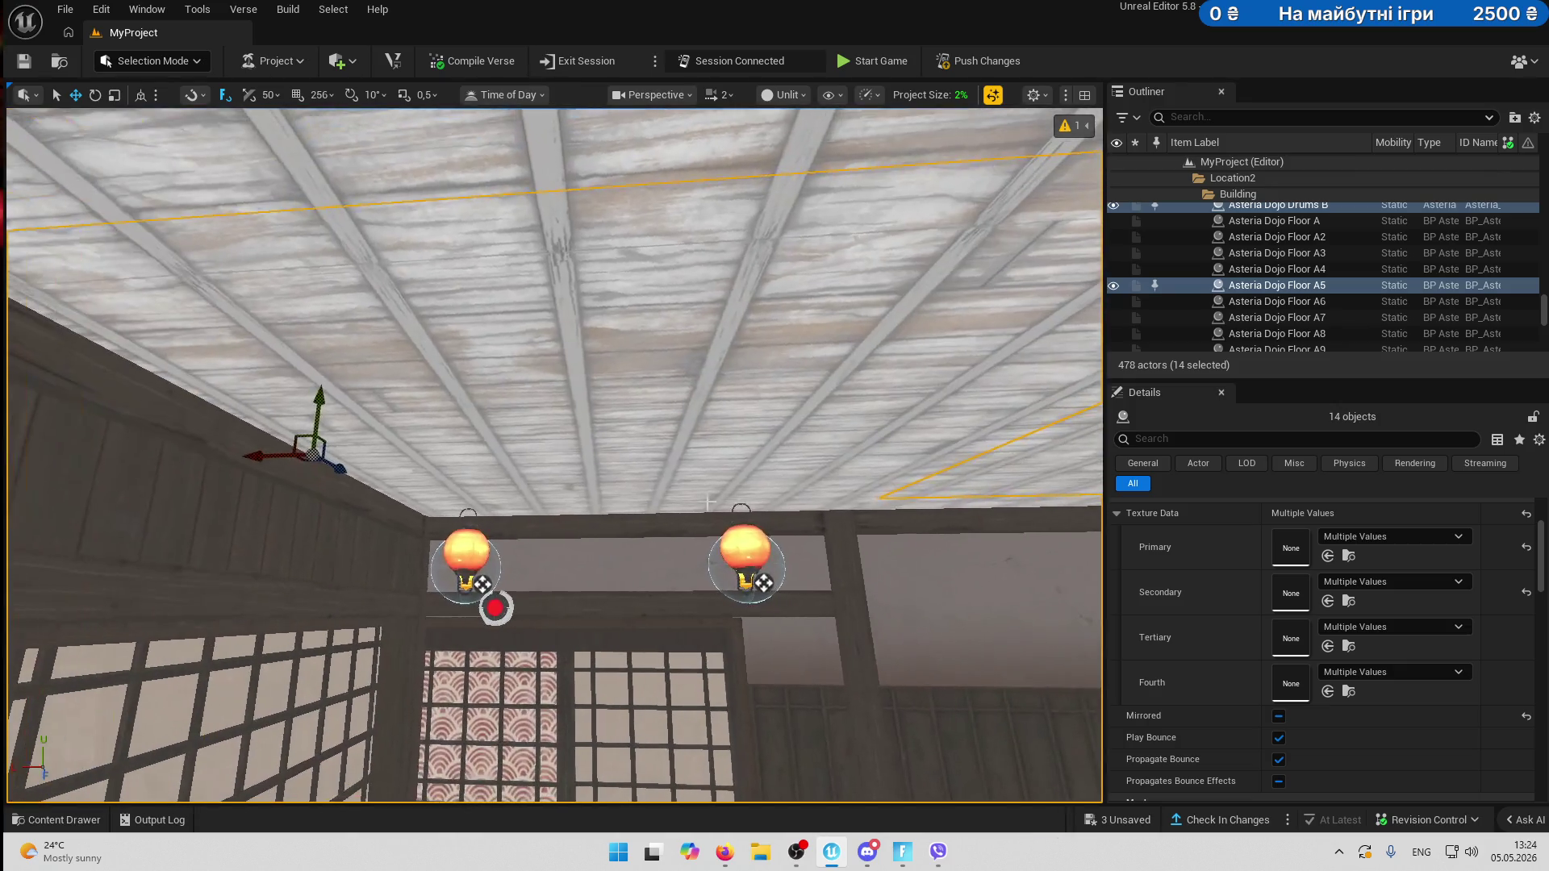
pyautogui.keyDown('ctrl'); pyautogui.click(459, 551); pyautogui.keyUp('ctrl')
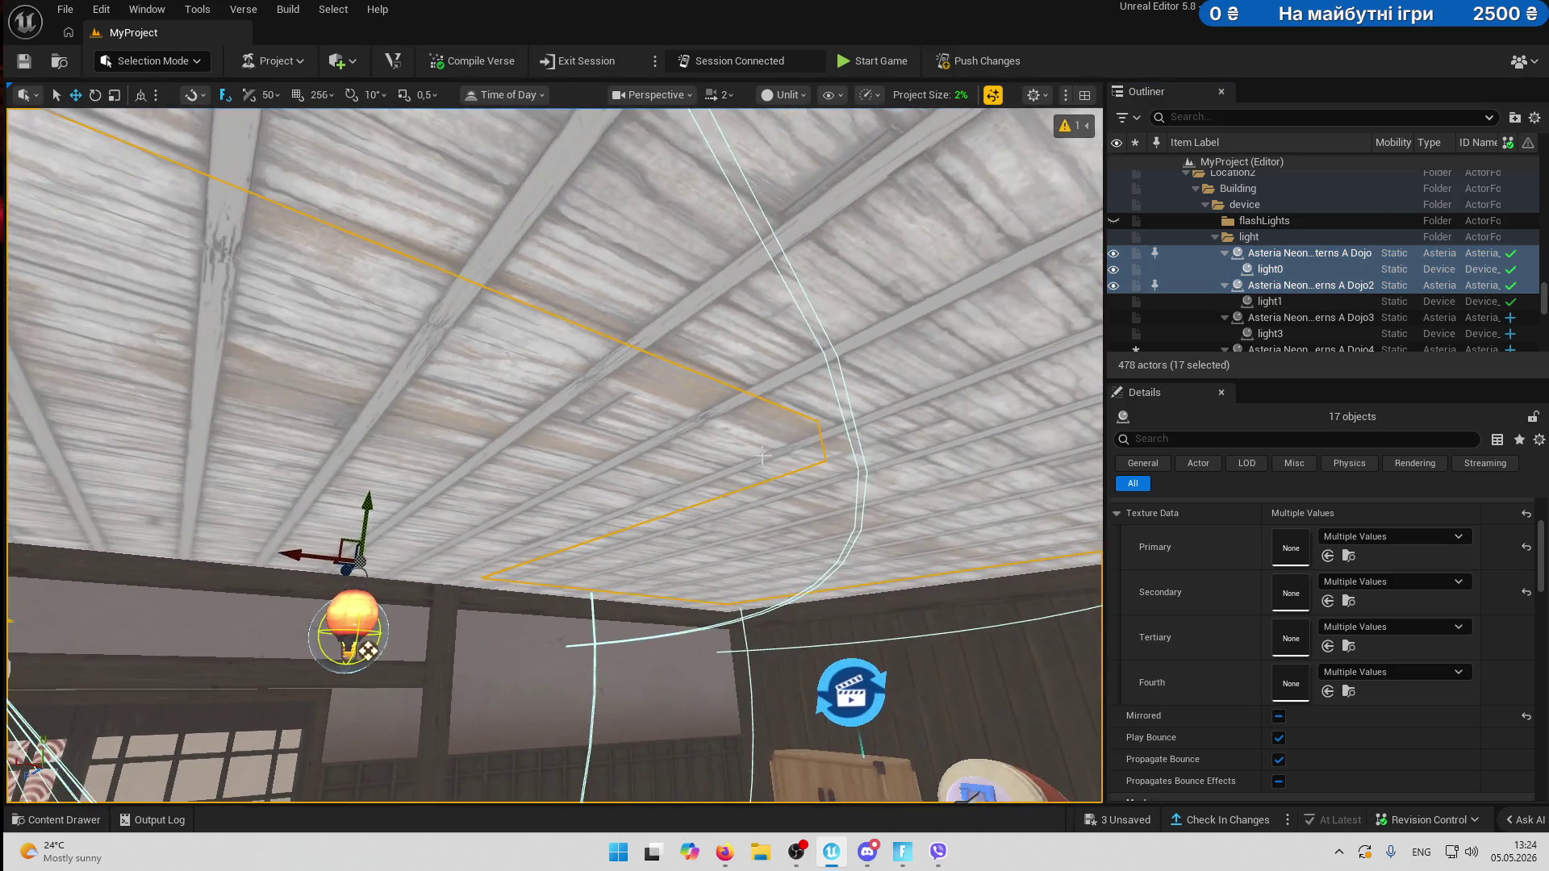
pyautogui.click(517, 307)
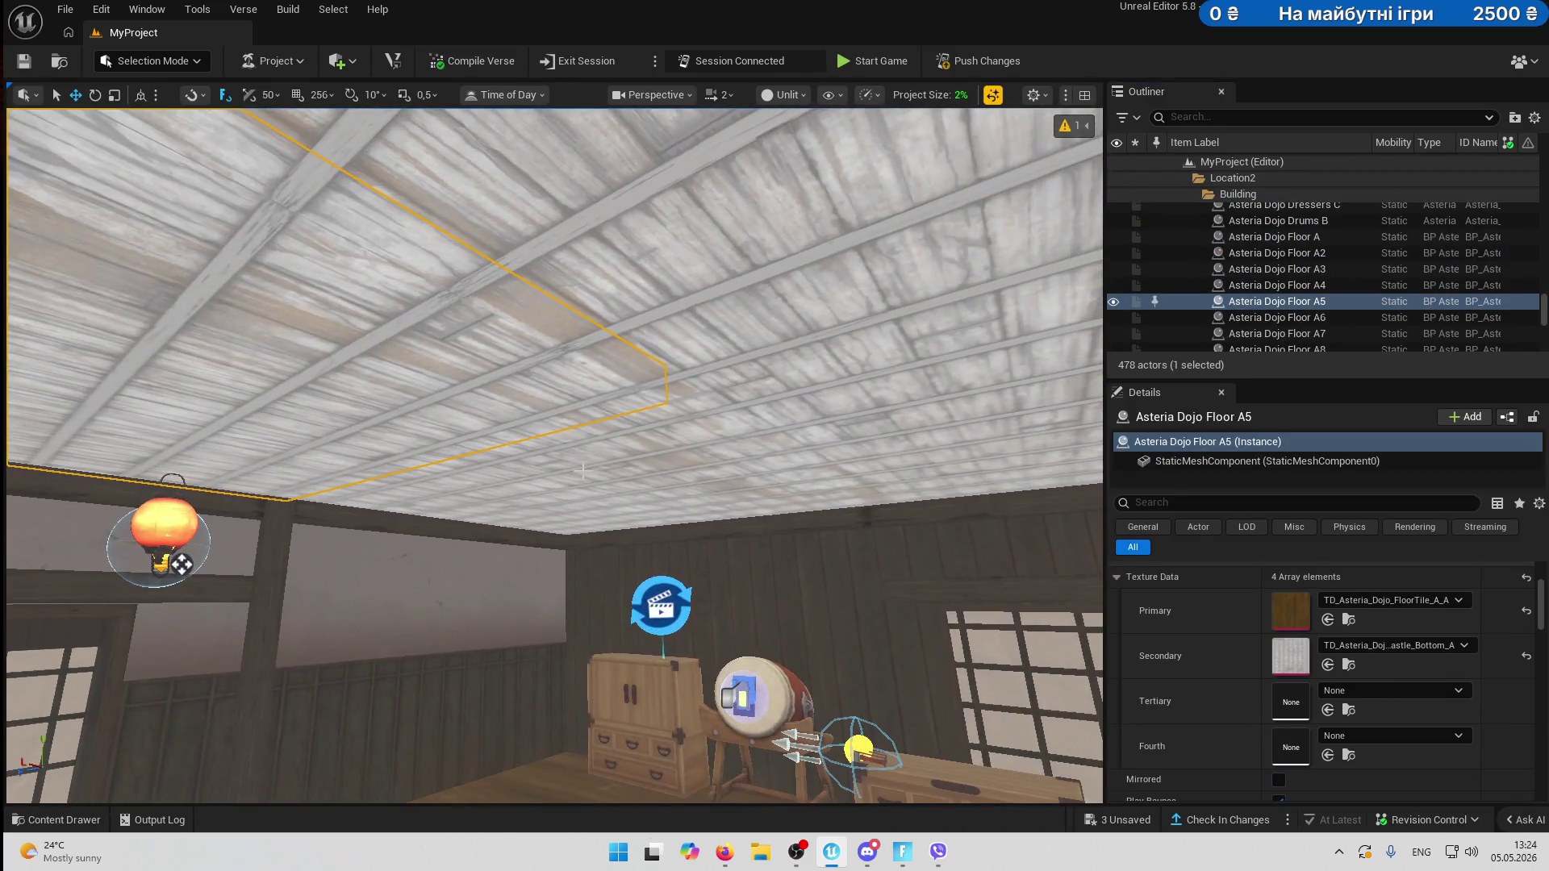
pyautogui.keyDown('ctrl'); pyautogui.click(565, 242); pyautogui.keyUp('ctrl')
pyautogui.scroll(-3, 597, 464)
pyautogui.keyDown('ctrl'); pyautogui.click(597, 463); pyautogui.keyUp('ctrl')
pyautogui.keyDown('ctrl'); pyautogui.click(806, 314); pyautogui.keyUp('ctrl')
pyautogui.moveTo(806, 314); pyautogui.dragTo(807, 194)
# - Add the back wall, left wall, second dresser and drum to the selection
pyautogui.moveTo(443, 412); pyautogui.dragTo(443, 501)
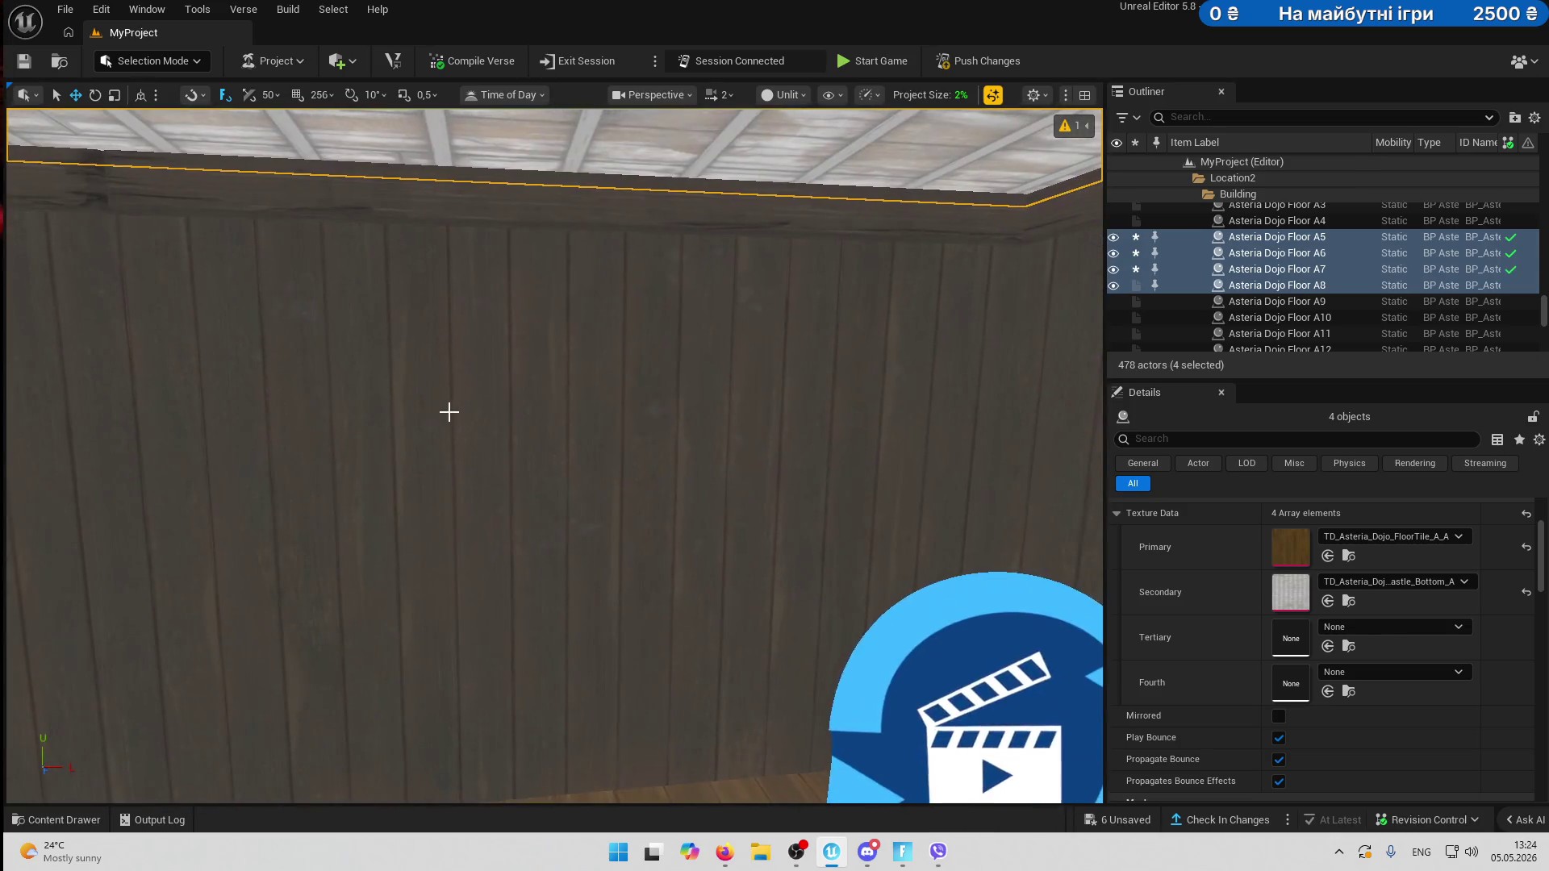
pyautogui.keyDown('ctrl'); pyautogui.click(443, 411); pyautogui.keyUp('ctrl')
pyautogui.keyDown('ctrl'); pyautogui.click(715, 428); pyautogui.keyUp('ctrl')
pyautogui.moveTo(714, 428); pyautogui.dragTo(630, 335)
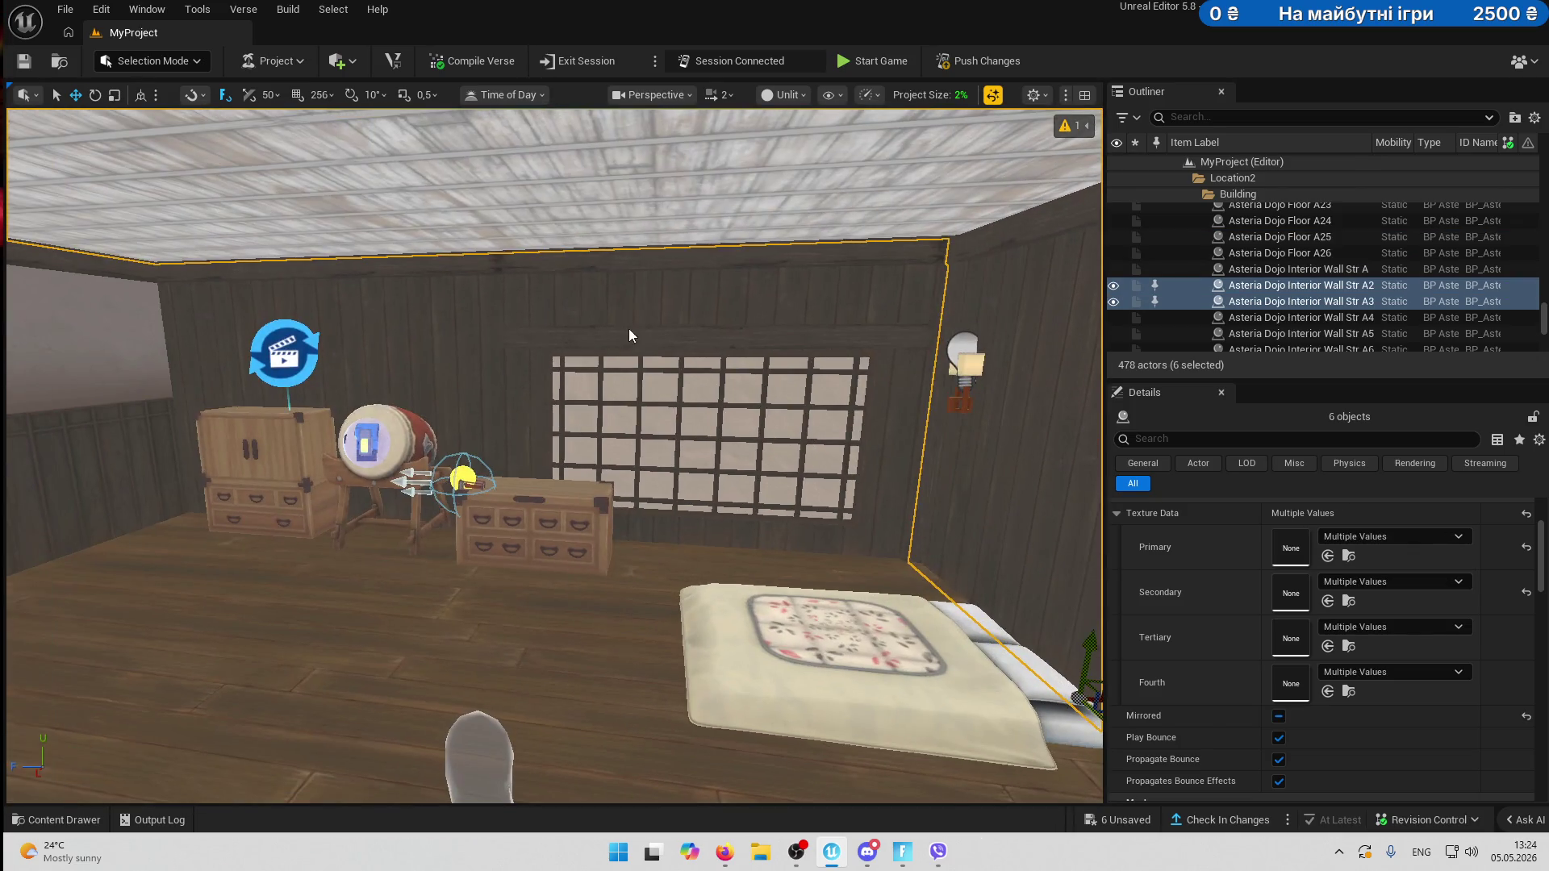
pyautogui.keyDown('ctrl'); pyautogui.click(172, 349); pyautogui.keyUp('ctrl')
pyautogui.keyDown('ctrl'); pyautogui.click(309, 484); pyautogui.keyUp('ctrl')
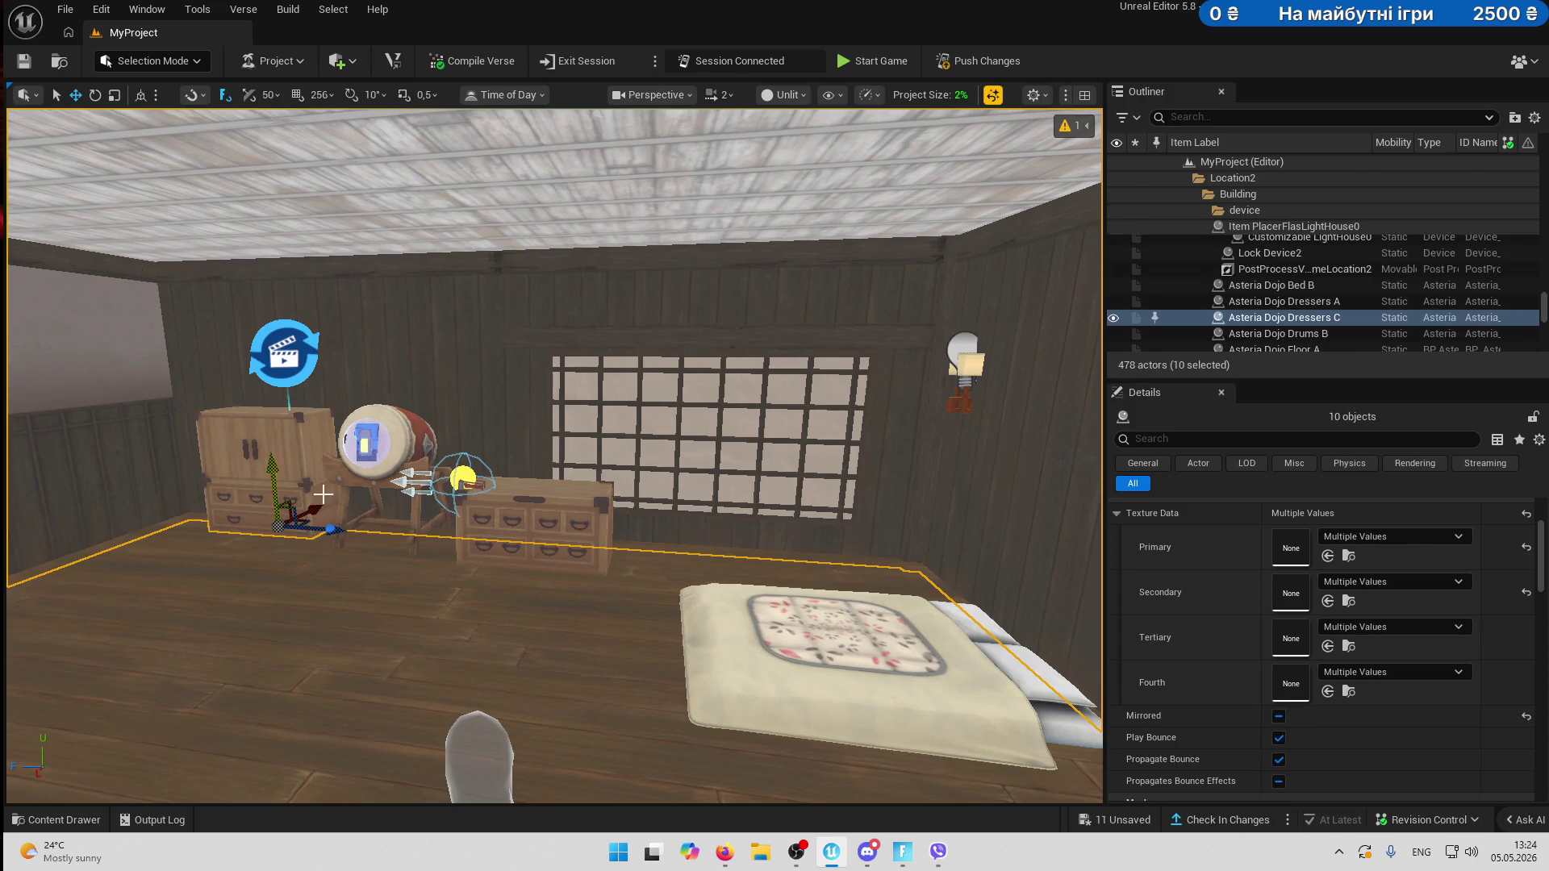
pyautogui.keyDown('ctrl'); pyautogui.click(413, 523); pyautogui.keyUp('ctrl')
pyautogui.moveTo(413, 523)
pyautogui.mouseDown()
pyautogui.moveTo(460, 516)
pyautogui.moveTo(537, 553)
pyautogui.mouseUp()
pyautogui.moveTo(686, 538); pyautogui.dragTo(598, 602)
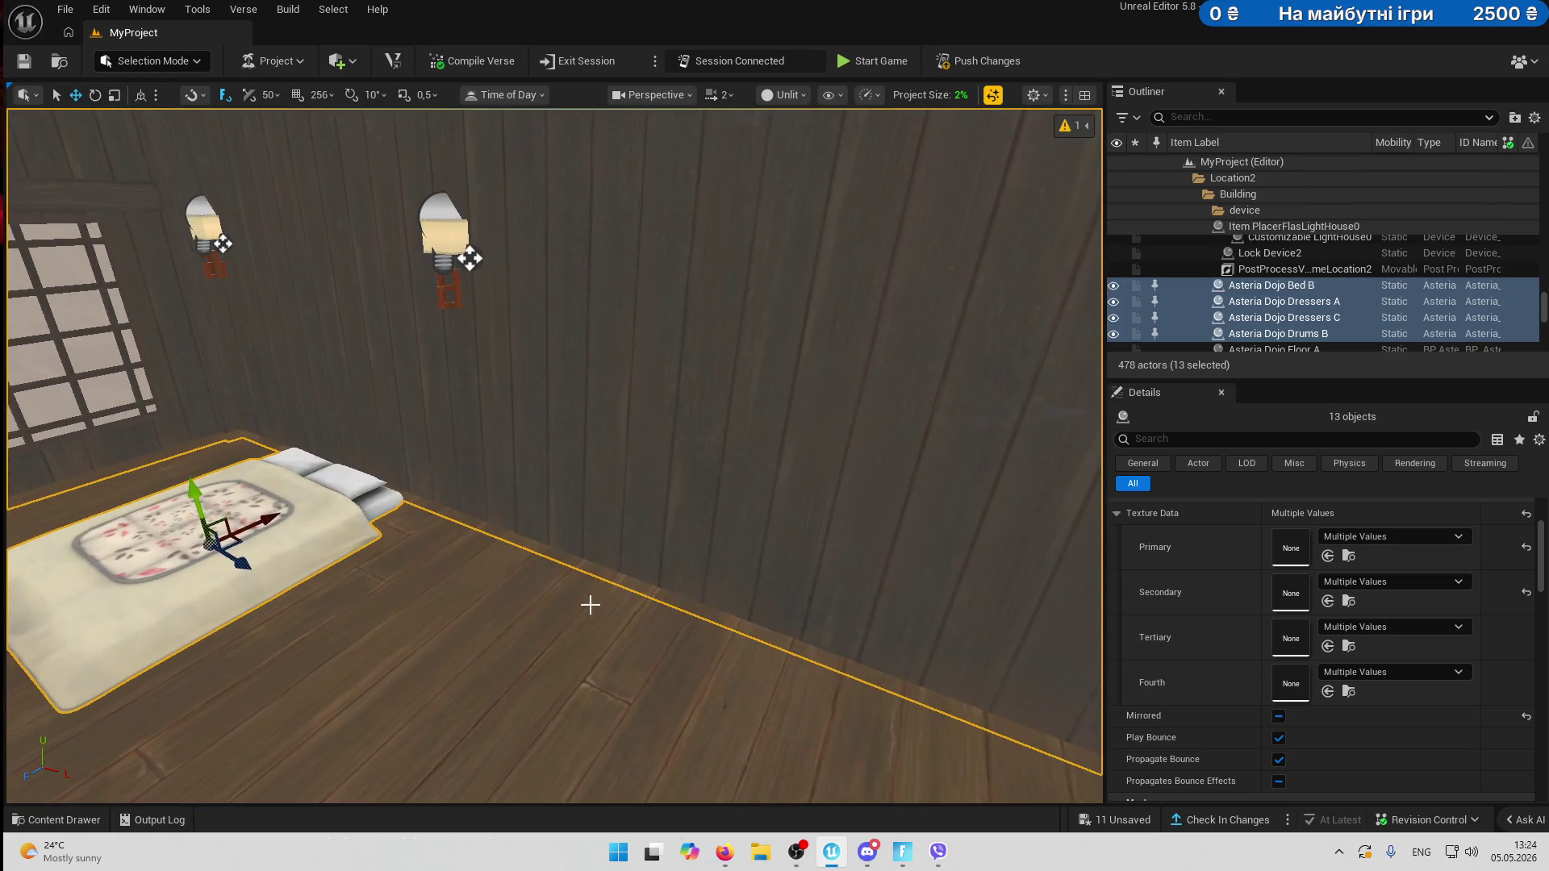
# - Add the floor panels, sliding-door wall and last interior wall piece, reaching 19 objects
pyautogui.keyDown('ctrl'); pyautogui.click(474, 723); pyautogui.keyUp('ctrl')
pyautogui.moveTo(473, 723); pyautogui.dragTo(606, 590)
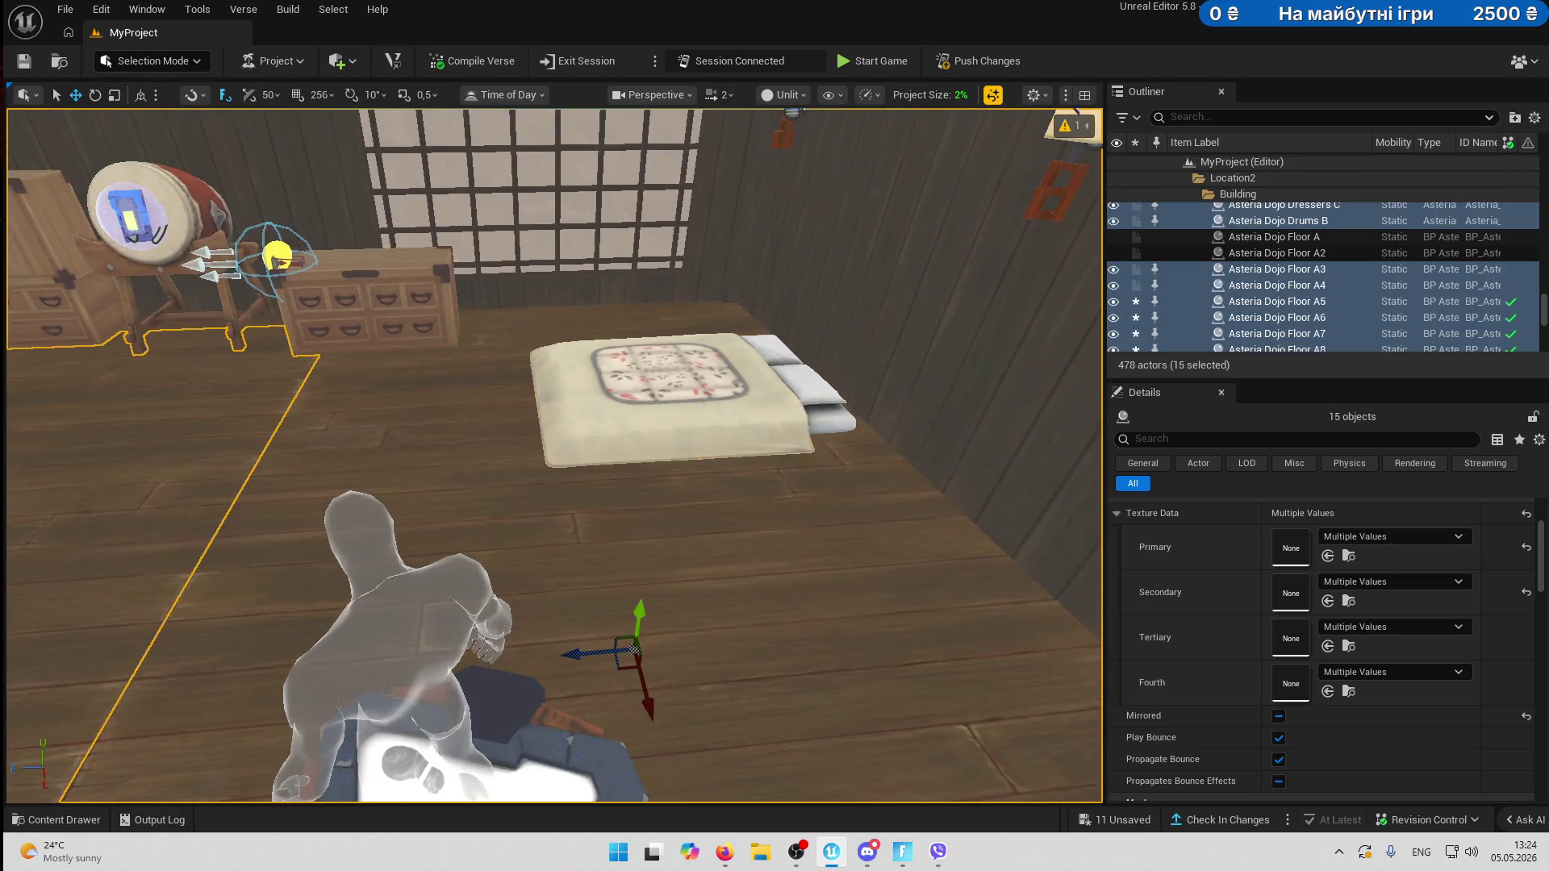
pyautogui.moveTo(727, 453); pyautogui.dragTo(613, 452)
pyautogui.keyDown('ctrl'); pyautogui.click(417, 534); pyautogui.keyUp('ctrl')
pyautogui.moveTo(417, 534); pyautogui.dragTo(869, 348)
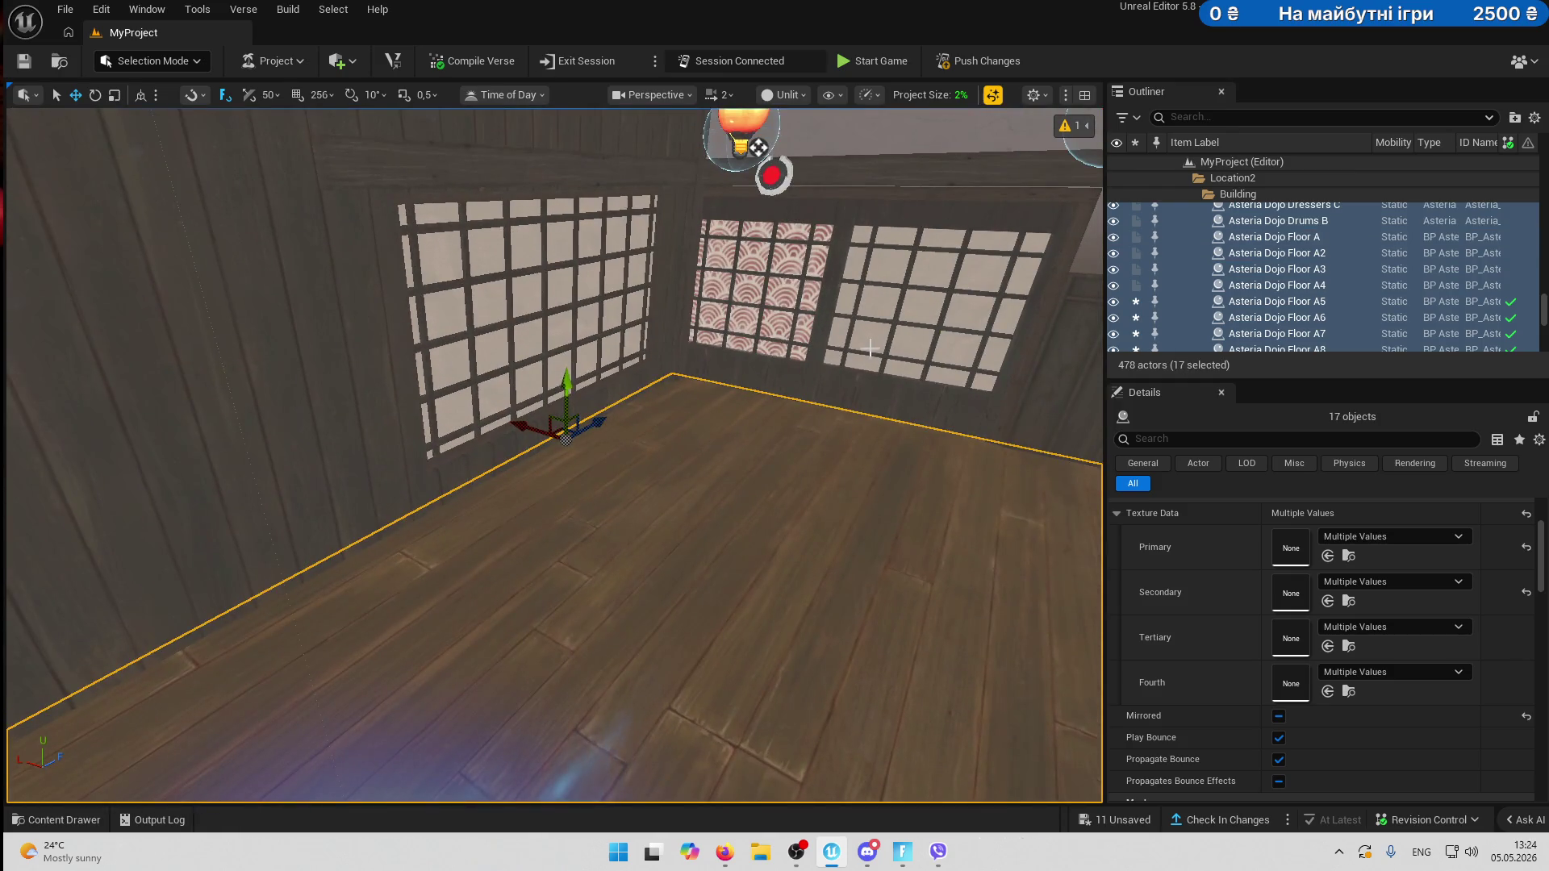
pyautogui.keyDown('ctrl'); pyautogui.click(845, 385); pyautogui.keyUp('ctrl')
pyautogui.press('f')
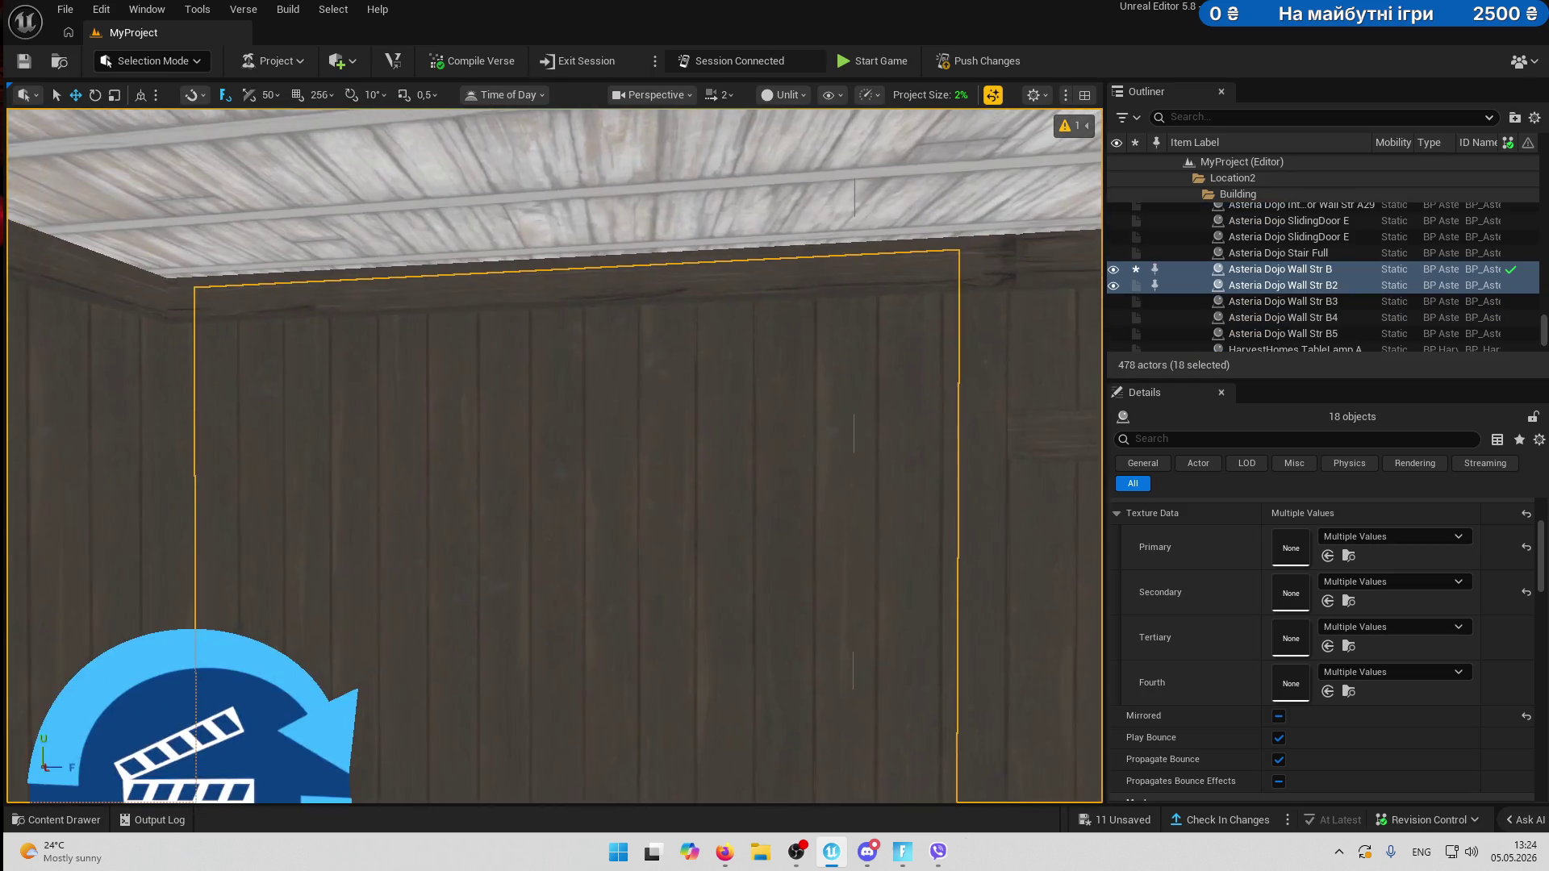
pyautogui.keyDown('ctrl'); pyautogui.click(694, 588); pyautogui.keyUp('ctrl')
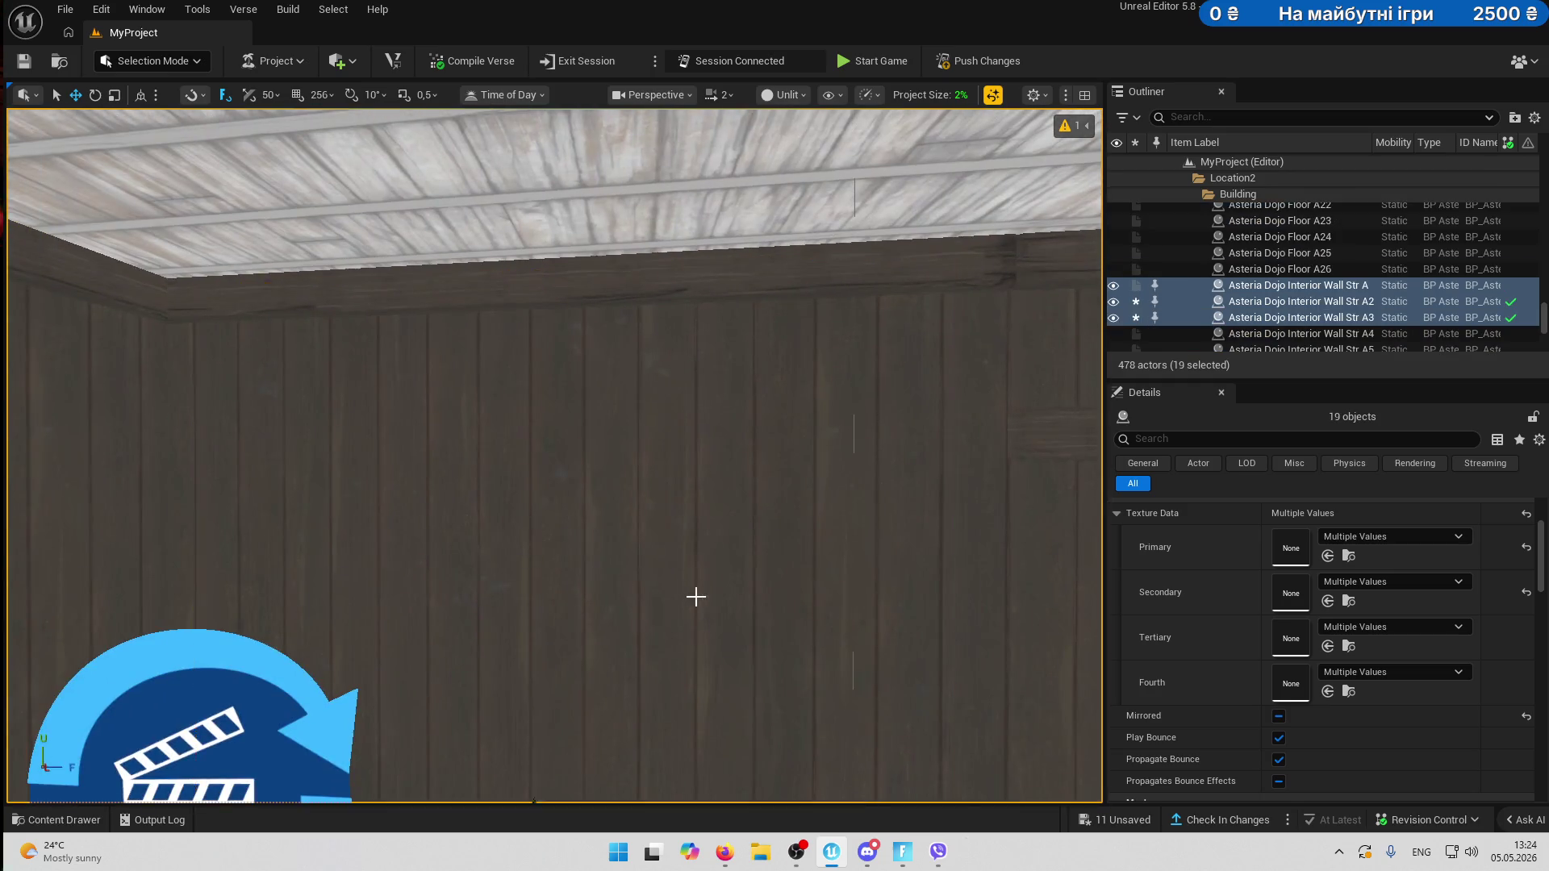
# - Alt-drag to duplicate the selected dojo room and slide the copy far along X
pyautogui.press('f')
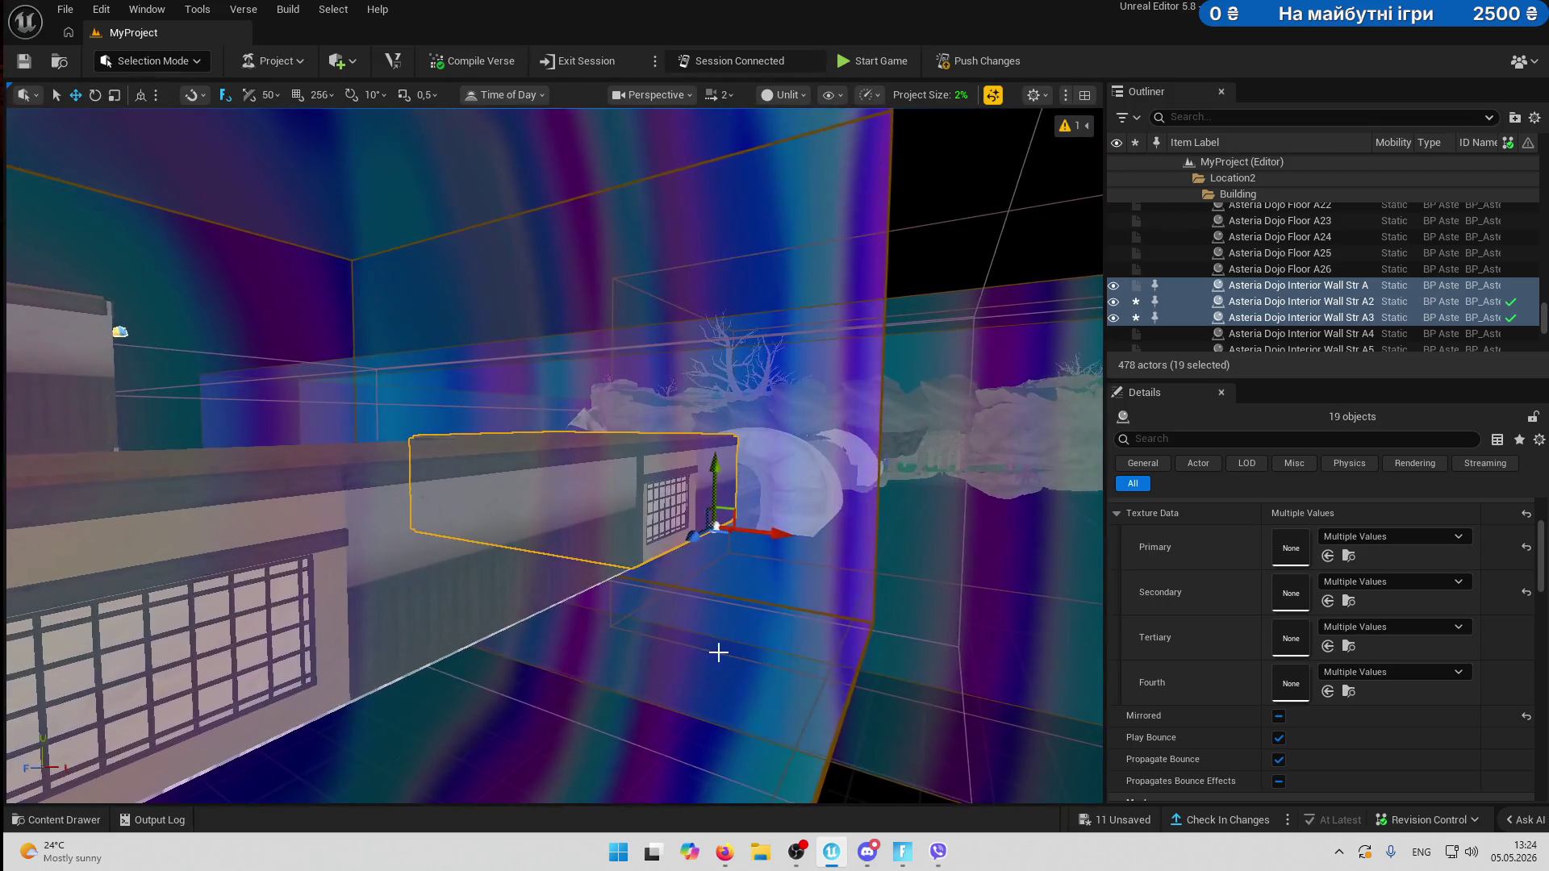
pyautogui.moveTo(694, 537)
pyautogui.keyDown('alt'); pyautogui.mouseDown()
pyautogui.moveTo(477, 637)
pyautogui.moveTo(425, 633)
pyautogui.moveTo(449, 677)
pyautogui.moveTo(345, 605)
pyautogui.mouseUp(); pyautogui.keyUp('alt')
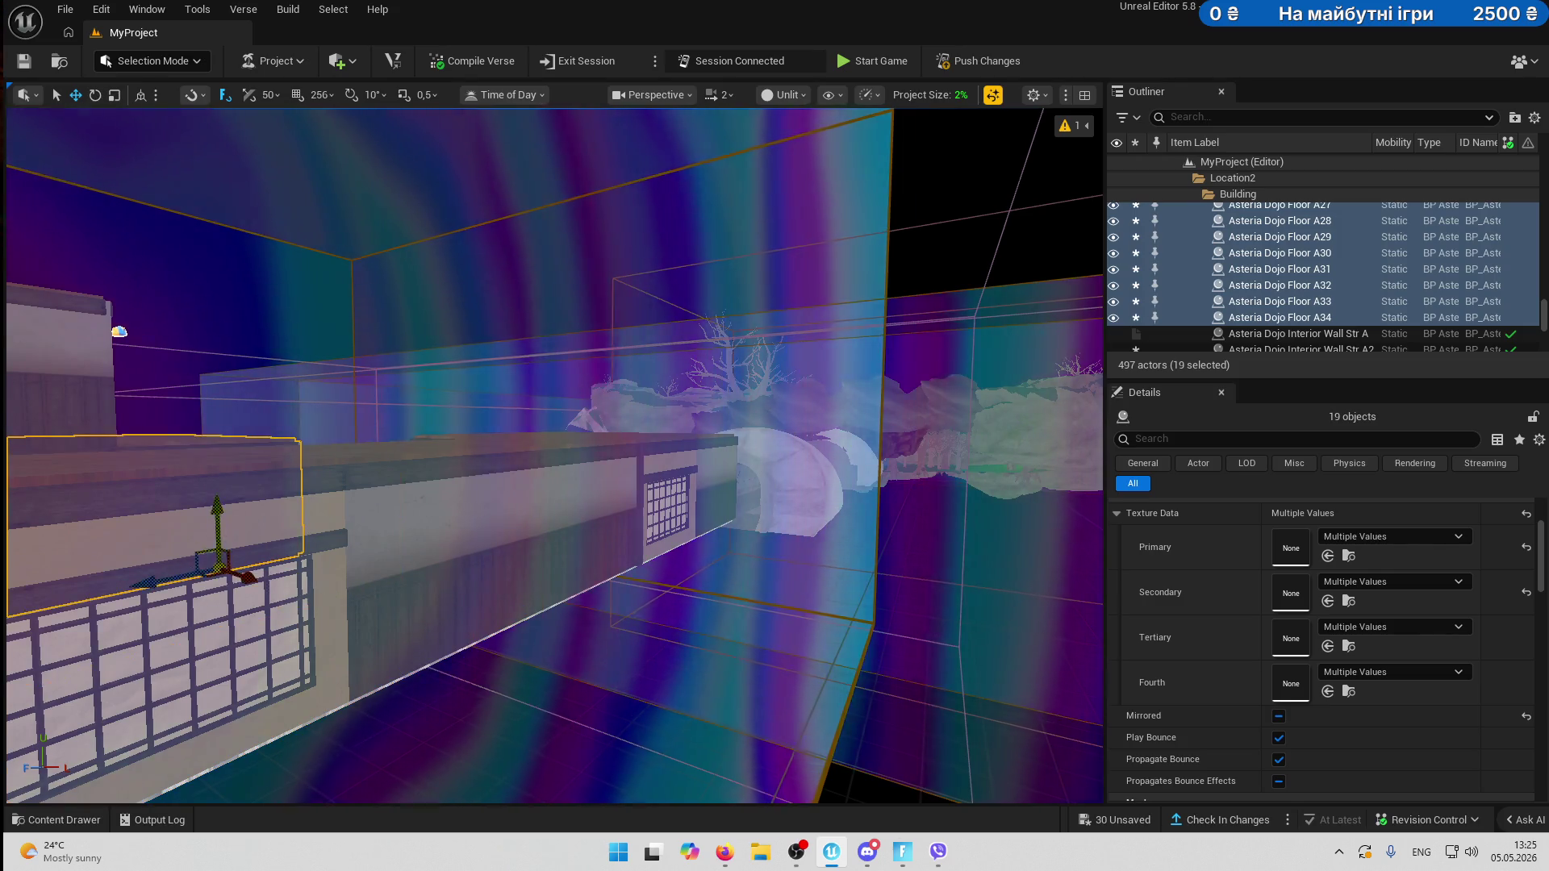
pyautogui.press('f')
pyautogui.moveTo(799, 494); pyautogui.dragTo(95, 563)
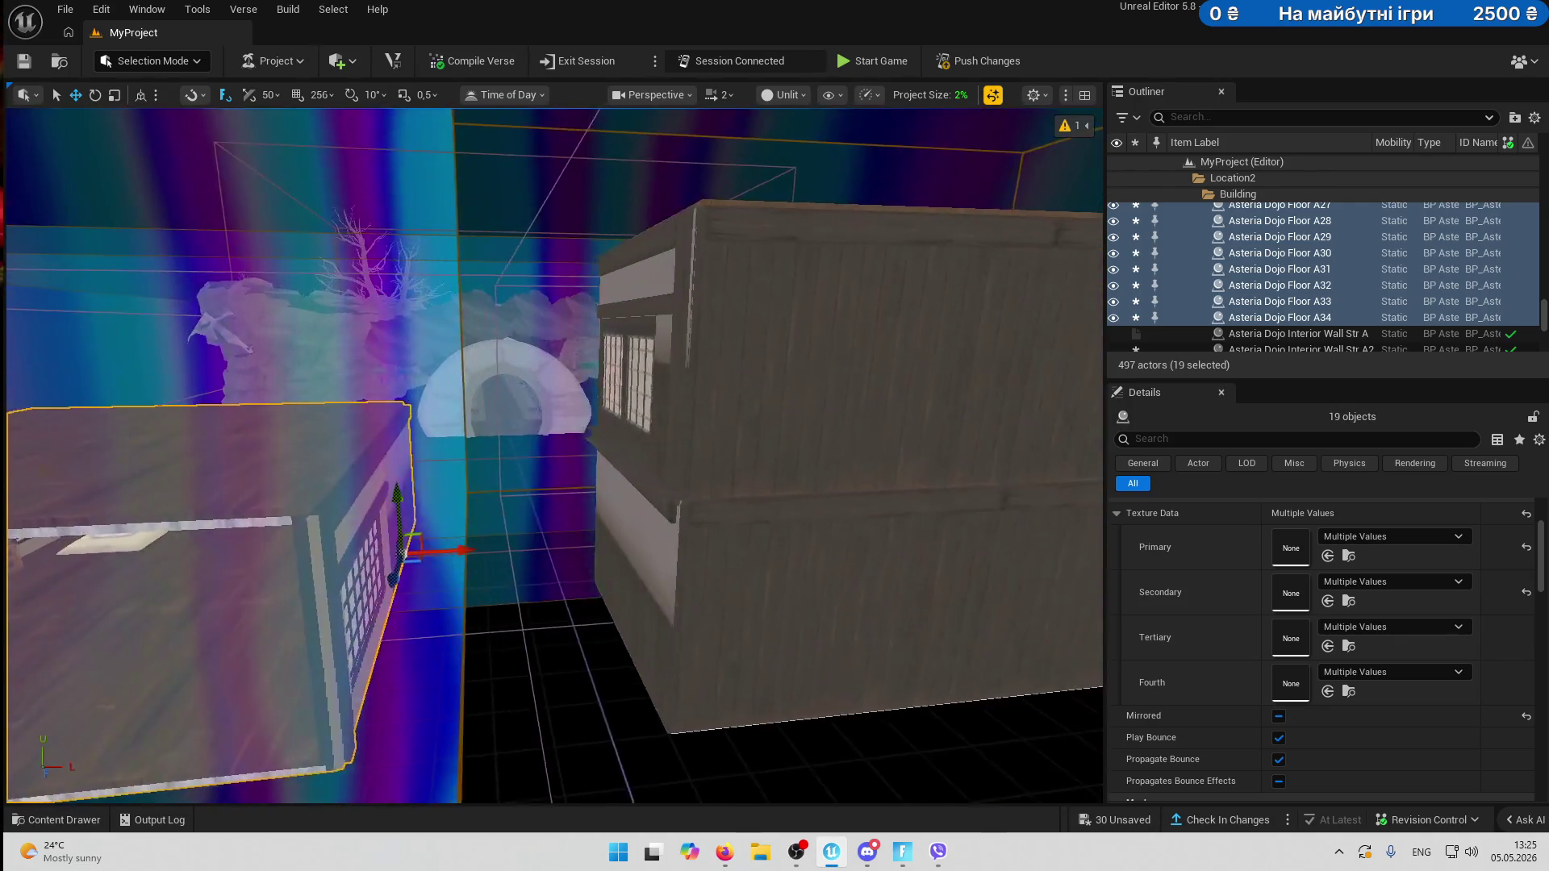
# - Enable rotation snapping and rotate the copied room about the vertical axis
pyautogui.press('e')
pyautogui.moveTo(445, 584); pyautogui.dragTo(453, 589)
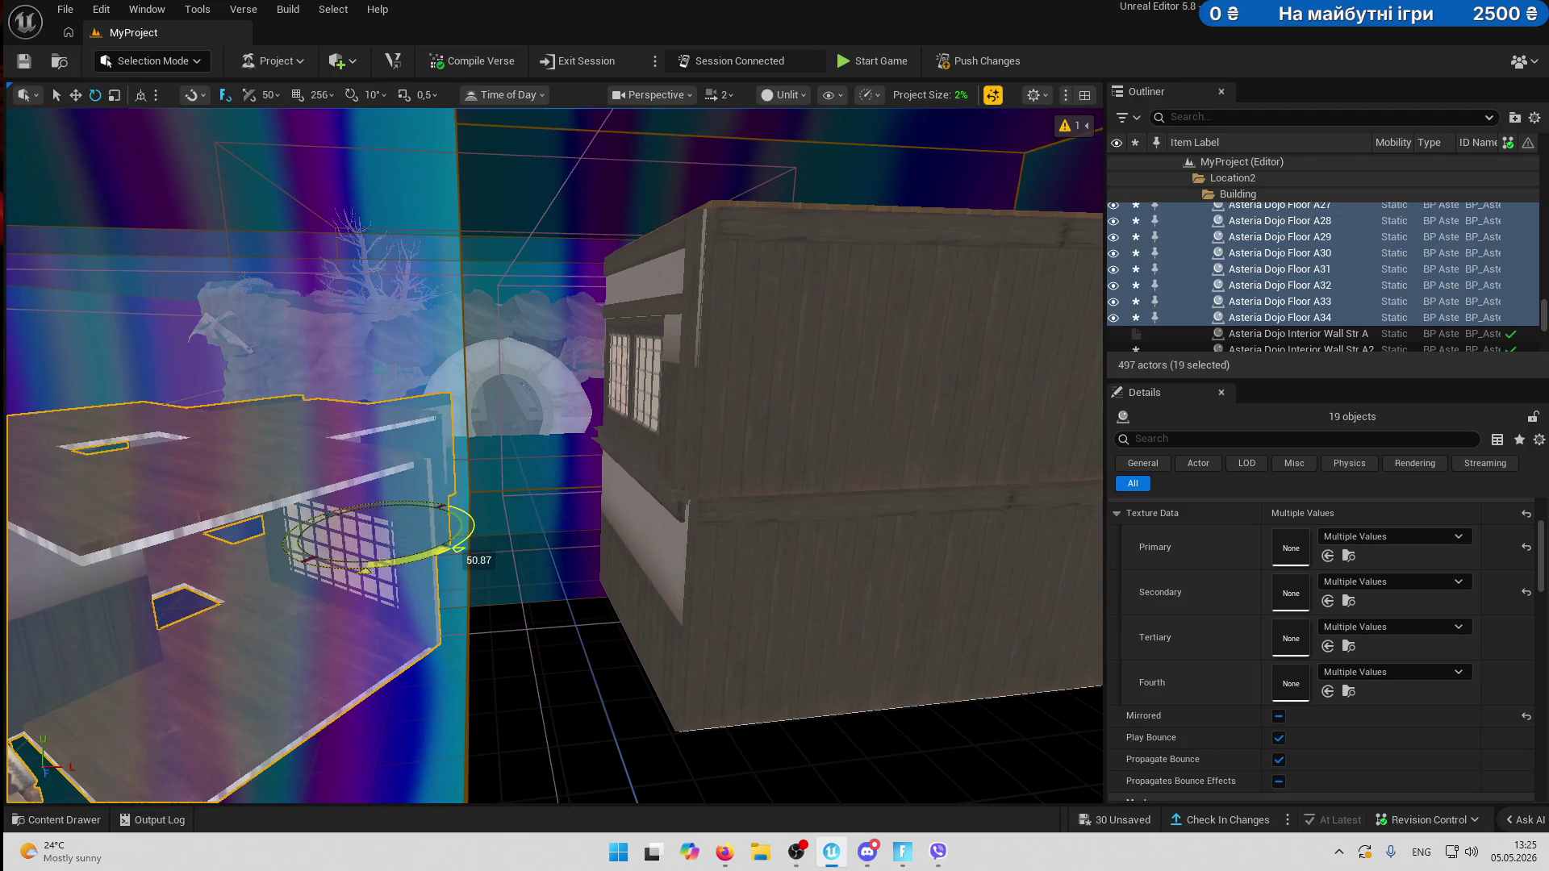
pyautogui.hotkey('ctrl', 'z')
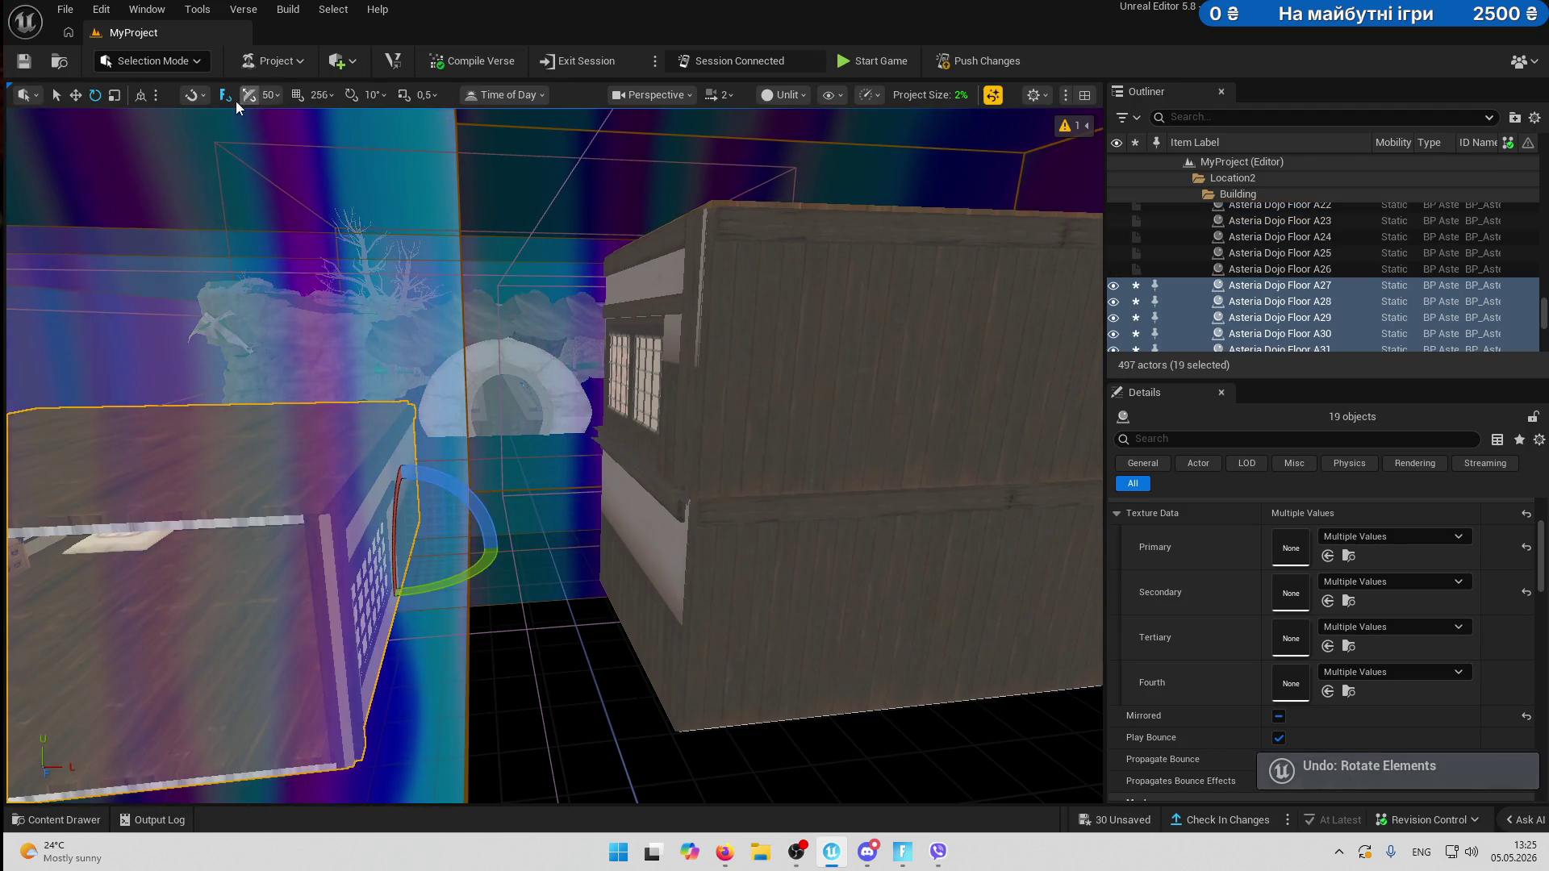
pyautogui.click(355, 95)
pyautogui.moveTo(448, 586)
pyautogui.mouseDown()
pyautogui.moveTo(484, 594)
pyautogui.moveTo(447, 586)
pyautogui.mouseUp()
pyautogui.scroll(5, 217, 563)
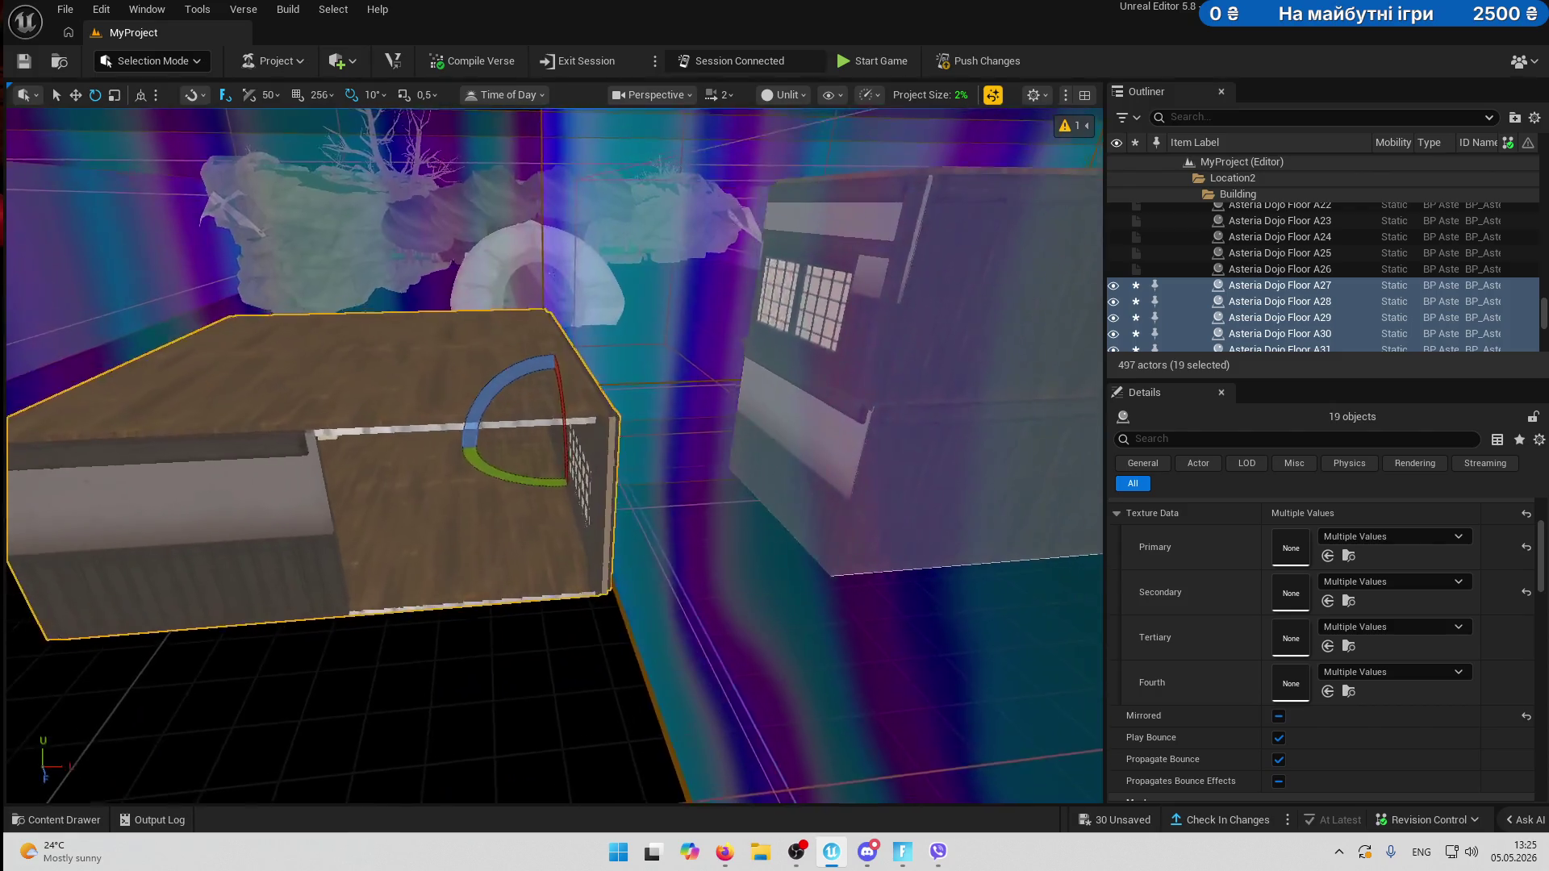
pyautogui.hotkey('ctrl', 'z')
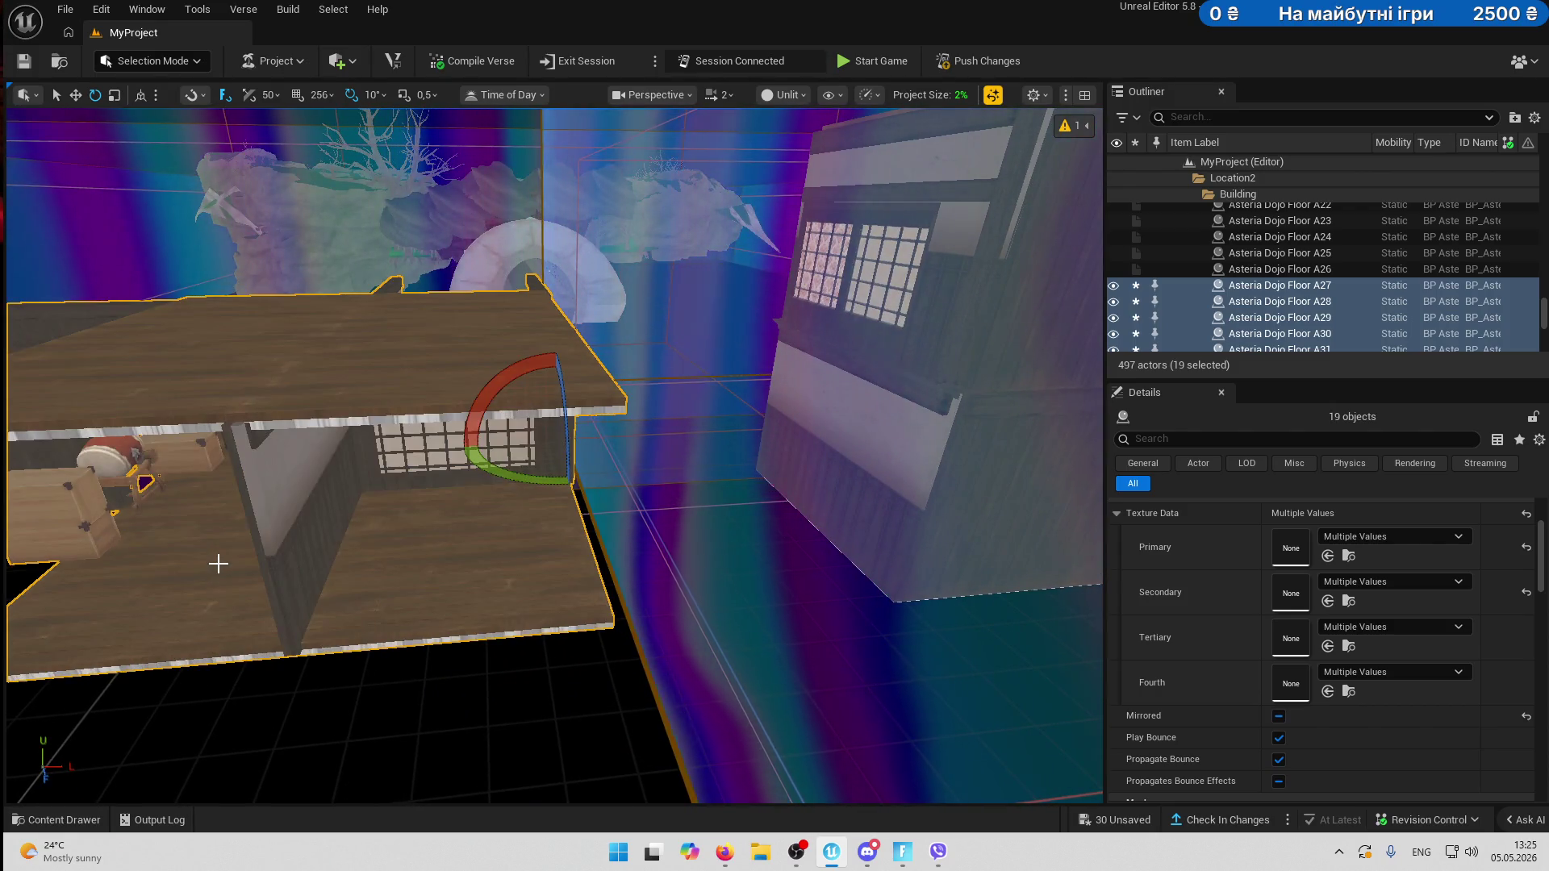
pyautogui.moveTo(508, 520)
pyautogui.mouseDown()
pyautogui.moveTo(452, 508)
pyautogui.moveTo(451, 597)
pyautogui.mouseUp()
# - Create a new Outliner folder under Building named SecondFloor
pyautogui.rightClick(1237, 196)
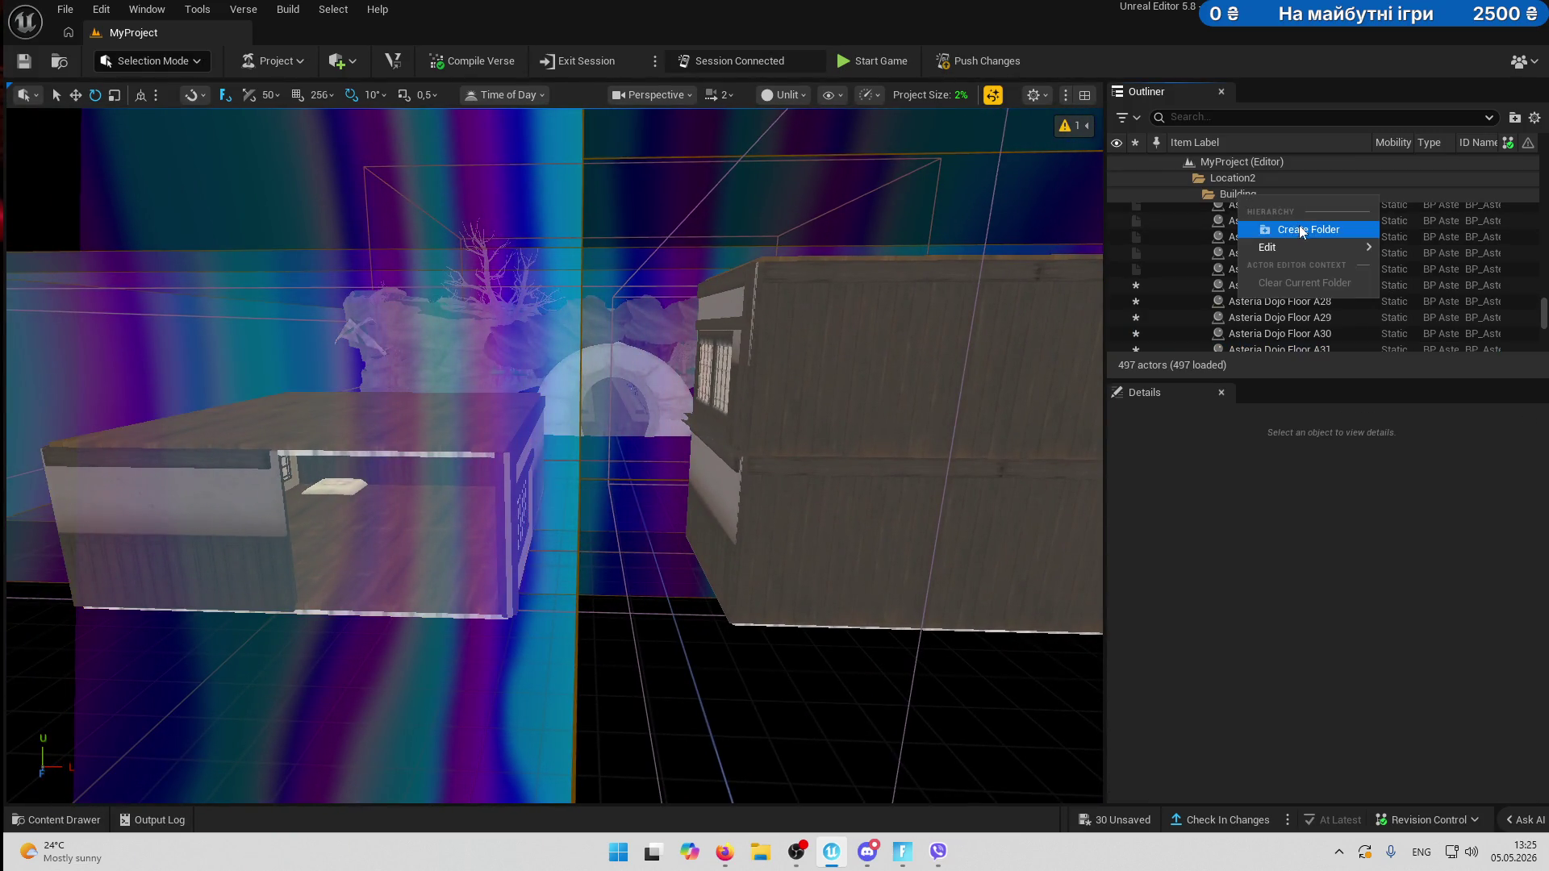
pyautogui.click(1285, 232)
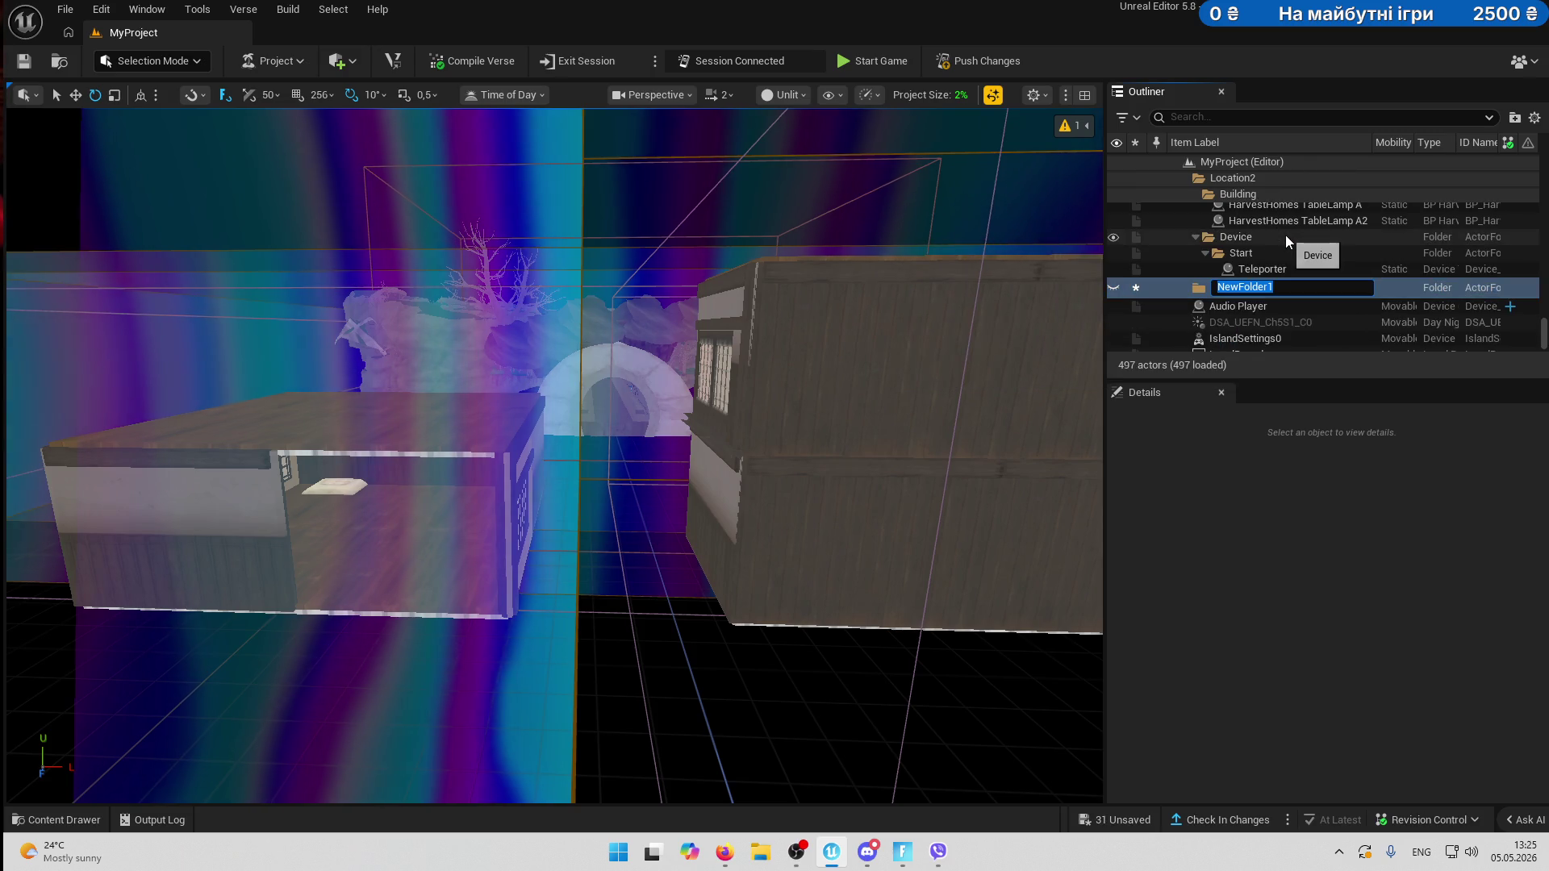
pyautogui.write('room')
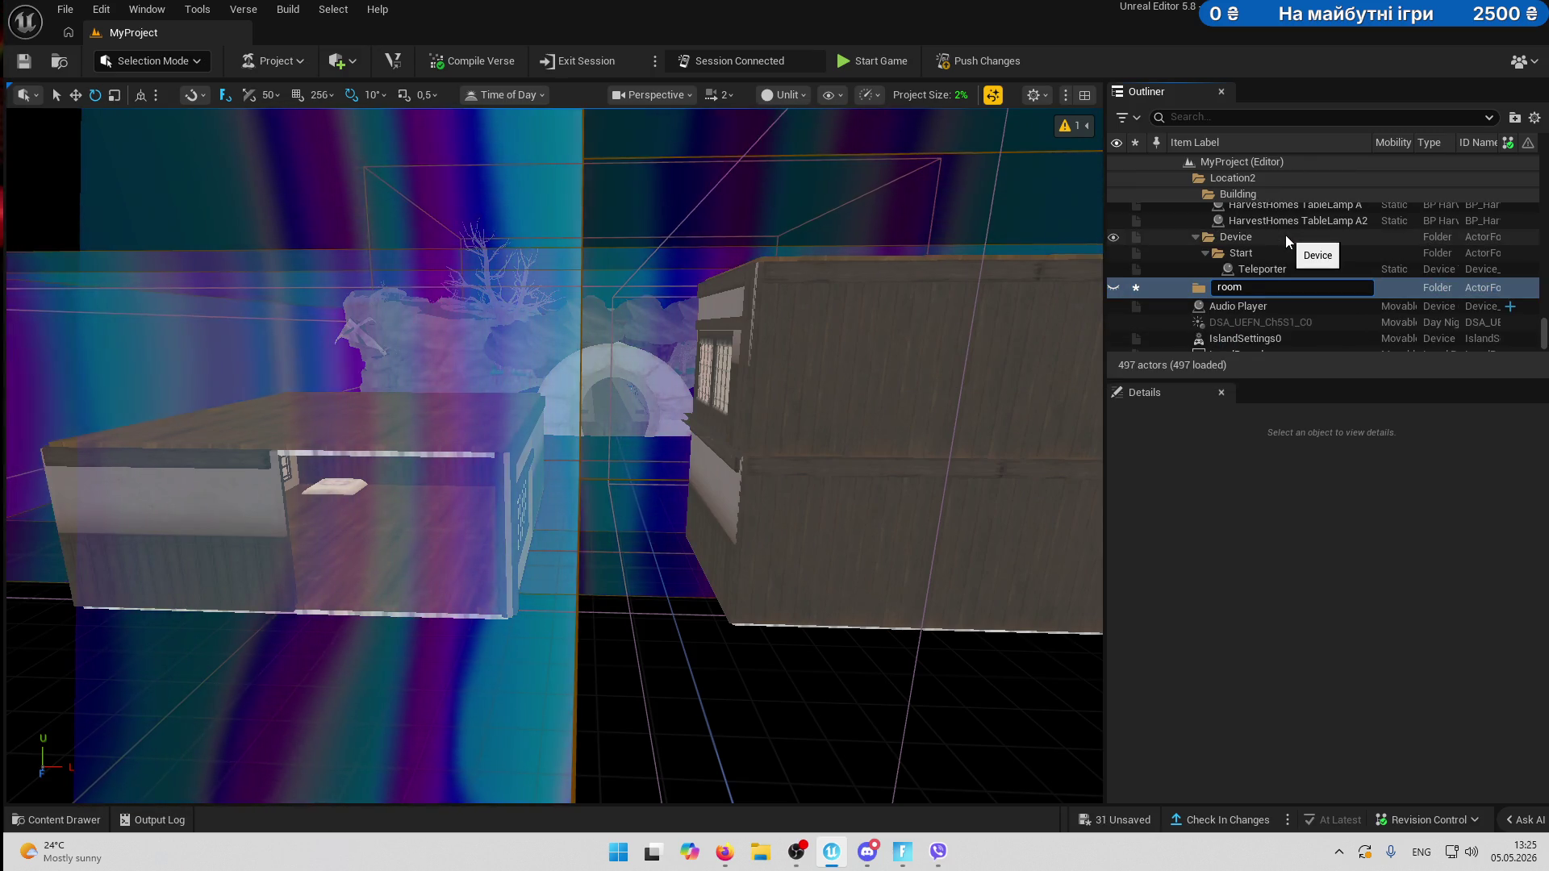
pyautogui.press('BackSpace')
pyautogui.press('BackSpace')
pyautogui.press('BackSpace')
pyautogui.write('Se')
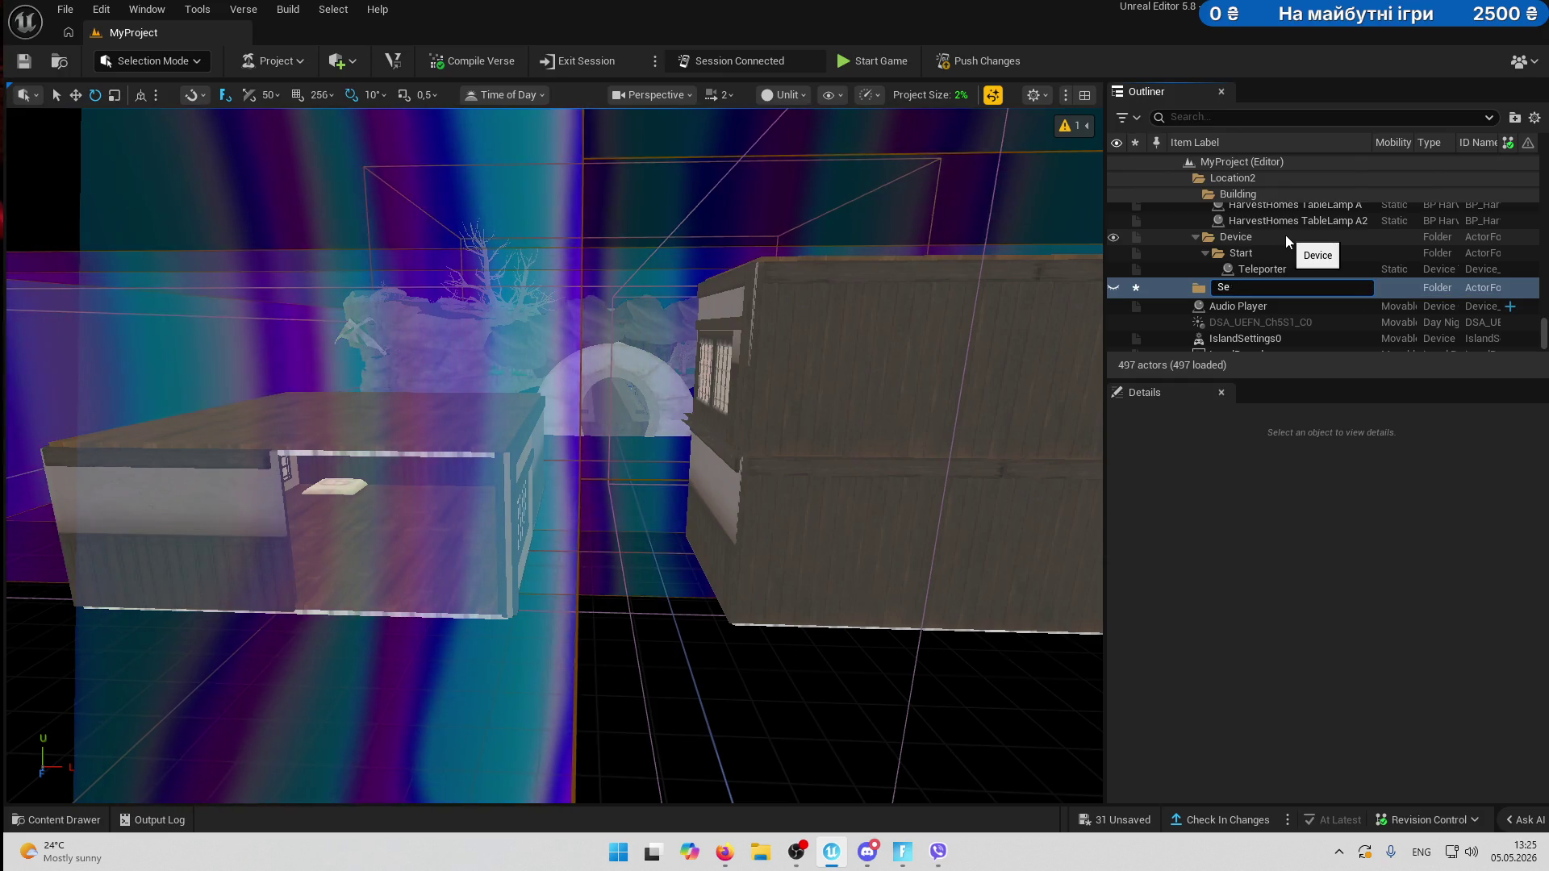
pyautogui.write('condFloor')
pyautogui.press('Return')
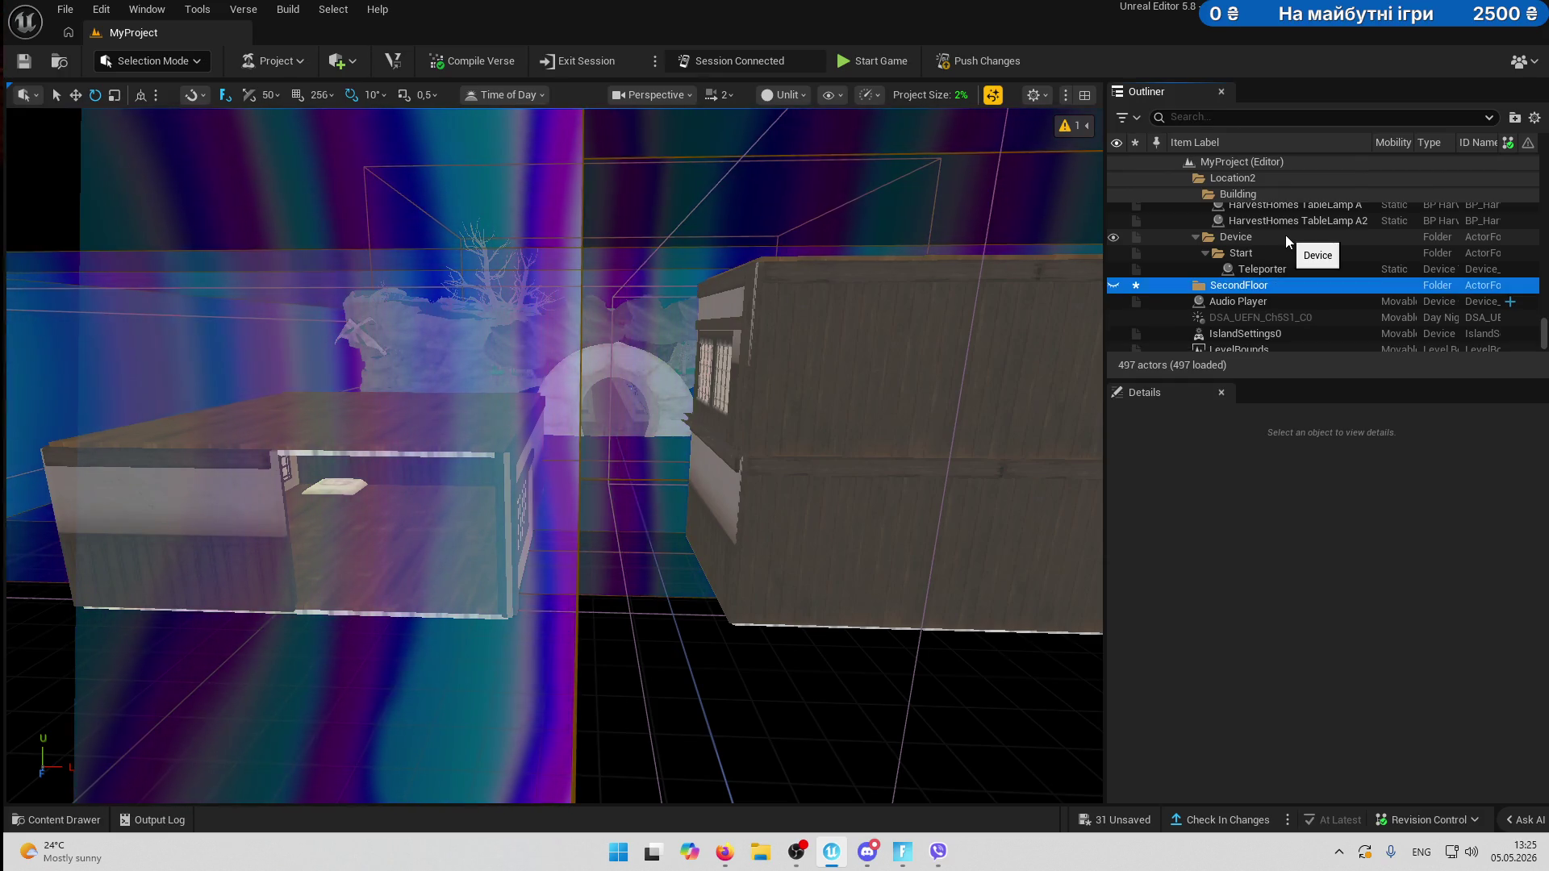
pyautogui.scroll(5, 439, 630)
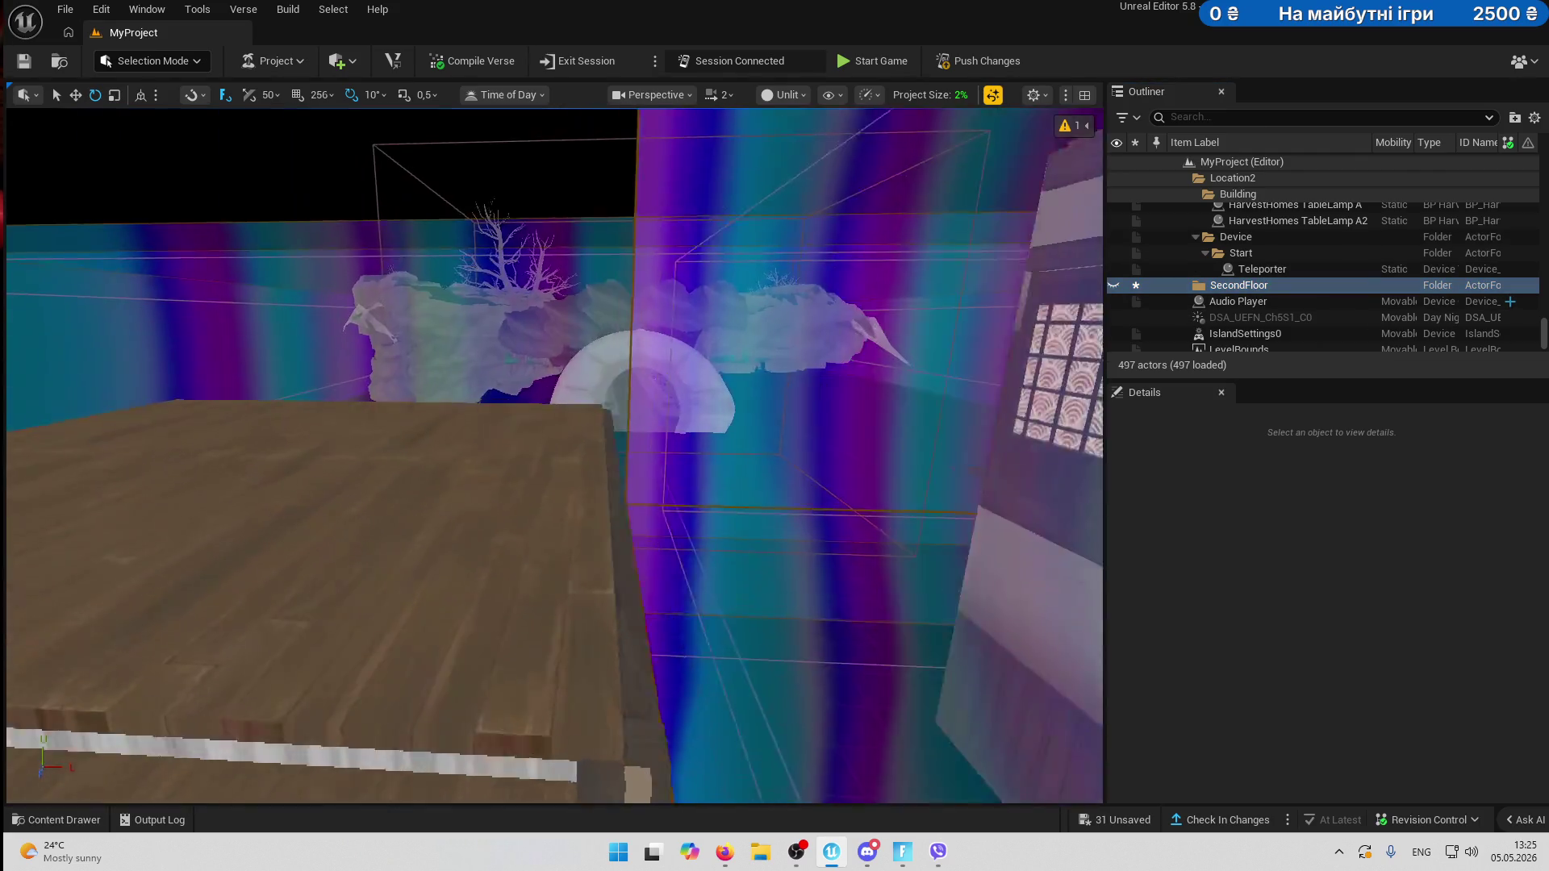
pyautogui.click(439, 629)
# - Select the copied room's floor pieces, a wall, the middle chest and the drum
pyautogui.press('f')
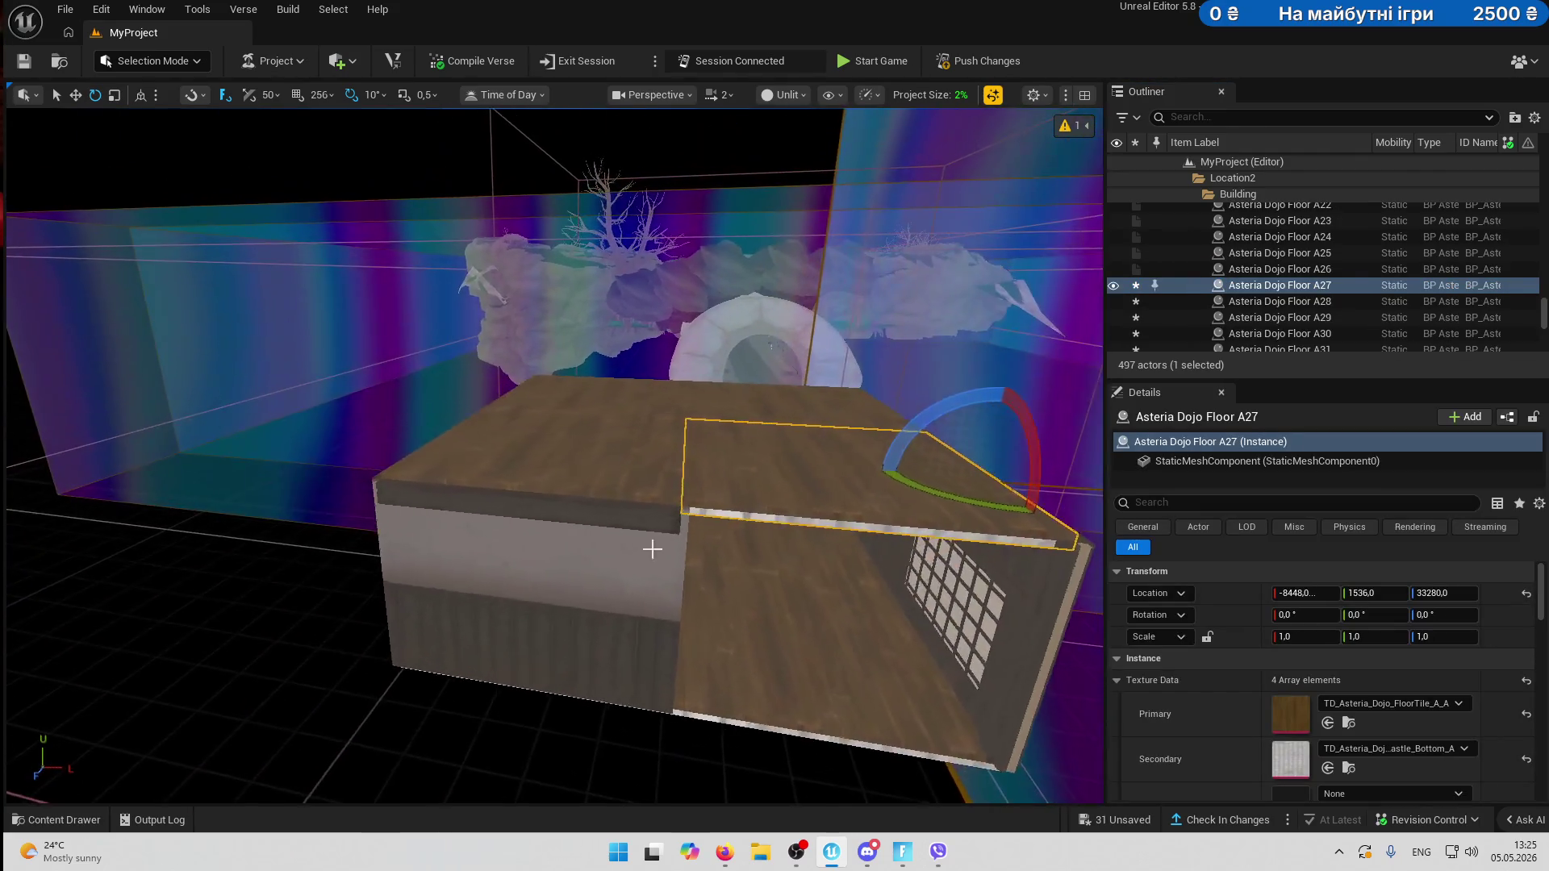
pyautogui.keyDown('ctrl'); pyautogui.click(612, 660); pyautogui.keyUp('ctrl')
pyautogui.press('f')
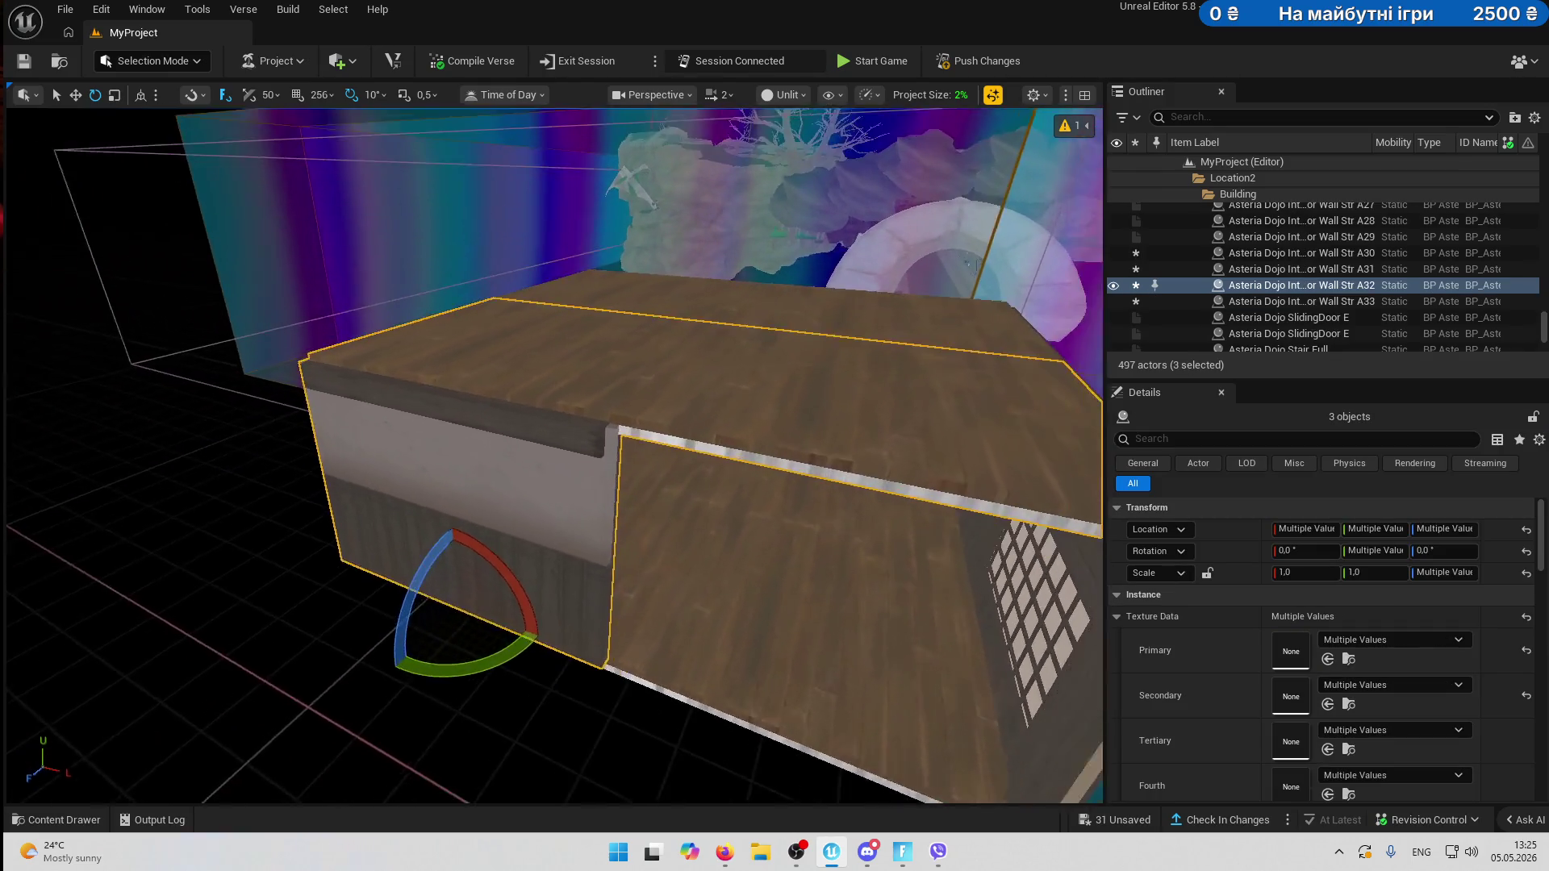
pyautogui.keyDown('ctrl'); pyautogui.click(748, 636); pyautogui.keyUp('ctrl')
pyautogui.press('f')
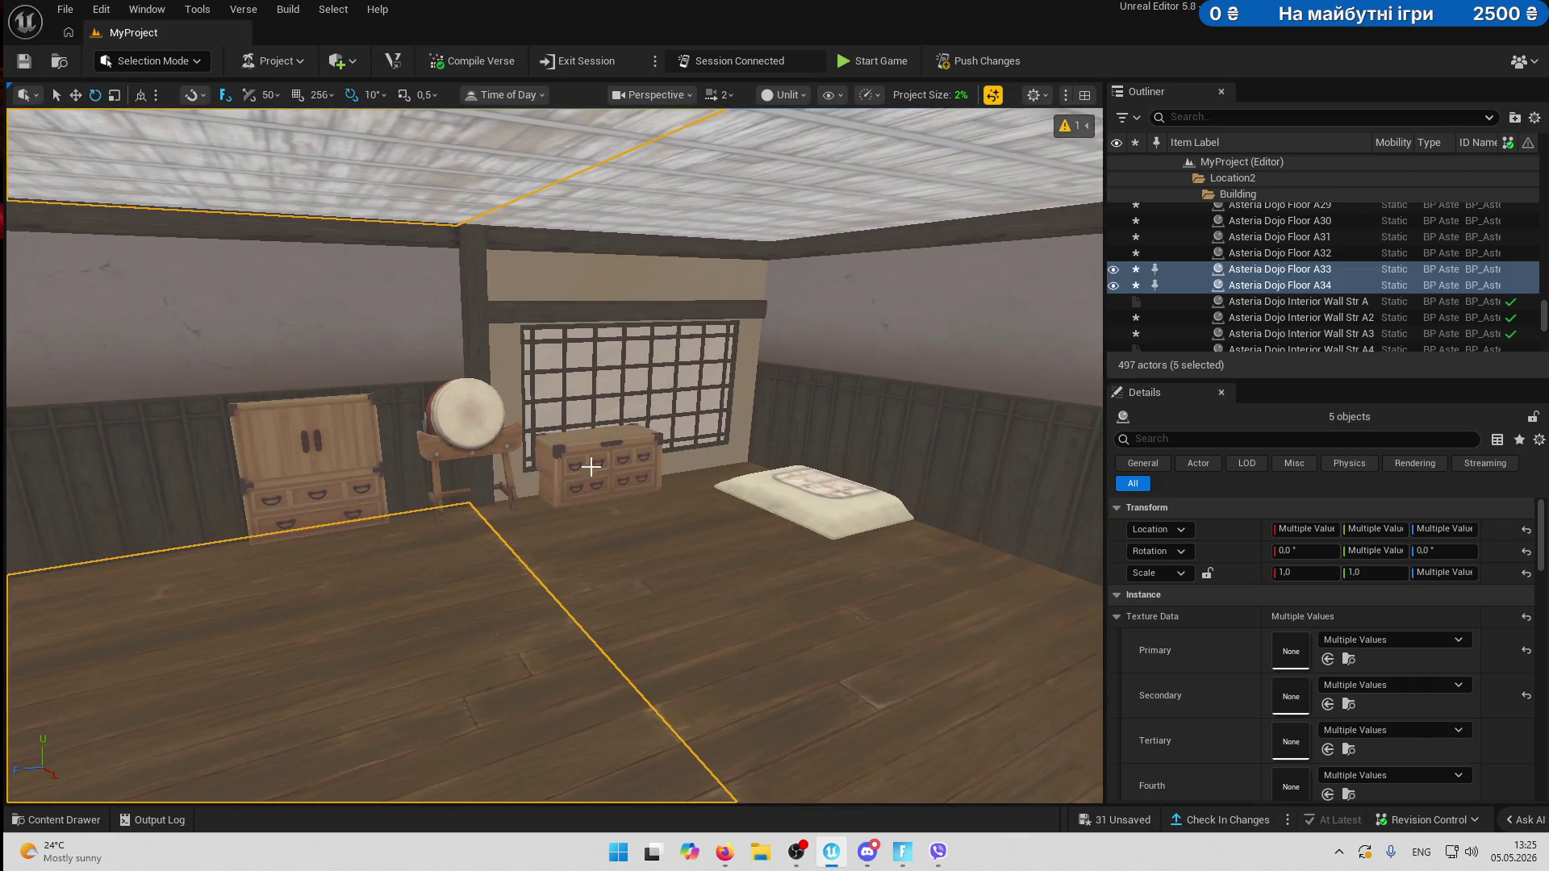
pyautogui.keyDown('ctrl'); pyautogui.click(604, 464); pyautogui.keyUp('ctrl')
pyautogui.keyDown('ctrl'); pyautogui.click(471, 435); pyautogui.keyUp('ctrl')
# - Add the back wall, bed, window wall and remaining outer wall pieces to the selection
pyautogui.keyDown('ctrl'); pyautogui.click(564, 307); pyautogui.keyUp('ctrl')
pyautogui.keyDown('ctrl'); pyautogui.click(597, 484); pyautogui.keyUp('ctrl')
pyautogui.keyDown('ctrl'); pyautogui.click(756, 528); pyautogui.keyUp('ctrl')
pyautogui.keyDown('ctrl'); pyautogui.click(757, 532); pyautogui.keyUp('ctrl')
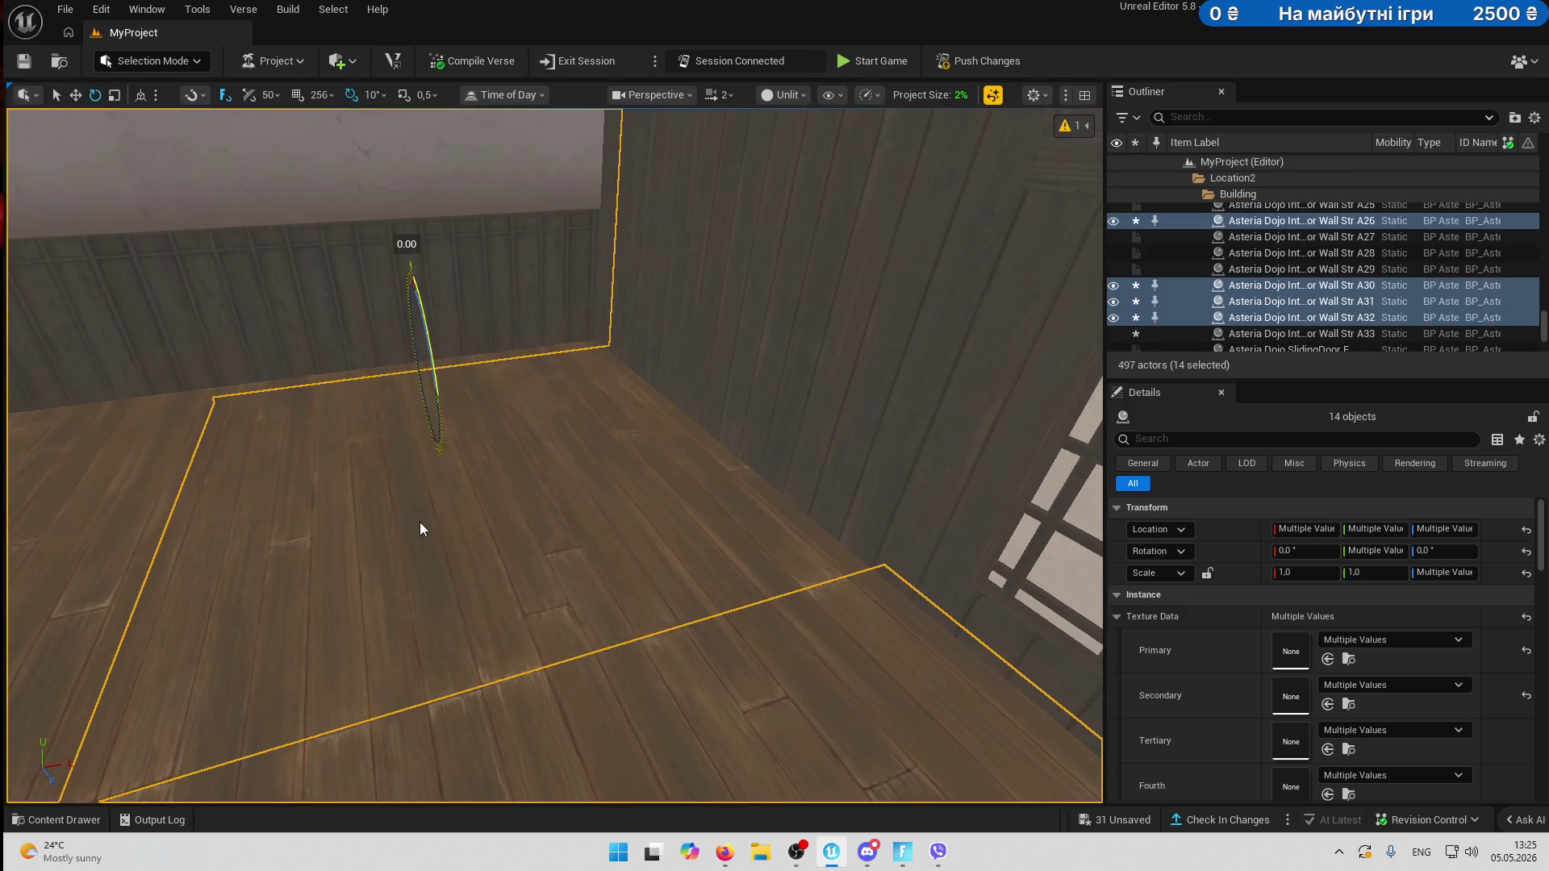
pyautogui.keyDown('ctrl'); pyautogui.click(419, 521); pyautogui.keyUp('ctrl')
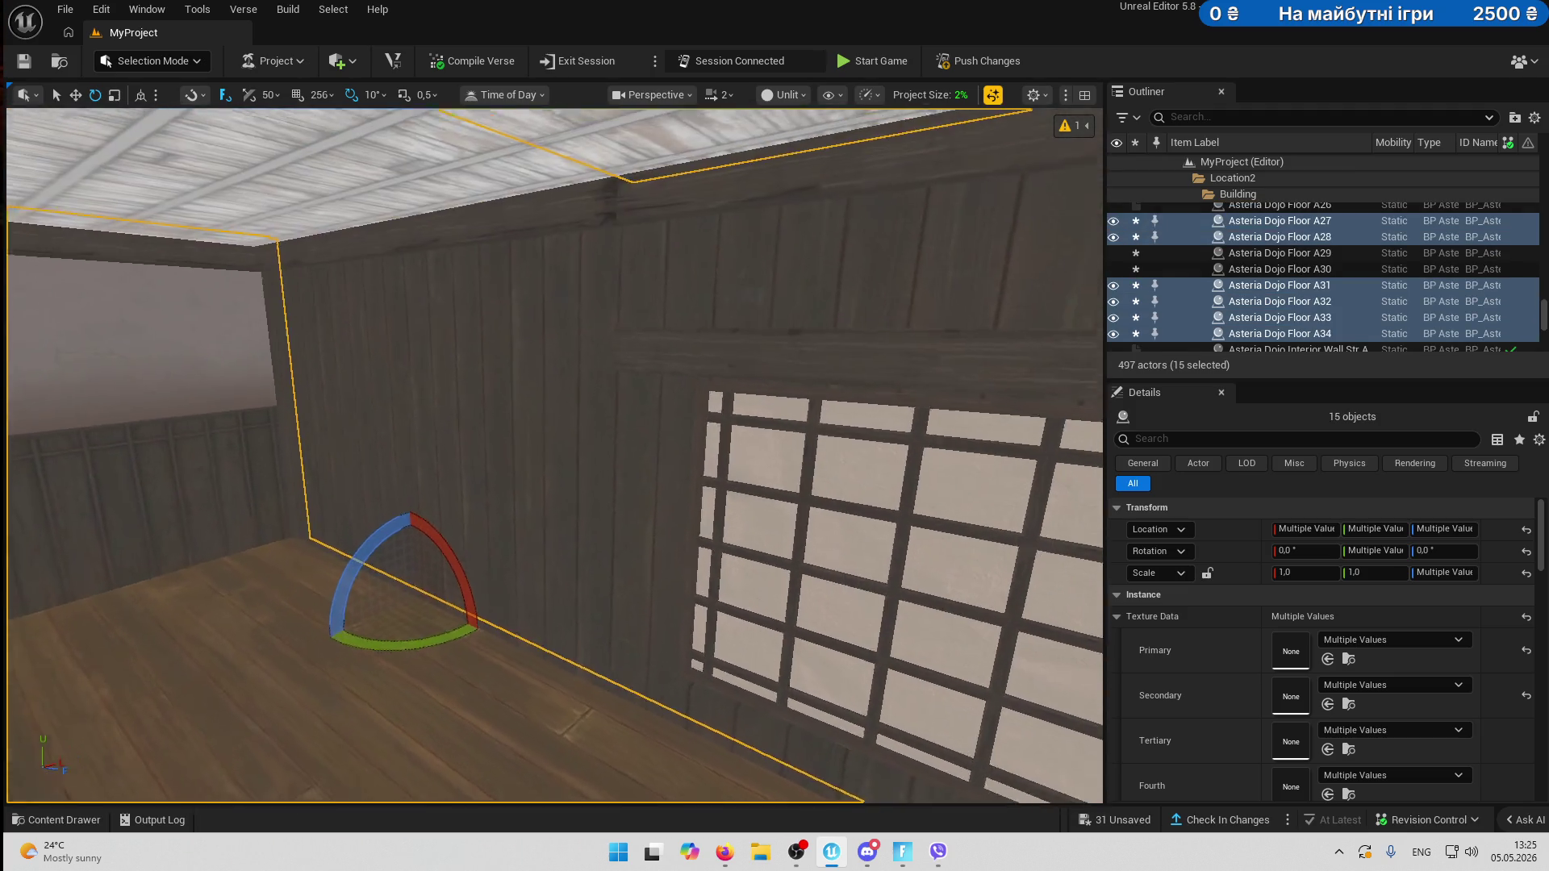
pyautogui.keyDown('ctrl'); pyautogui.click(598, 532); pyautogui.keyUp('ctrl')
pyautogui.keyDown('ctrl'); pyautogui.click(600, 513); pyautogui.keyUp('ctrl')
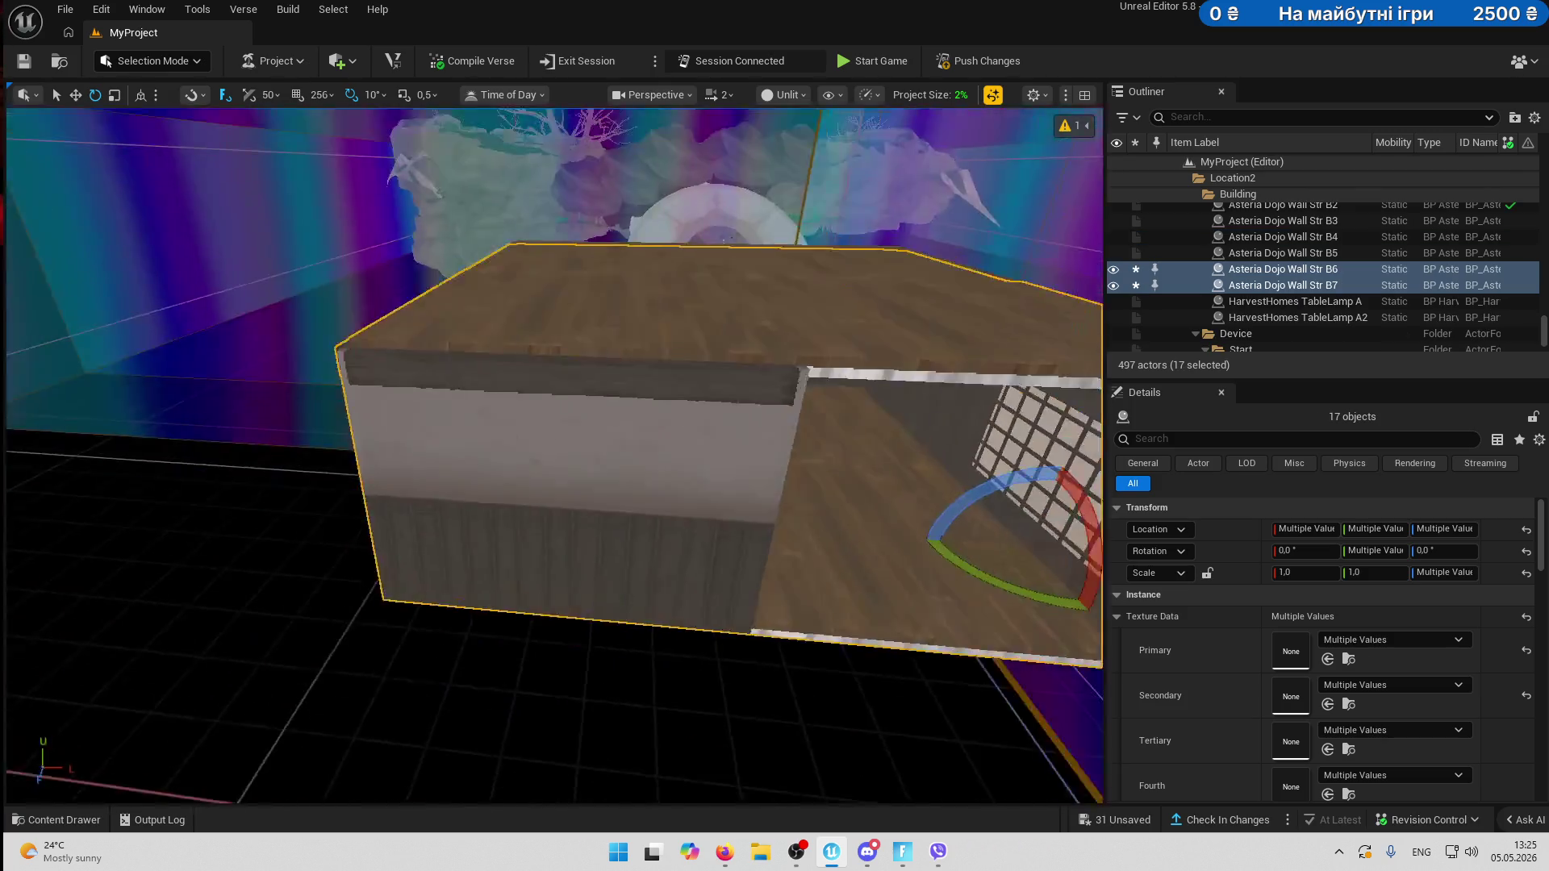
pyautogui.keyDown('ctrl'); pyautogui.click(786, 486); pyautogui.keyUp('ctrl')
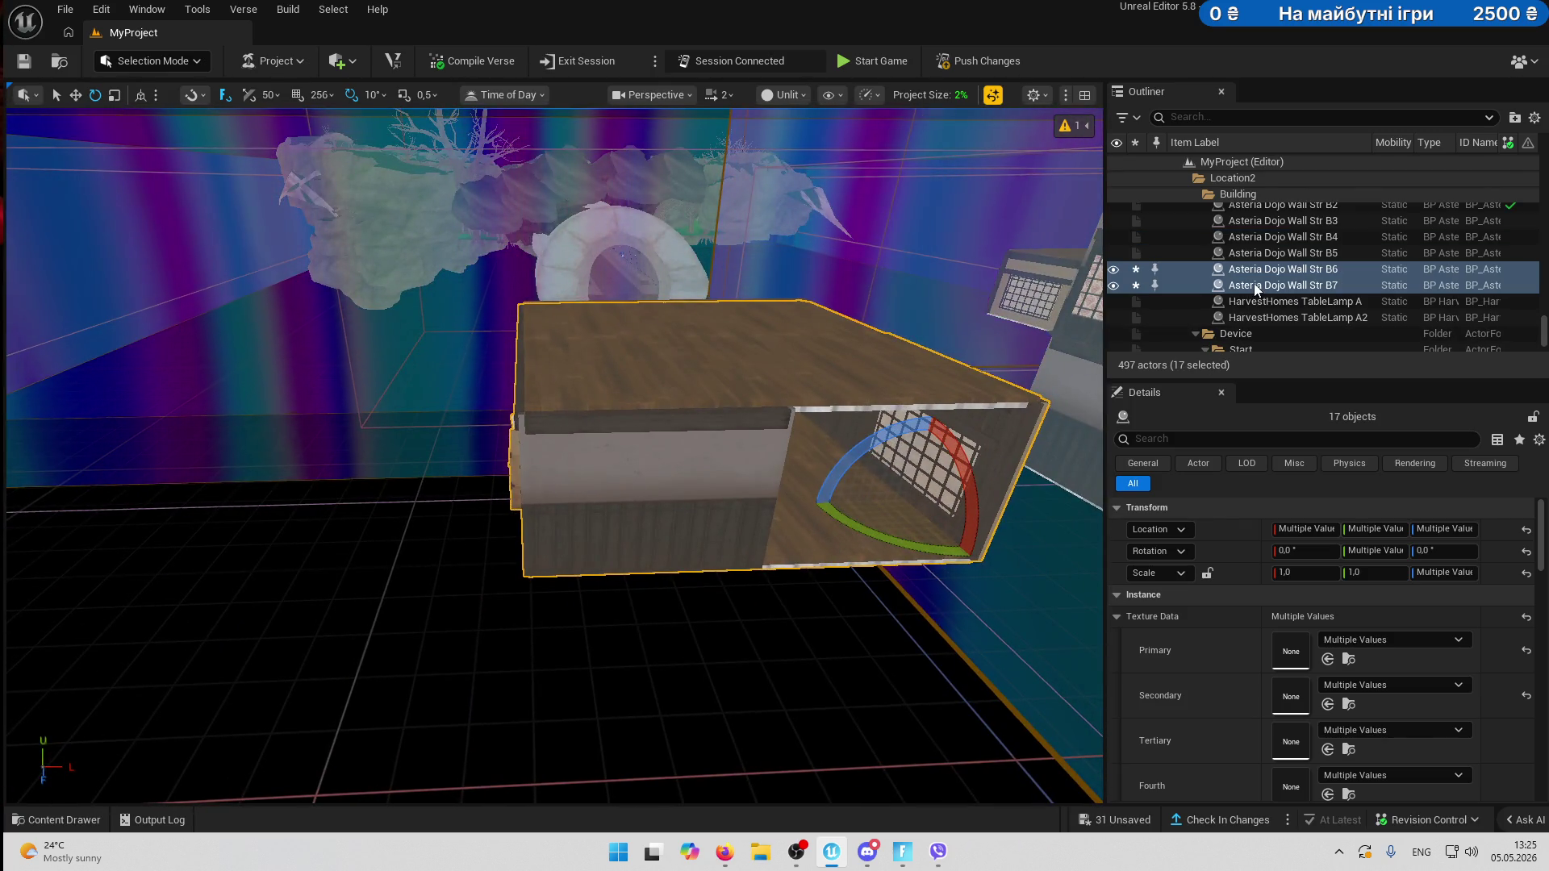
# - Move the selected room pieces into the SecondFloor folder
pyautogui.rightClick(1254, 283)
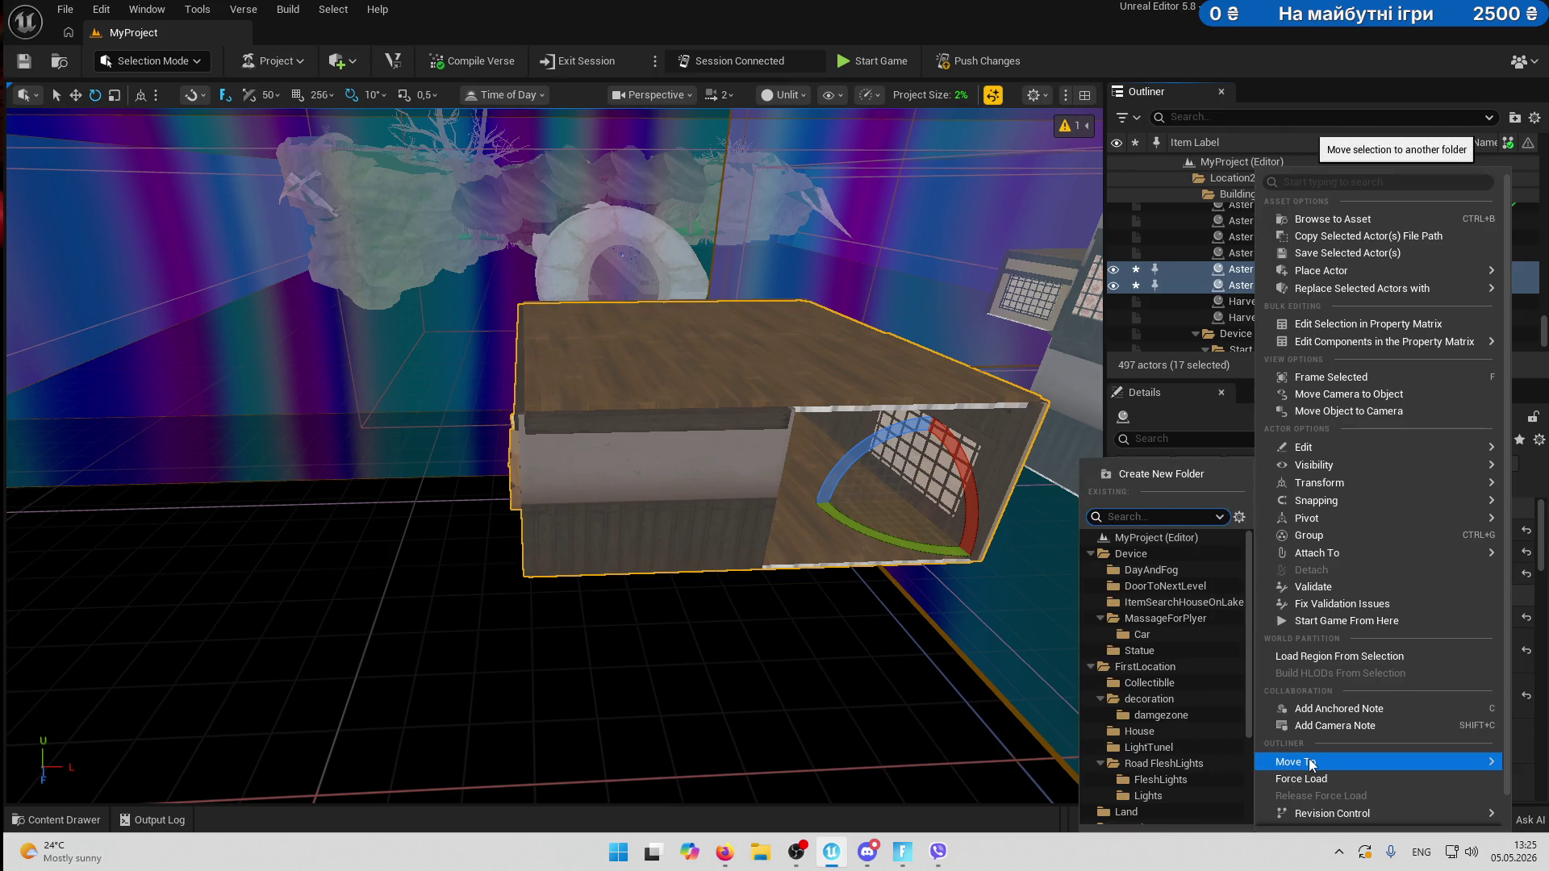
pyautogui.scroll(-3, 1203, 698)
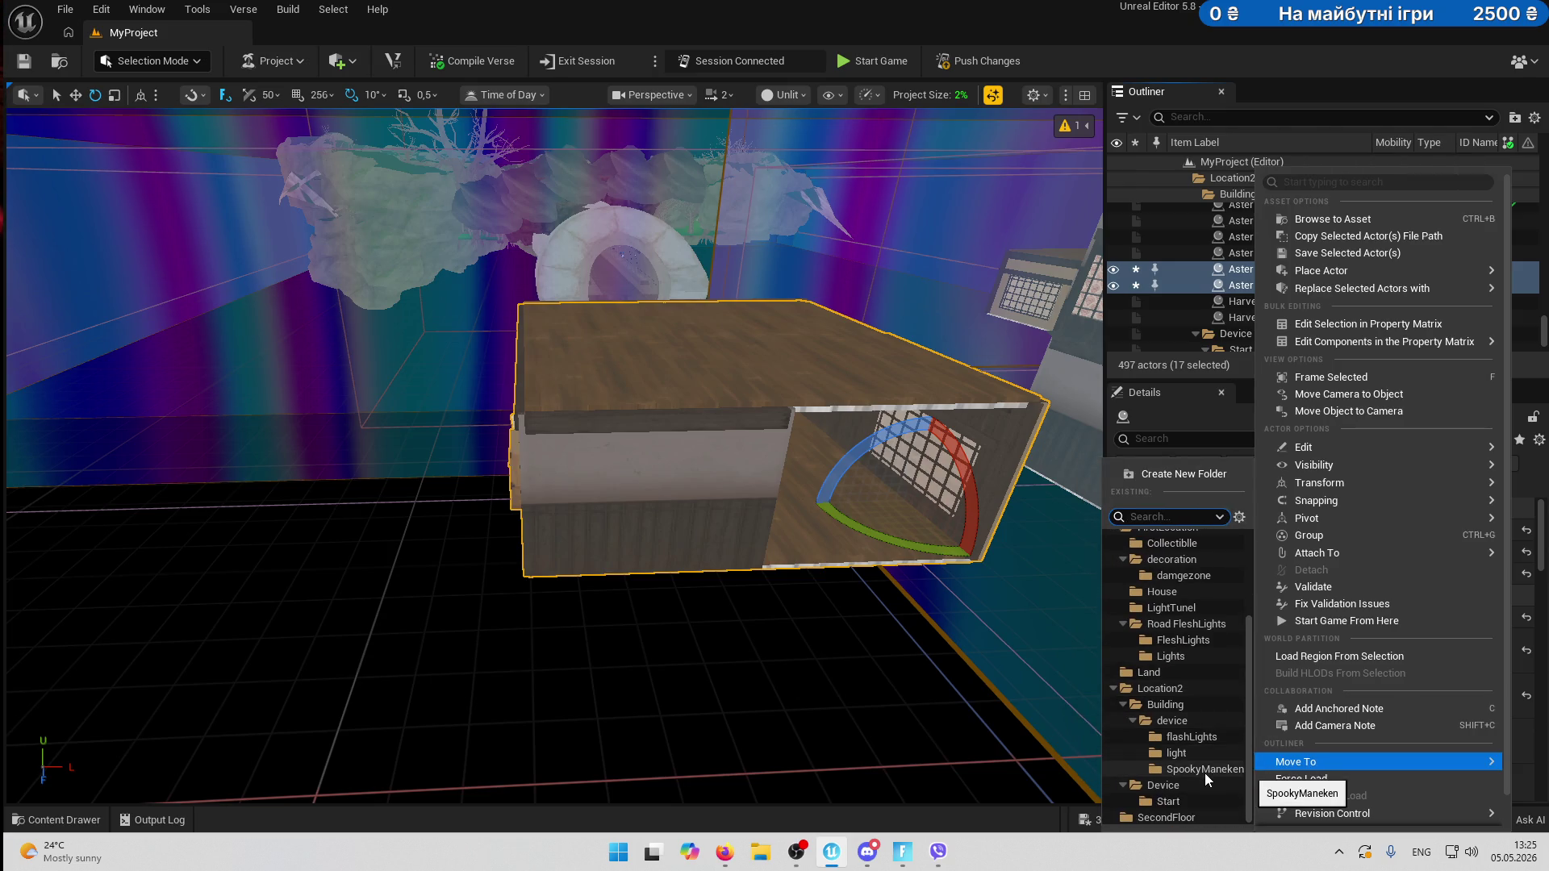
pyautogui.click(1179, 823)
pyautogui.scroll(2, 1256, 212)
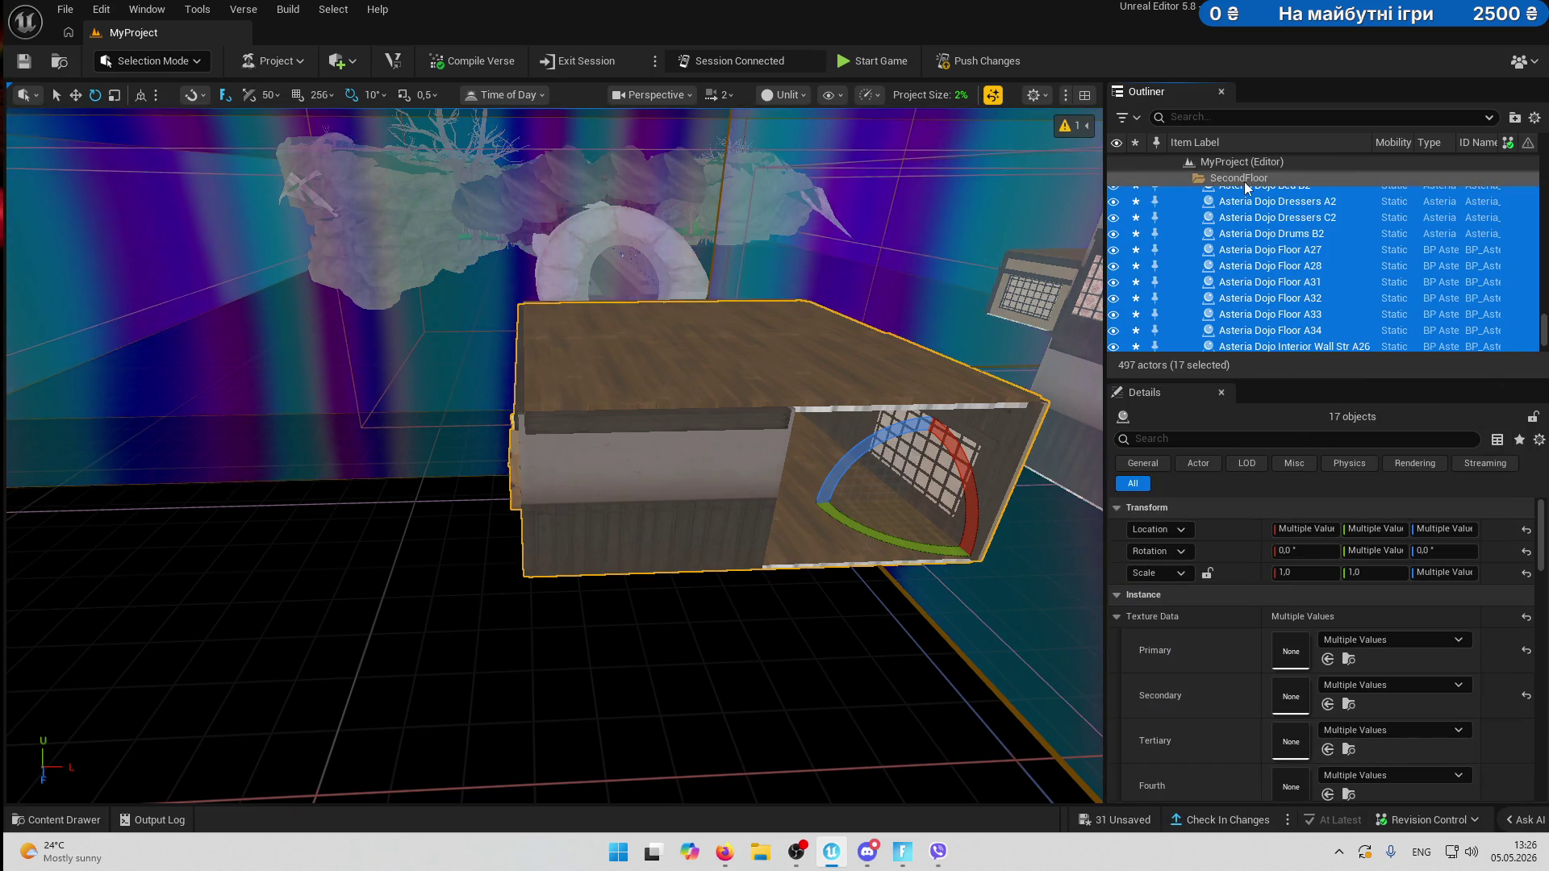
pyautogui.click(1244, 183)
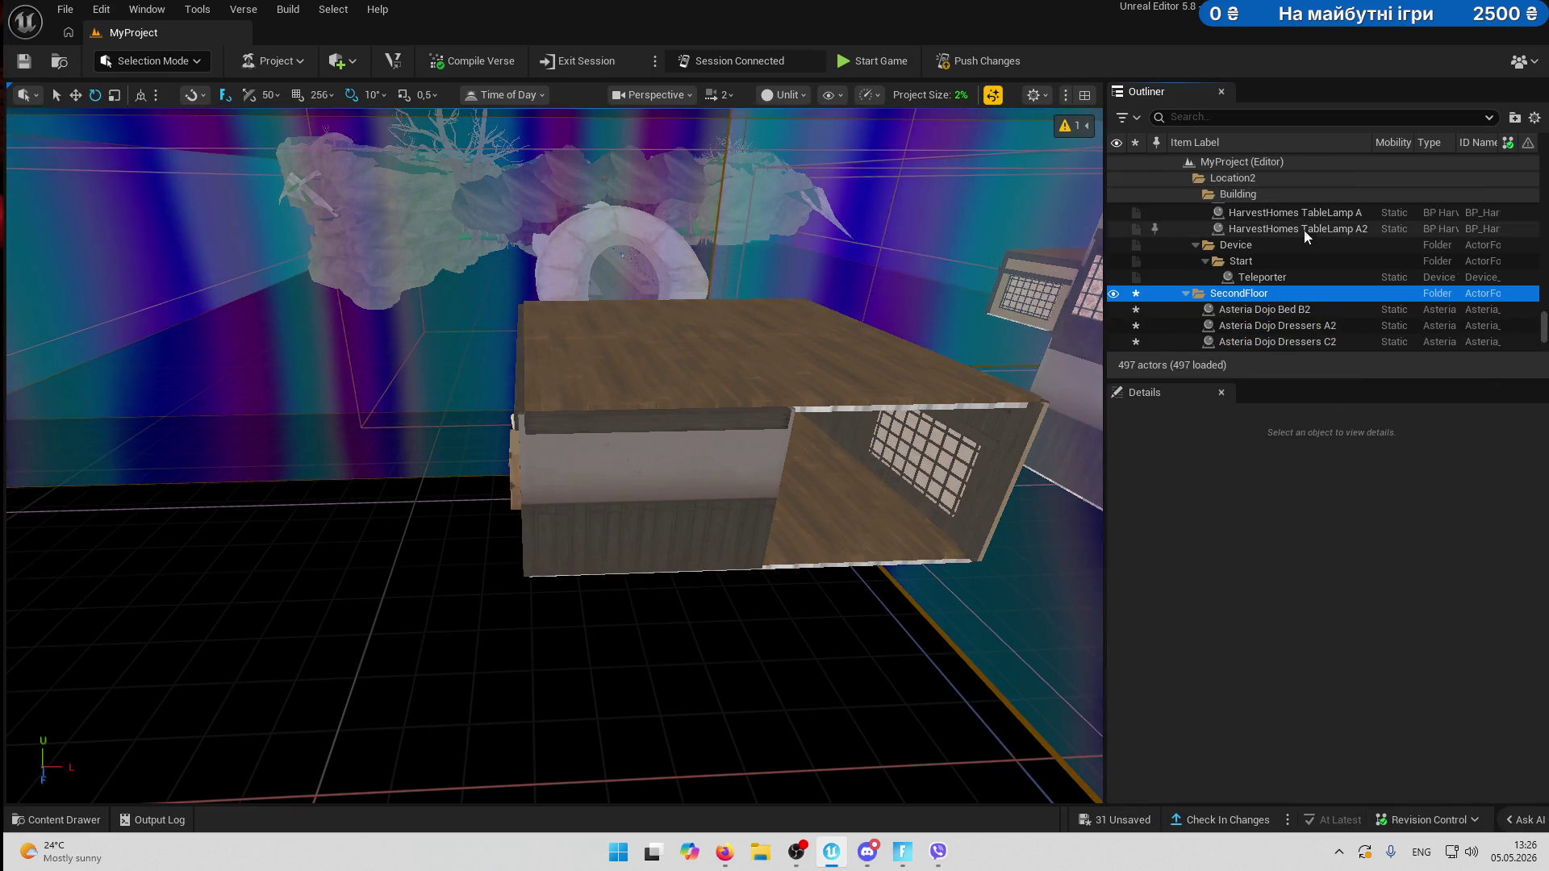
pyautogui.moveTo(1236, 200)
pyautogui.mouseDown()
pyautogui.moveTo(1188, 293)
pyautogui.moveTo(1202, 293)
pyautogui.mouseUp()
# - Nest the SecondFloor folder under Building and check the bed inside it
pyautogui.rightClick(1214, 293)
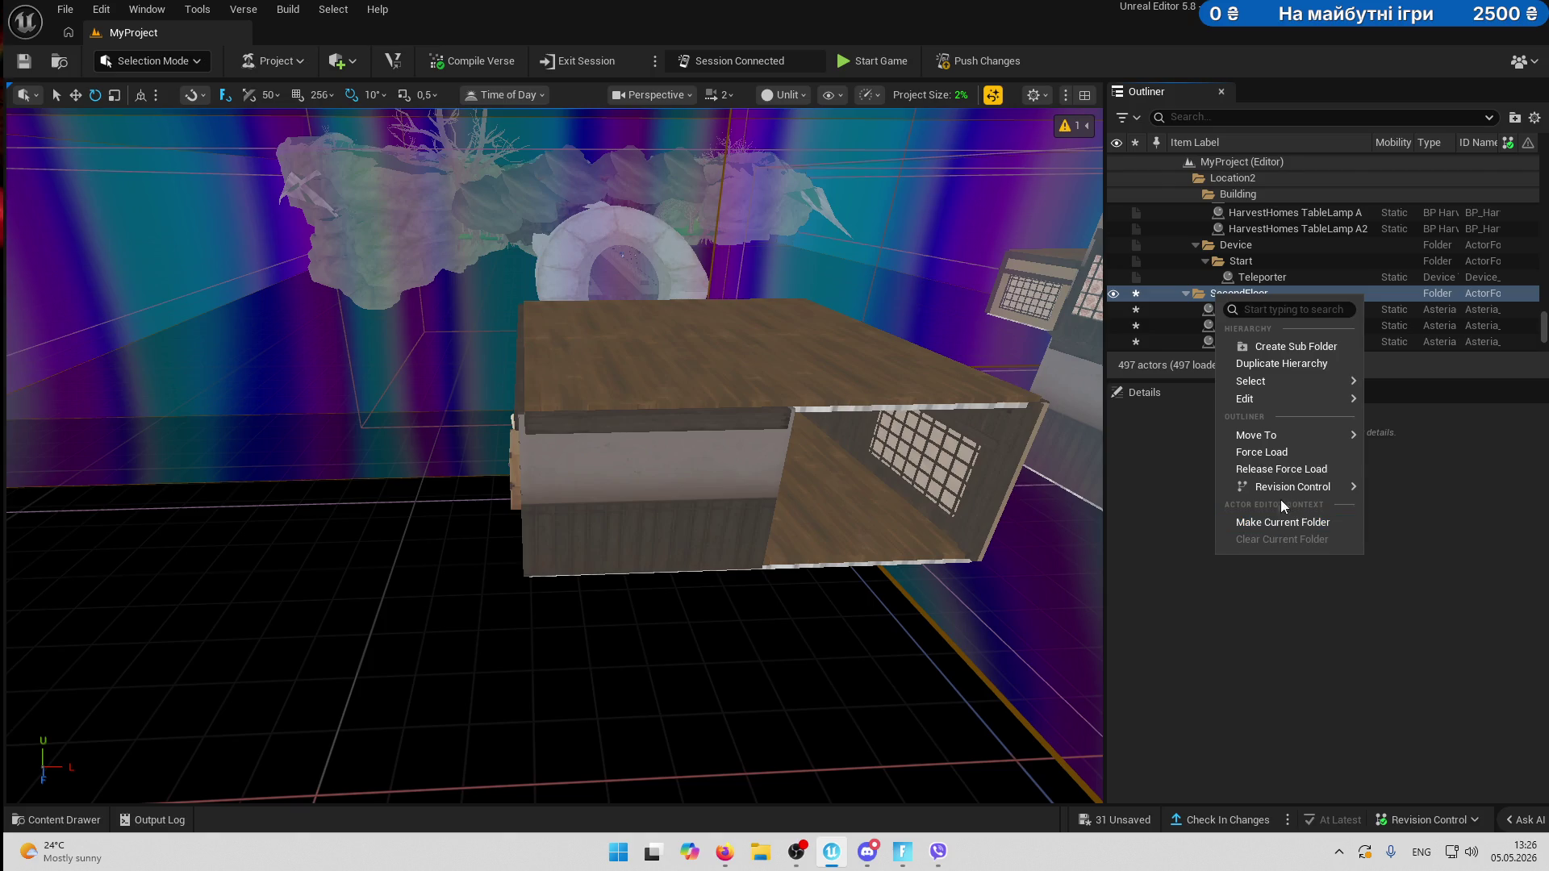
pyautogui.moveTo(1272, 443)
pyautogui.scroll(-3, 1452, 669)
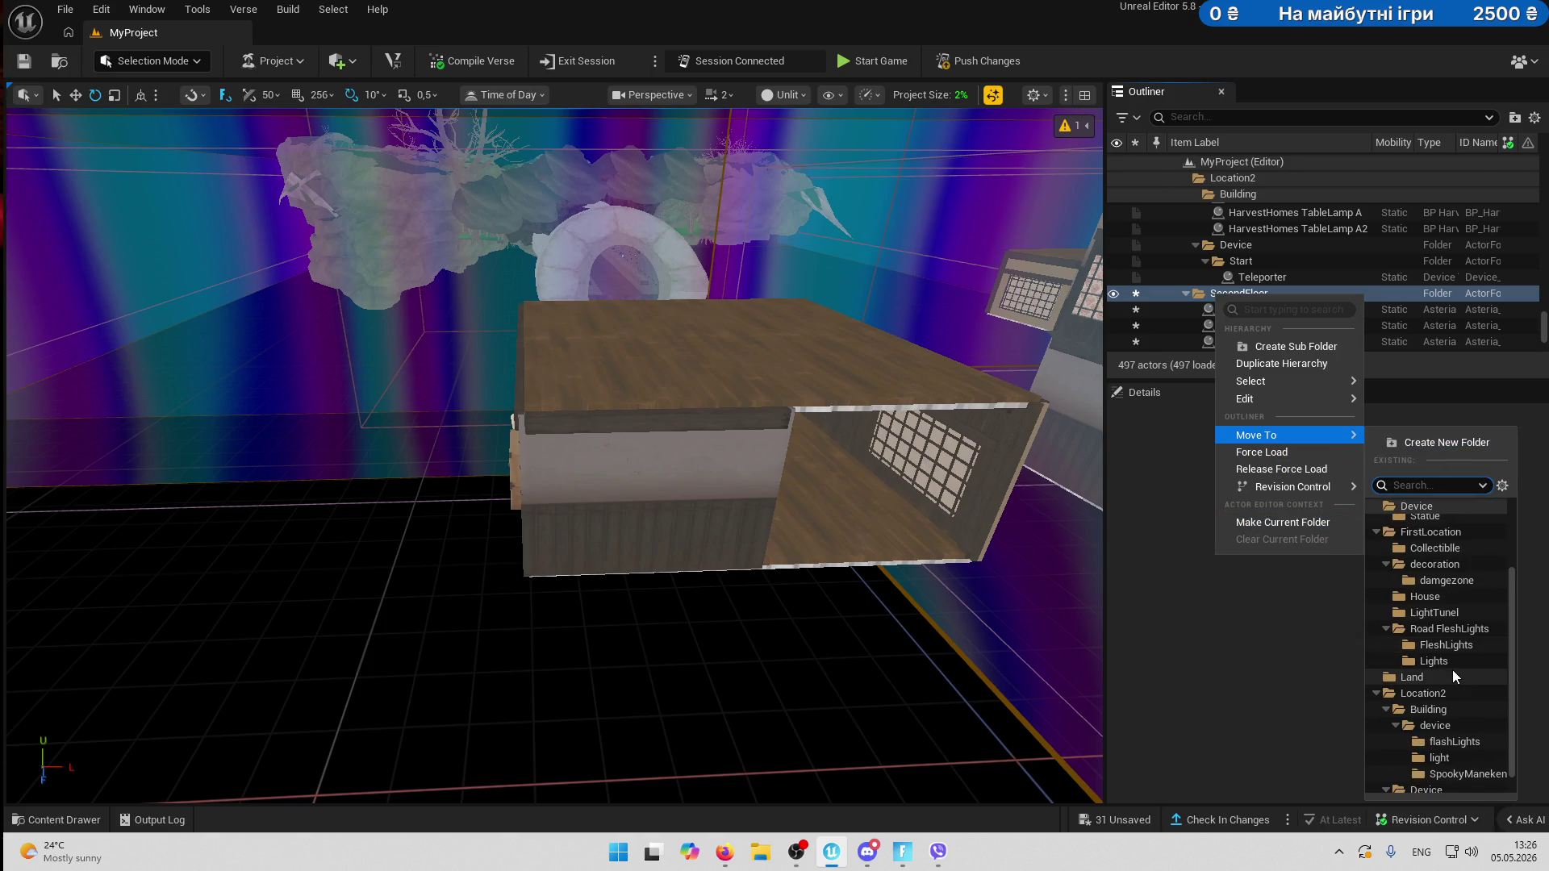
pyautogui.click(1436, 689)
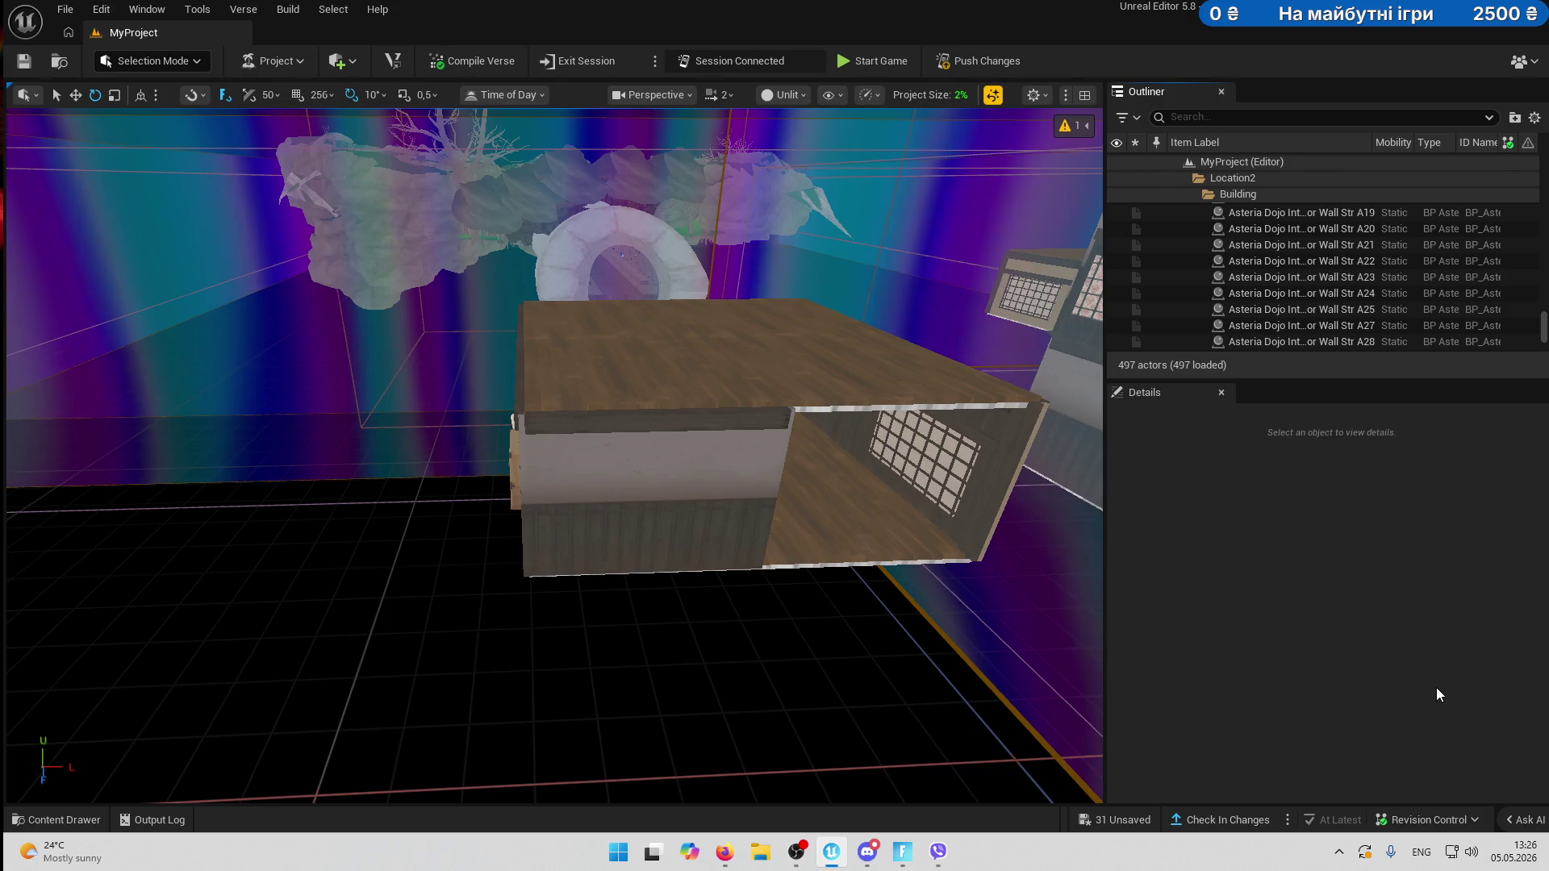
pyautogui.click(874, 349)
pyautogui.scroll(3, 1289, 265)
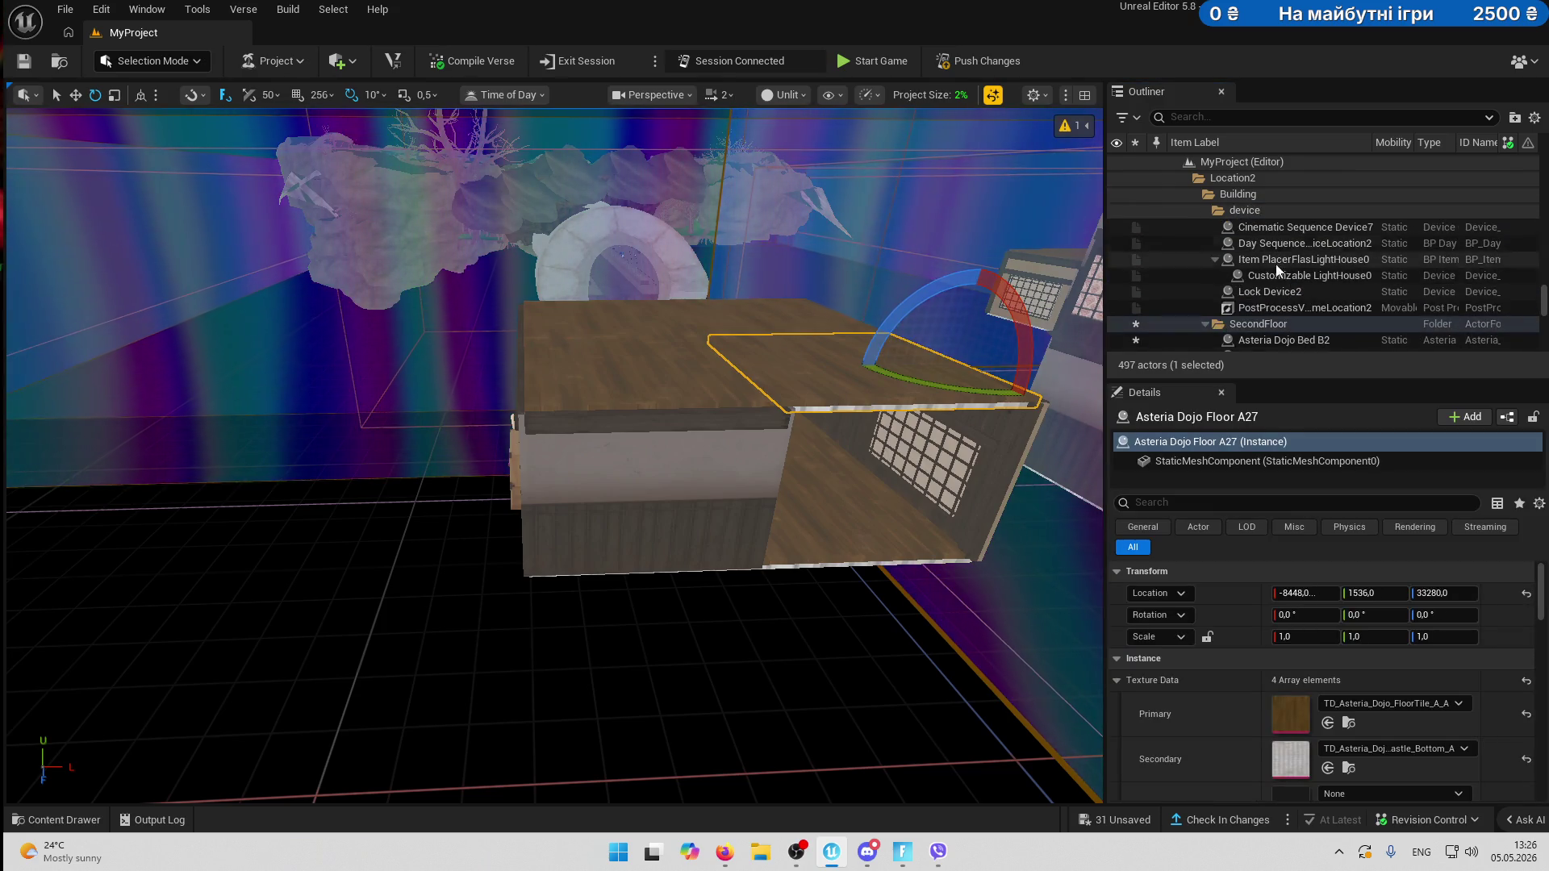
pyautogui.click(1290, 304)
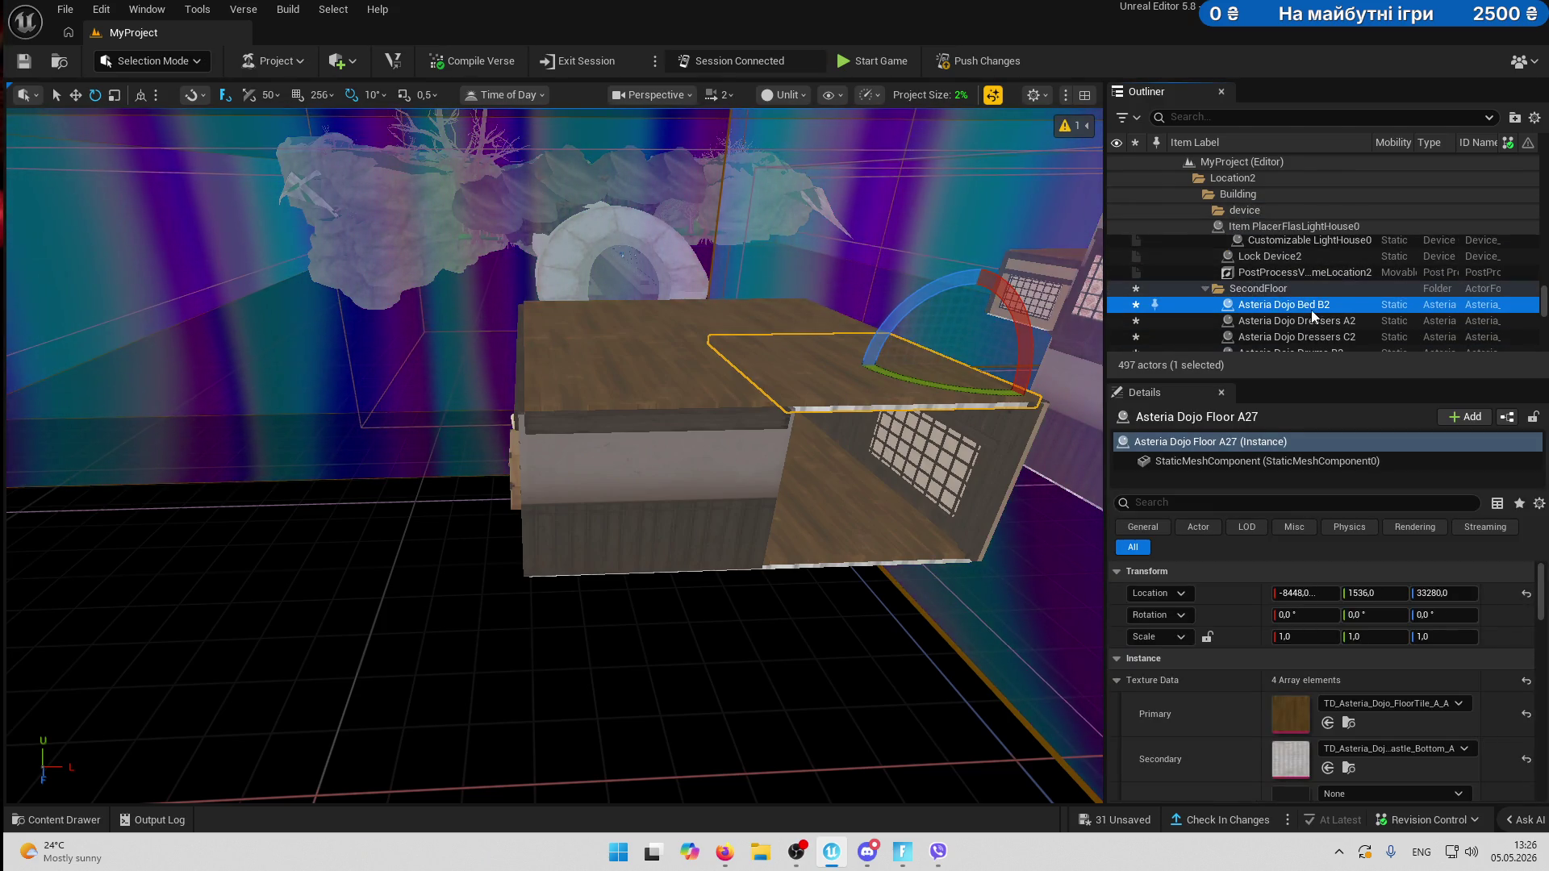
pyautogui.scroll(-5, 1308, 309)
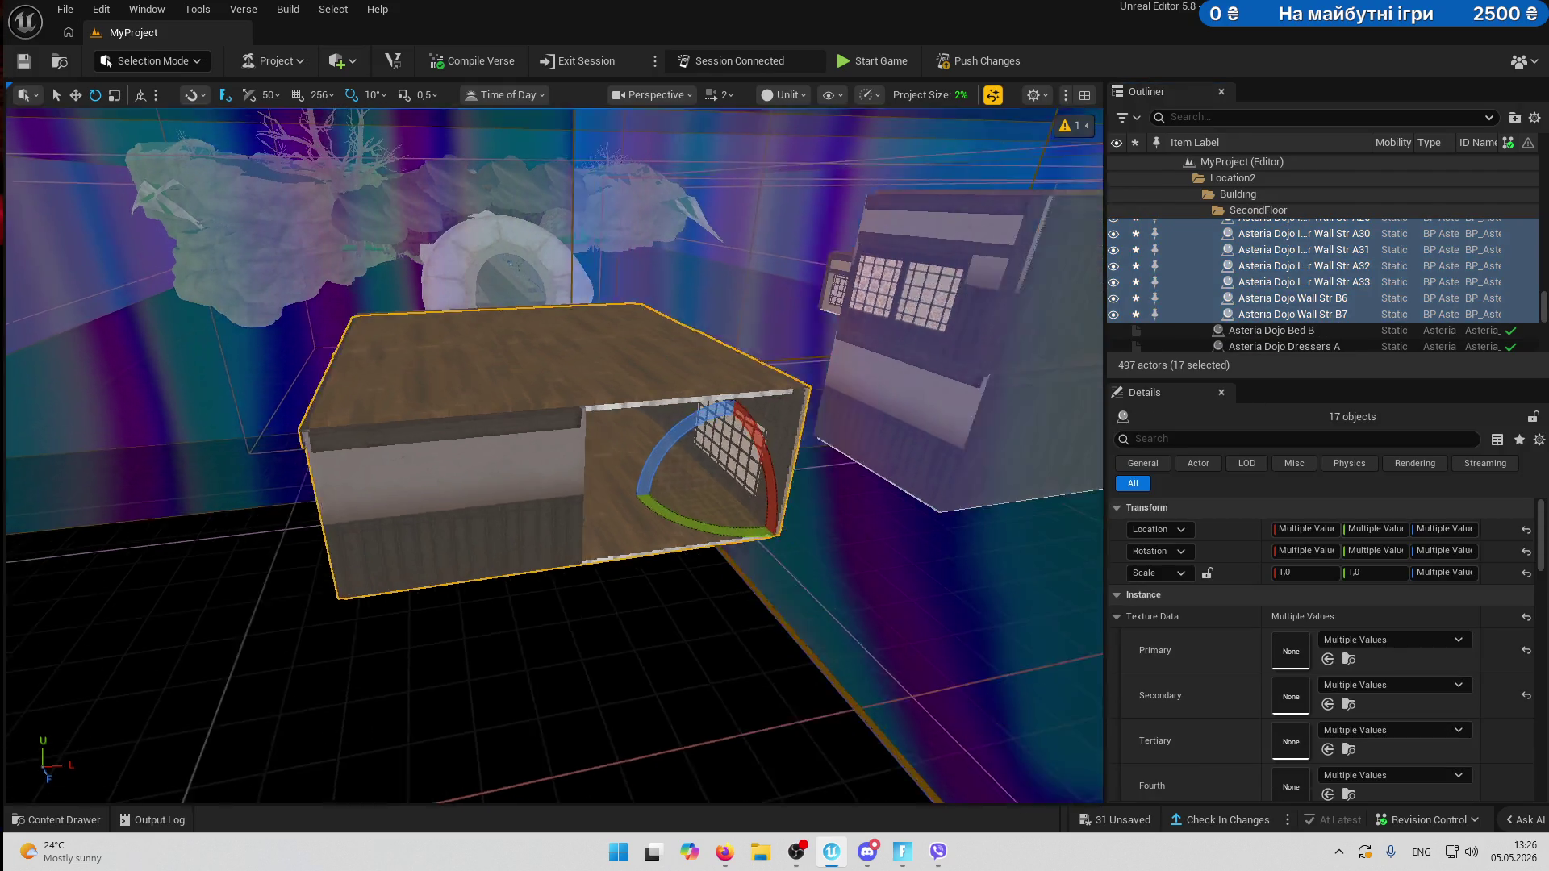
pyautogui.moveTo(605, 657)
pyautogui.mouseDown()
pyautogui.moveTo(726, 529)
pyautogui.moveTo(730, 484)
pyautogui.mouseUp()
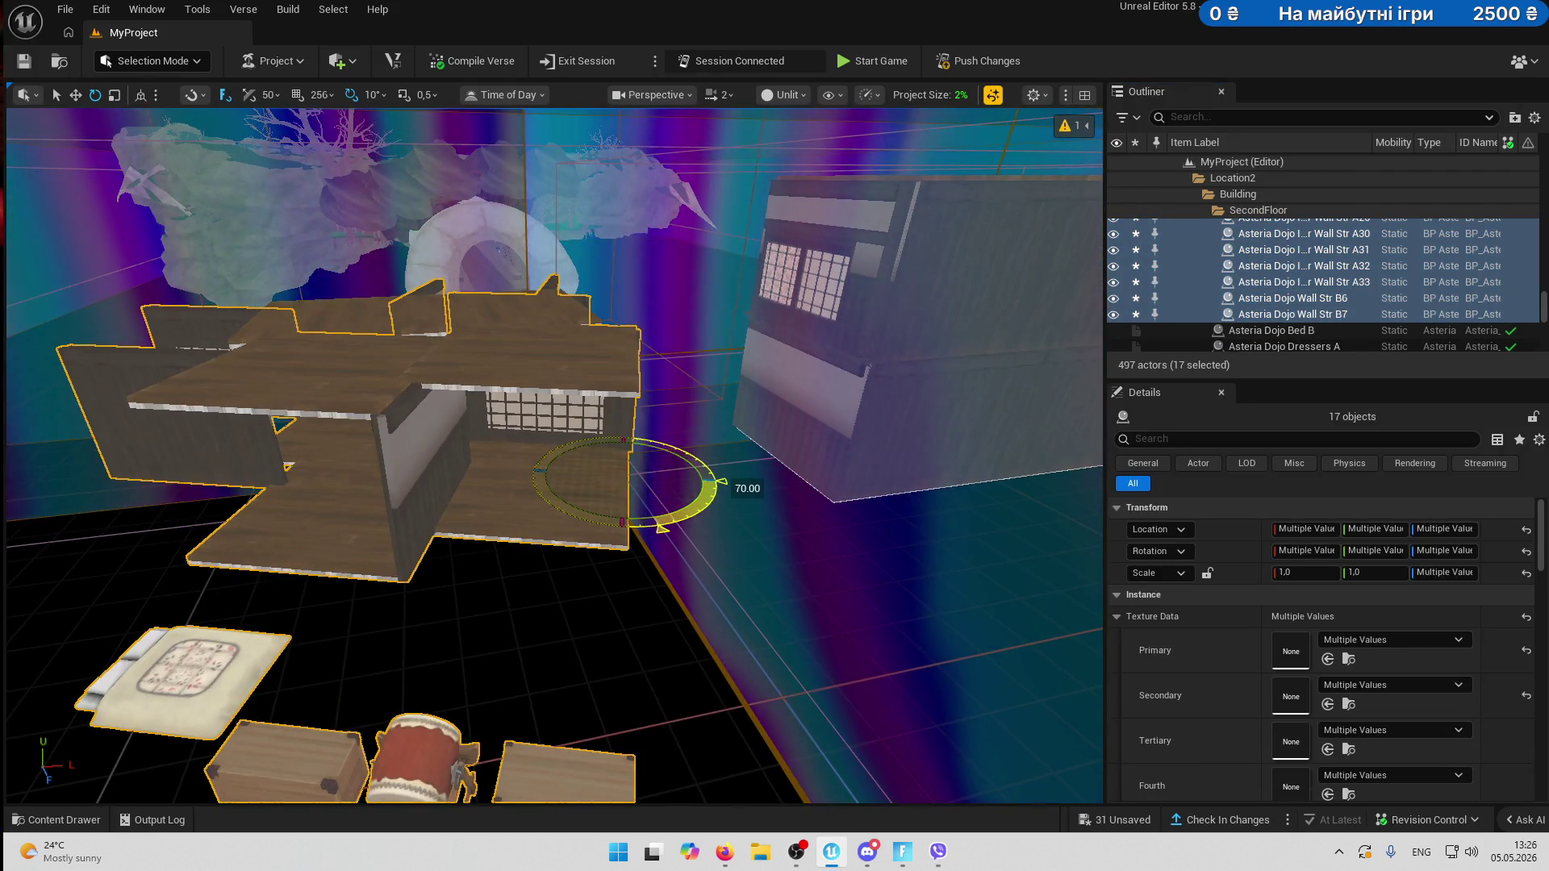
pyautogui.hotkey('ctrl', 'z')
pyautogui.hotkey('ctrl', 'z')
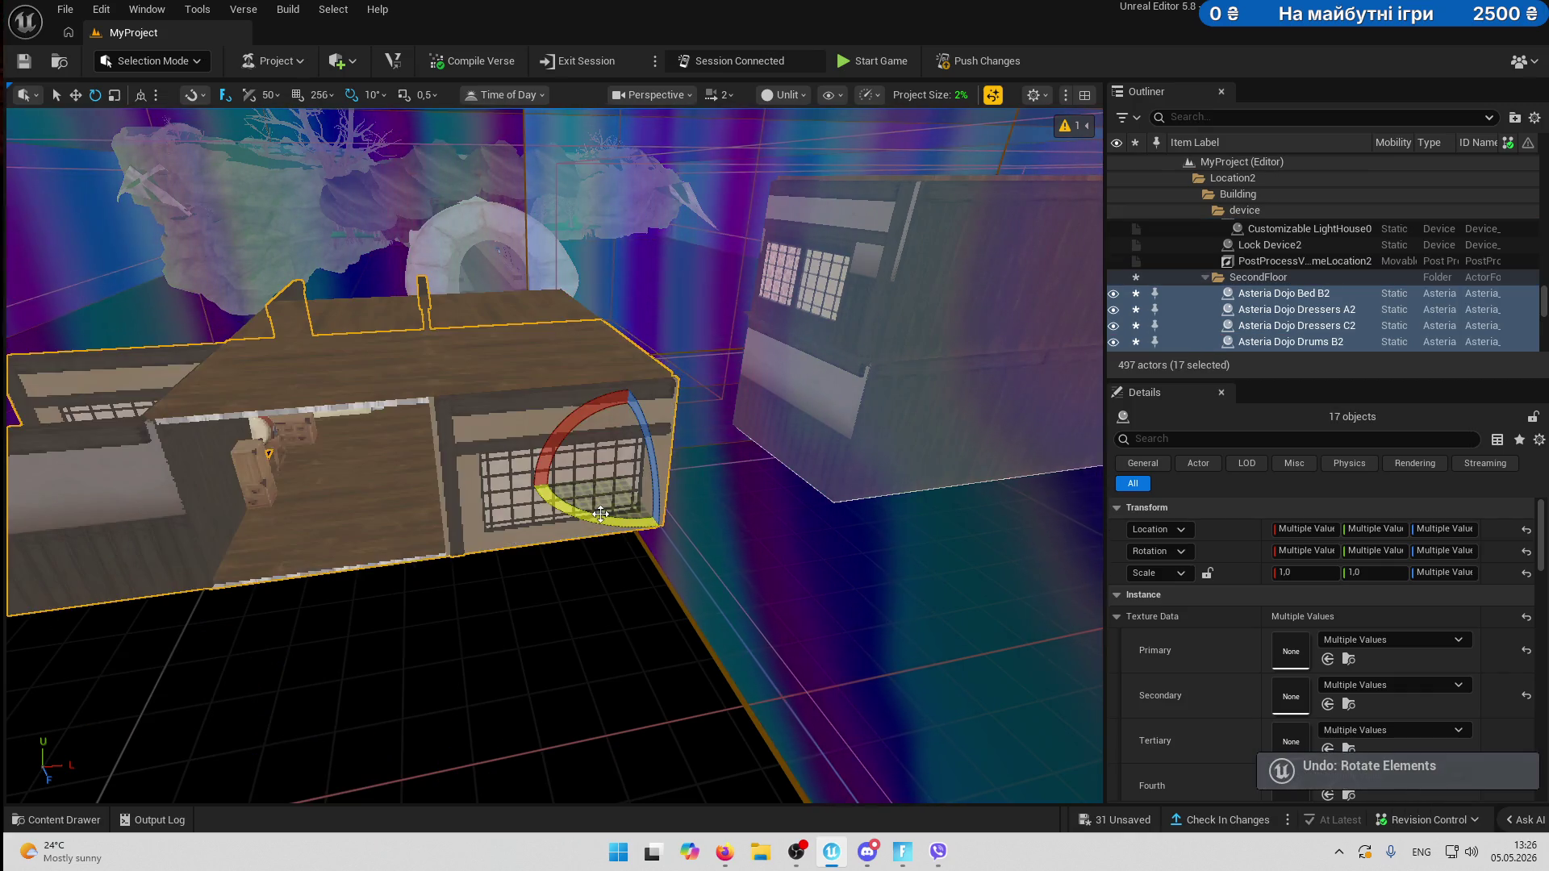
pyautogui.hotkey('ctrl', 'z')
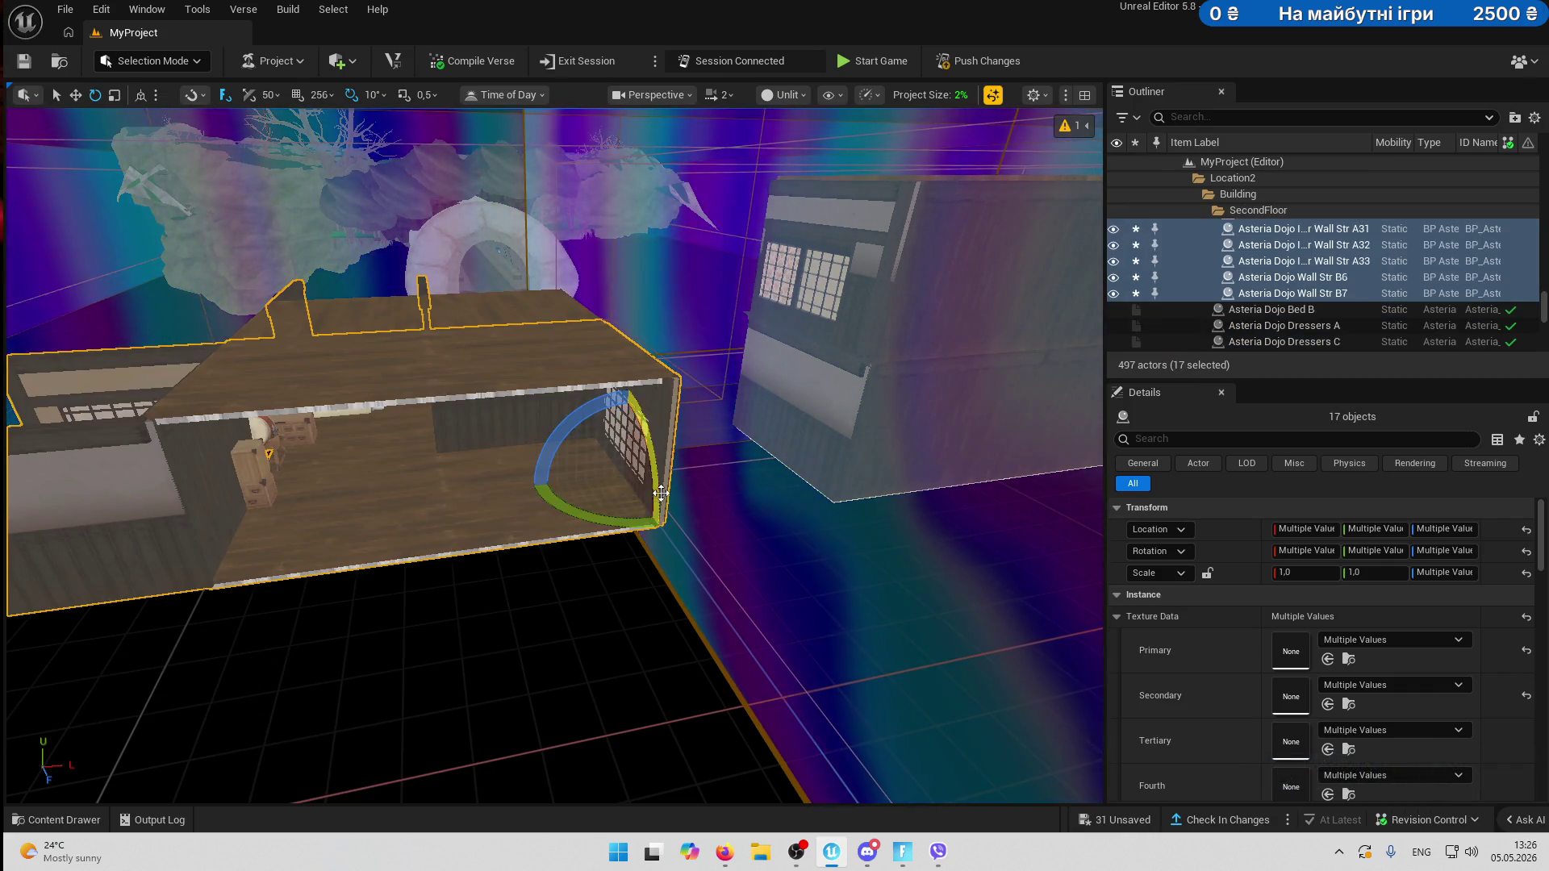
pyautogui.hotkey('ctrl', 'z')
pyautogui.hotkey('ctrl', 'z')
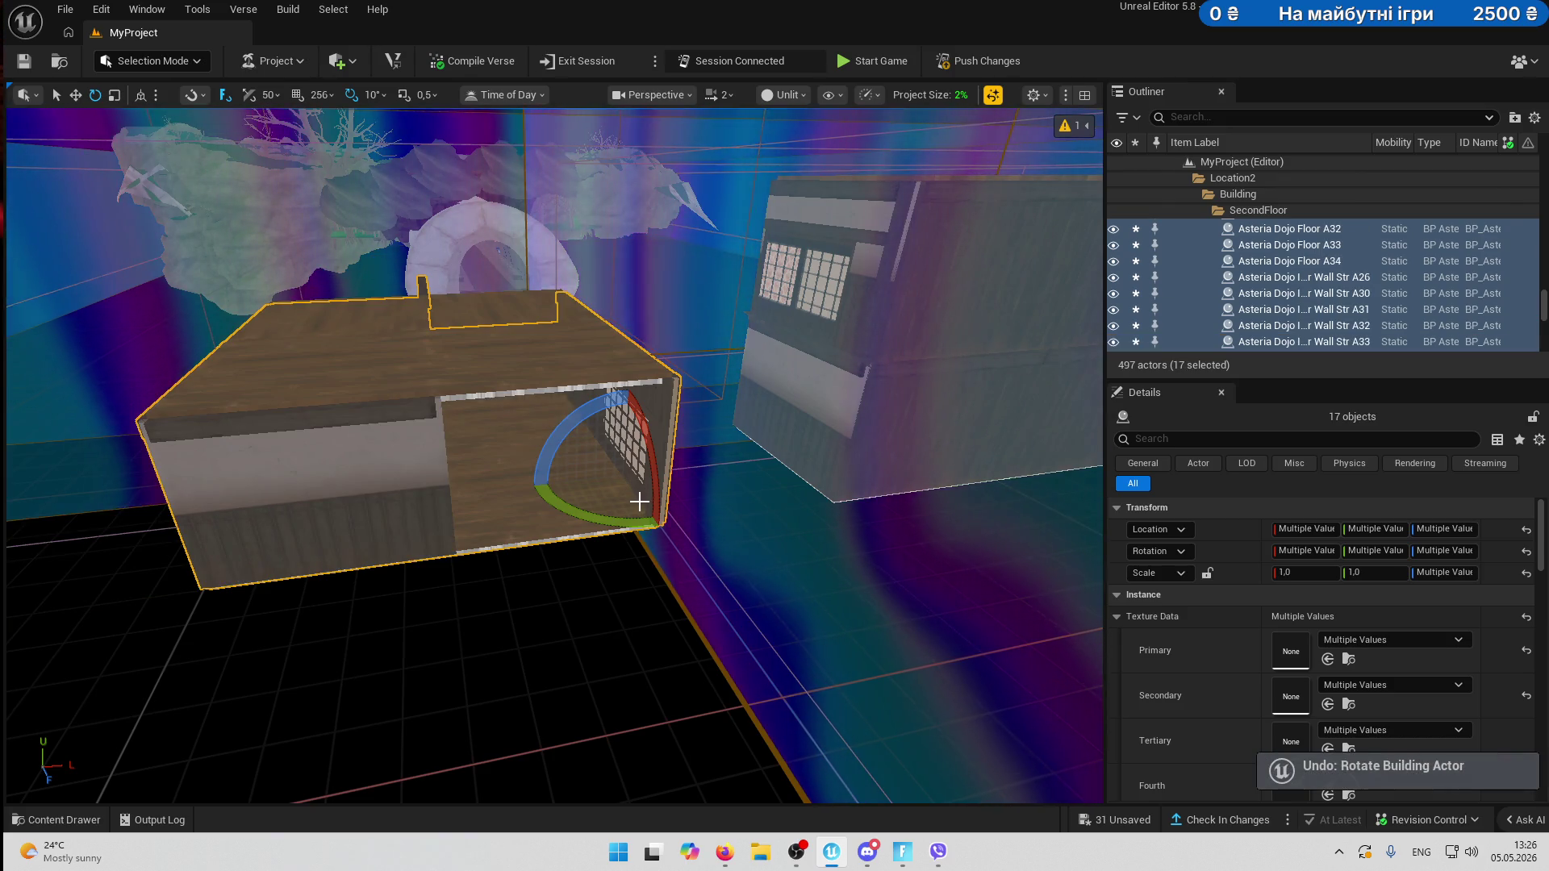
pyautogui.scroll(10, 639, 501)
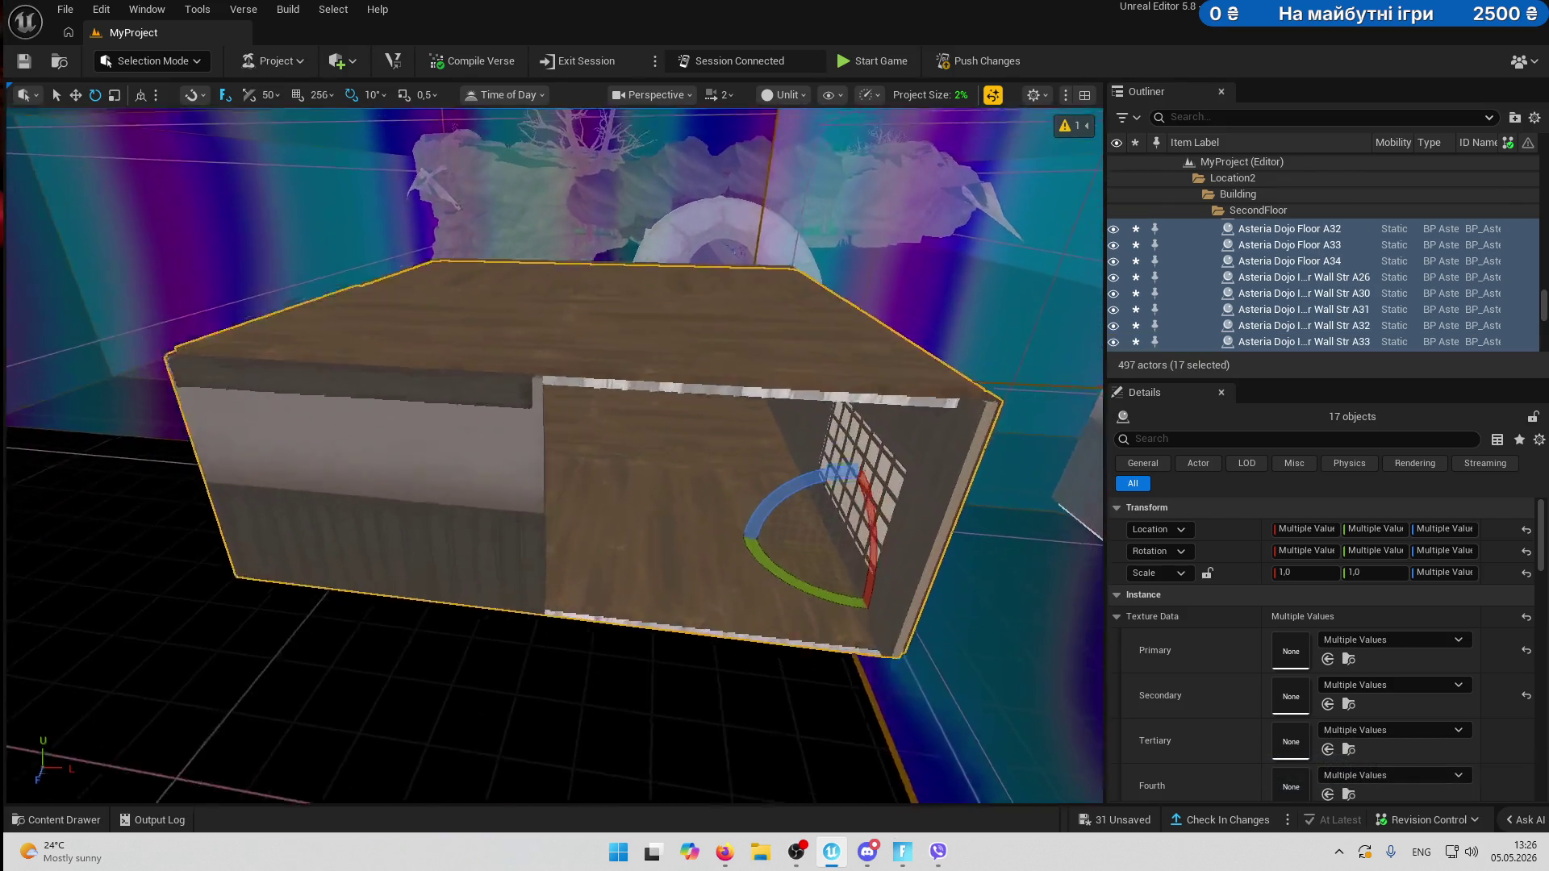
pyautogui.scroll(3, 697, 500)
pyautogui.rightClick(1291, 242)
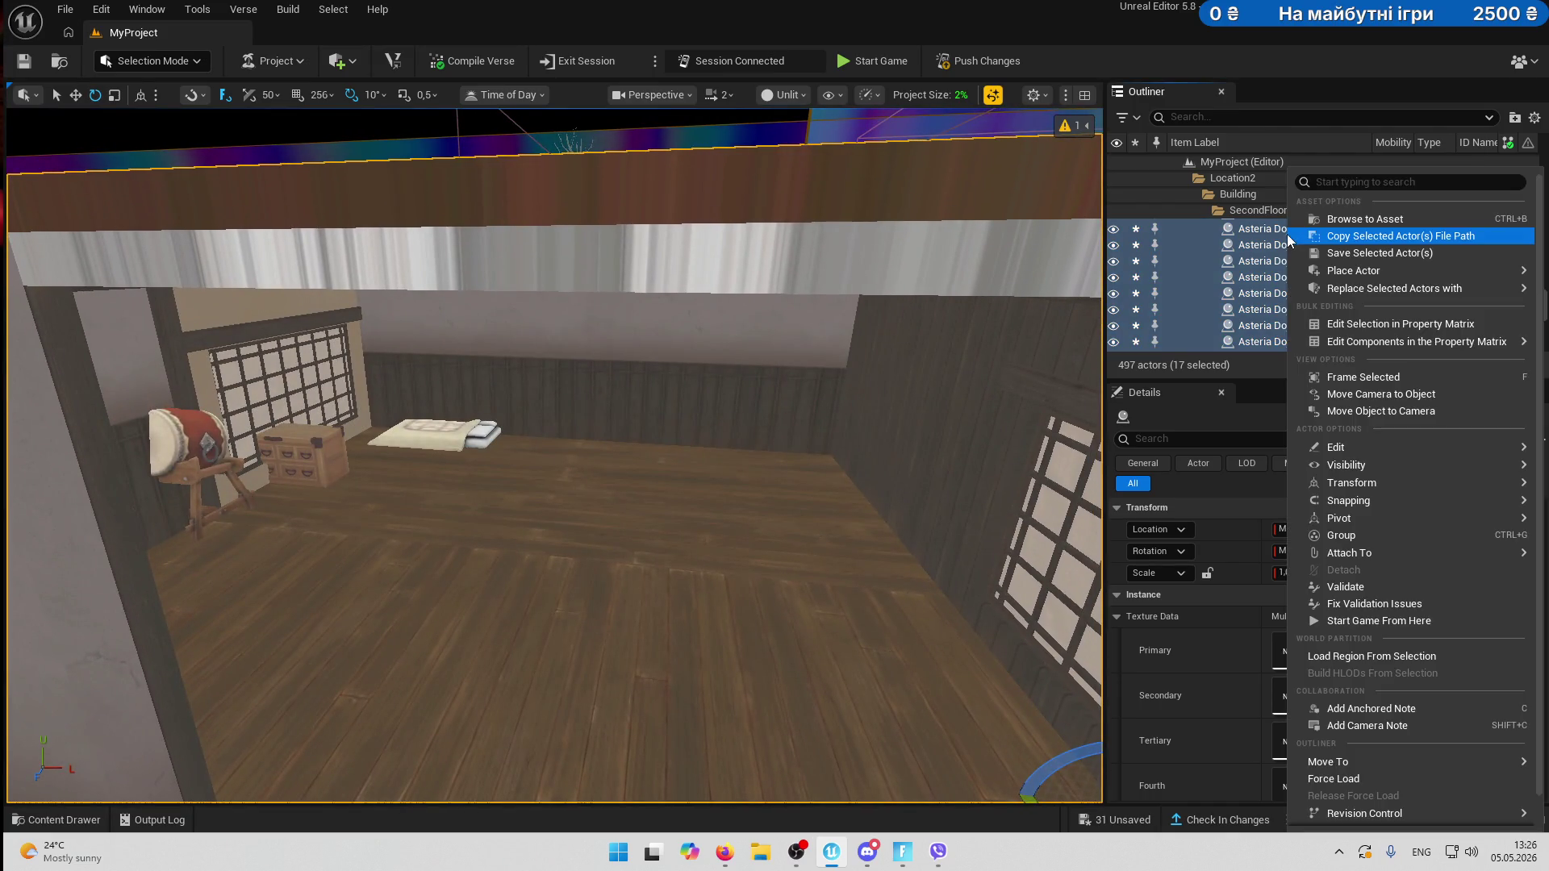
pyautogui.click(1379, 534)
pyautogui.scroll(-5, 533, 403)
pyautogui.moveTo(533, 402)
pyautogui.mouseDown()
pyautogui.moveTo(452, 407)
pyautogui.moveTo(534, 402)
pyautogui.mouseUp()
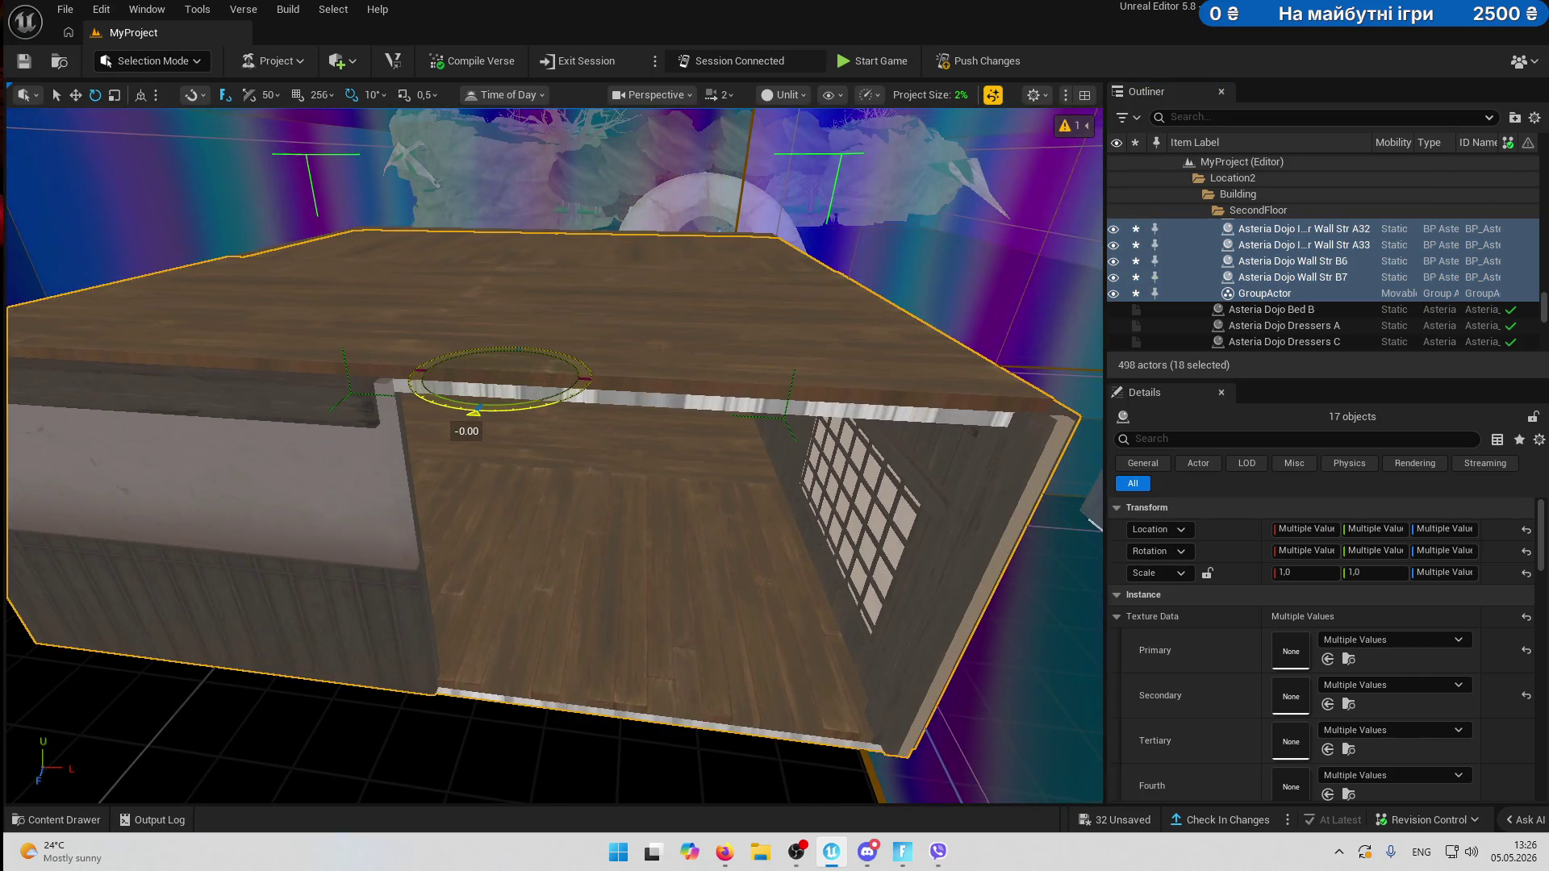
pyautogui.scroll(3, 1273, 268)
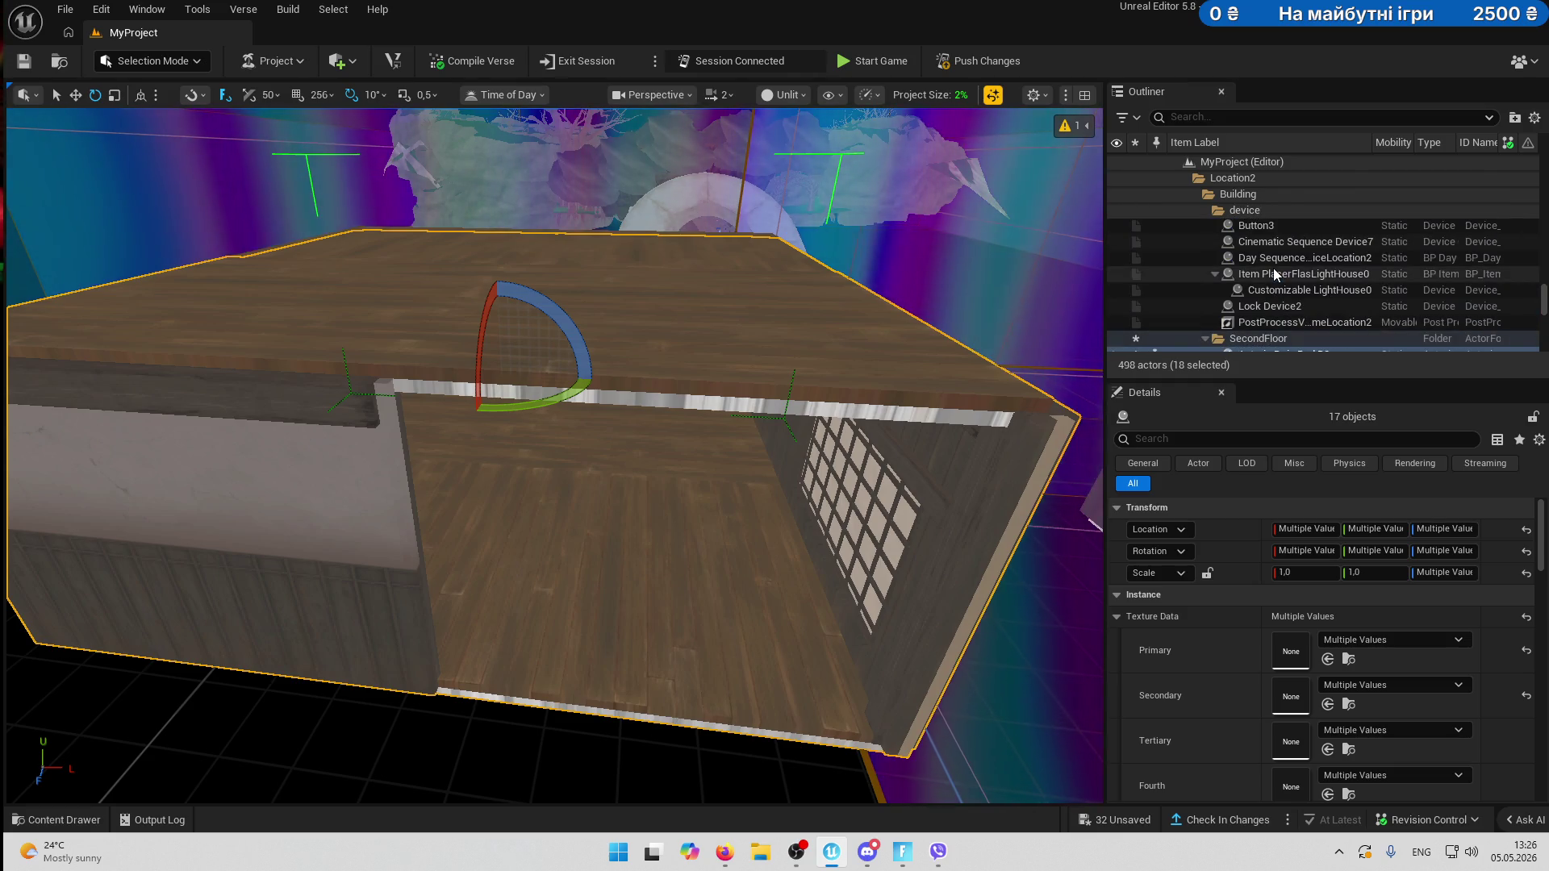
pyautogui.scroll(-2, 1273, 267)
pyautogui.rightClick(1280, 305)
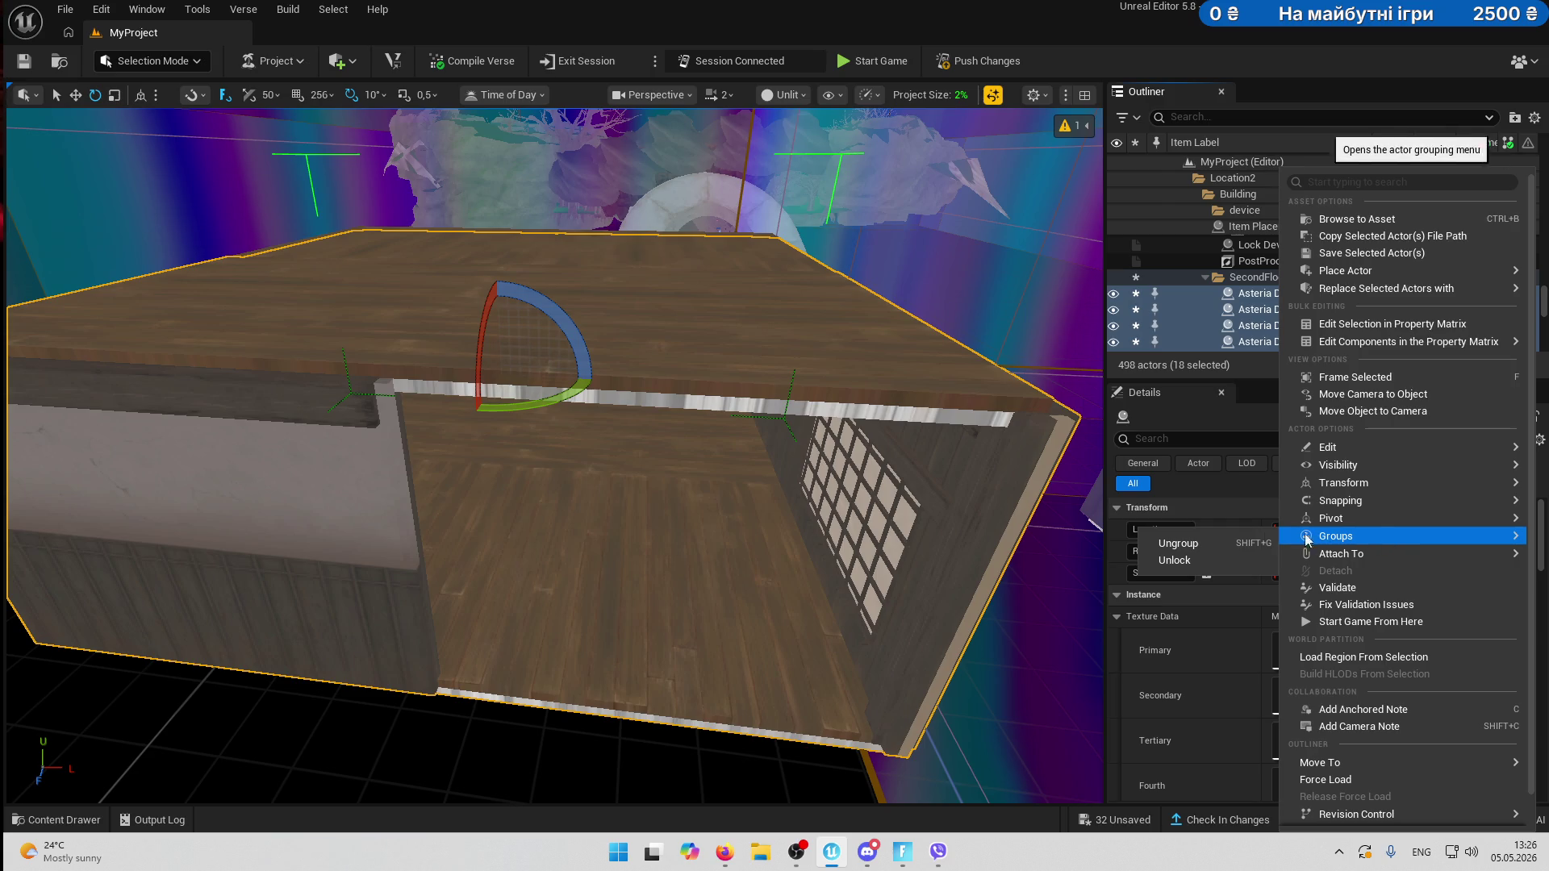
pyautogui.click(1234, 559)
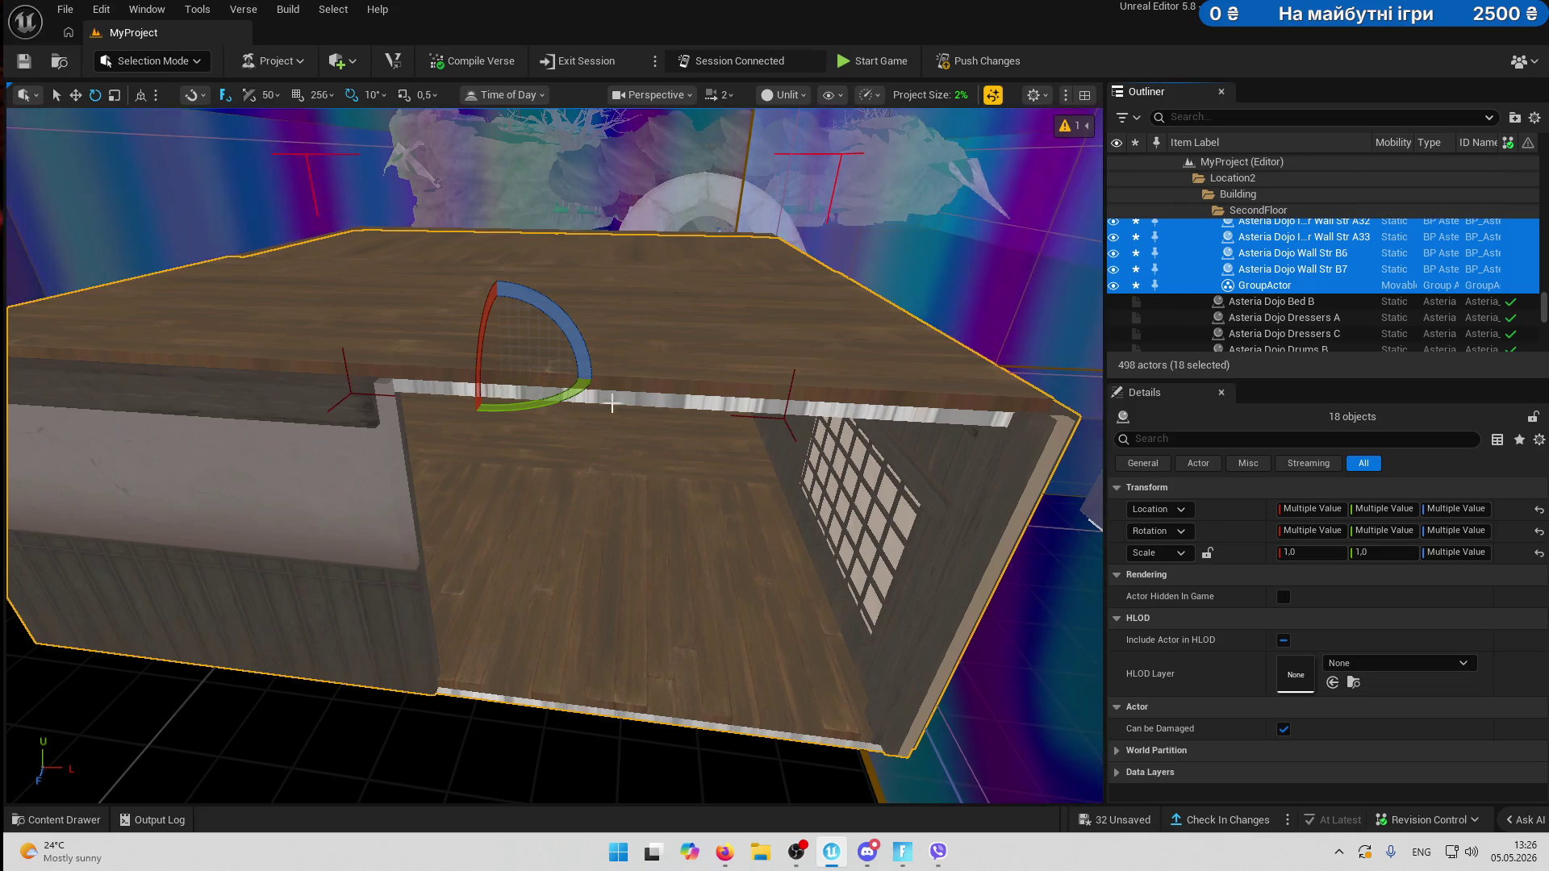
pyautogui.moveTo(534, 408)
pyautogui.mouseDown()
pyautogui.moveTo(686, 413)
pyautogui.moveTo(535, 408)
pyautogui.mouseUp()
pyautogui.press('f')
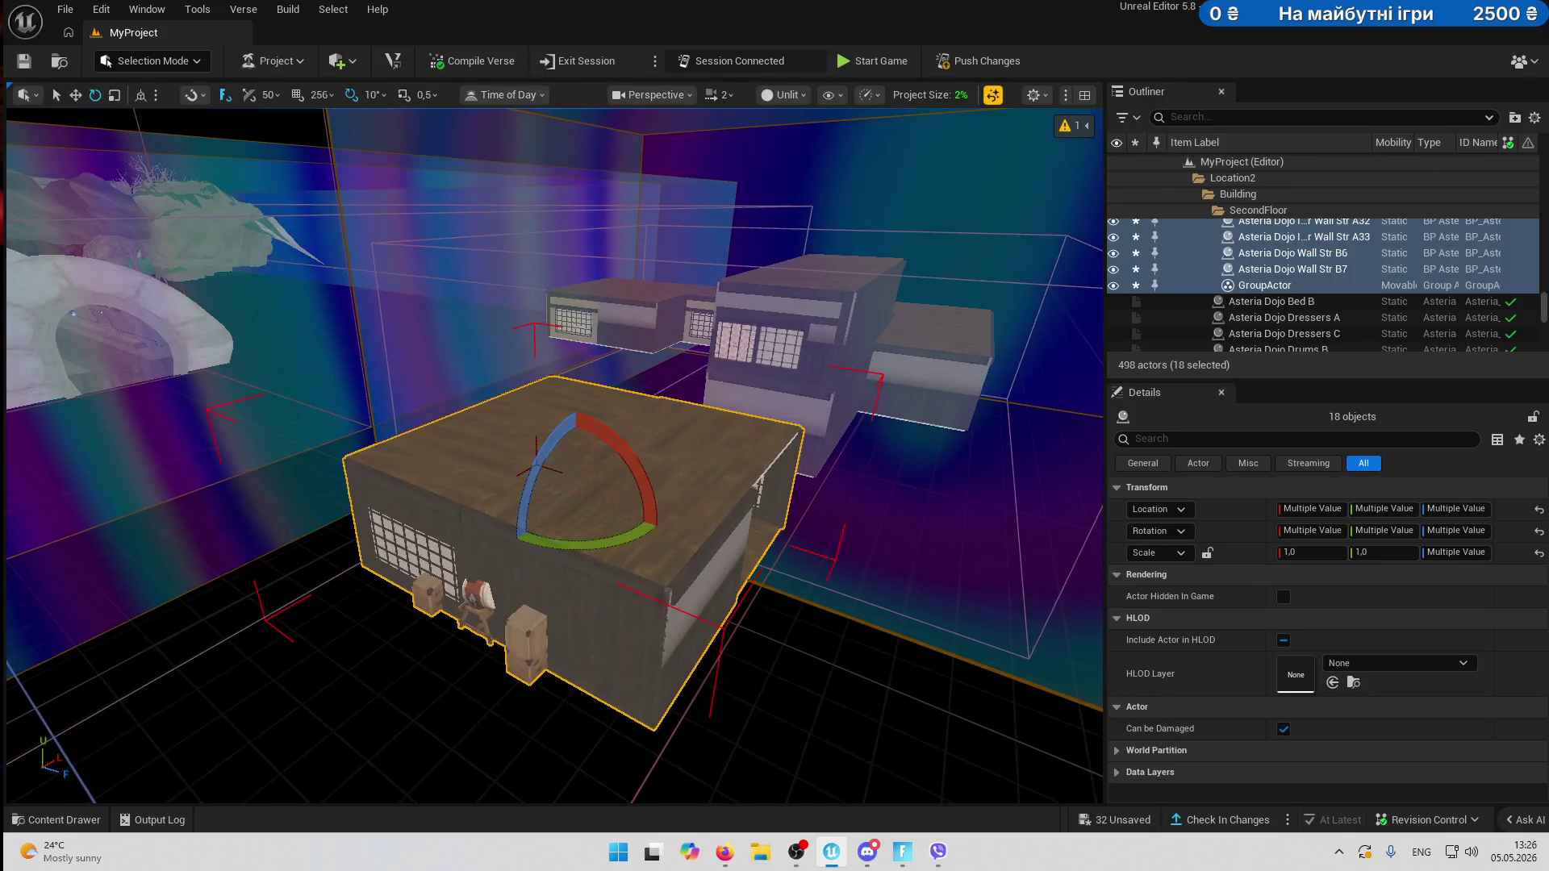
pyautogui.scroll(2, 516, 484)
pyautogui.moveTo(669, 413)
pyautogui.mouseDown()
pyautogui.moveTo(669, 387)
pyautogui.moveTo(694, 379)
pyautogui.moveTo(669, 413)
pyautogui.mouseUp()
pyautogui.hotkey('ctrl', 'z')
pyautogui.hotkey('ctrl', 'y')
pyautogui.hotkey('ctrl', 'z')
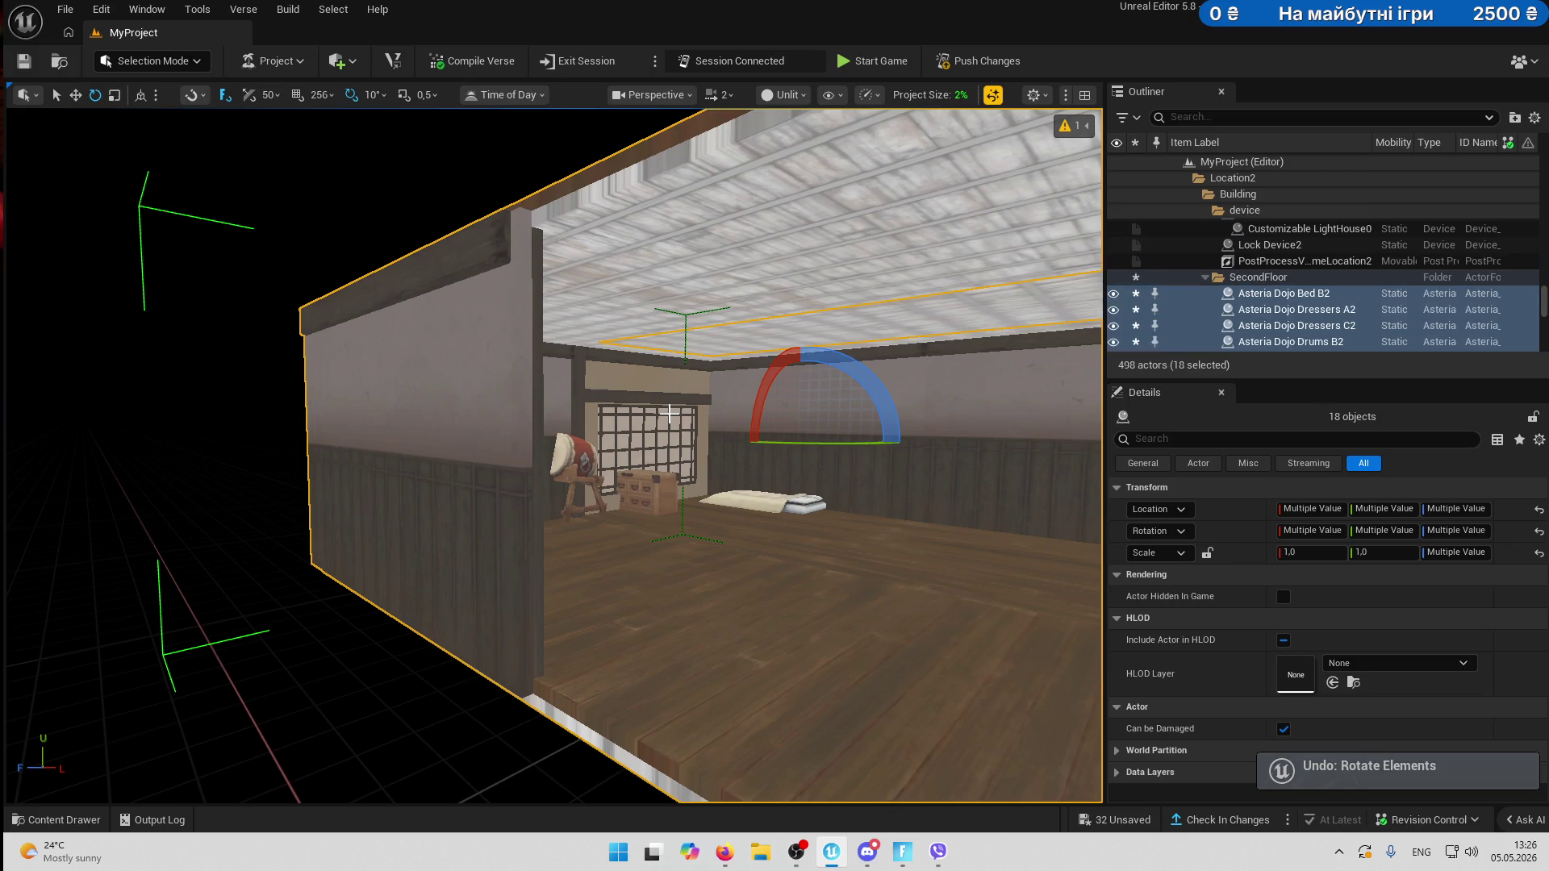
pyautogui.hotkey('ctrl', 'z')
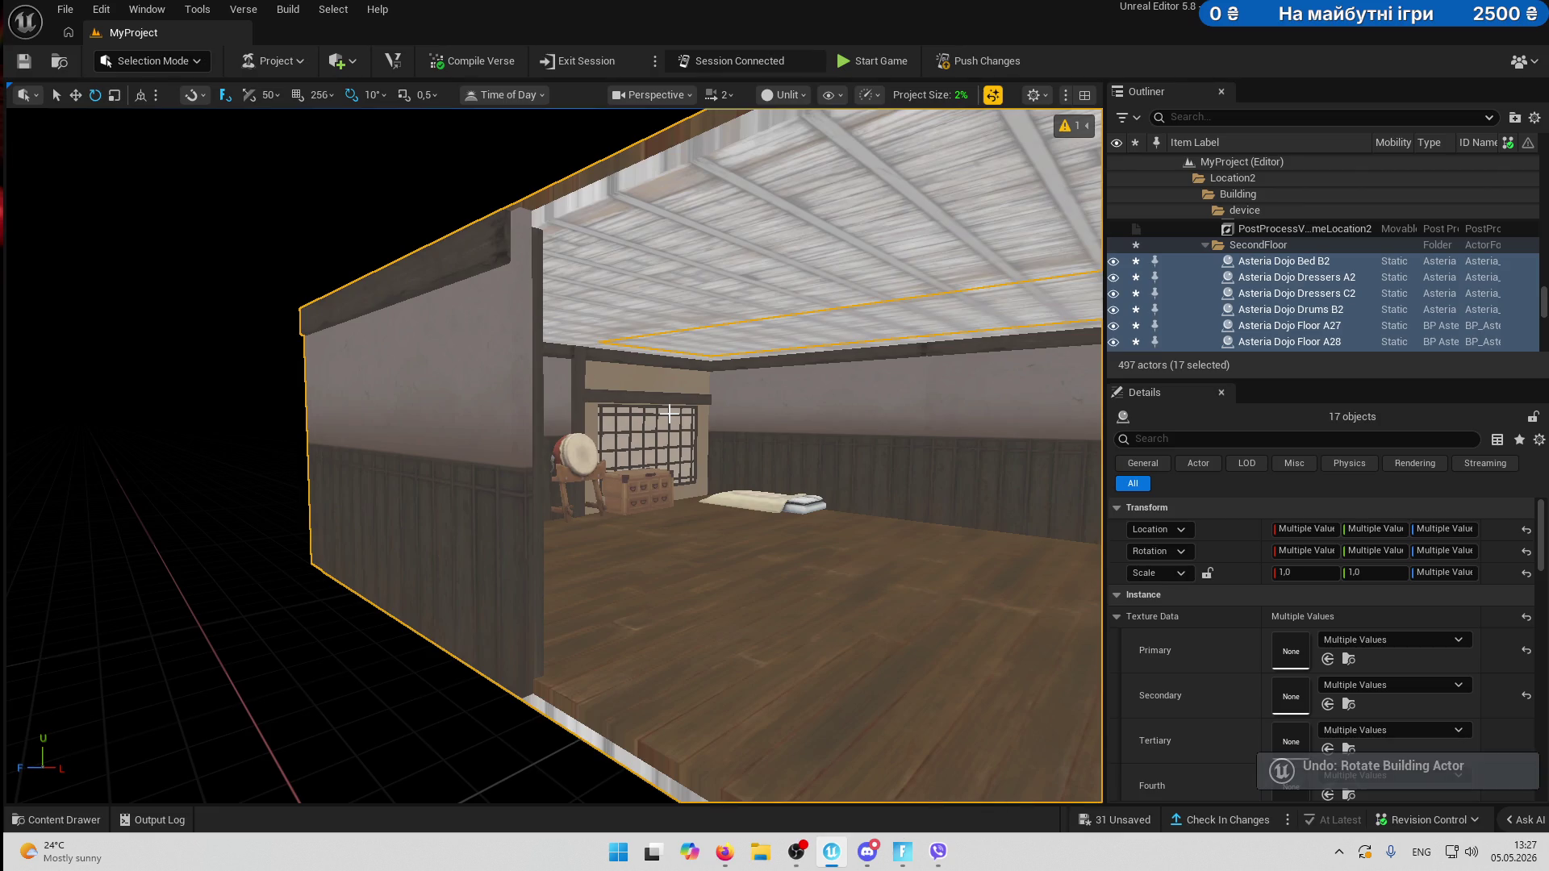
# - Undo back to the 17 room pieces, frame them, and rotate them 90° about Z
pyautogui.scroll(4, 669, 413)
pyautogui.hotkey('ctrl', 'z')
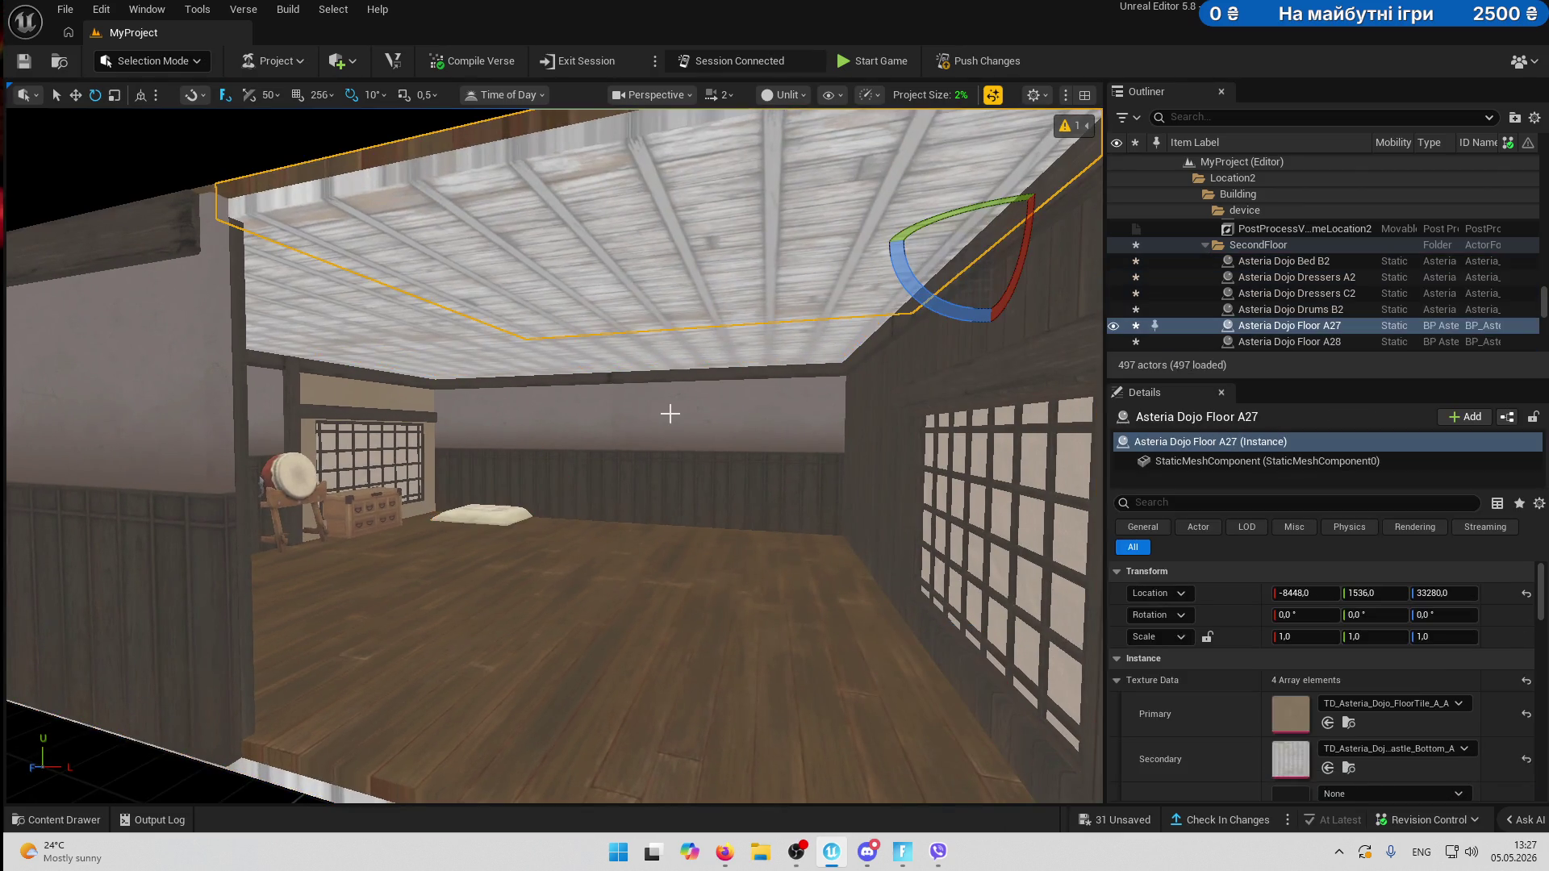
pyautogui.hotkey('ctrl', 'z')
pyautogui.hotkey('ctrl', 'z')
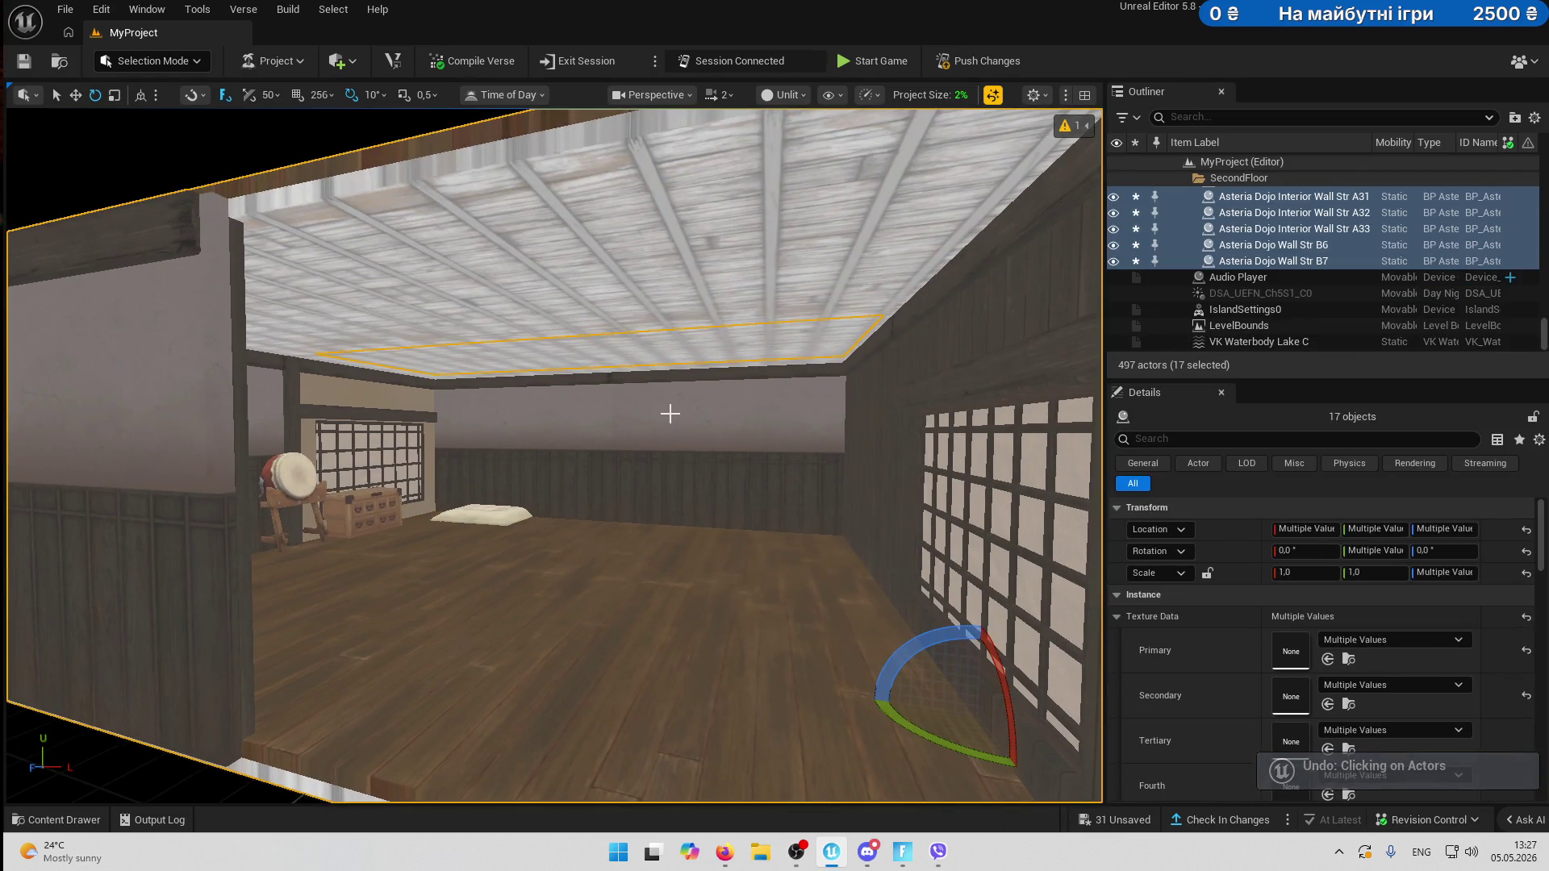
pyautogui.press('f')
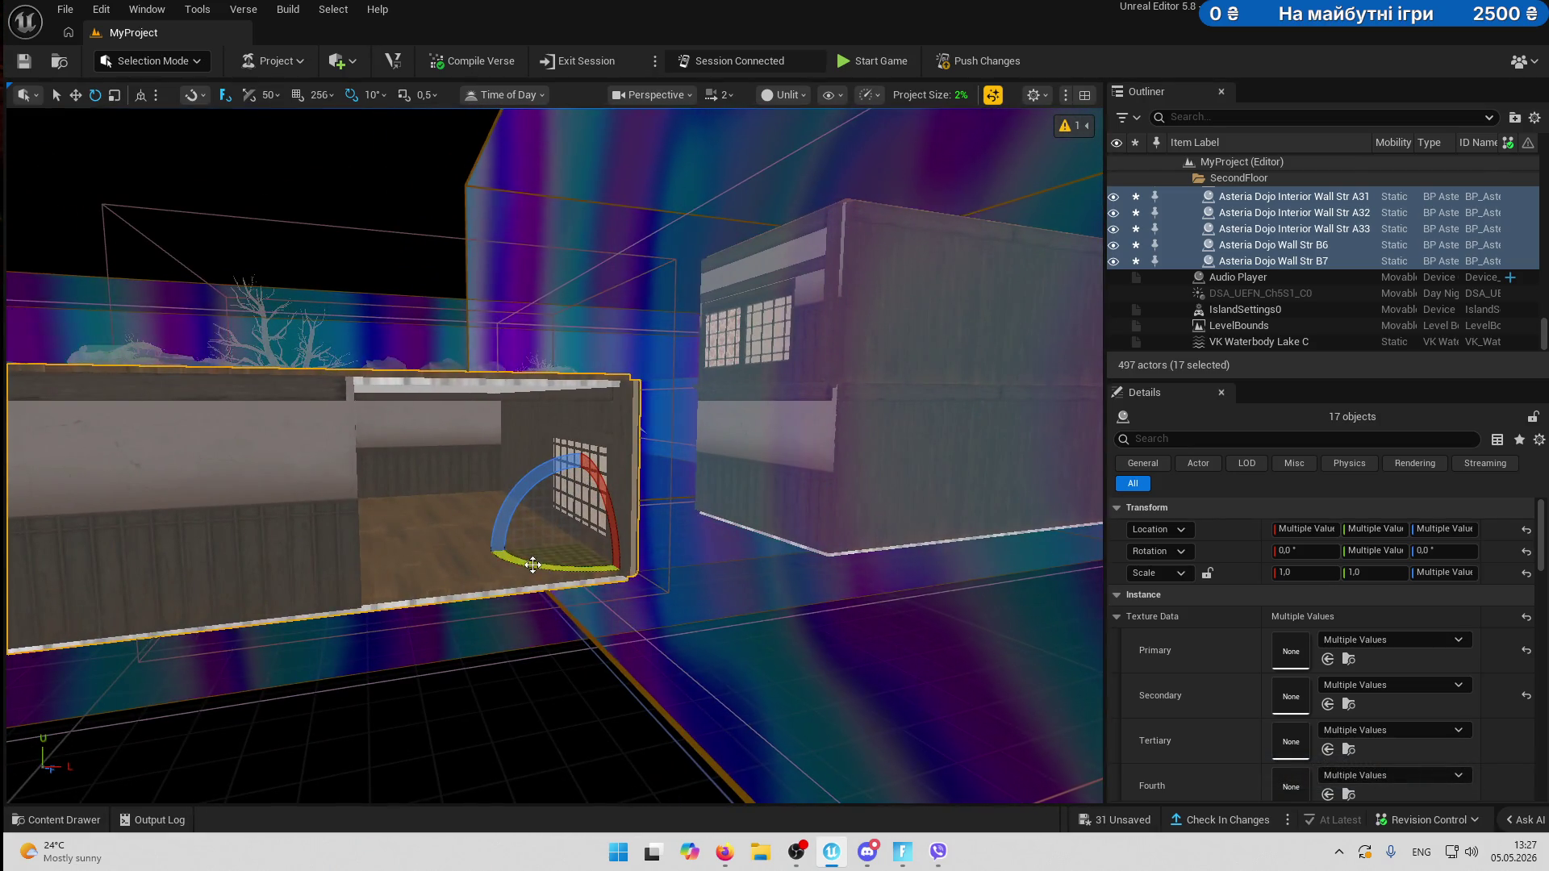
pyautogui.moveTo(612, 564)
pyautogui.mouseDown()
pyautogui.moveTo(691, 564)
pyautogui.moveTo(666, 539)
pyautogui.moveTo(691, 543)
pyautogui.moveTo(632, 580)
pyautogui.moveTo(553, 577)
pyautogui.moveTo(494, 528)
pyautogui.moveTo(508, 557)
pyautogui.moveTo(623, 570)
pyautogui.mouseUp()
pyautogui.moveTo(472, 502)
pyautogui.mouseDown()
pyautogui.moveTo(492, 444)
pyautogui.moveTo(496, 516)
pyautogui.moveTo(468, 472)
pyautogui.mouseUp()
pyautogui.moveTo(774, 476); pyautogui.dragTo(789, 471)
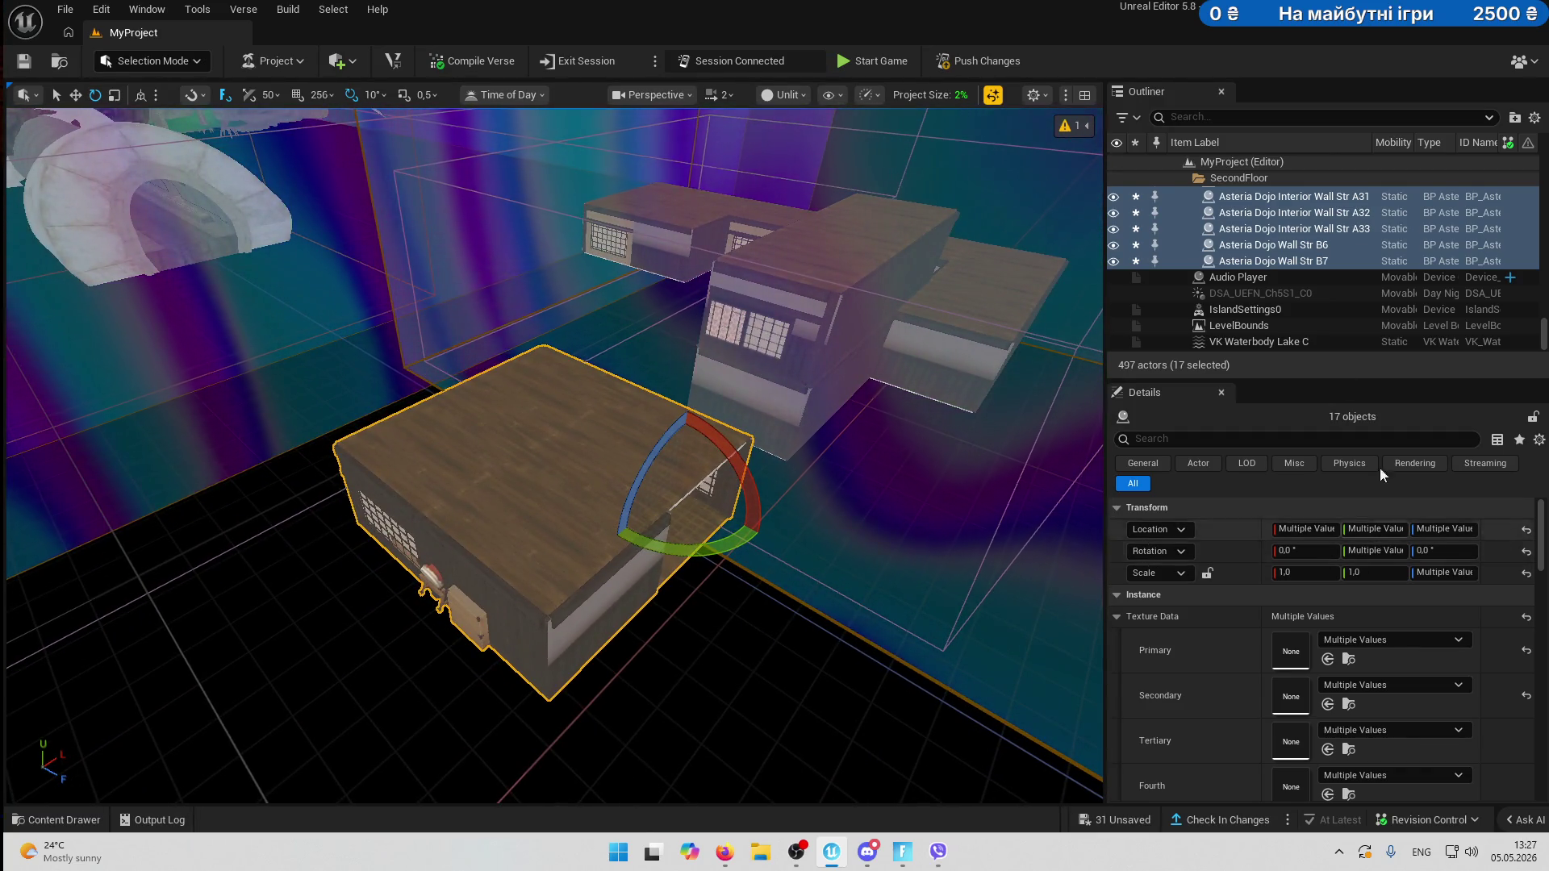
pyautogui.rightClick(1287, 263)
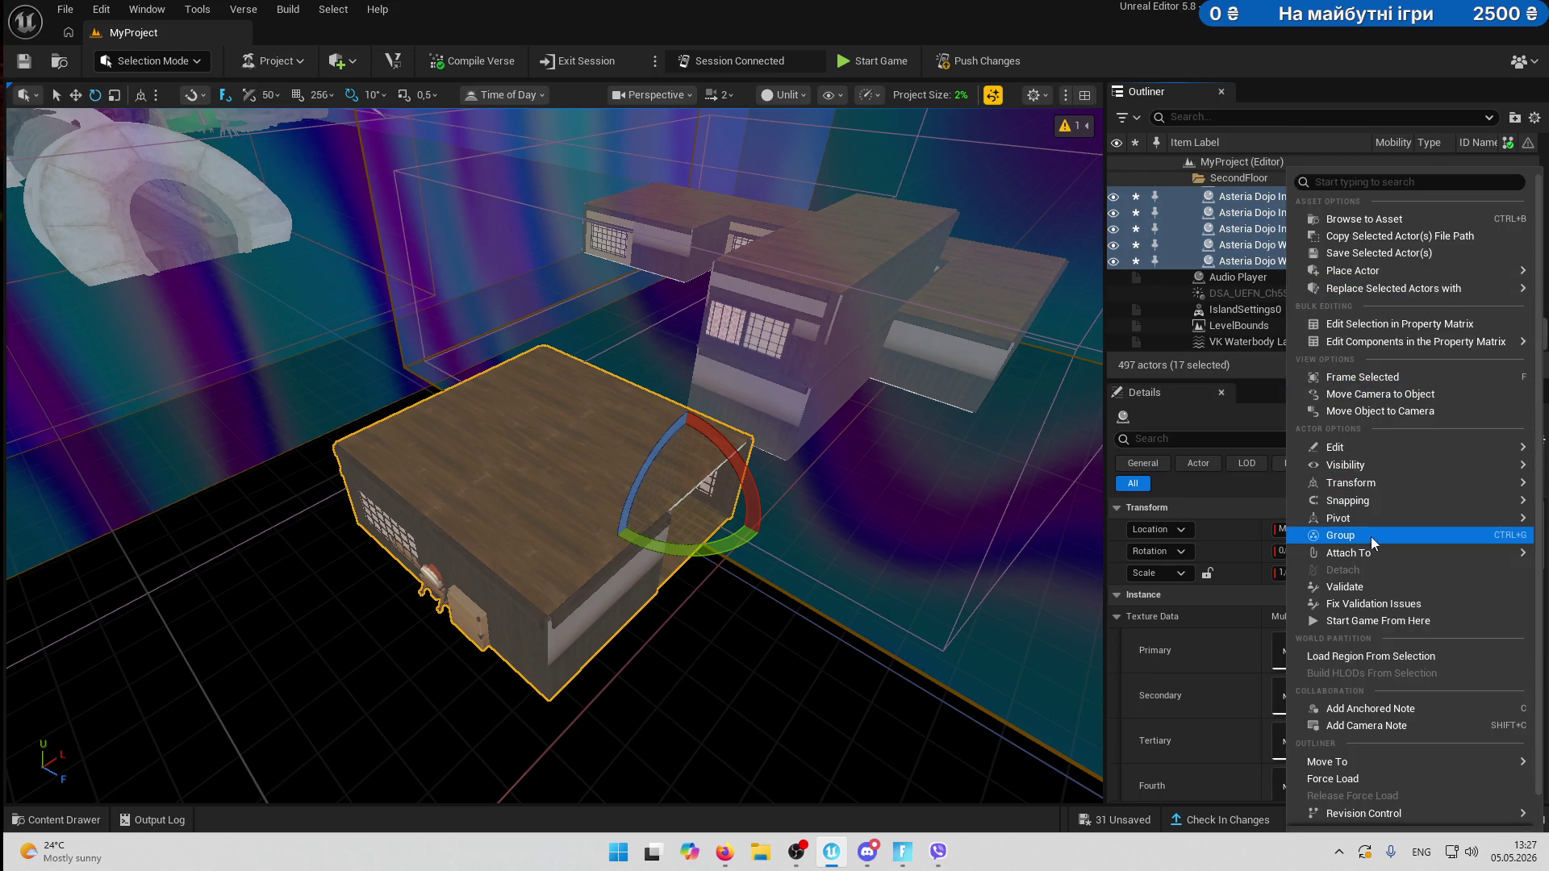
# - Group the 17 room pieces, then trial-rotate by 100° and -10° via Floor A29
pyautogui.click(1425, 534)
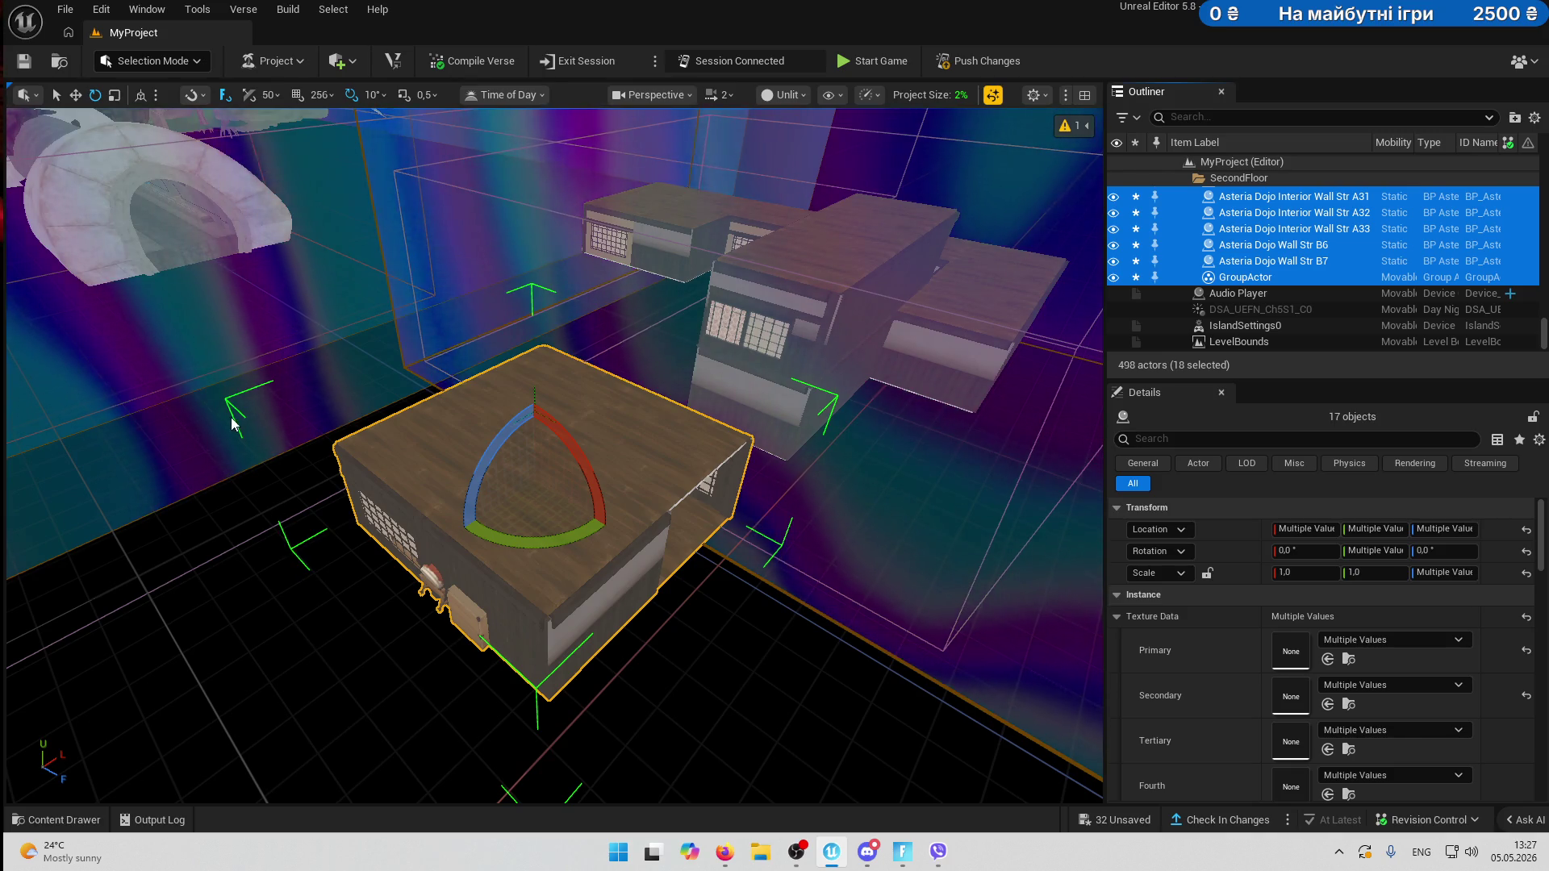
pyautogui.press('Escape')
pyautogui.click(508, 448)
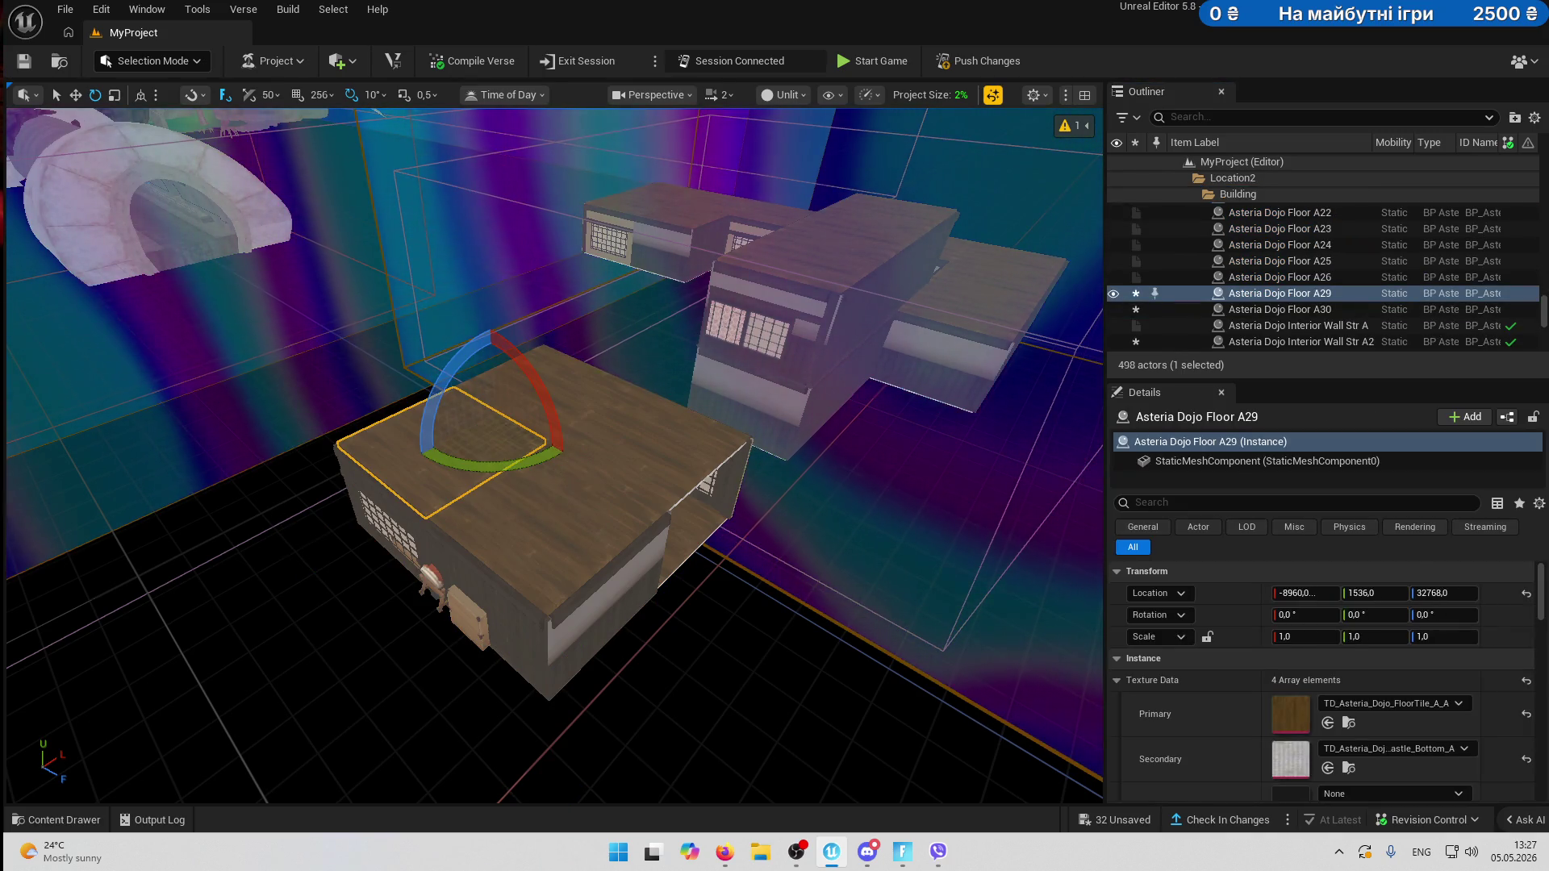
pyautogui.moveTo(589, 476)
pyautogui.mouseDown()
pyautogui.moveTo(604, 505)
pyautogui.moveTo(599, 447)
pyautogui.moveTo(663, 525)
pyautogui.mouseUp()
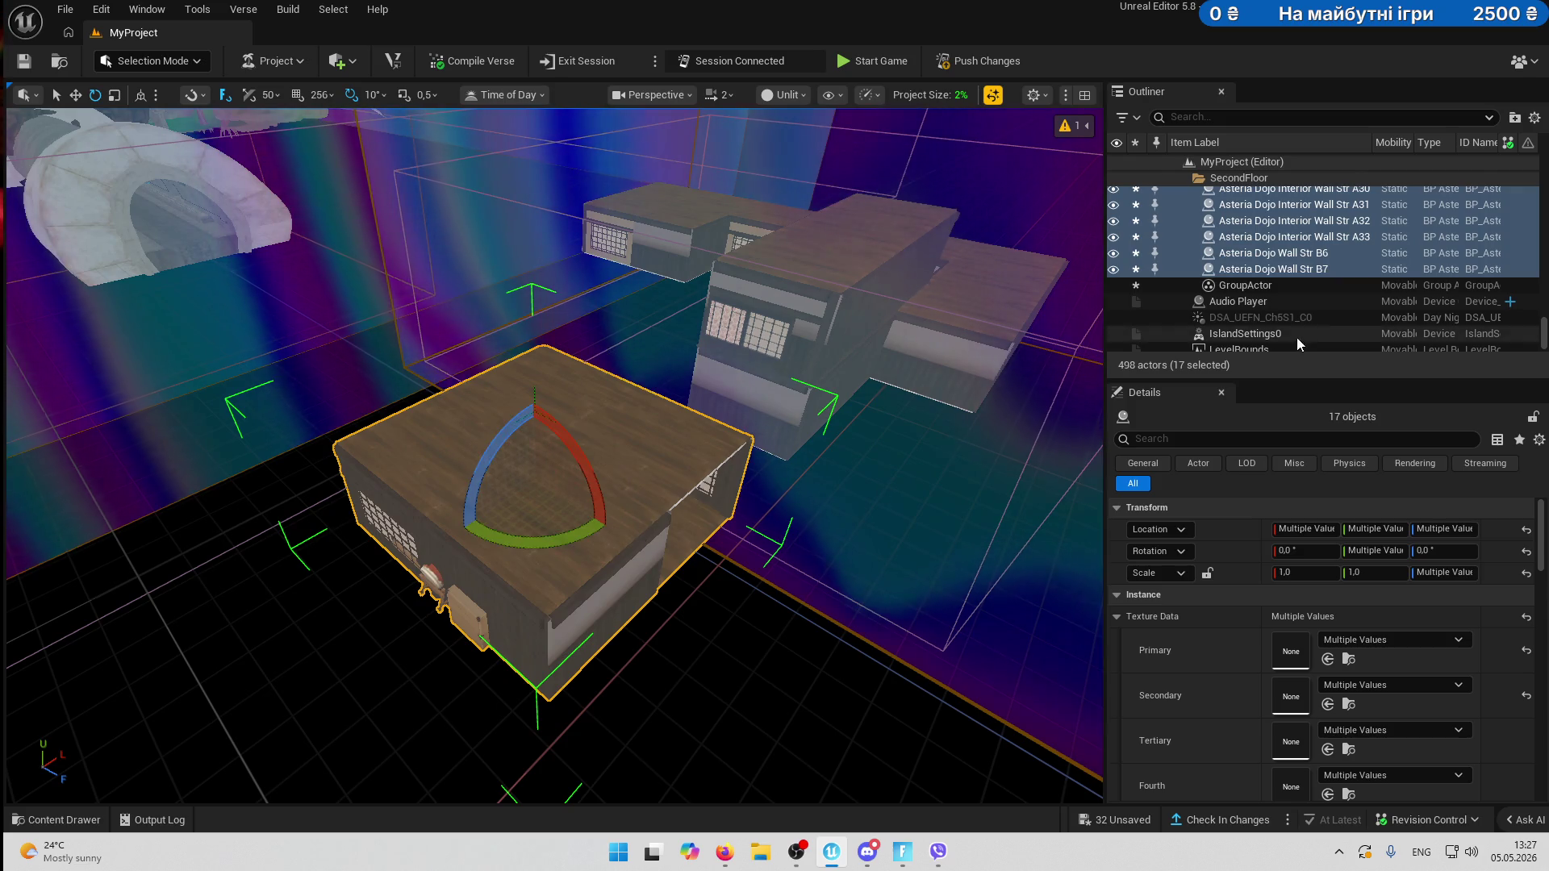
pyautogui.keyDown('ctrl'); pyautogui.click(1244, 285); pyautogui.keyUp('ctrl')
pyautogui.moveTo(532, 536)
pyautogui.mouseDown()
pyautogui.moveTo(605, 501)
pyautogui.moveTo(621, 564)
pyautogui.moveTo(601, 532)
pyautogui.mouseUp()
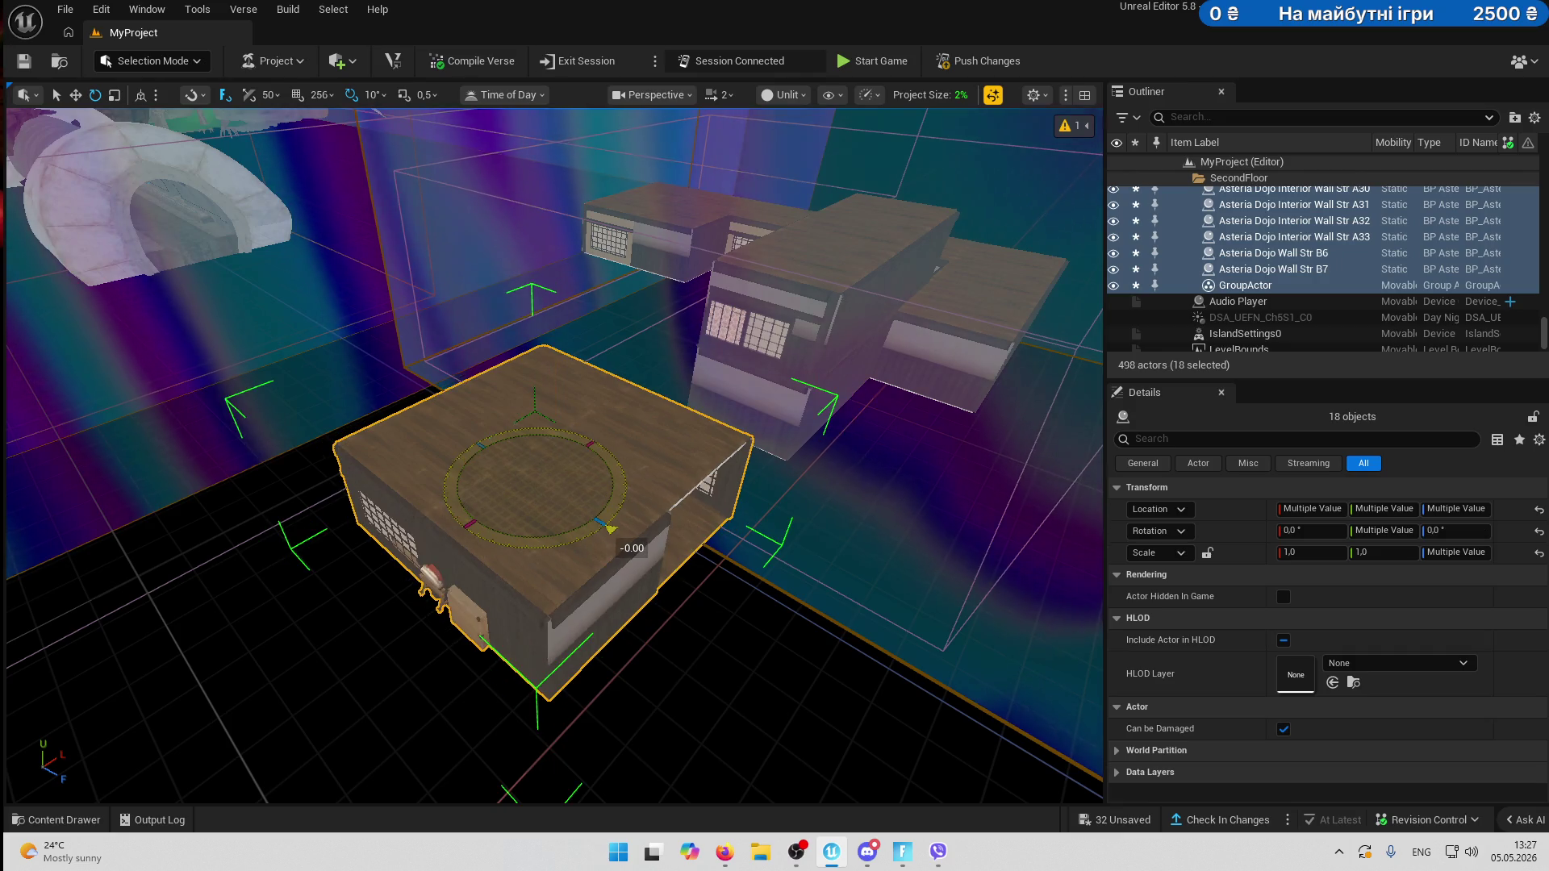
# - Undo the trial changes until only Asteria Dojo Floor A29 is selected
pyautogui.rightClick(1253, 293)
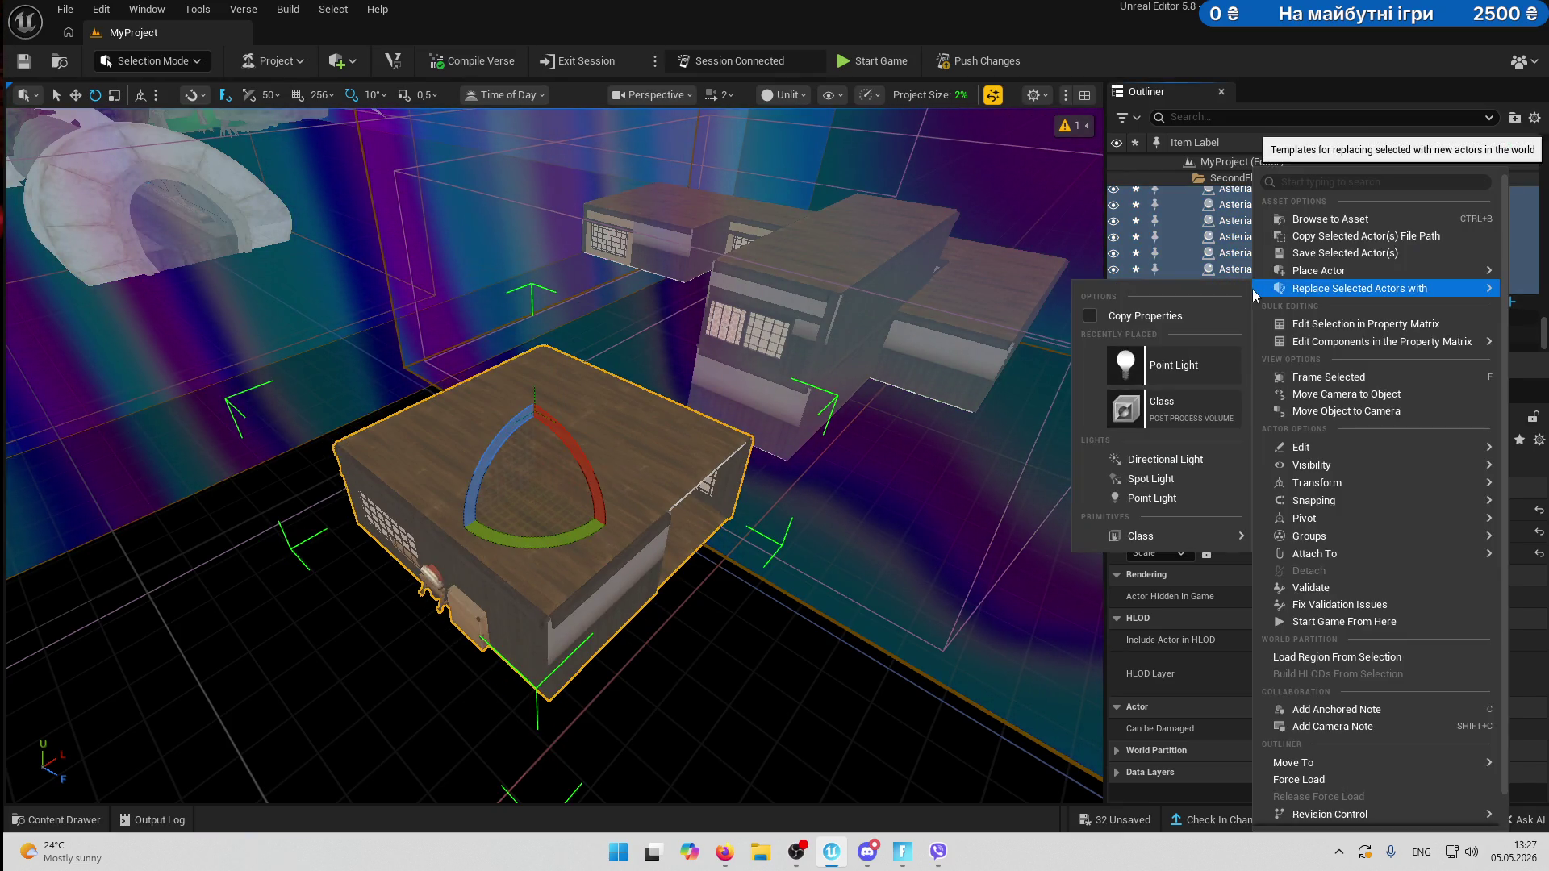
pyautogui.press('Escape')
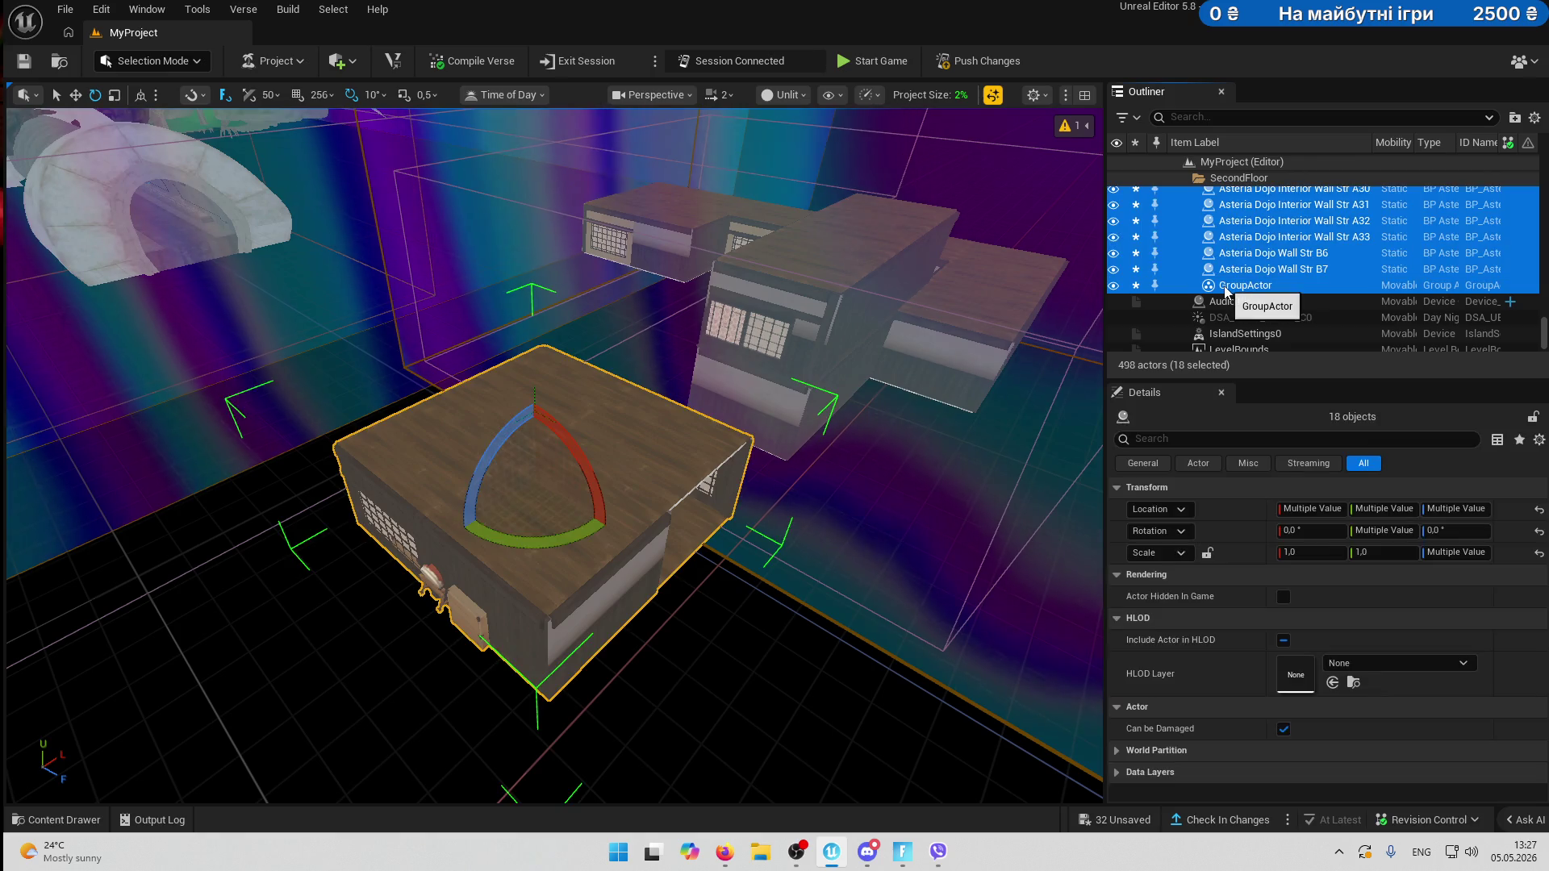
pyautogui.rightClick(1263, 290)
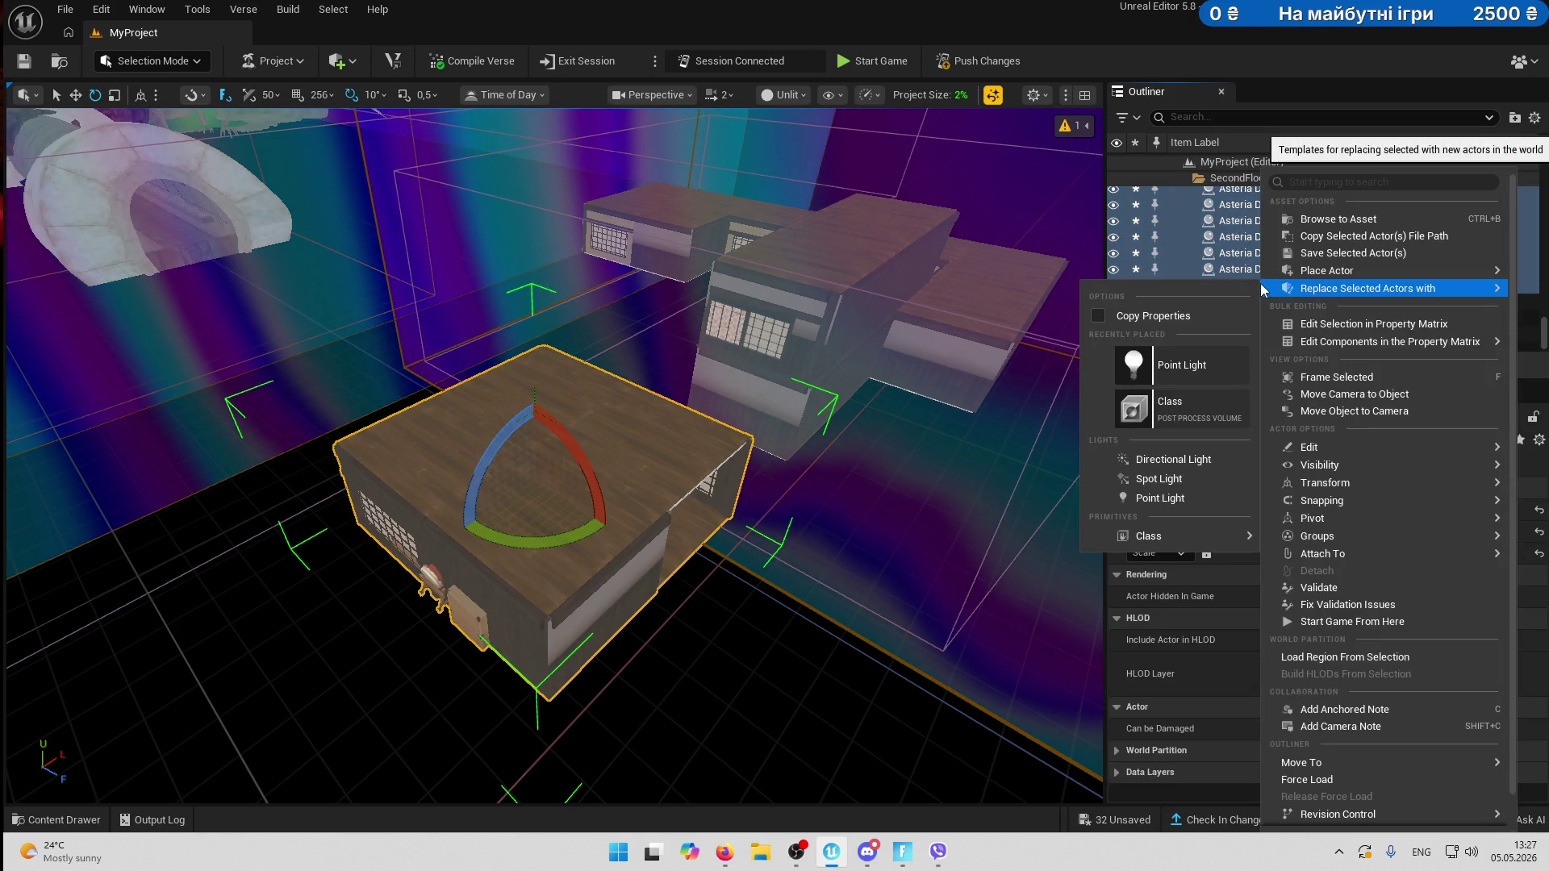
pyautogui.click(775, 495)
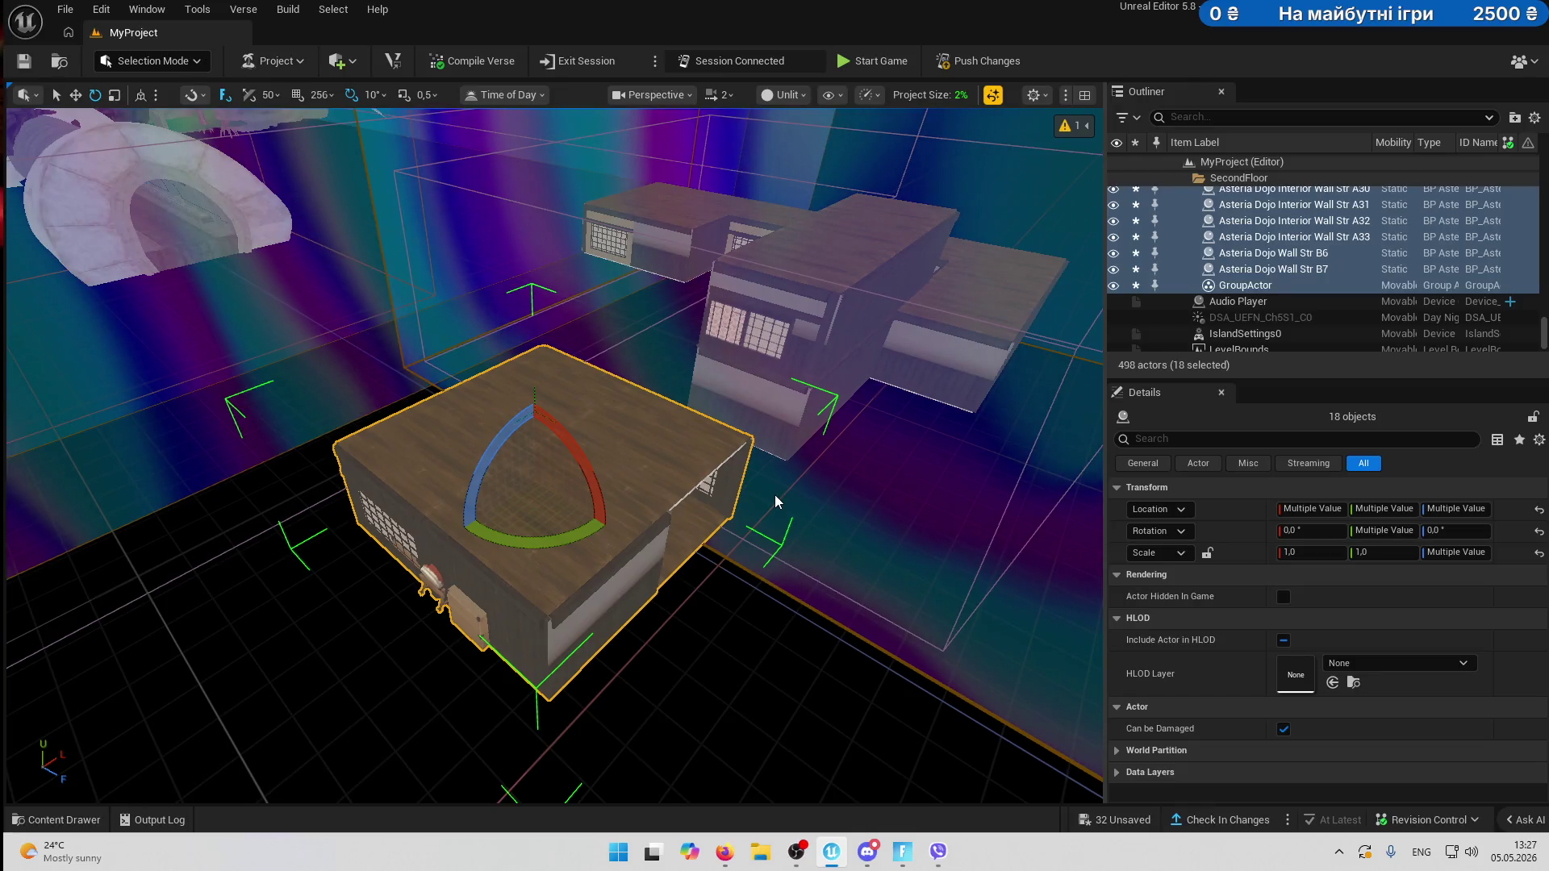
pyautogui.hotkey('ctrl', 'z')
pyautogui.hotkey('ctrl', 'z')
pyautogui.hotkey('ctrl', 'z')
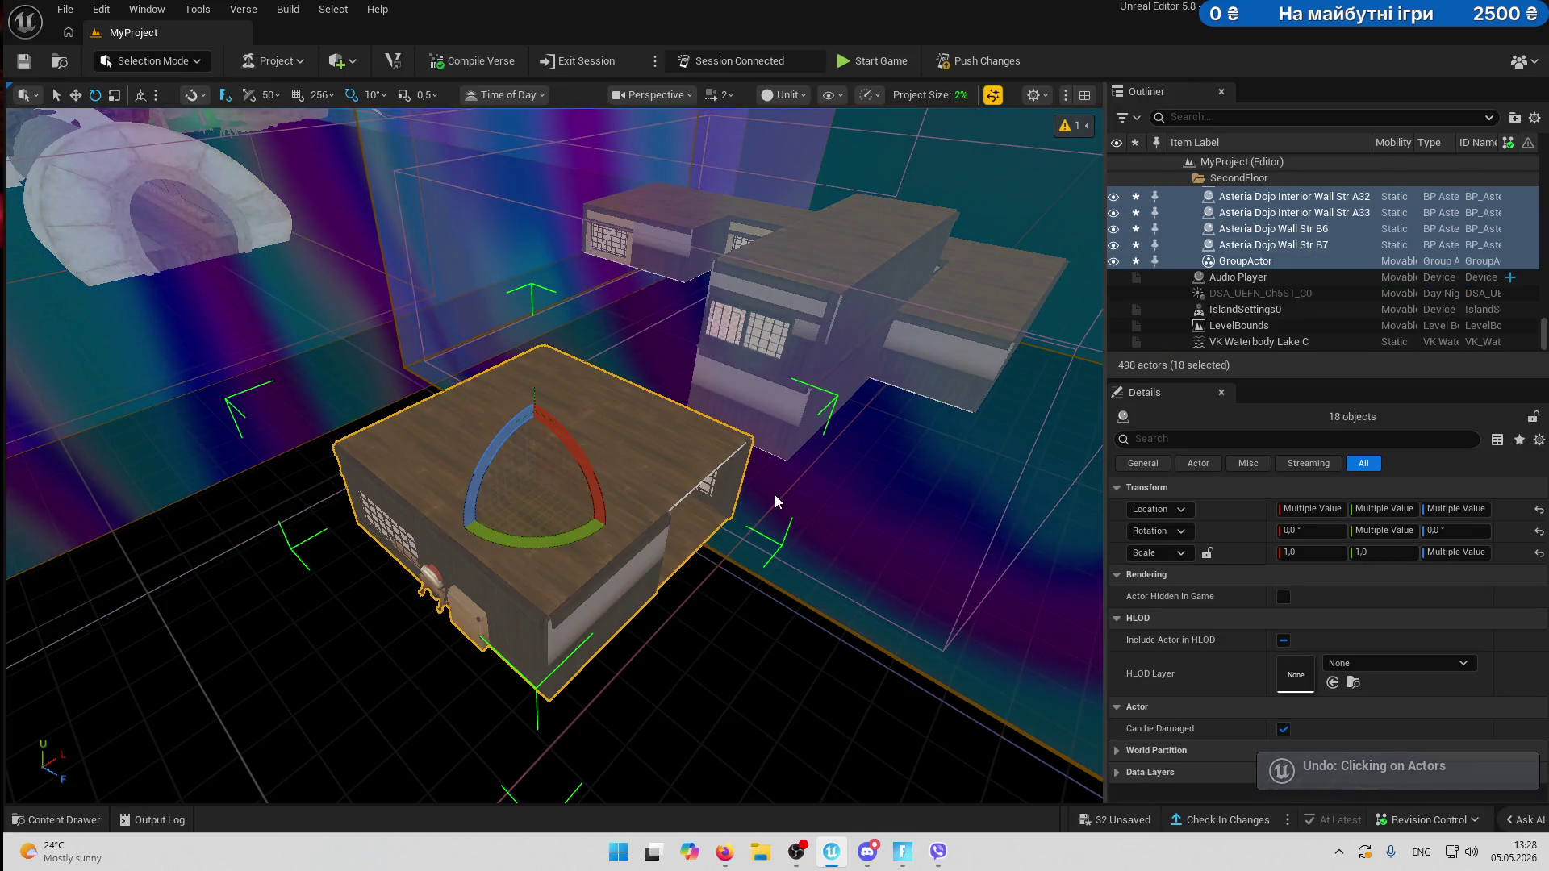
pyautogui.hotkey('ctrl', 'z')
pyautogui.hotkey('ctrl', 'z')
pyautogui.hotkey('ctrl', 'z')
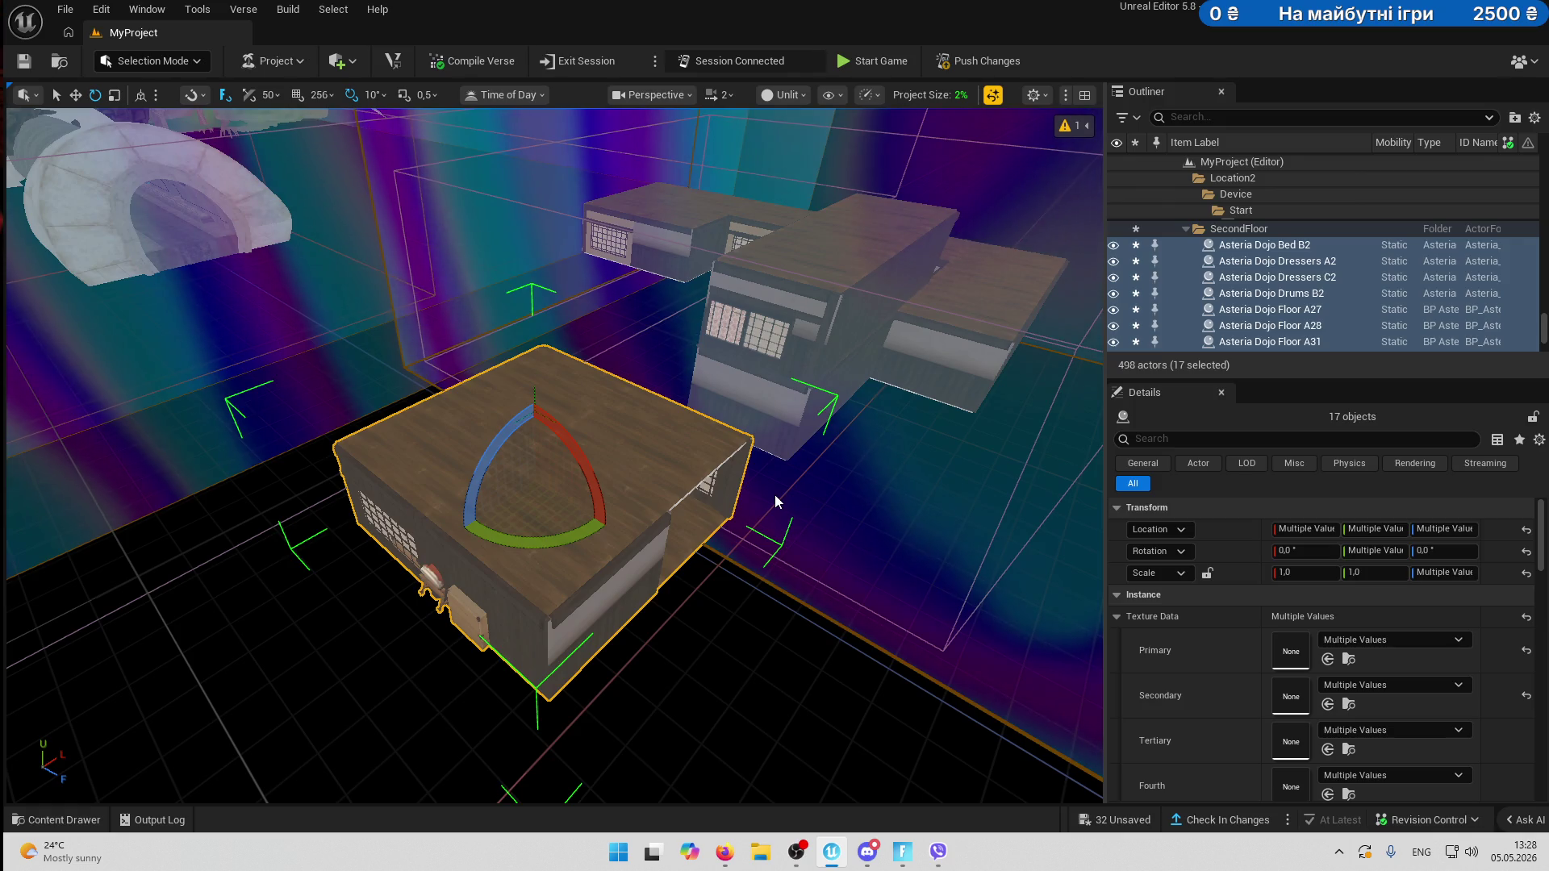
pyautogui.hotkey('ctrl', 'z')
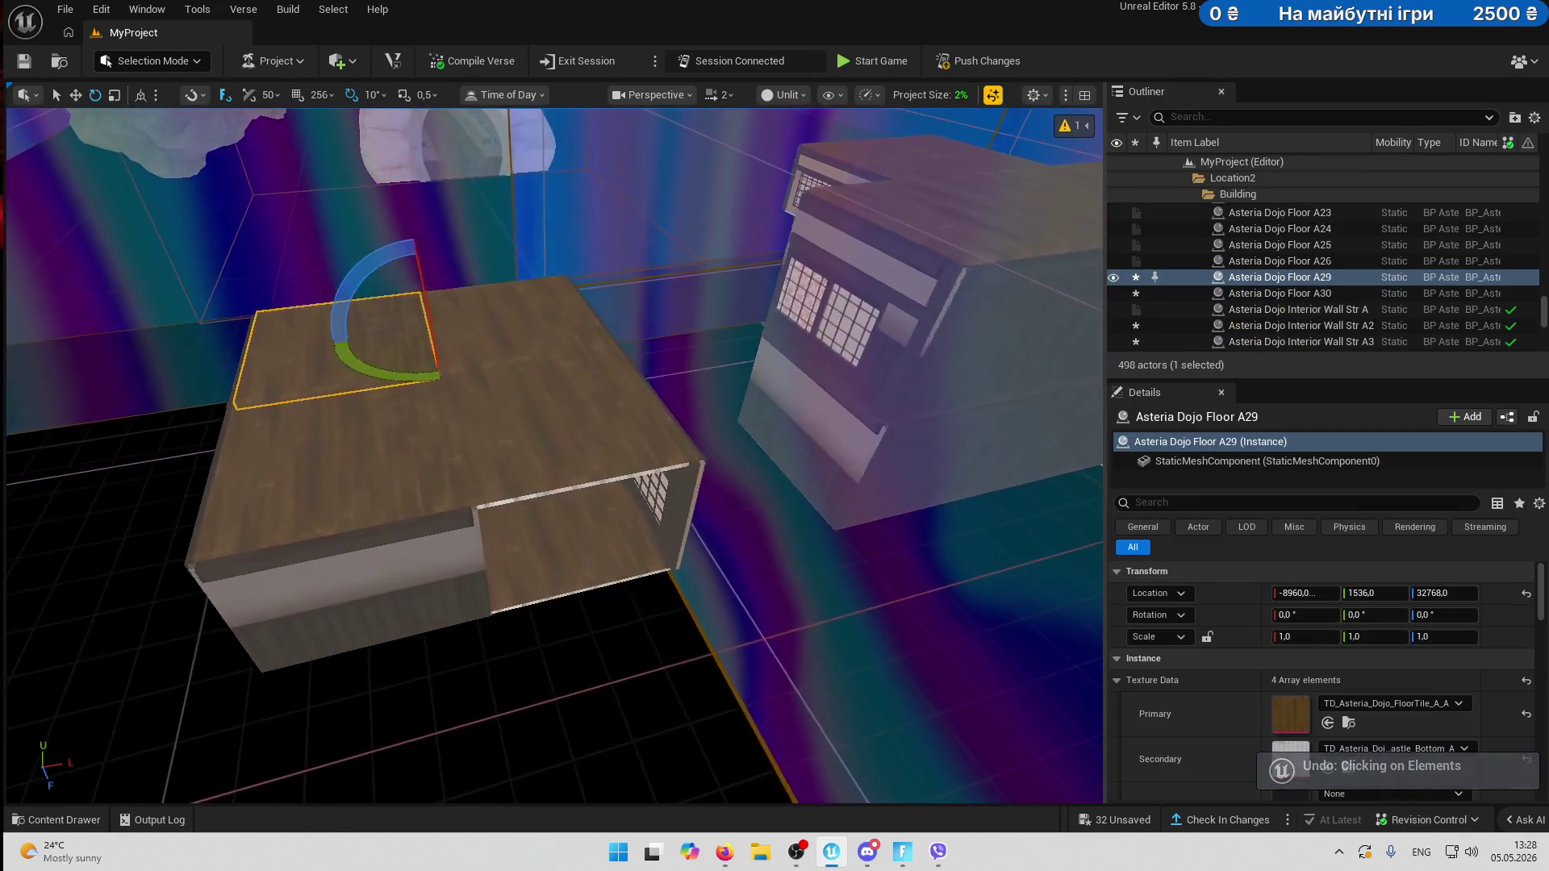
pyautogui.moveTo(727, 470); pyautogui.dragTo(727, 470)
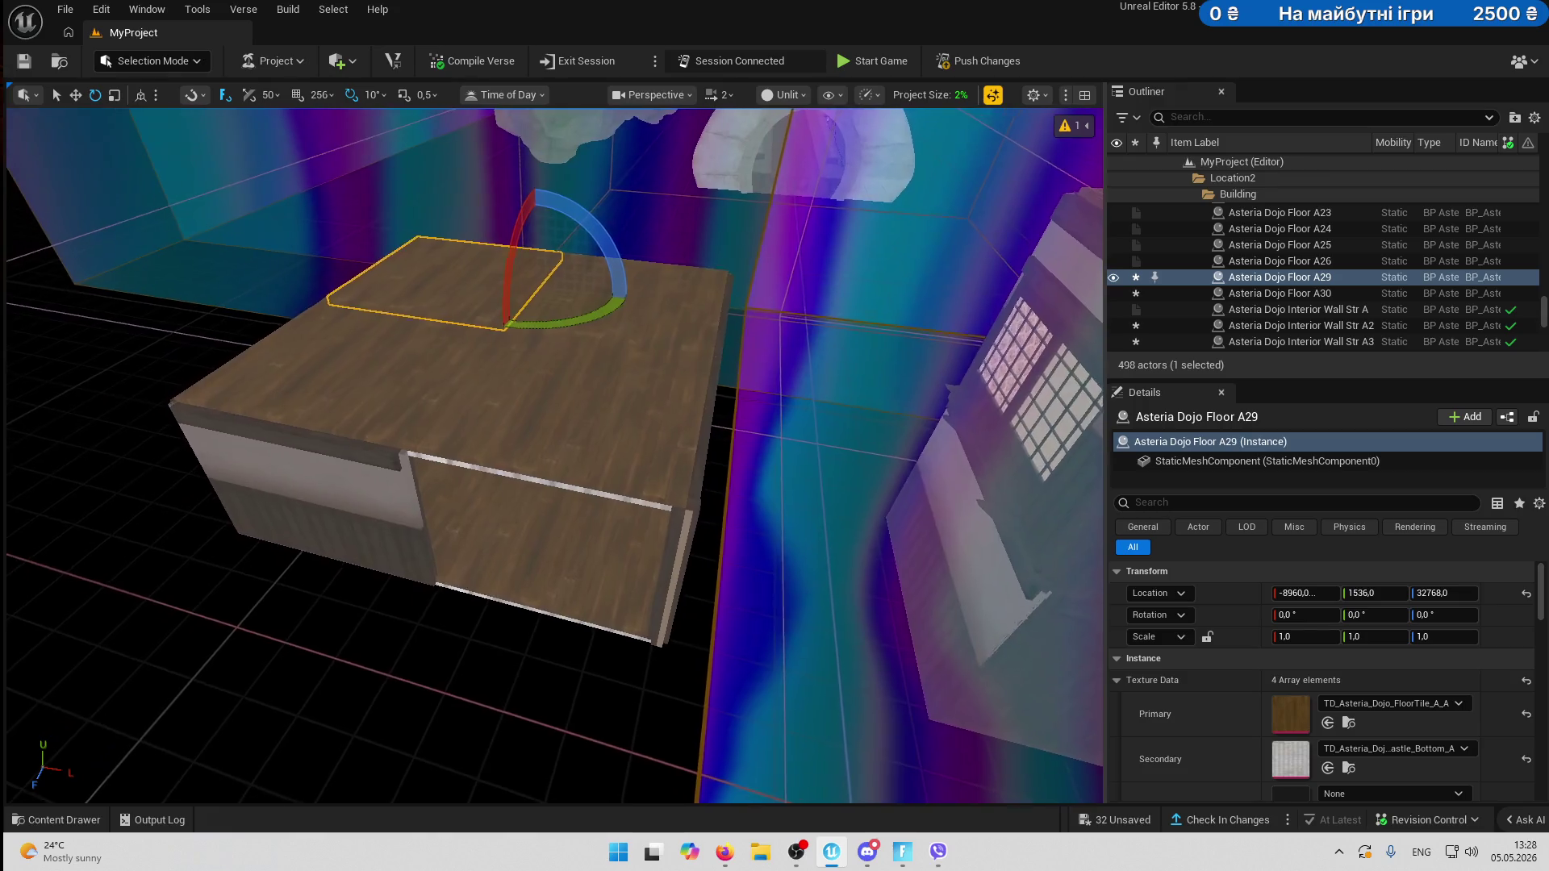
pyautogui.moveTo(581, 433); pyautogui.dragTo(581, 416)
pyautogui.moveTo(558, 511); pyautogui.dragTo(558, 512)
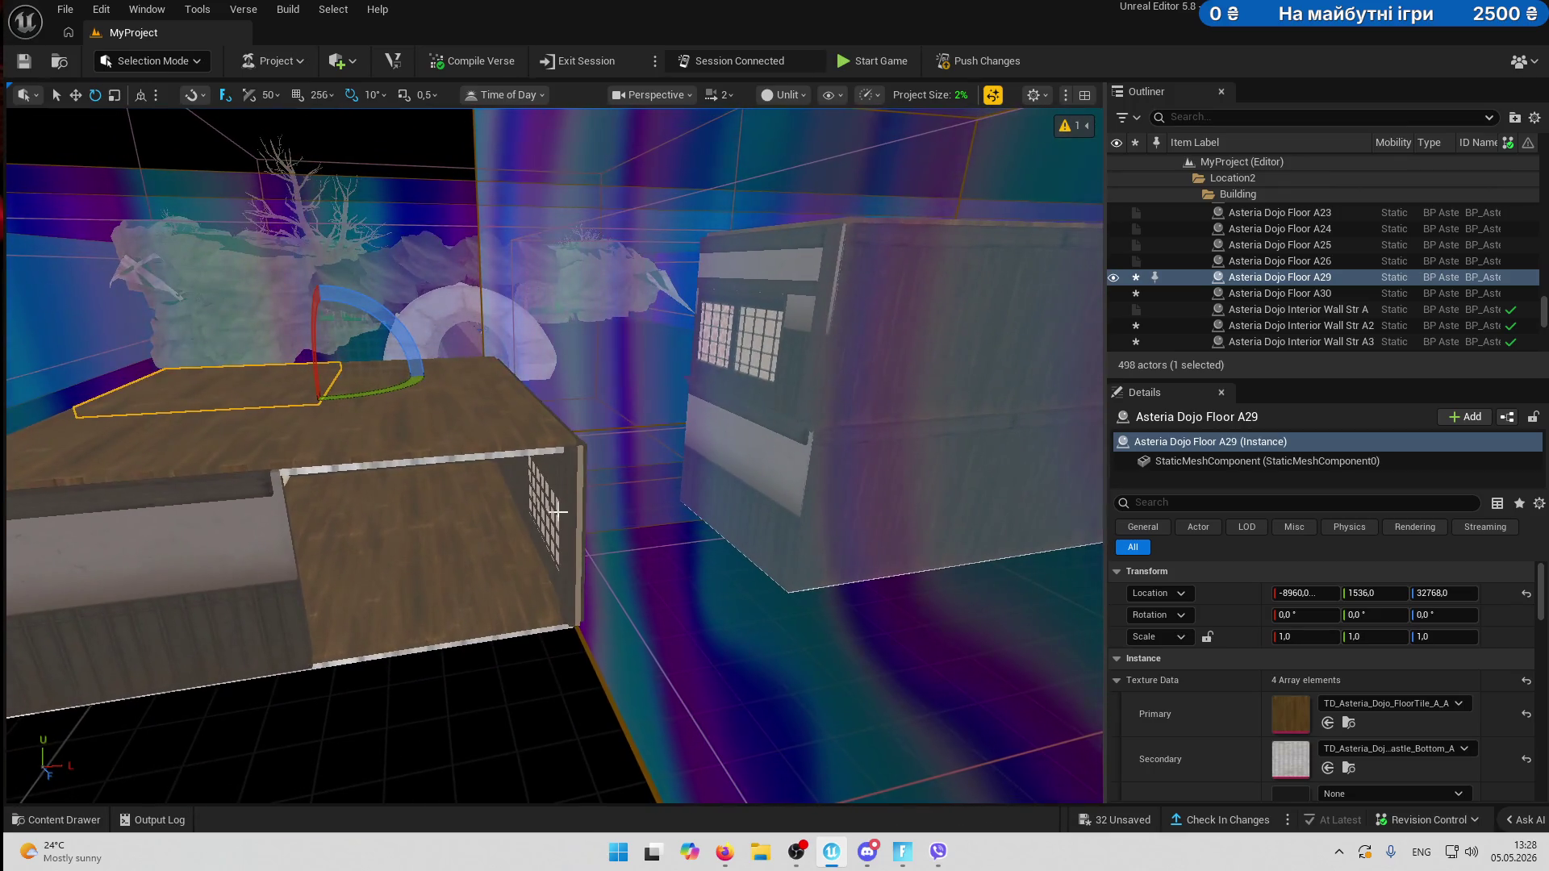
# - Ungroup the room pieces, try rotating them, and undo the rotation
pyautogui.click(448, 564)
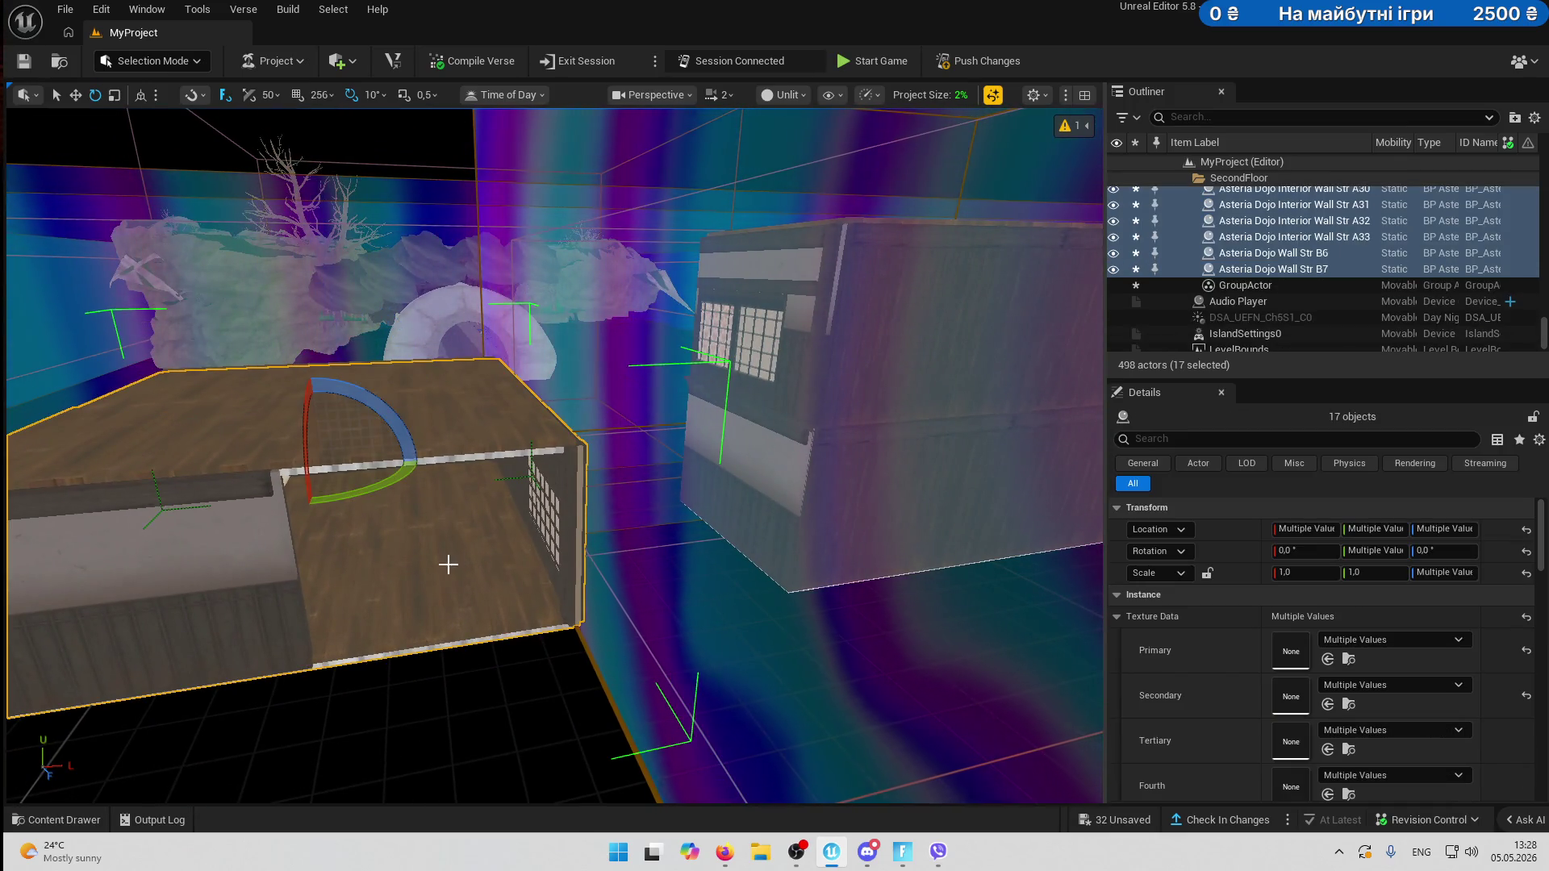
pyautogui.rightClick(1242, 270)
pyautogui.moveTo(1375, 482)
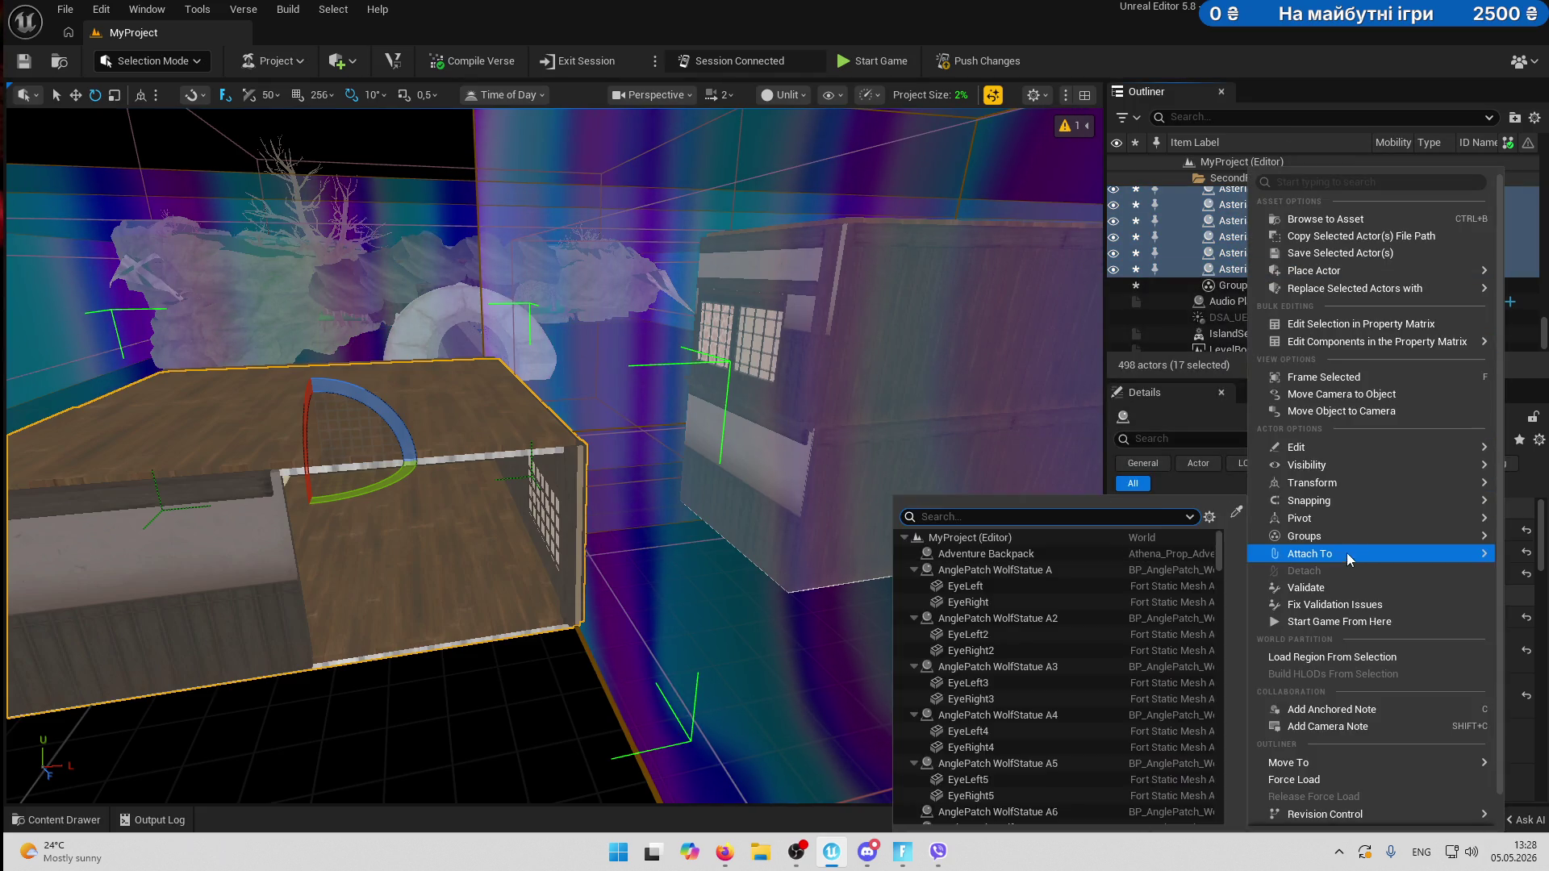
pyautogui.moveTo(1339, 537)
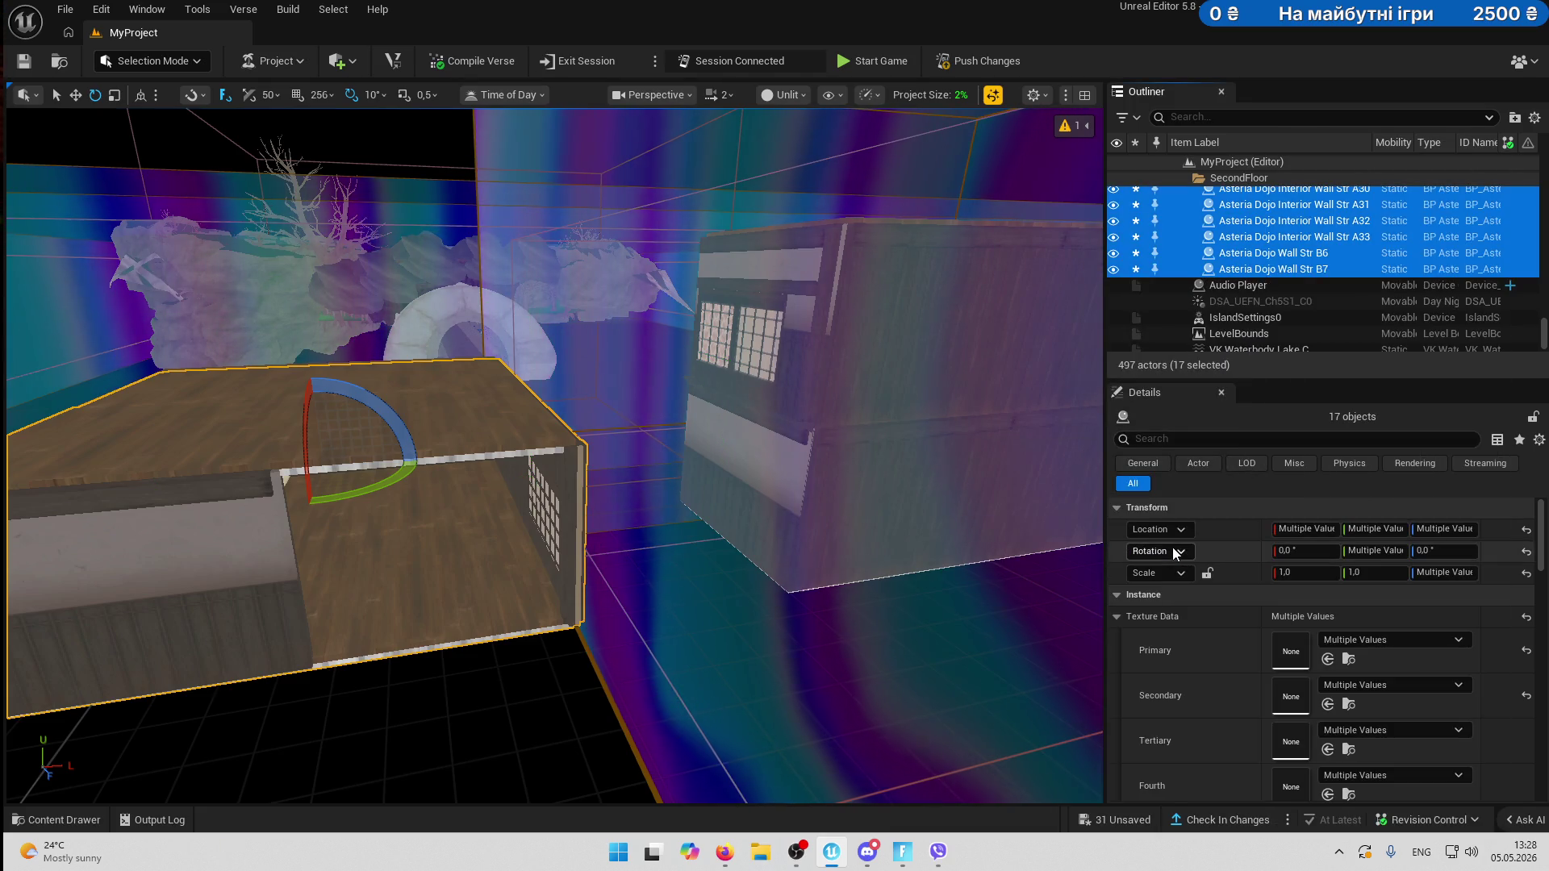
pyautogui.click(1172, 549)
pyautogui.moveTo(342, 501)
pyautogui.mouseDown()
pyautogui.moveTo(443, 508)
pyautogui.moveTo(379, 488)
pyautogui.moveTo(308, 506)
pyautogui.mouseUp()
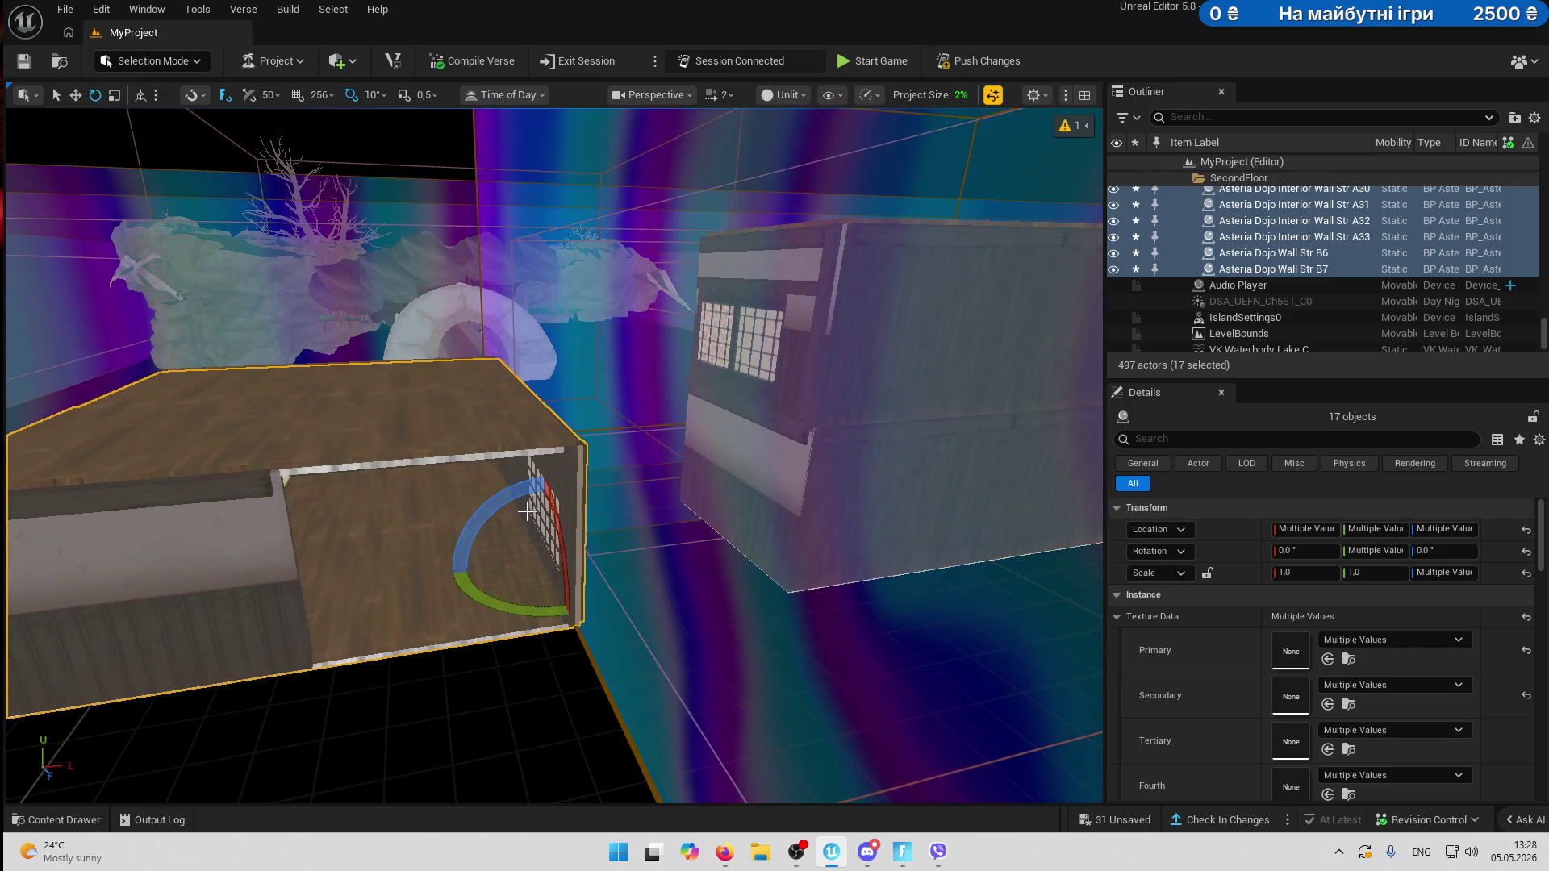
pyautogui.moveTo(504, 595)
pyautogui.mouseDown()
pyautogui.moveTo(621, 626)
pyautogui.moveTo(625, 597)
pyautogui.moveTo(527, 547)
pyautogui.moveTo(403, 544)
pyautogui.moveTo(383, 492)
pyautogui.moveTo(630, 515)
pyautogui.mouseUp()
pyautogui.hotkey('ctrl', 'z')
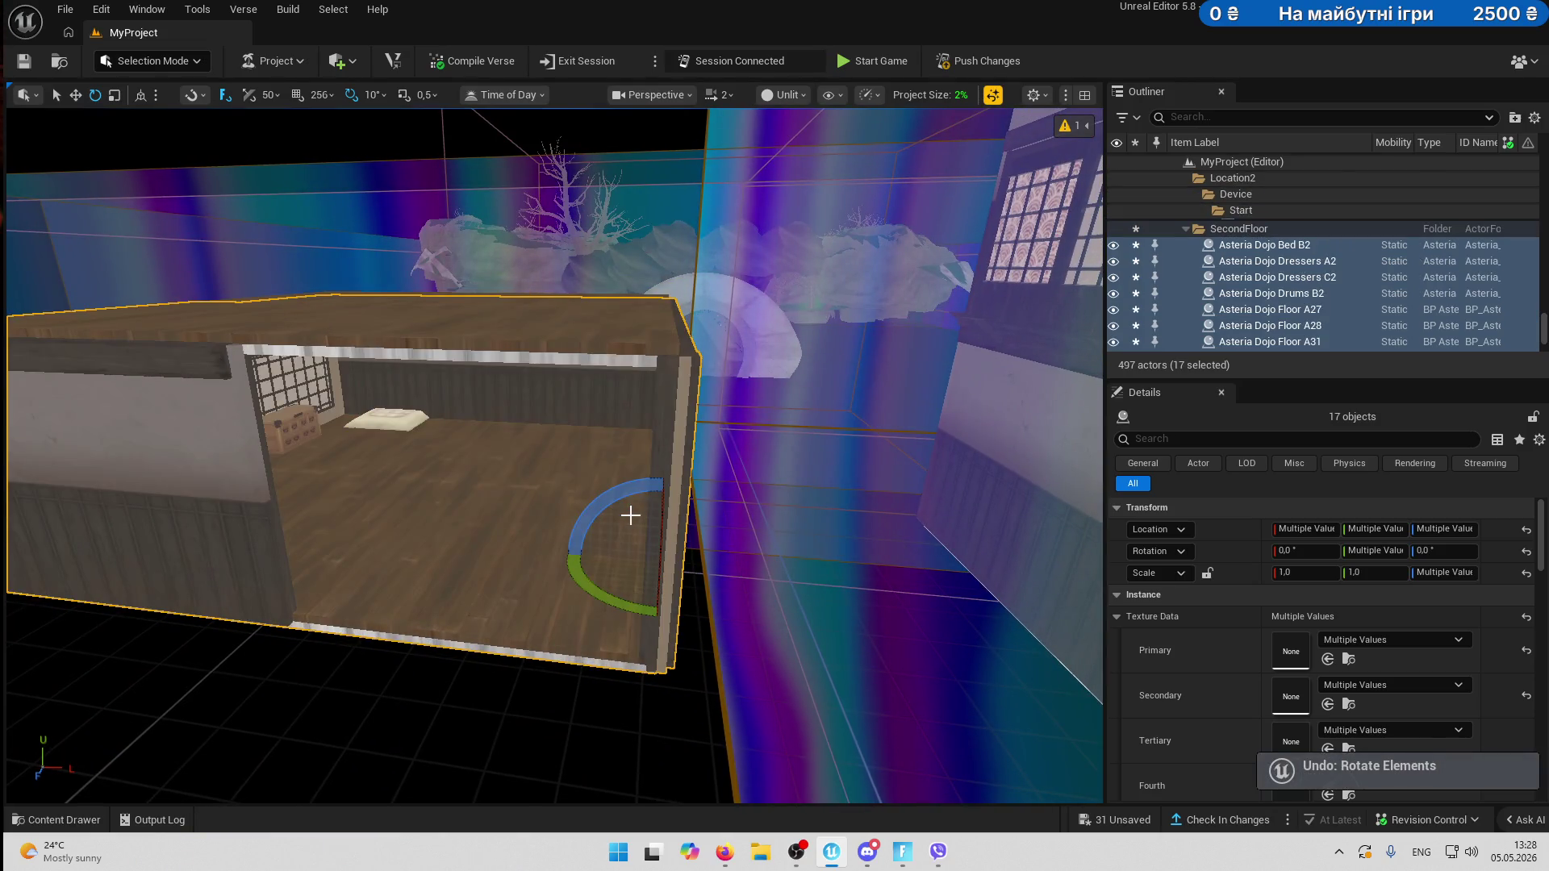
# - Apply Snapping > Snap Origin to Grid to the room pieces
pyautogui.rightClick(532, 519)
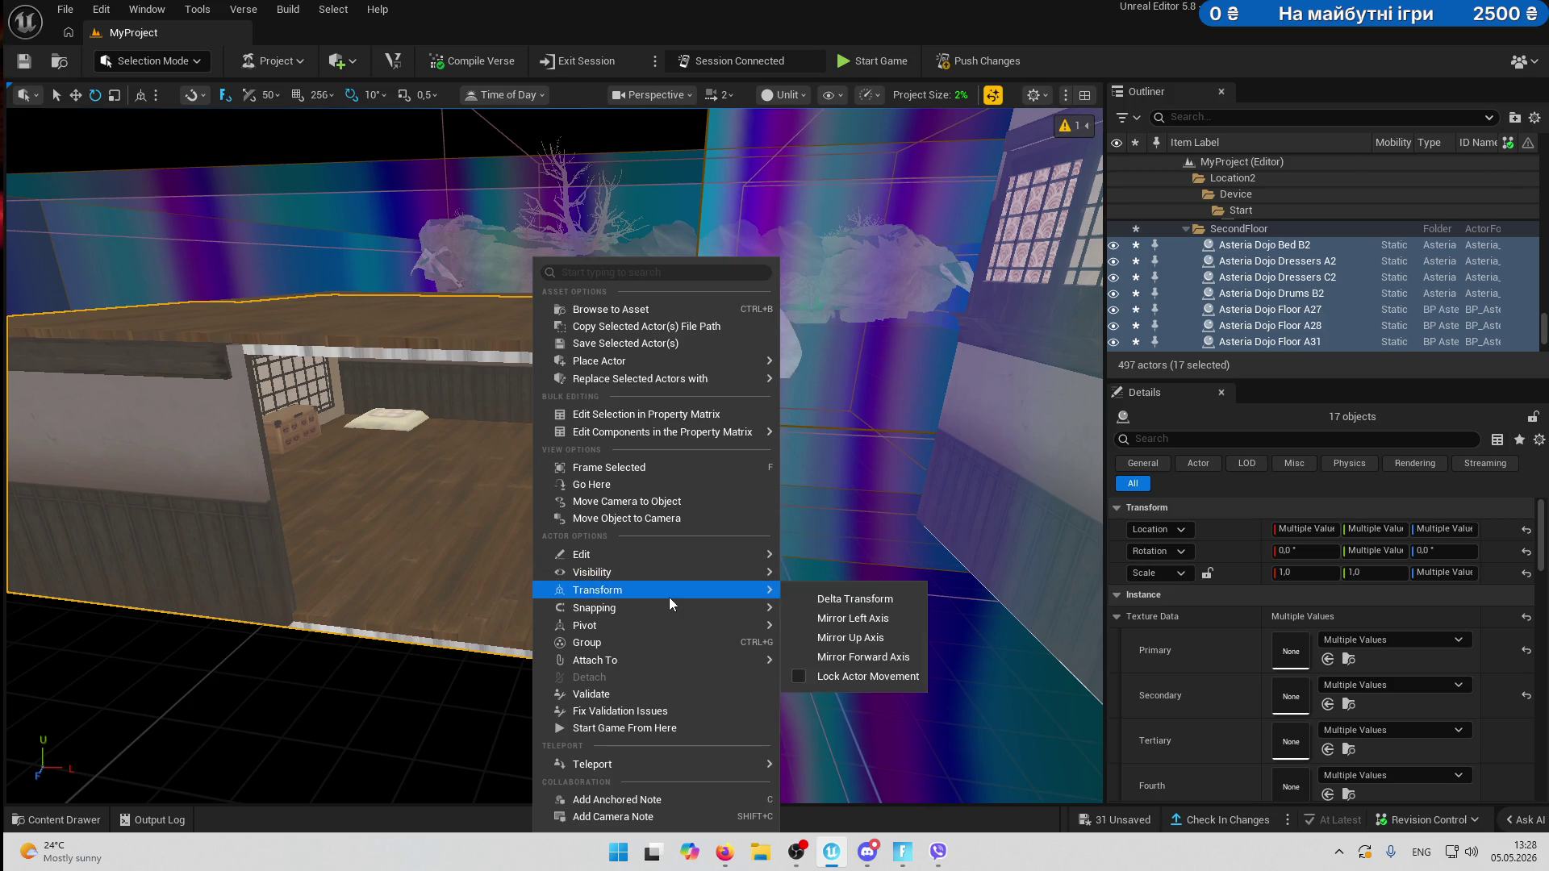
pyautogui.moveTo(663, 612)
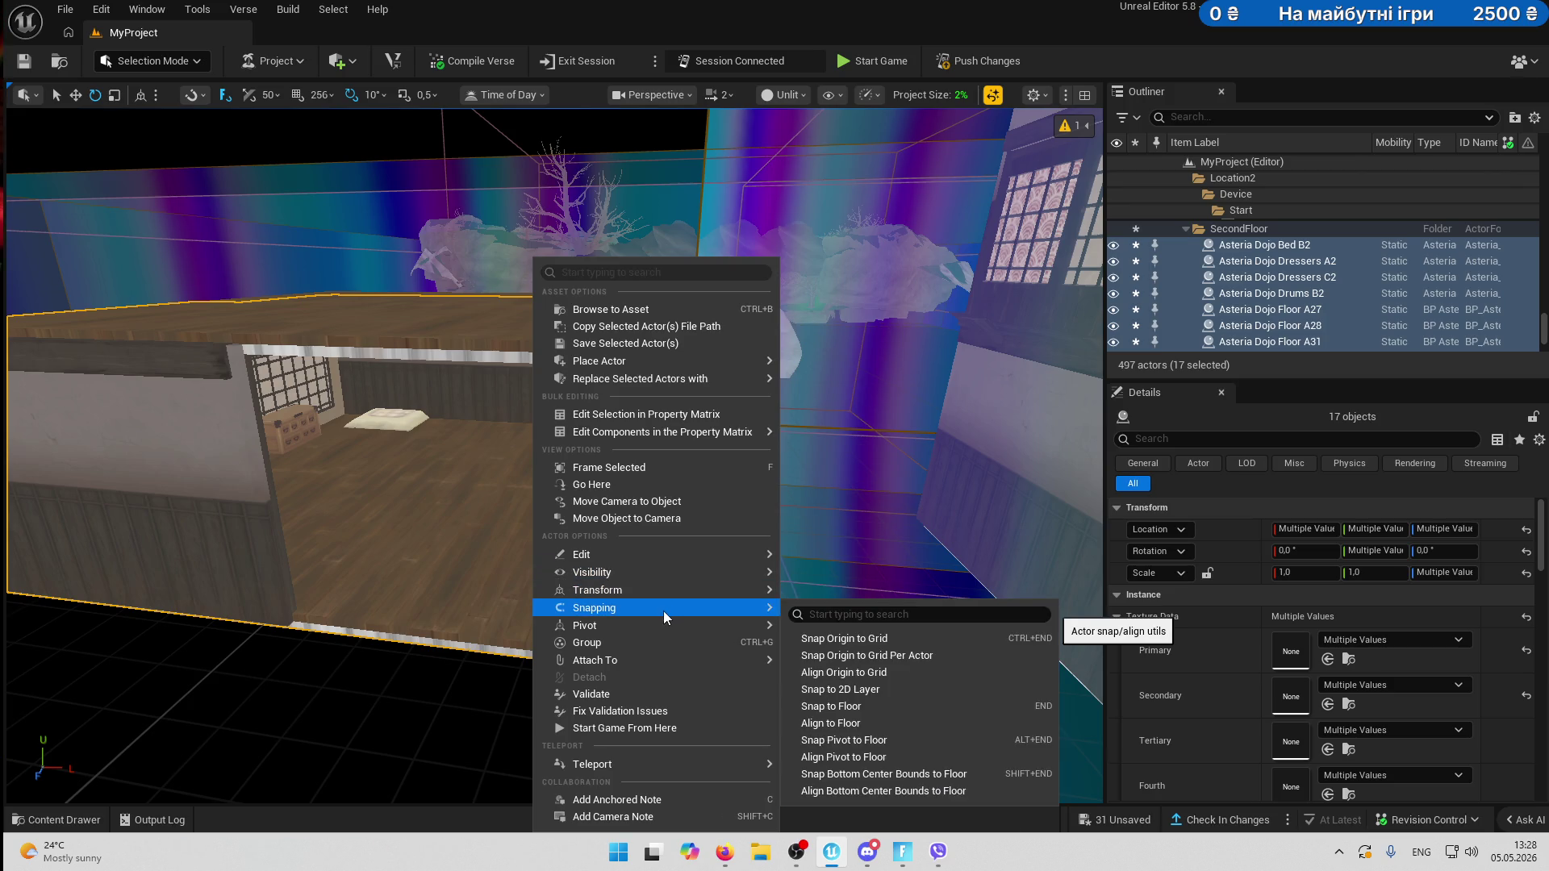
pyautogui.click(880, 637)
pyautogui.moveTo(575, 540)
pyautogui.mouseDown()
pyautogui.moveTo(637, 521)
pyautogui.moveTo(736, 543)
pyautogui.moveTo(664, 553)
pyautogui.moveTo(491, 495)
pyautogui.mouseUp()
pyautogui.rightClick(491, 494)
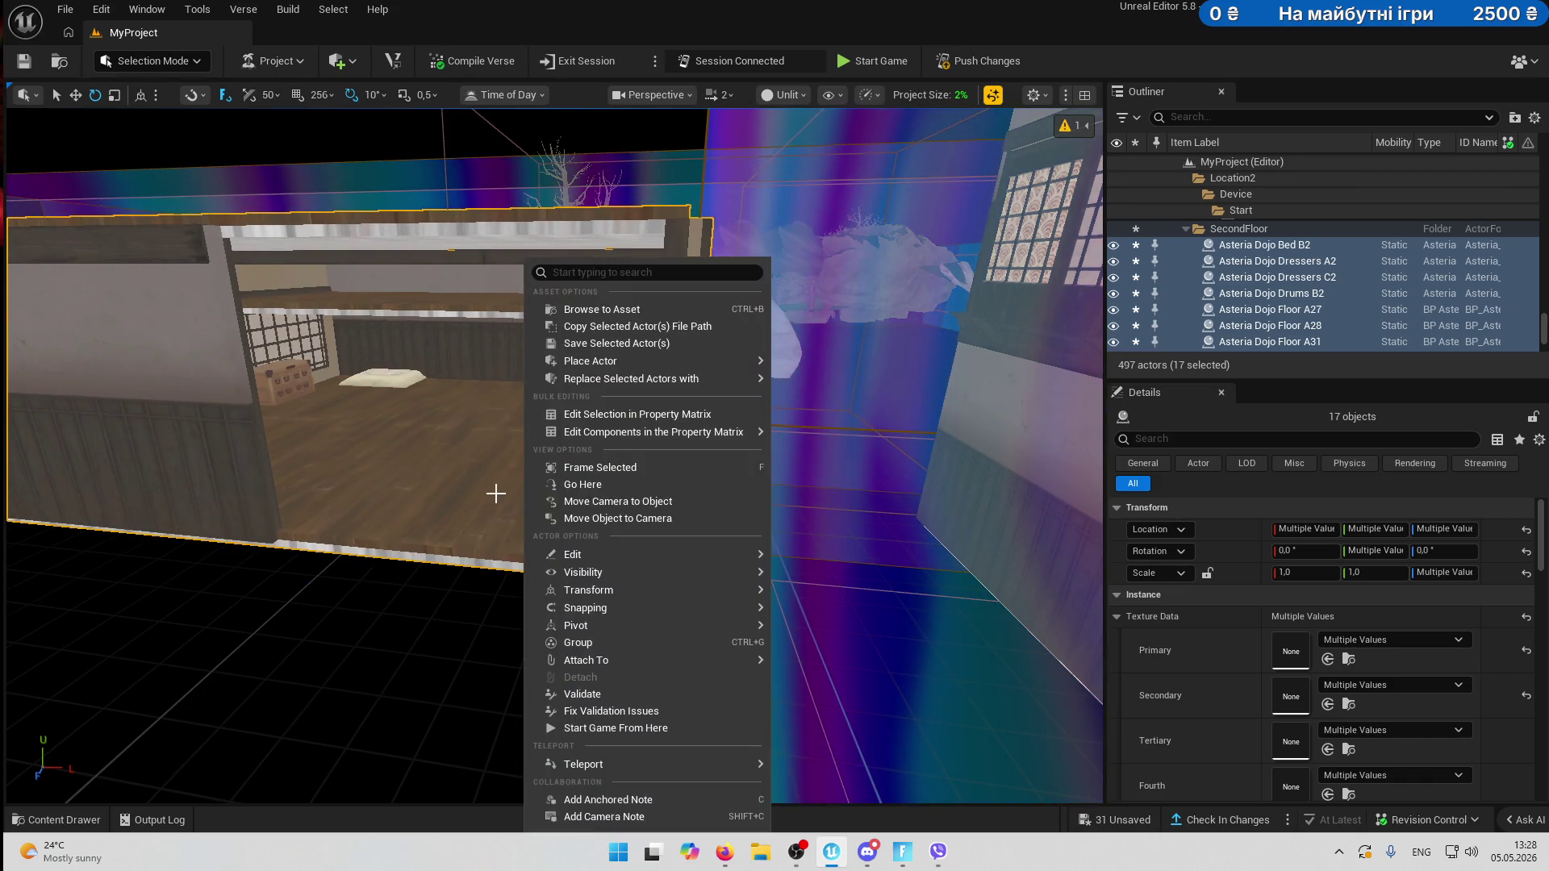
pyautogui.moveTo(626, 615)
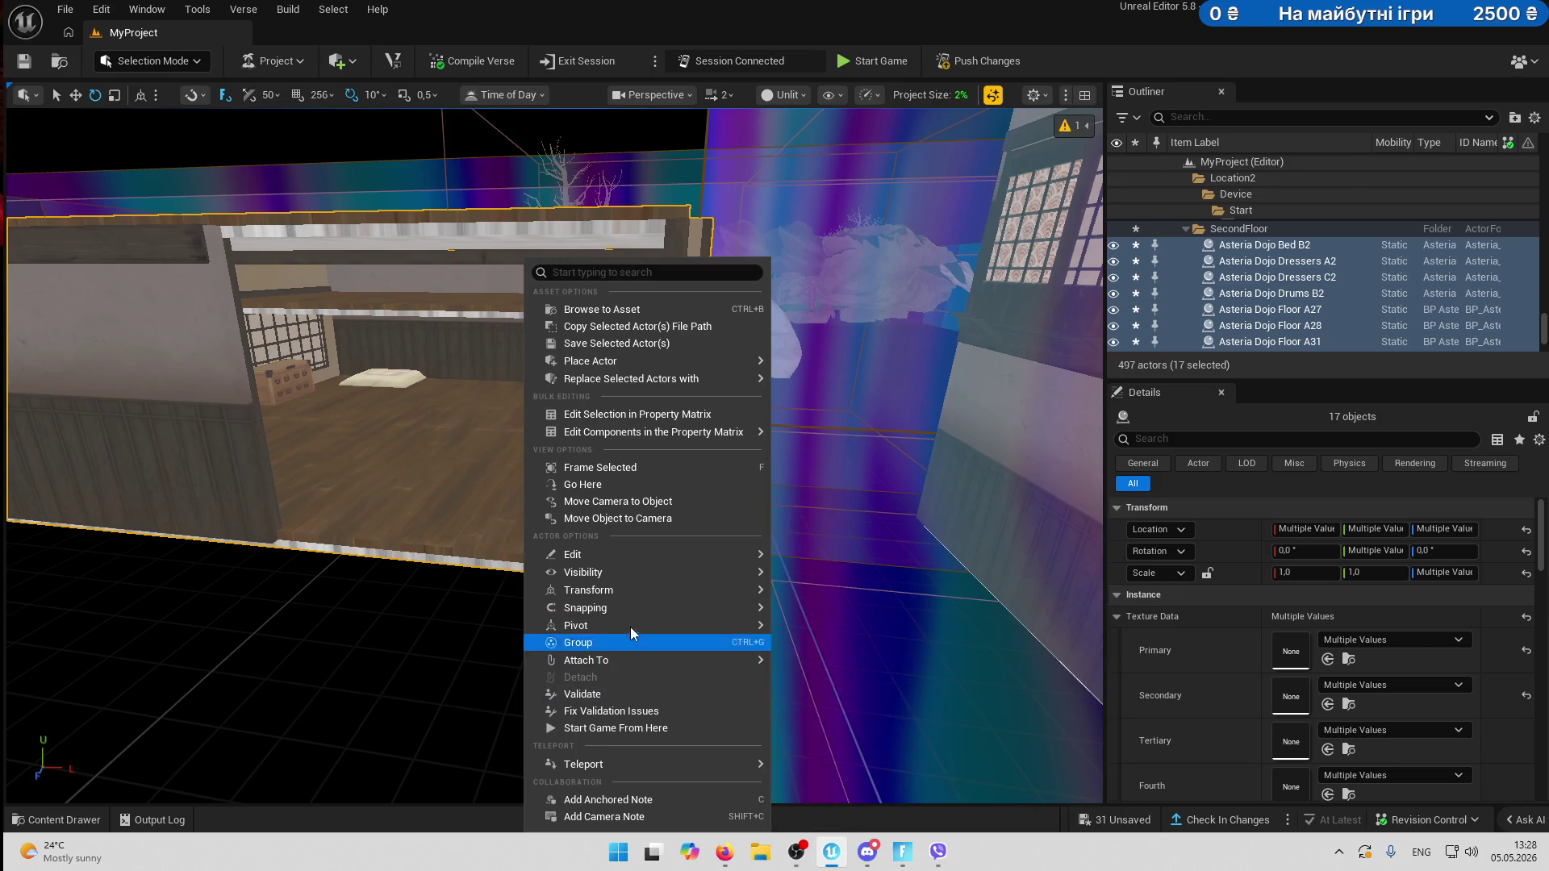
pyautogui.moveTo(637, 555)
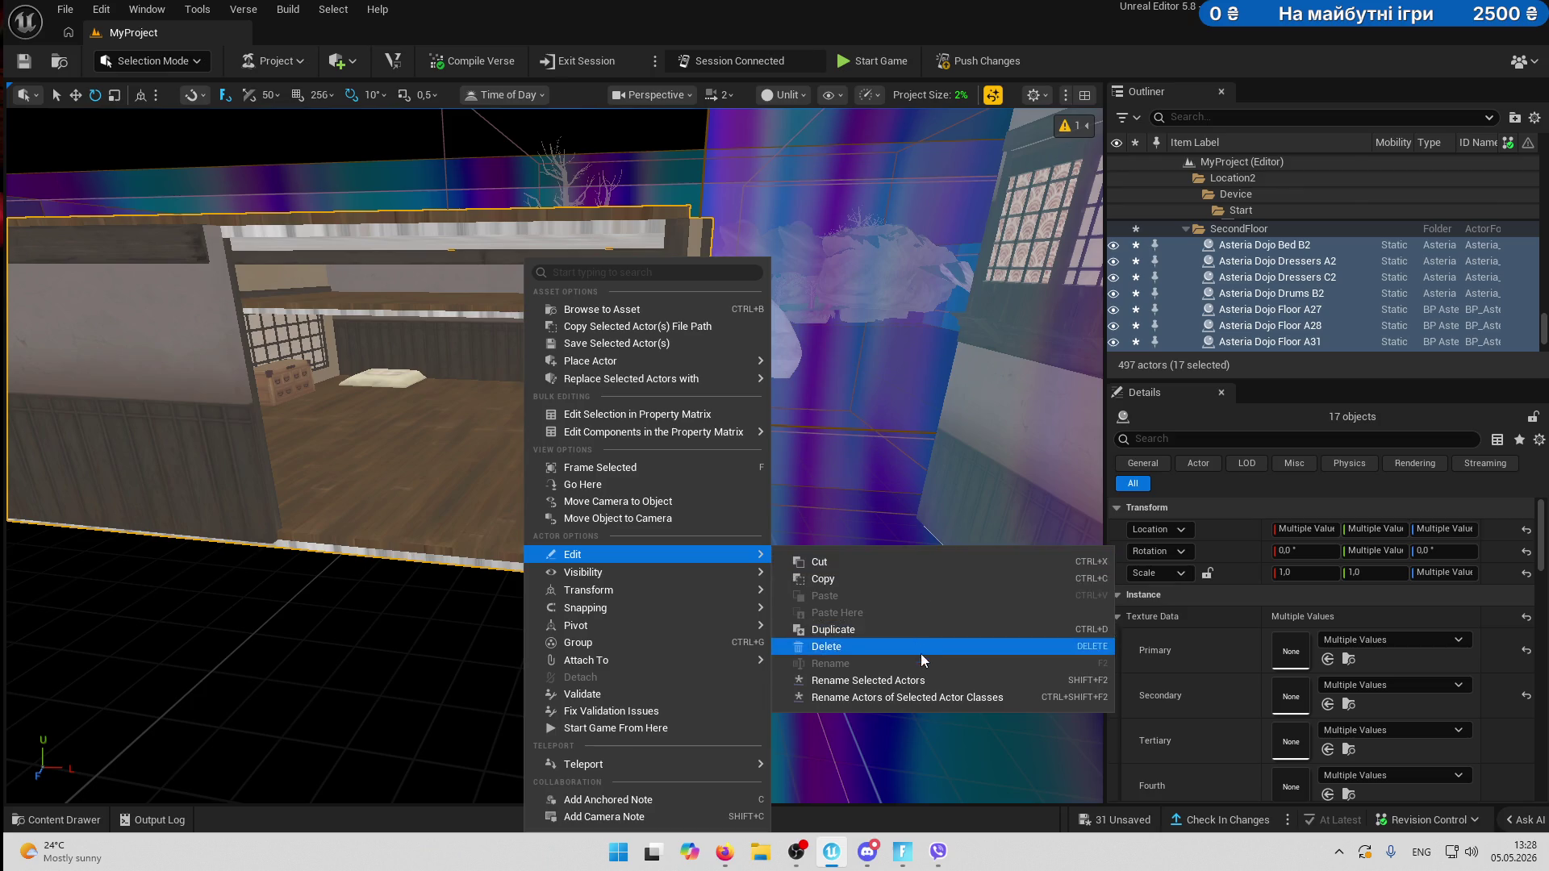
pyautogui.click(617, 474)
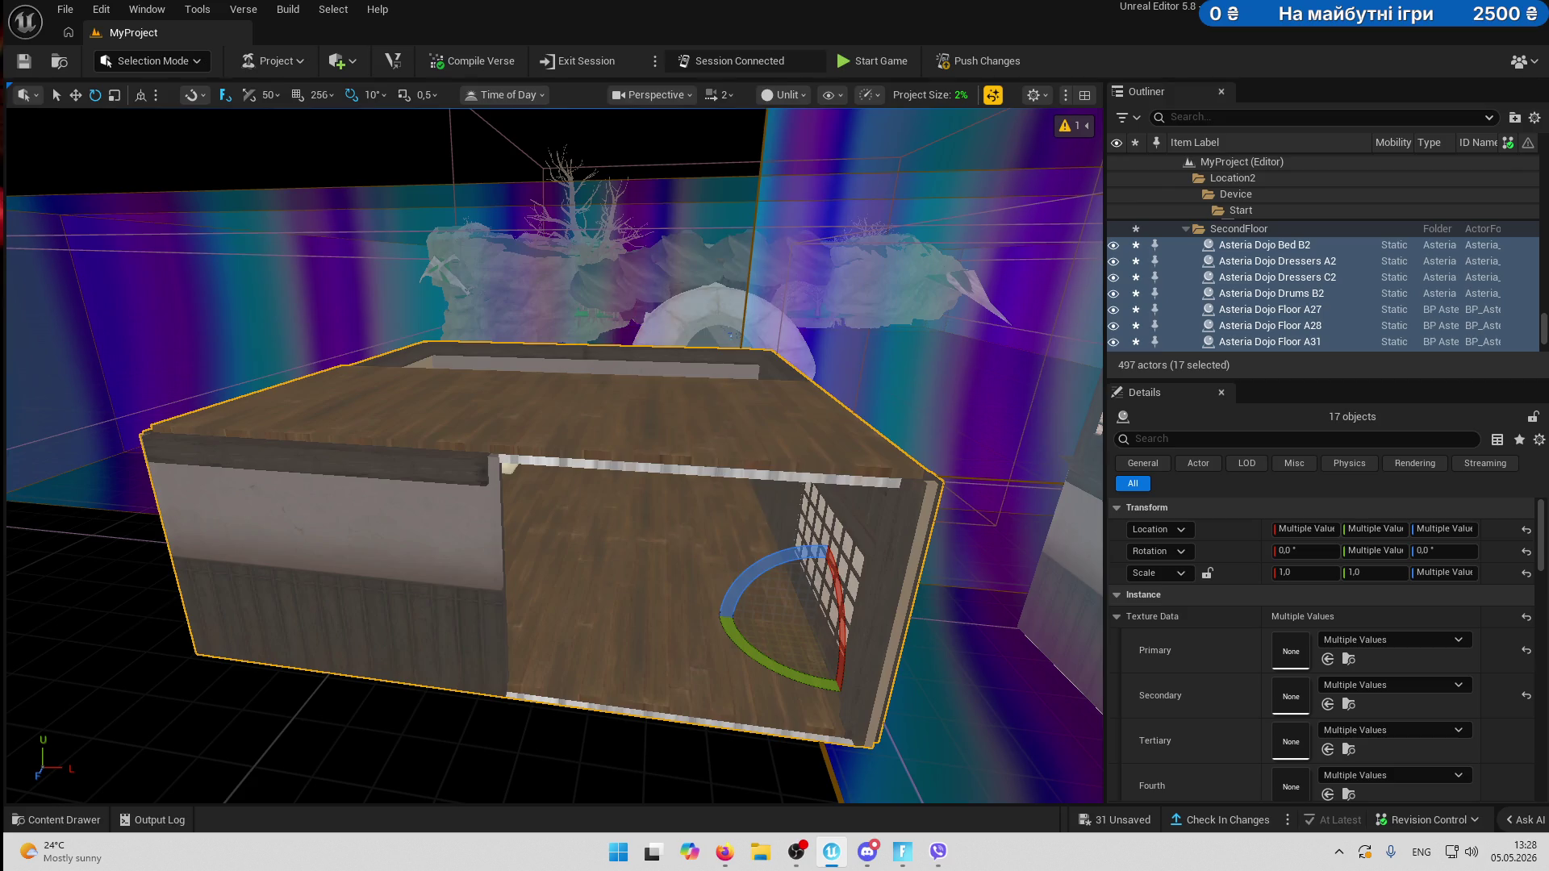
# - Select floor tiles Asteria Dojo Floor A29 and A30
pyautogui.rightClick(617, 474)
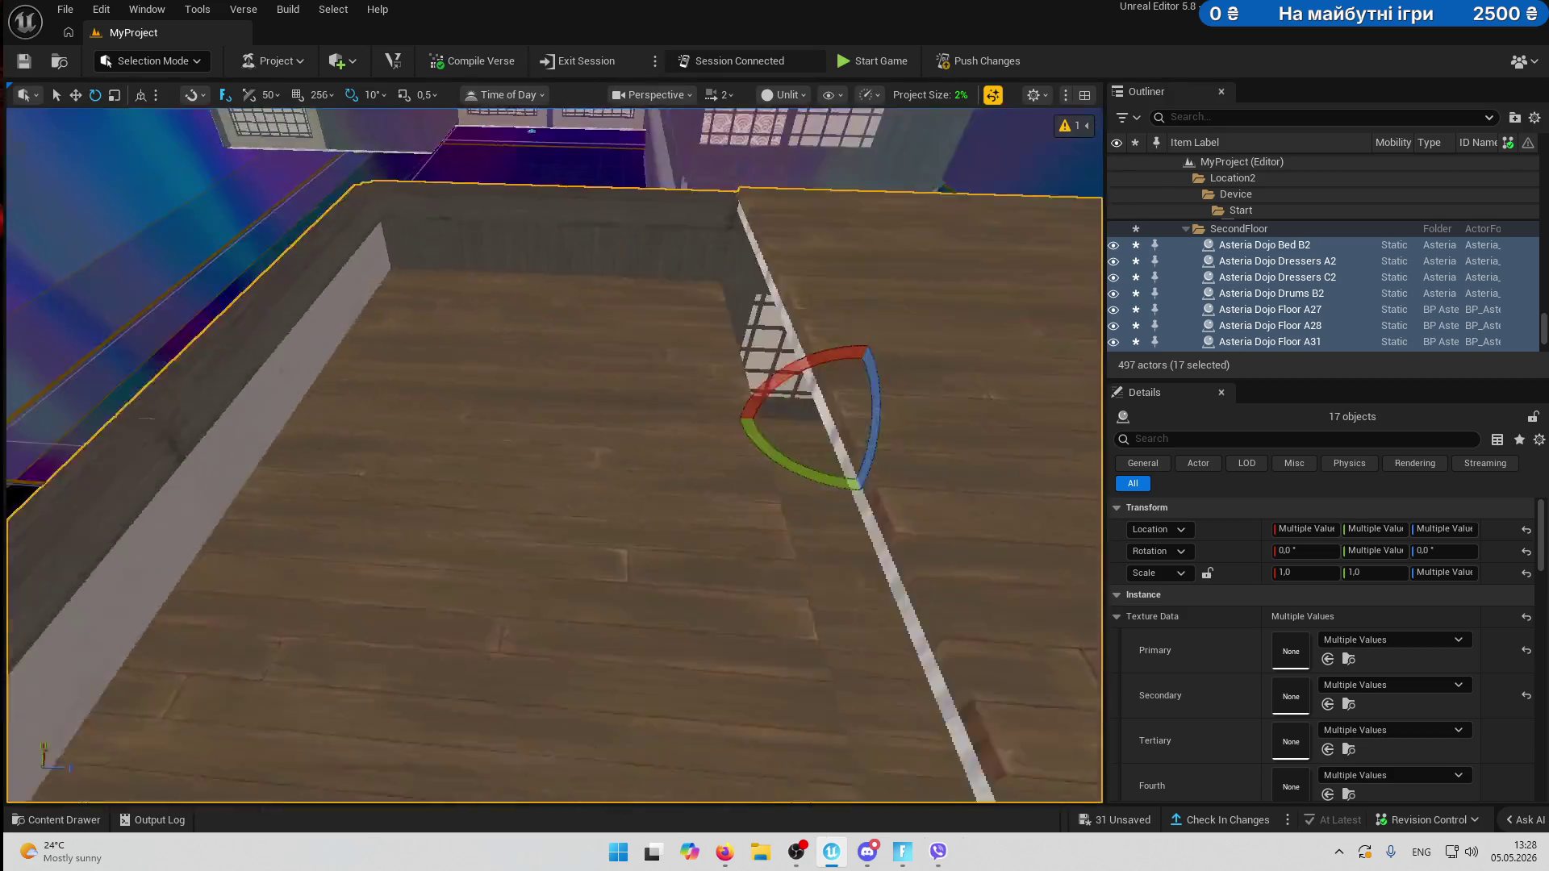
pyautogui.click(571, 242)
pyautogui.keyDown('ctrl'); pyautogui.click(571, 446); pyautogui.keyUp('ctrl')
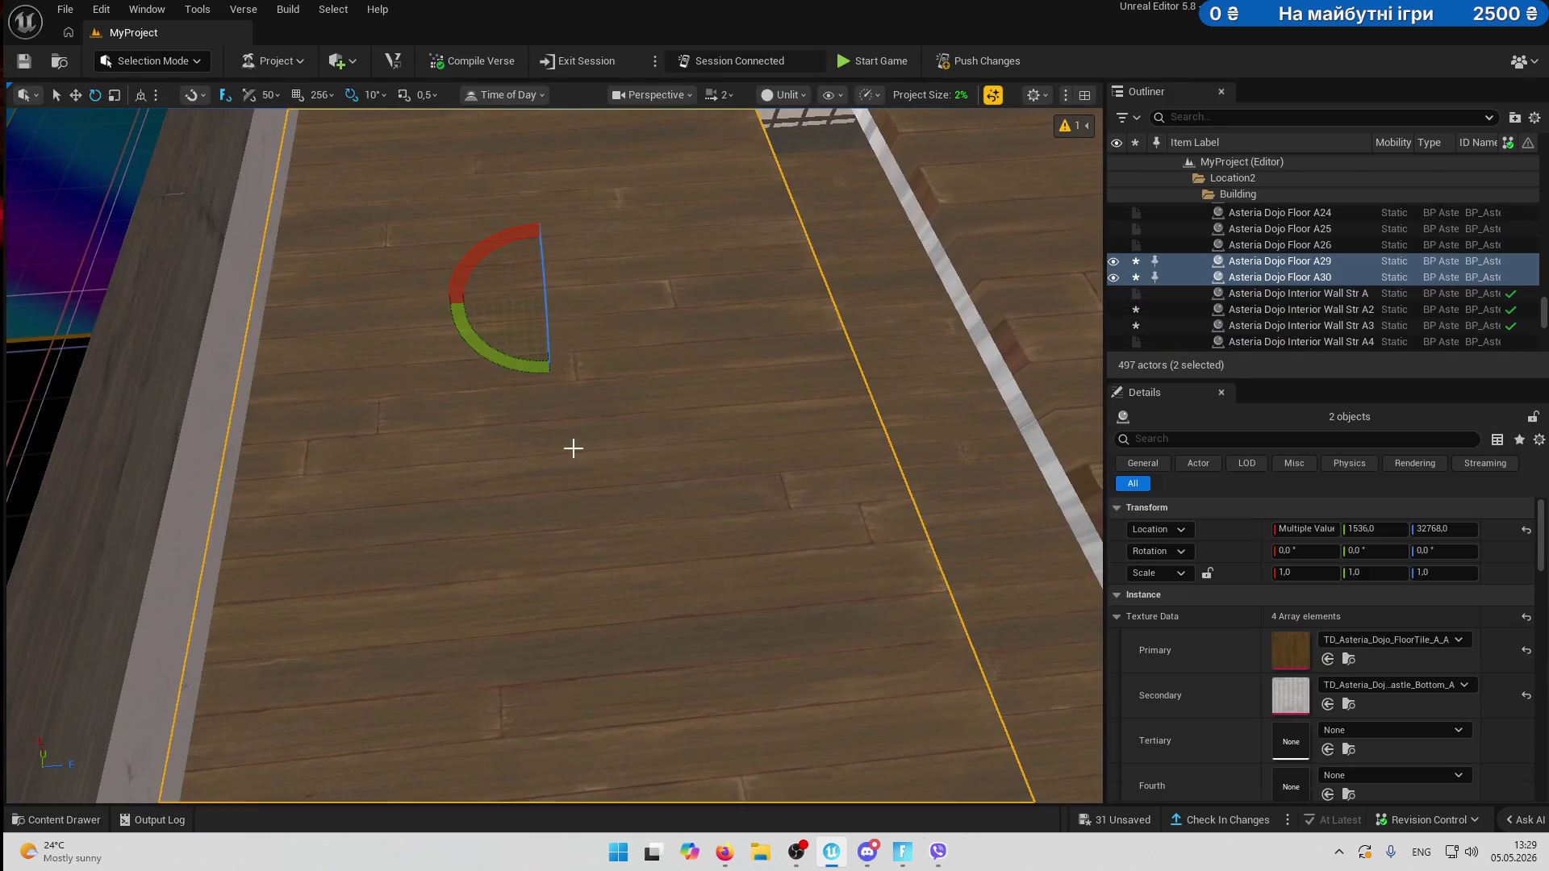
pyautogui.press('f')
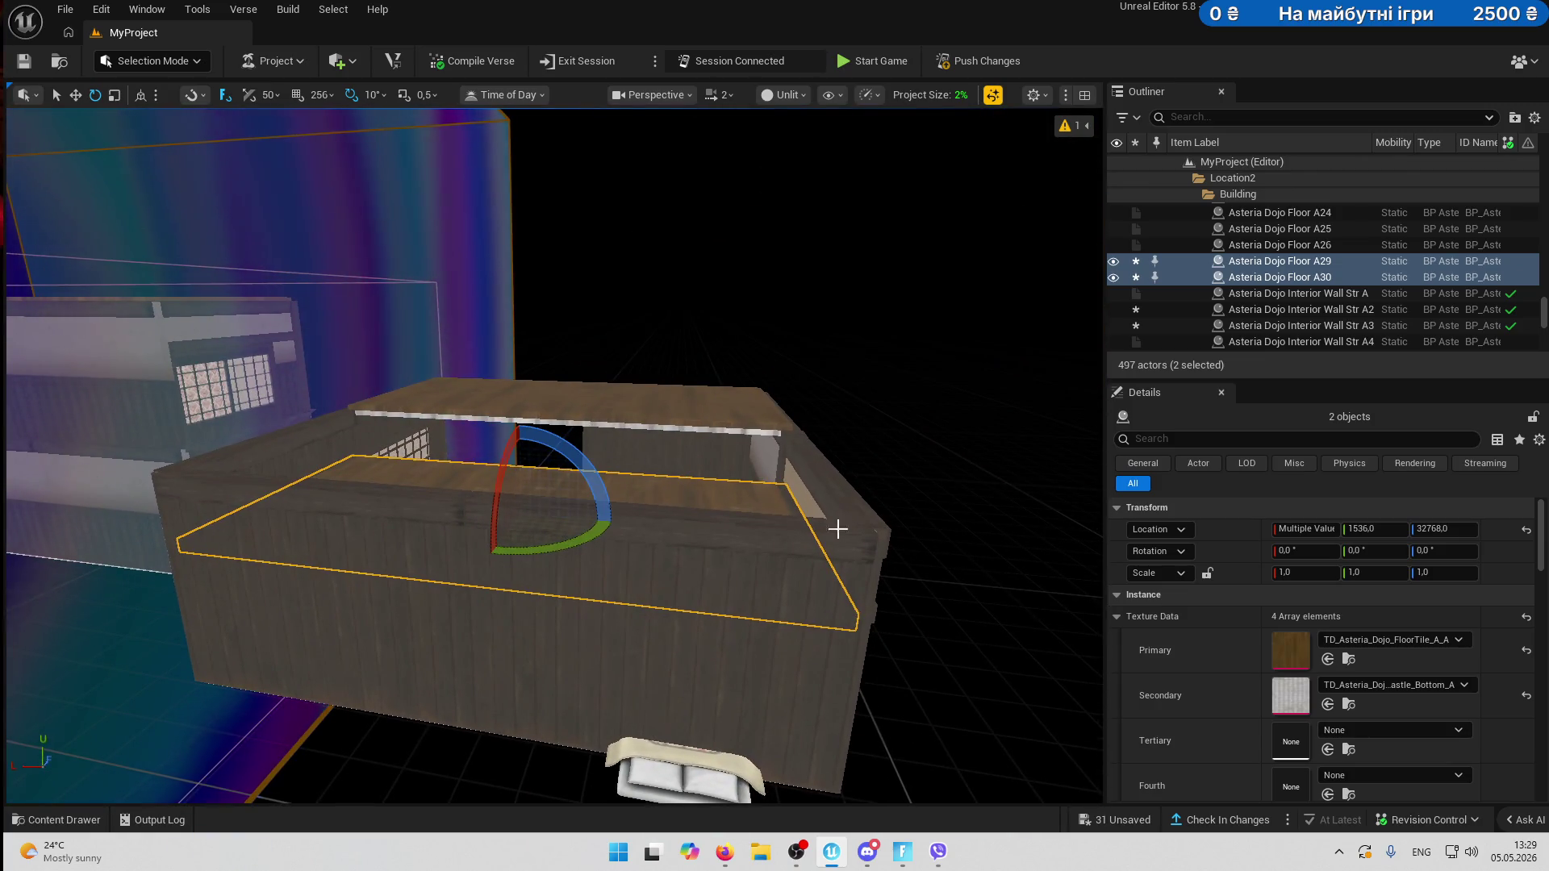
pyautogui.rightClick(750, 505)
pyautogui.moveTo(636, 476); pyautogui.dragTo(746, 611)
pyautogui.click(747, 611)
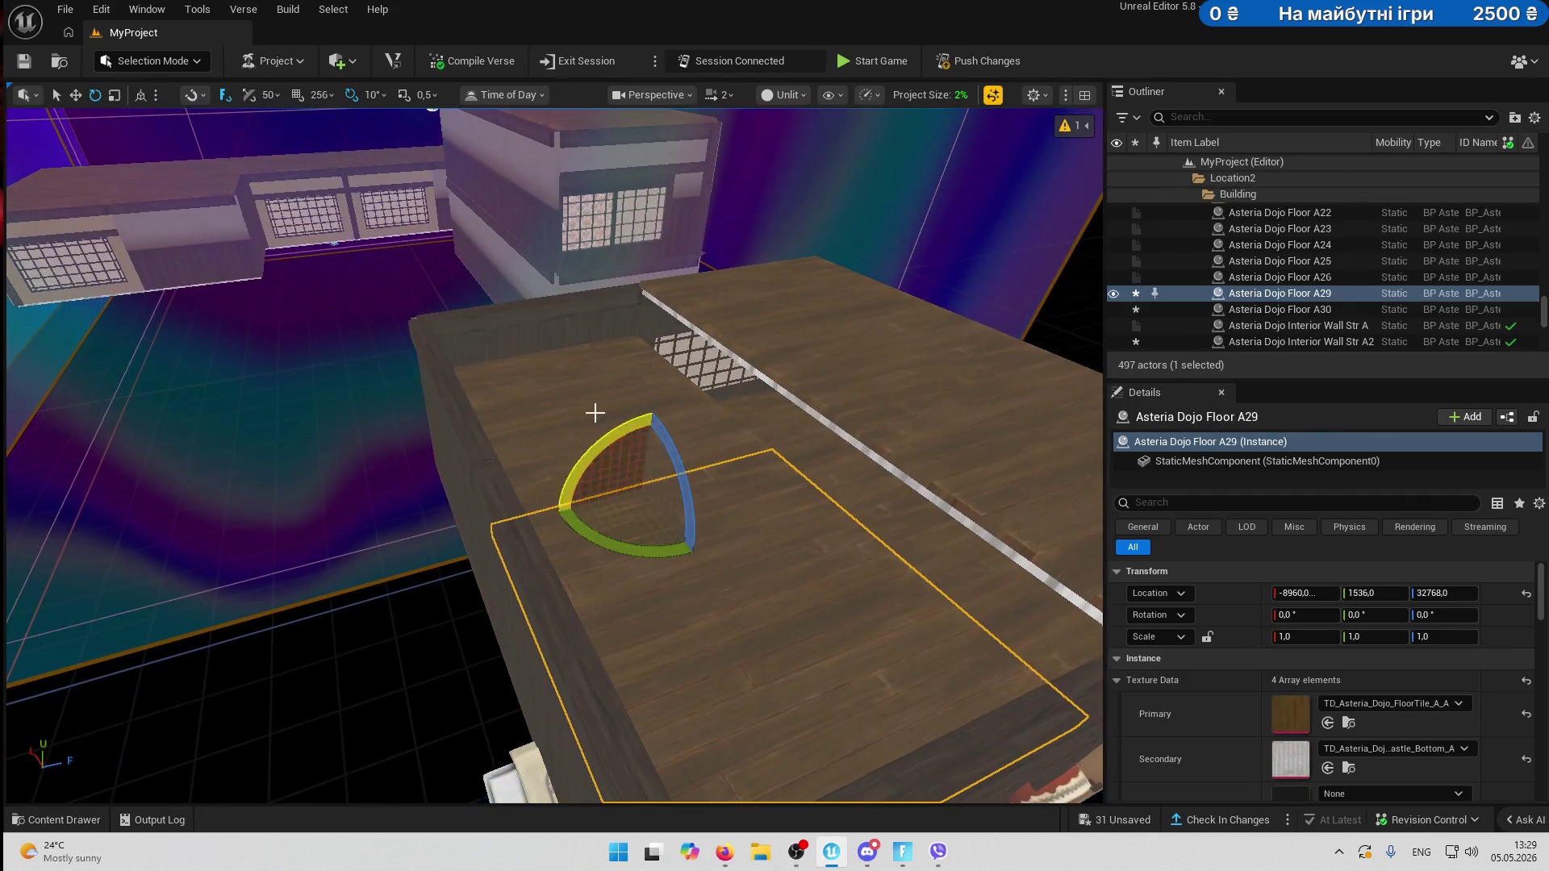
pyautogui.keyDown('ctrl'); pyautogui.click(594, 413); pyautogui.keyUp('ctrl')
# - Snap the two floor tiles' origins to the grid and level them at height 32768
pyautogui.rightClick(679, 457)
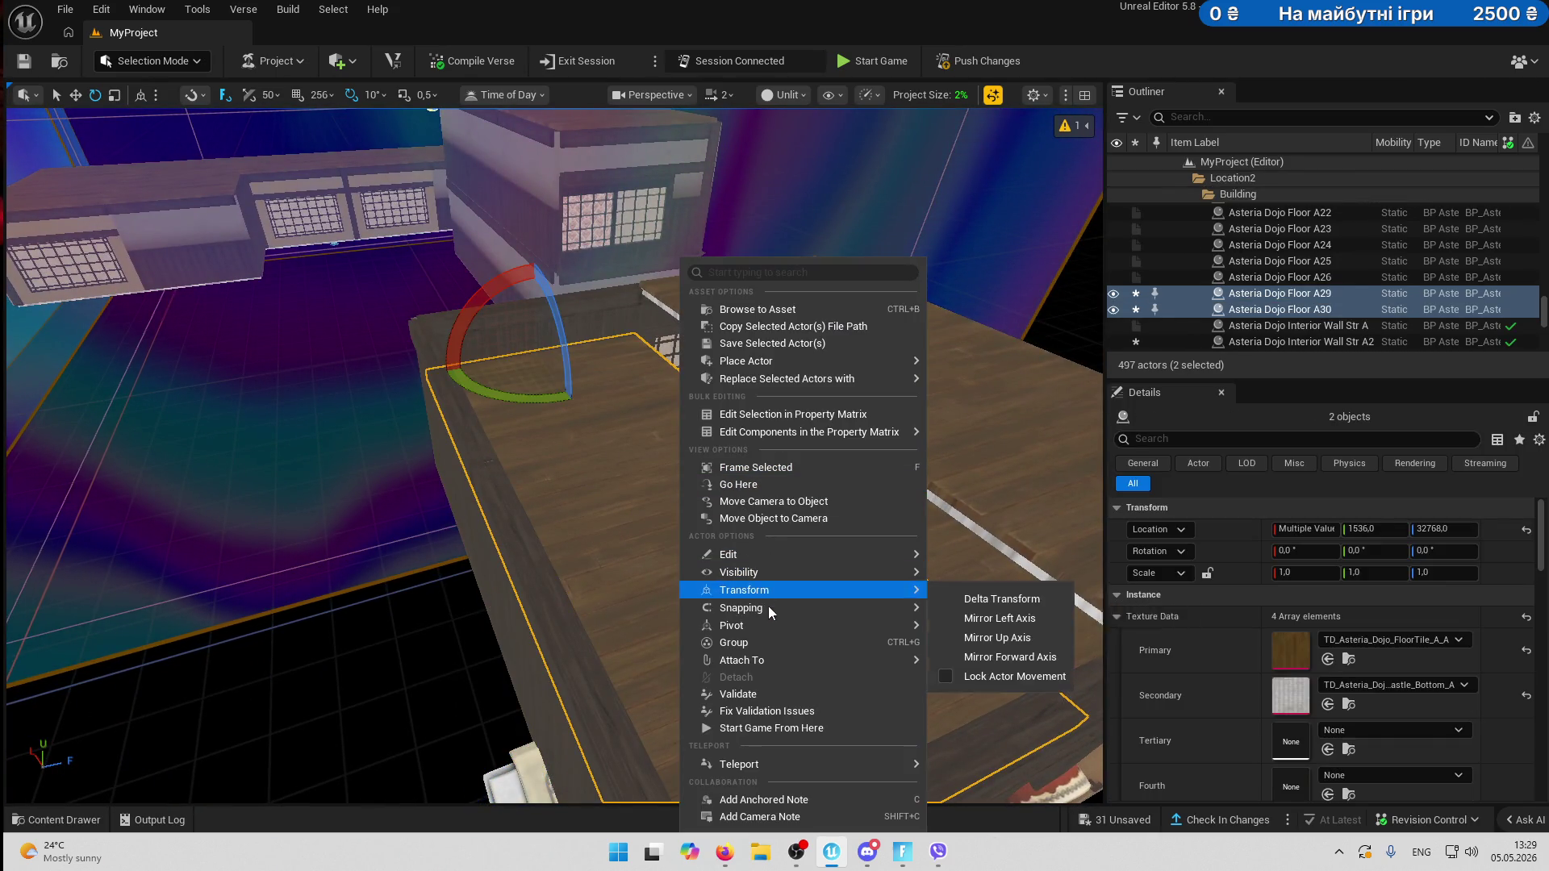
pyautogui.moveTo(768, 610)
pyautogui.click(1008, 637)
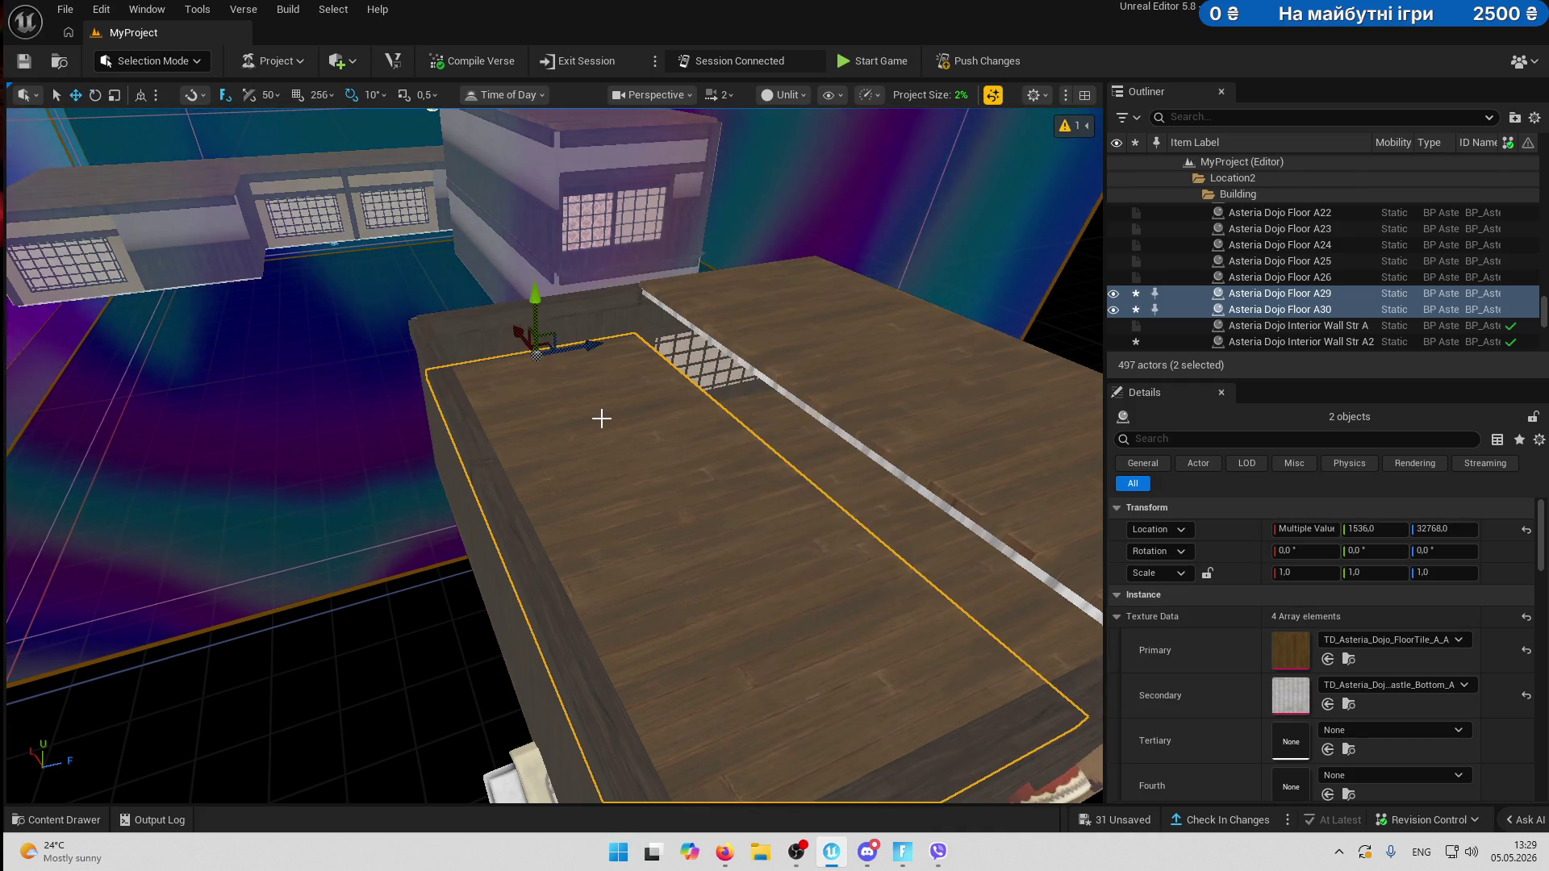
pyautogui.moveTo(535, 224)
pyautogui.mouseDown()
pyautogui.moveTo(528, 145)
pyautogui.moveTo(591, 280)
pyautogui.mouseUp()
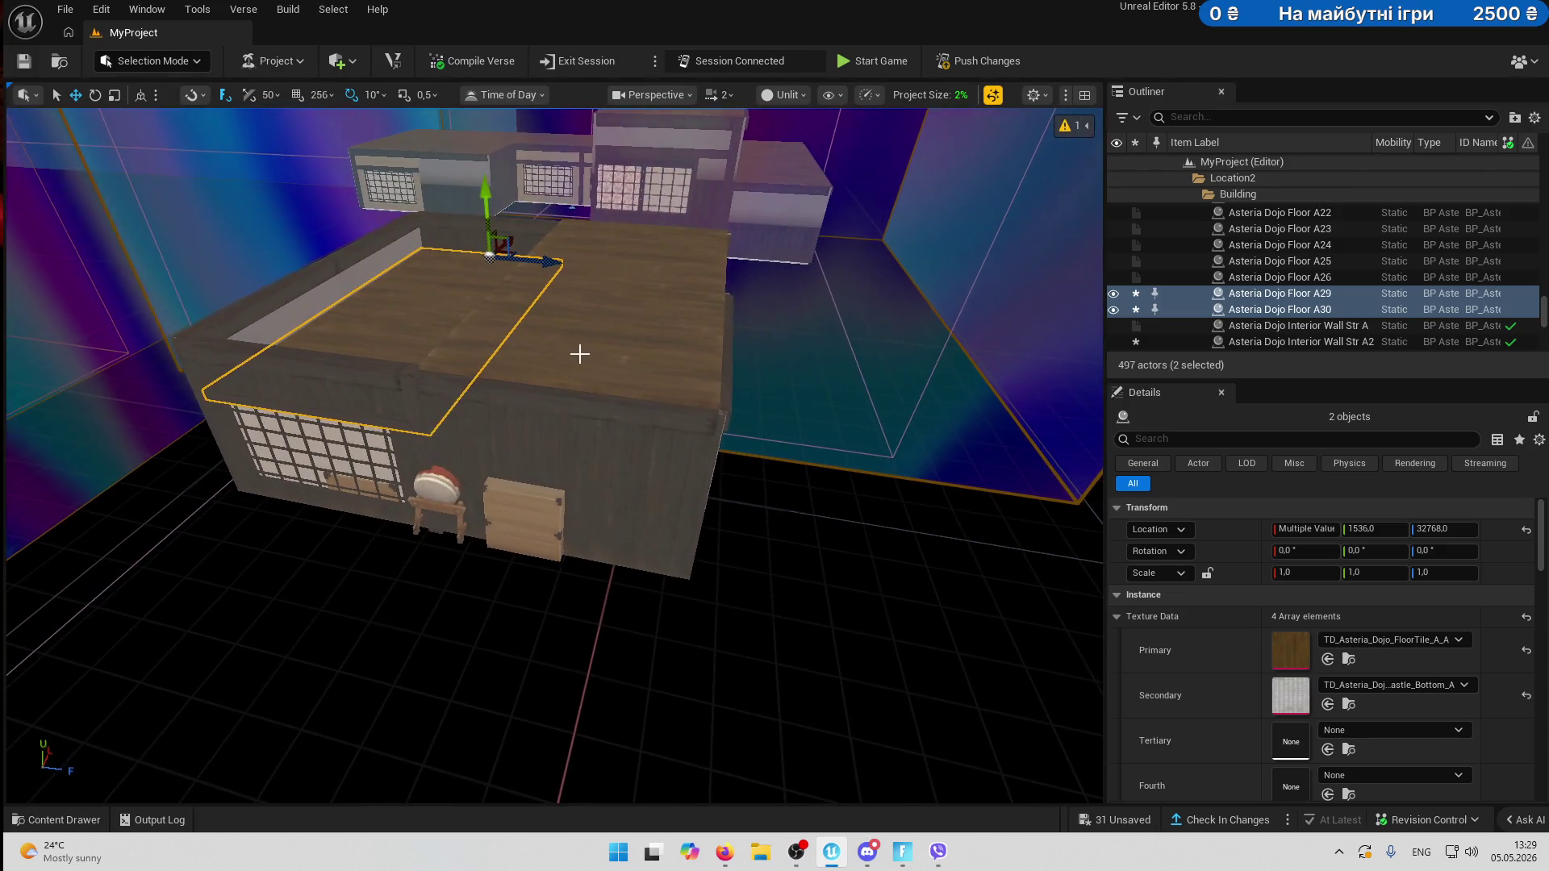
pyautogui.click(607, 352)
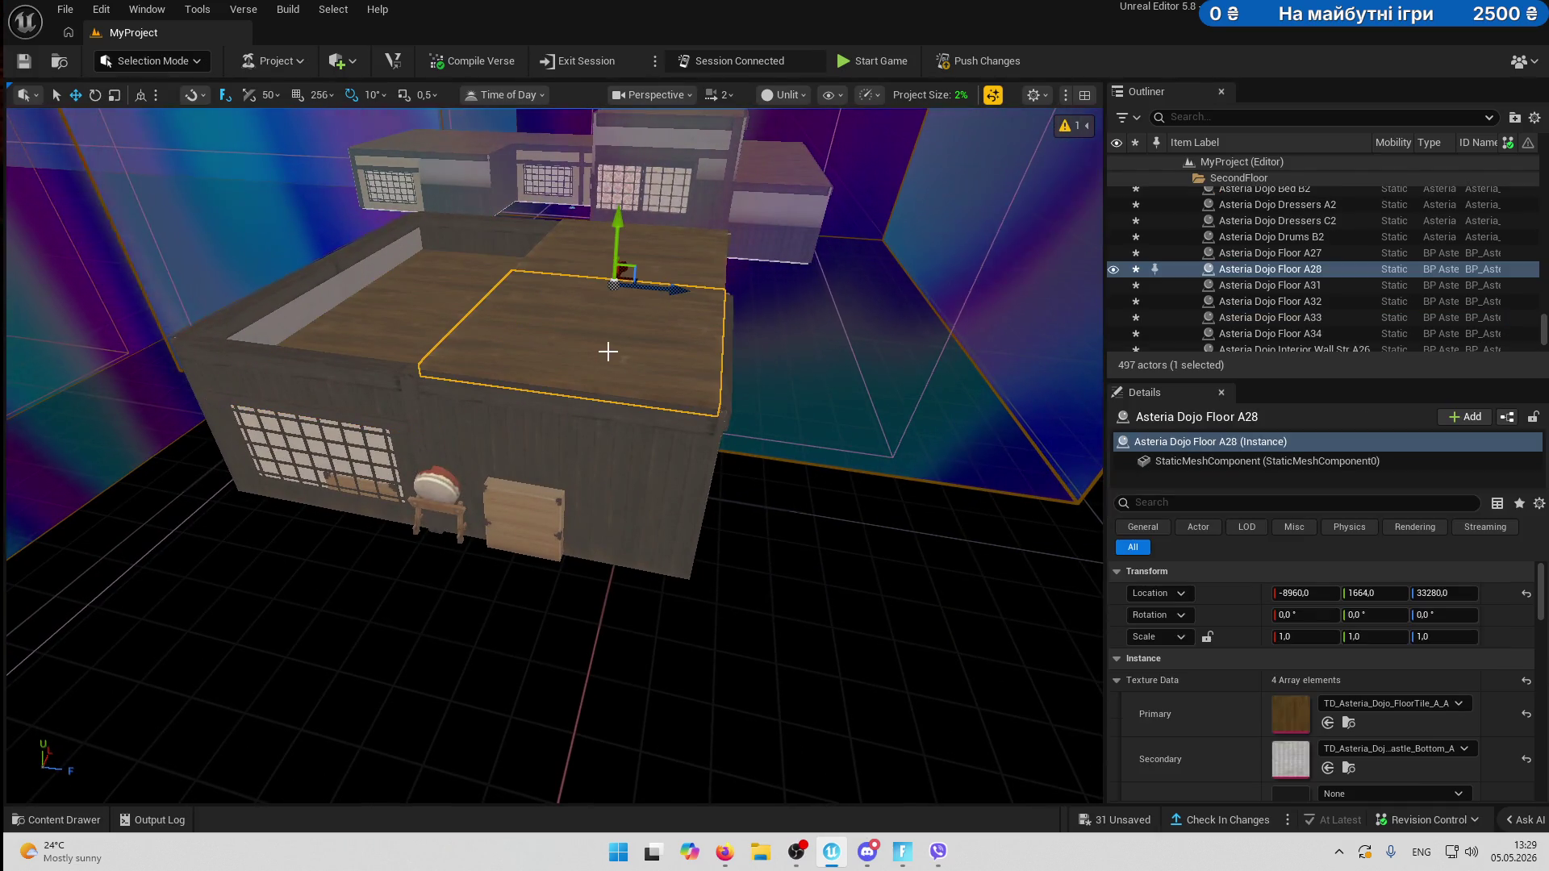
# - Raise the second-floor room pieces, from Bed B2 through Wall Str B7, higher
pyautogui.moveTo(720, 317); pyautogui.dragTo(613, 327)
pyautogui.scroll(2, 1265, 218)
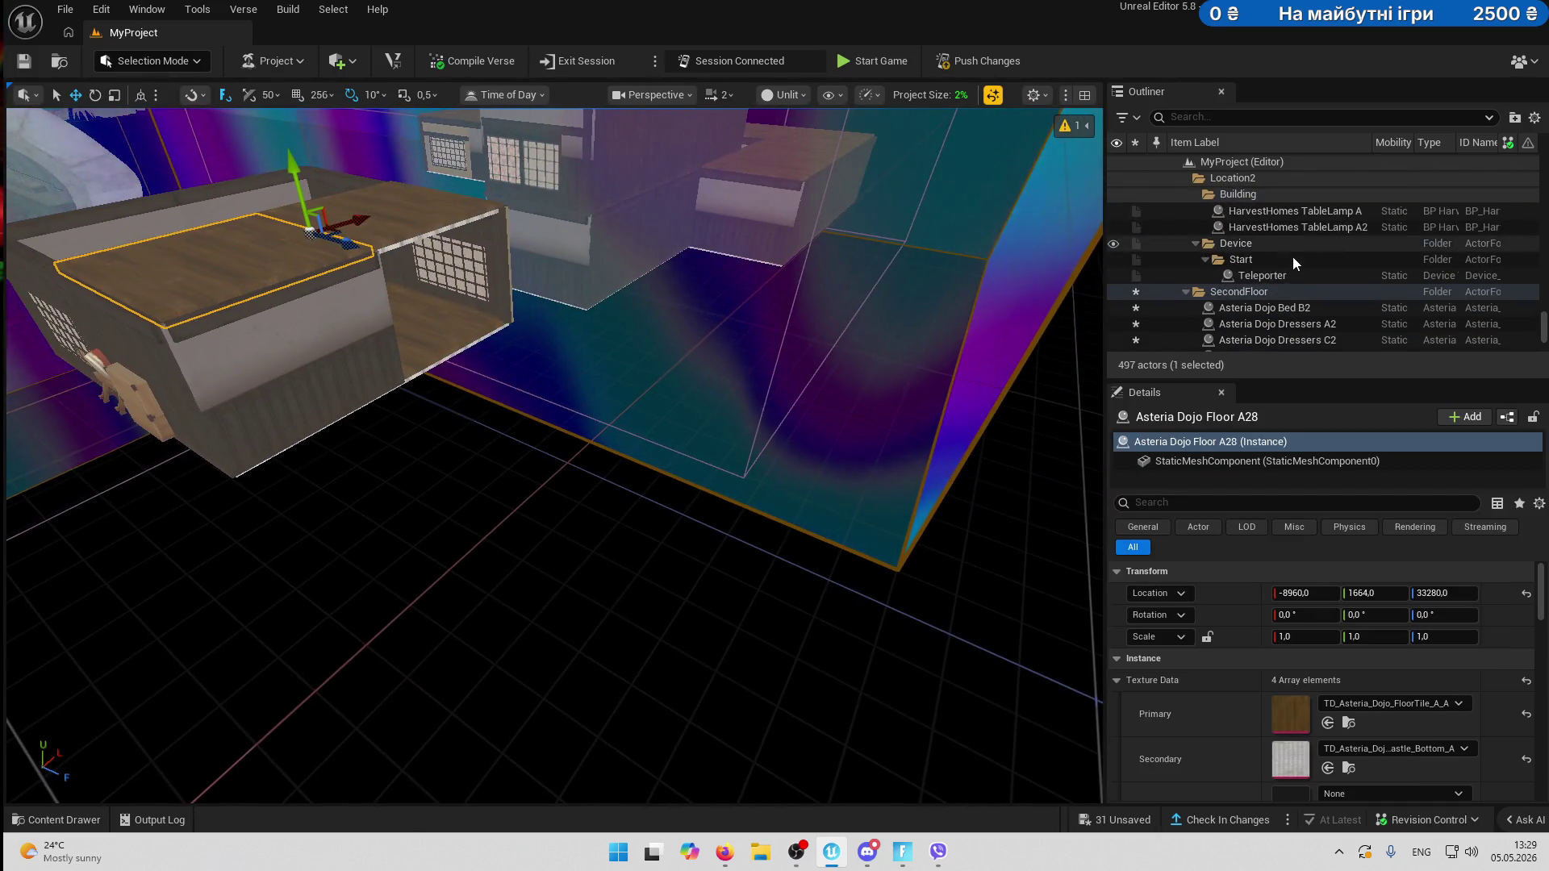
pyautogui.click(1291, 256)
pyautogui.scroll(-5, 1312, 278)
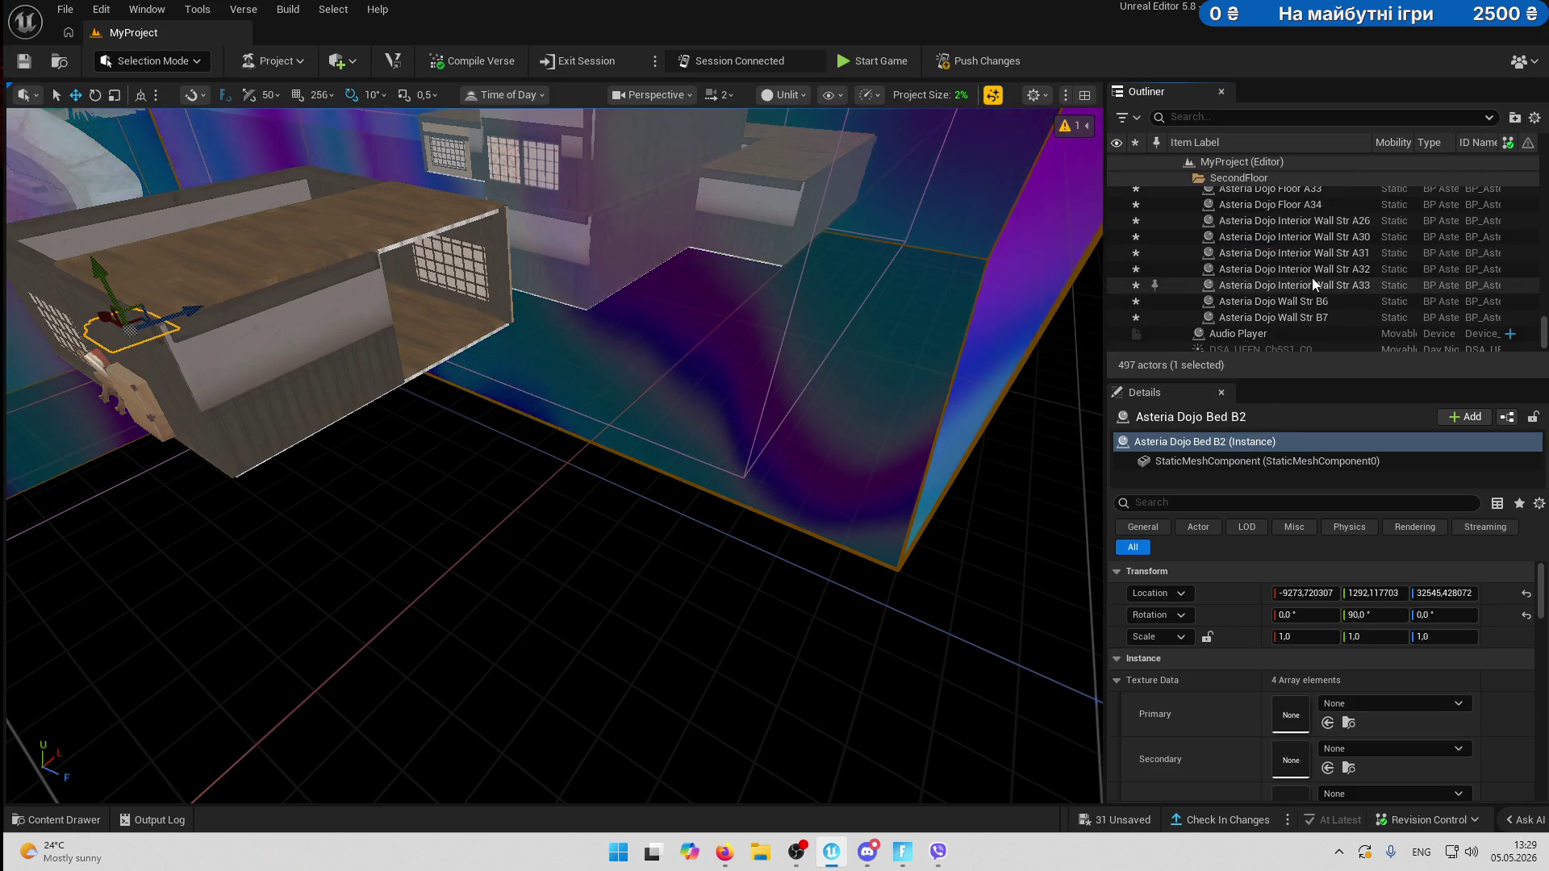
pyautogui.keyDown('shift'); pyautogui.click(1297, 319); pyautogui.keyUp('shift')
pyautogui.moveTo(449, 242)
pyautogui.mouseDown()
pyautogui.moveTo(436, 363)
pyautogui.moveTo(442, 206)
pyautogui.mouseUp()
pyautogui.moveTo(535, 214); pyautogui.dragTo(259, 317)
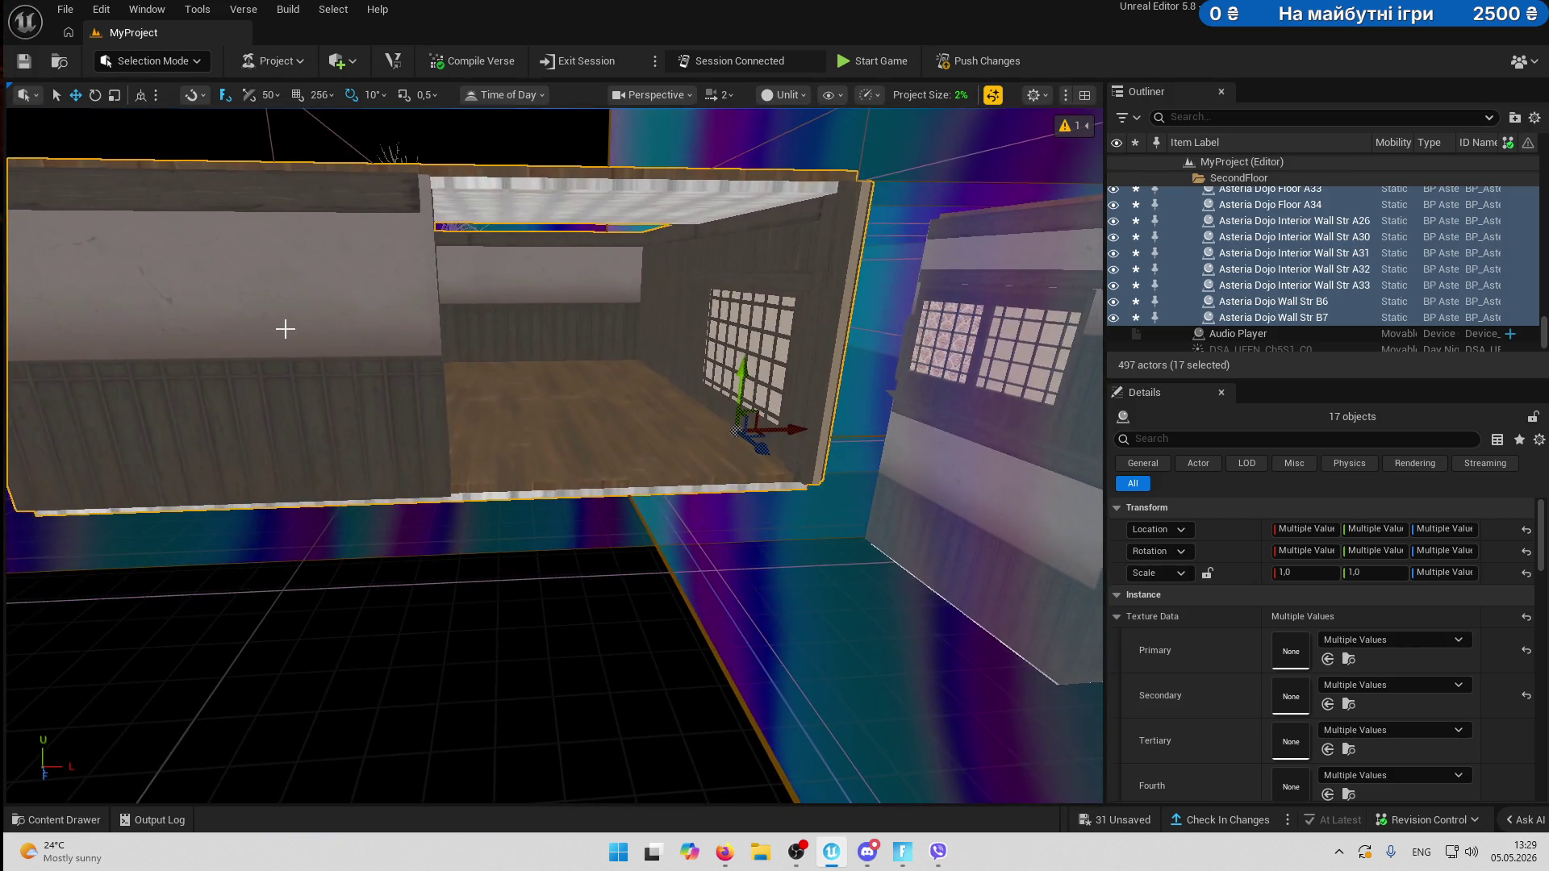
pyautogui.rightClick(323, 299)
# - Shift floor tiles A31 and A32 along Y to 1920
pyautogui.moveTo(906, 313); pyautogui.dragTo(906, 313)
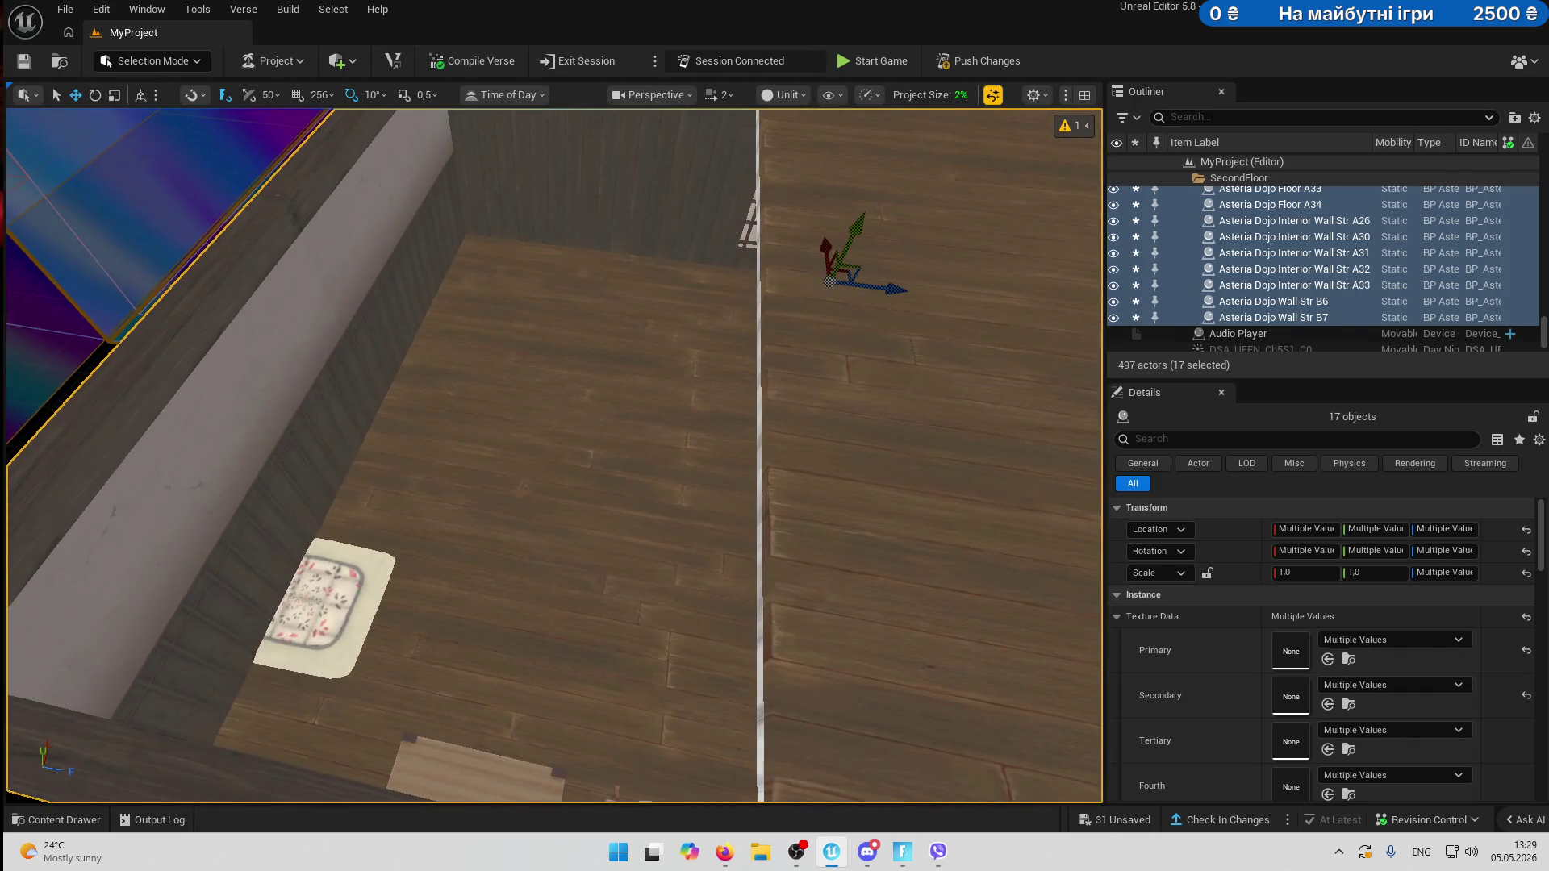
pyautogui.click(577, 476)
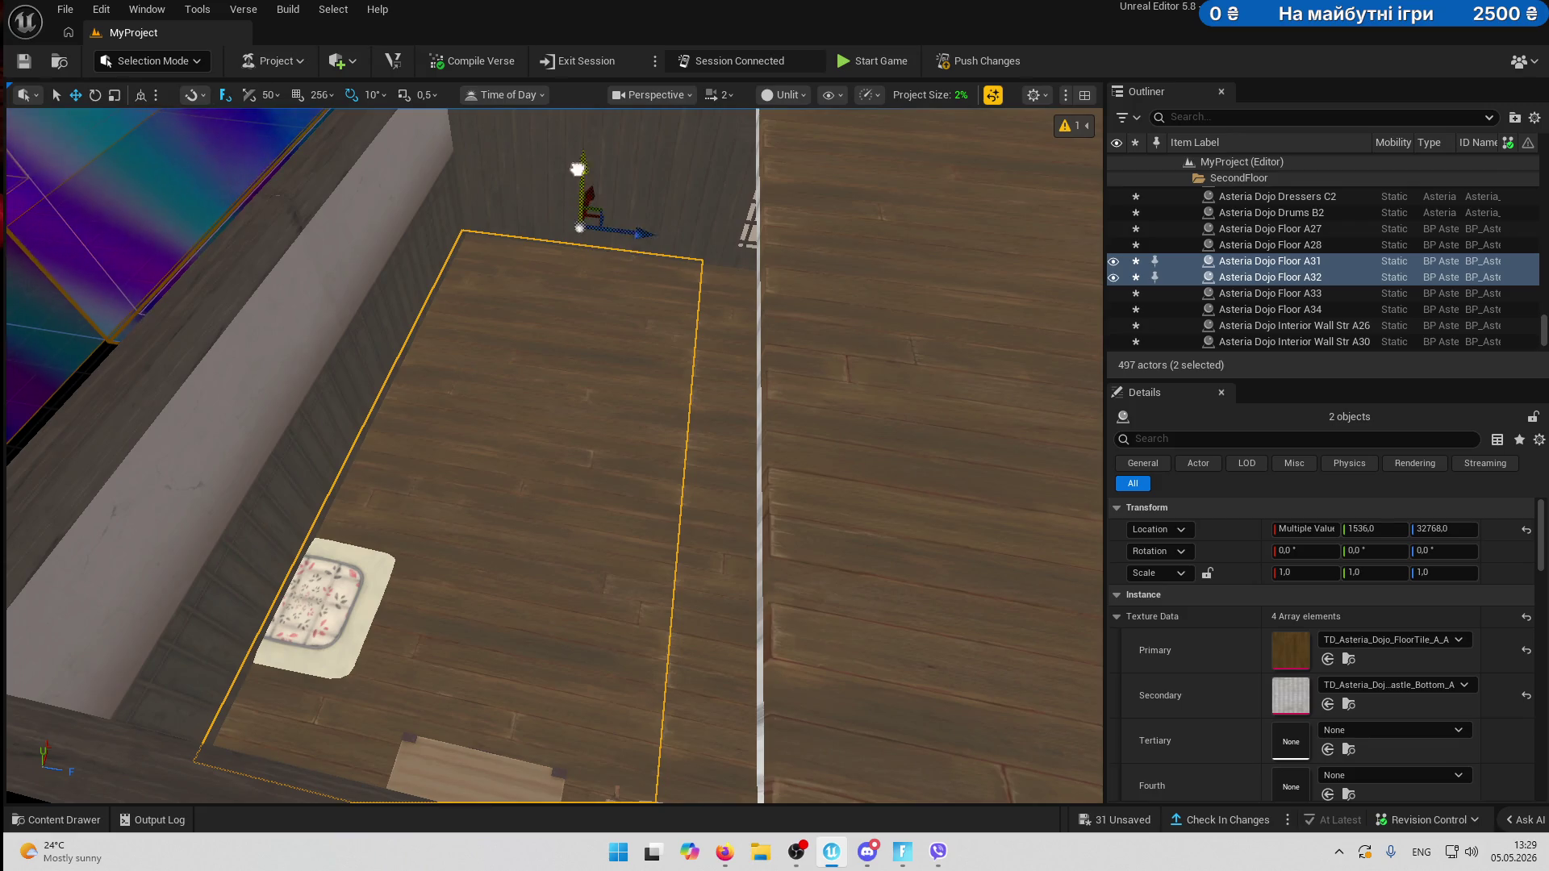
pyautogui.press('f')
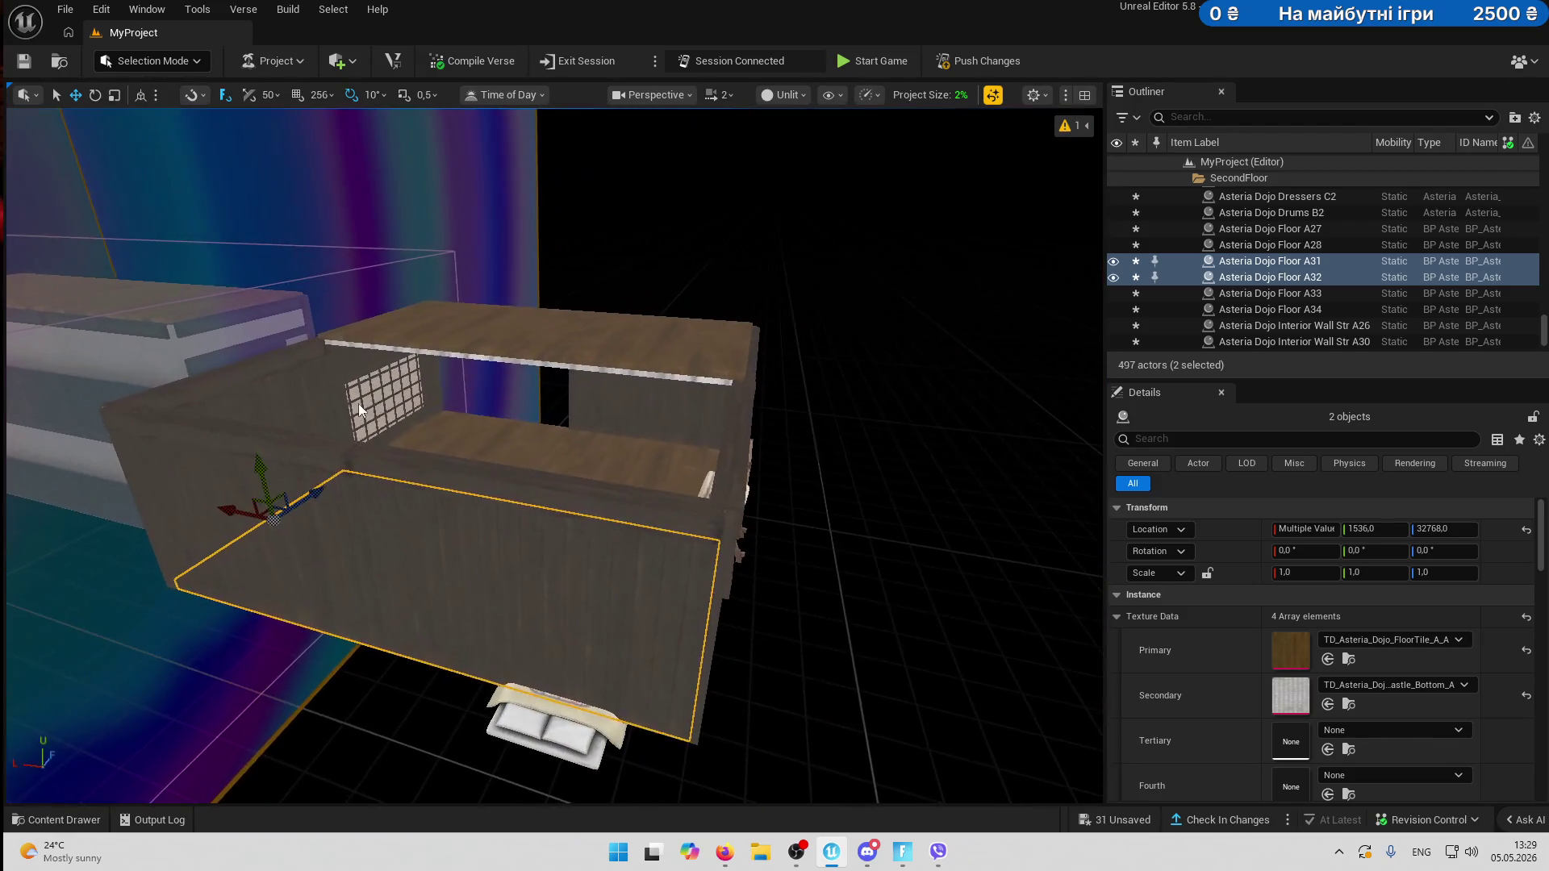
pyautogui.moveTo(261, 484); pyautogui.dragTo(216, 342)
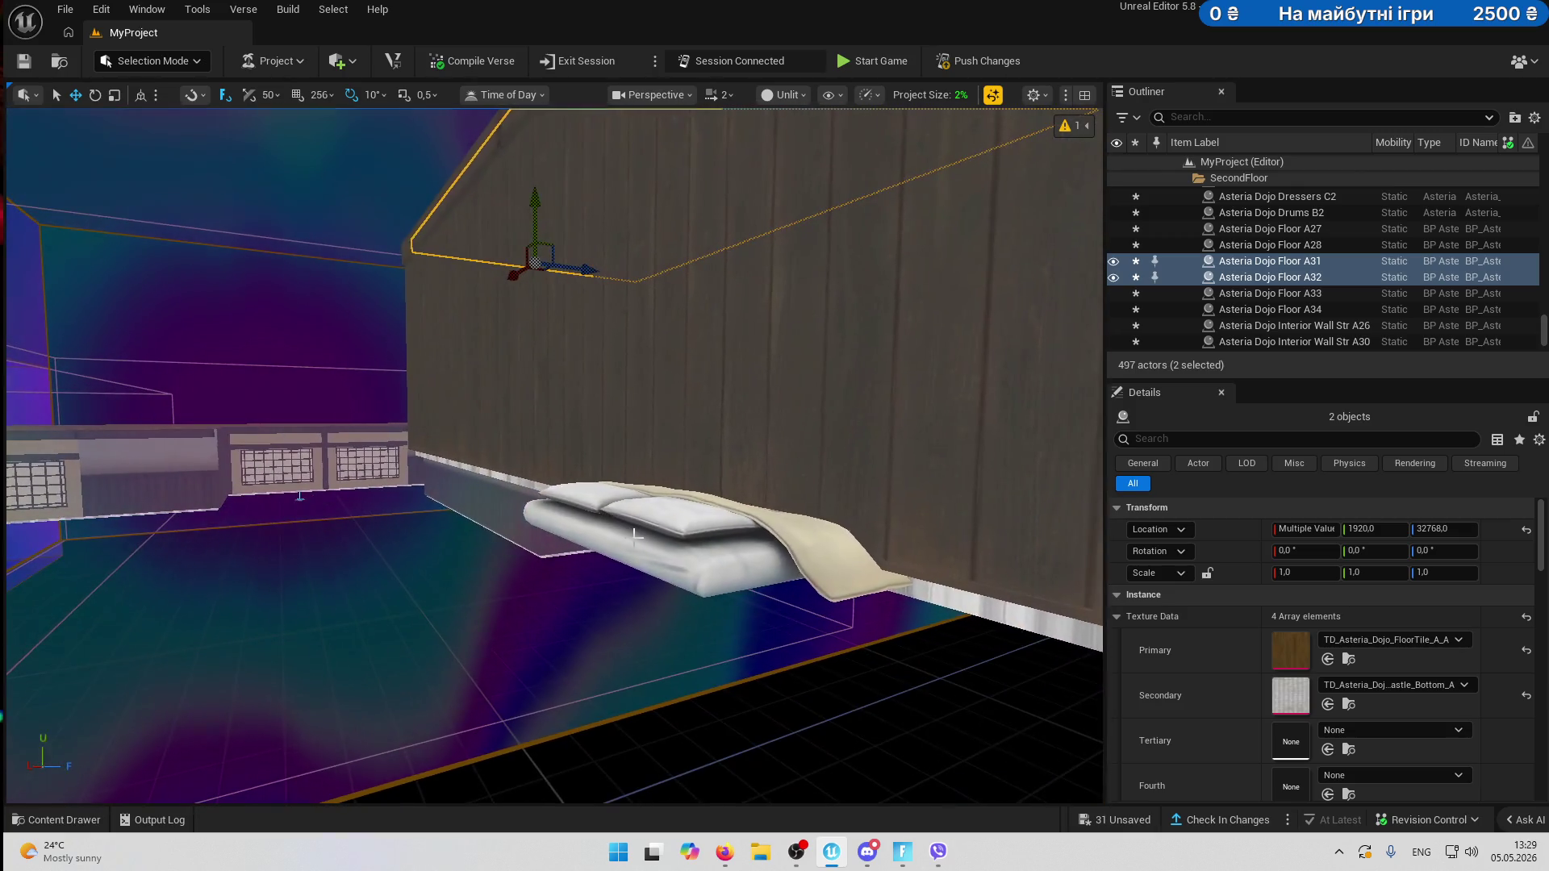
# - Move the two dressers and the drum together along the wall
pyautogui.click(639, 516)
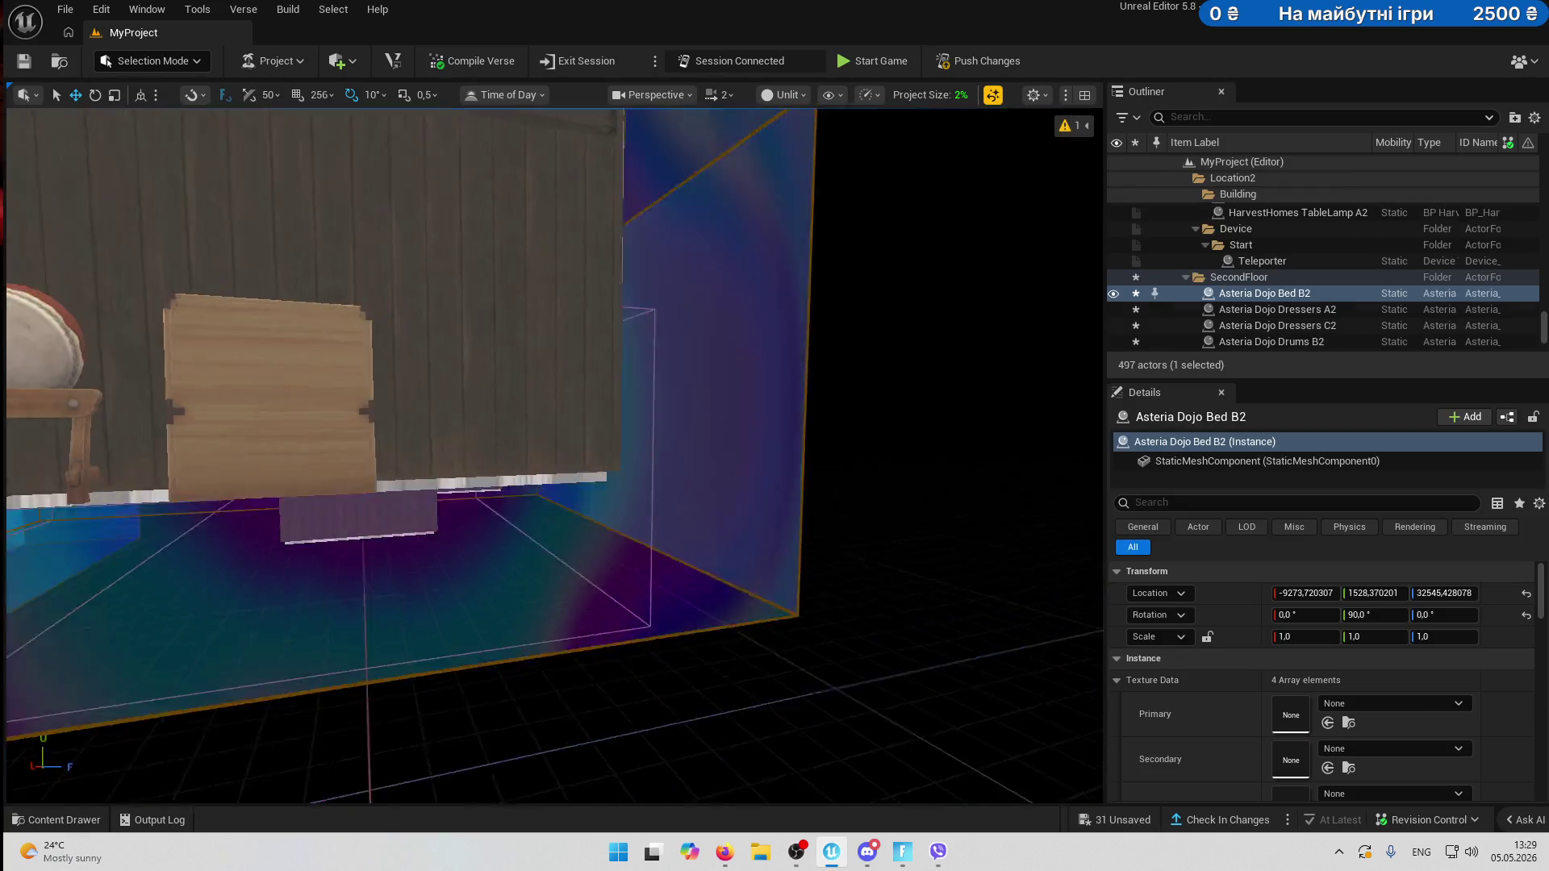
pyautogui.moveTo(399, 652); pyautogui.dragTo(400, 652)
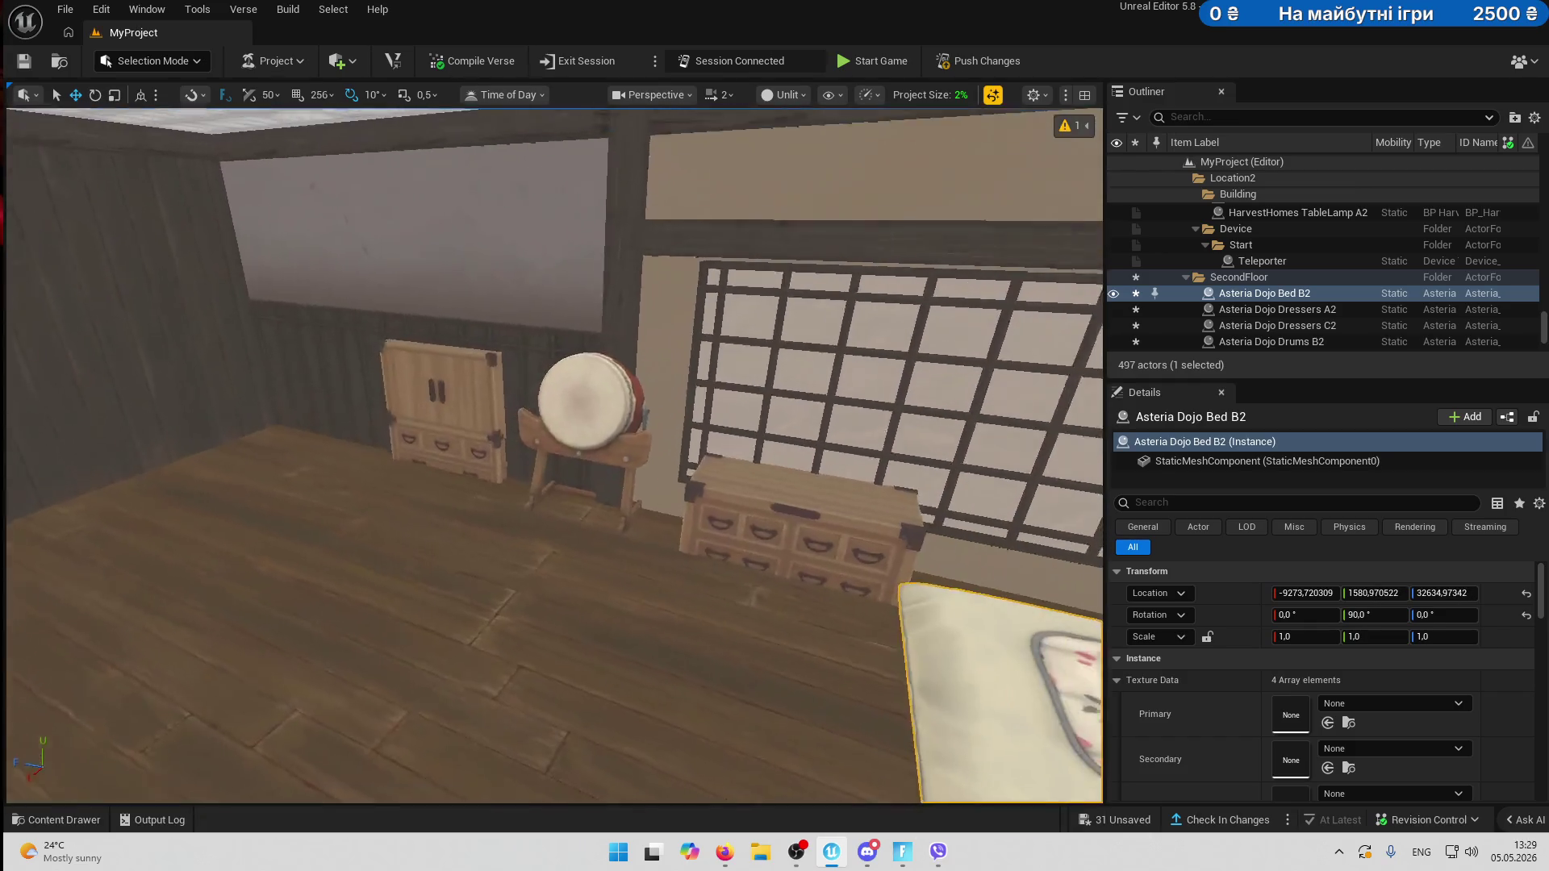
pyautogui.click(411, 439)
pyautogui.keyDown('ctrl'); pyautogui.click(557, 427); pyautogui.keyUp('ctrl')
pyautogui.keyDown('ctrl'); pyautogui.click(659, 582); pyautogui.keyUp('ctrl')
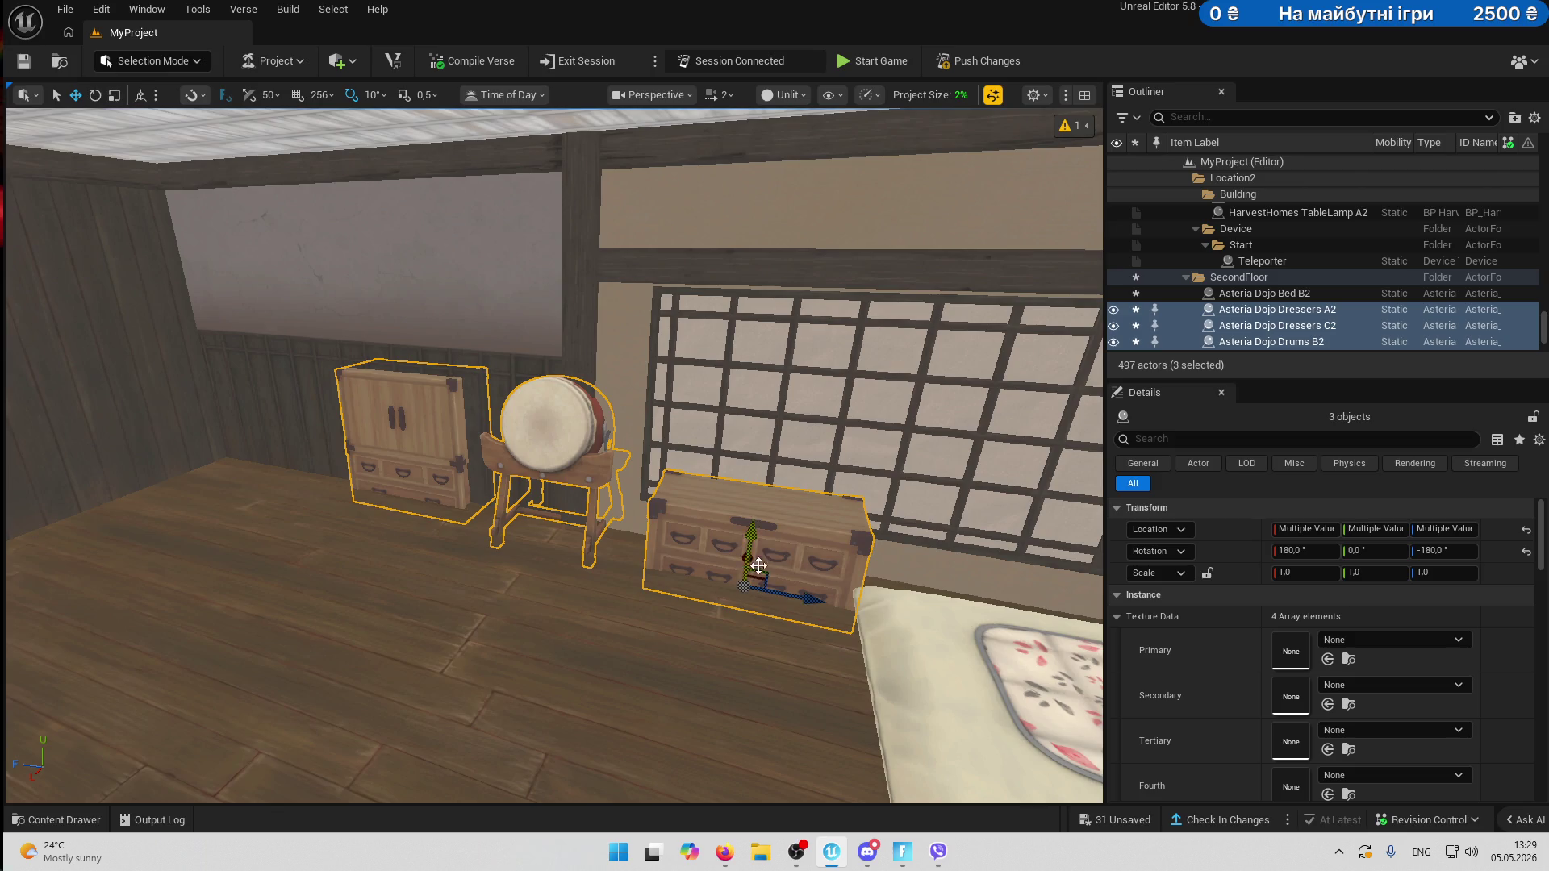
pyautogui.moveTo(739, 563)
pyautogui.mouseDown()
pyautogui.moveTo(737, 587)
pyautogui.moveTo(740, 528)
pyautogui.moveTo(798, 576)
pyautogui.moveTo(689, 570)
pyautogui.mouseUp()
pyautogui.moveTo(654, 506)
pyautogui.mouseDown()
pyautogui.moveTo(655, 565)
pyautogui.moveTo(647, 547)
pyautogui.mouseUp()
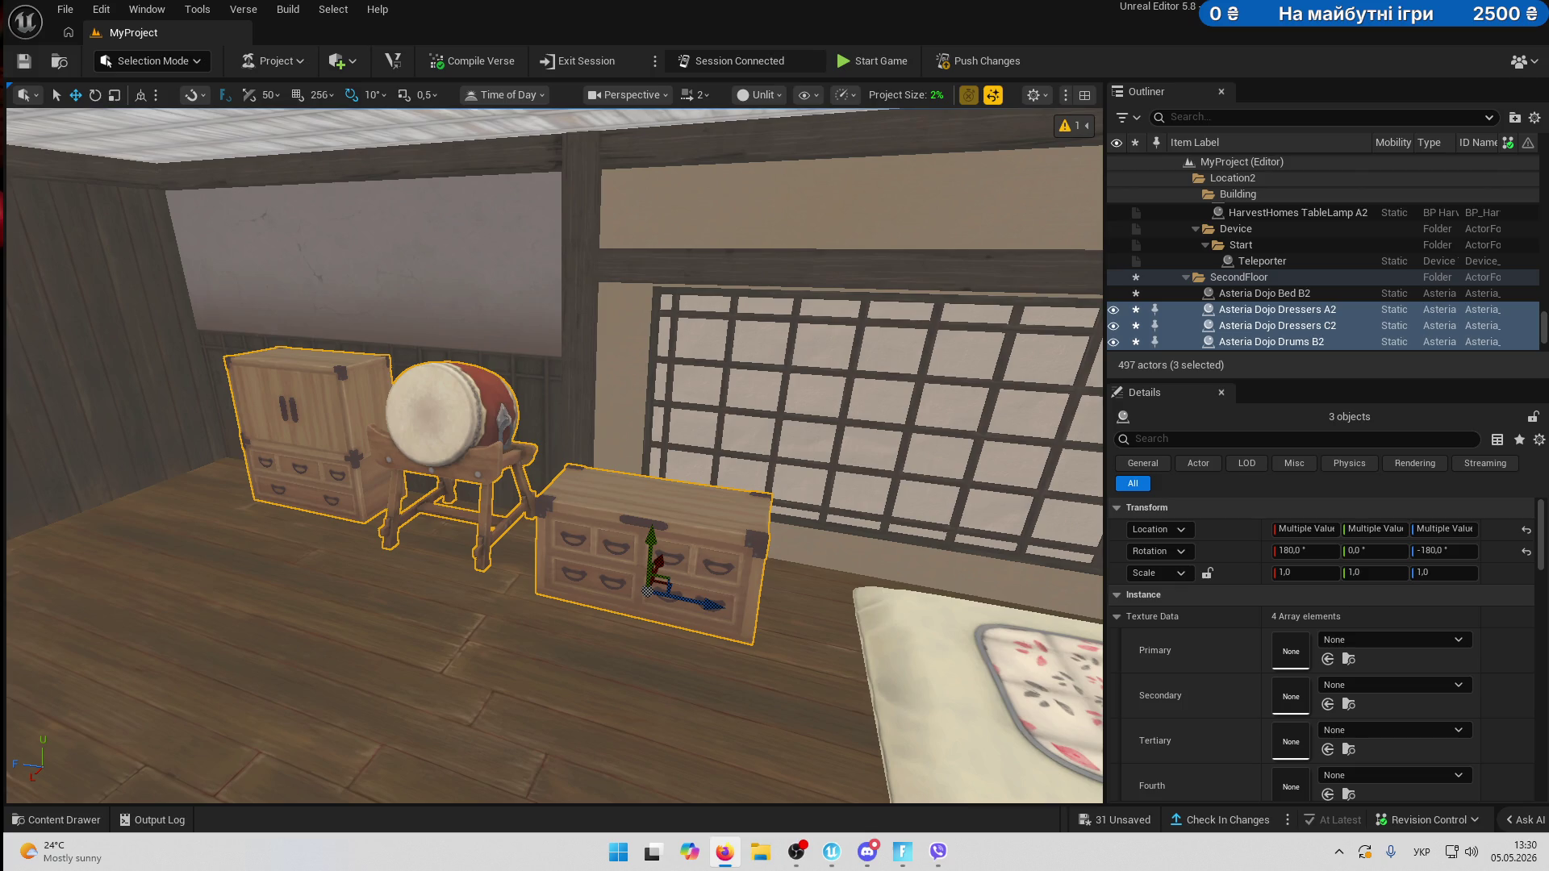
# - Orbit the view back out of the second-floor room
pyautogui.moveTo(614, 570); pyautogui.dragTo(419, 468)
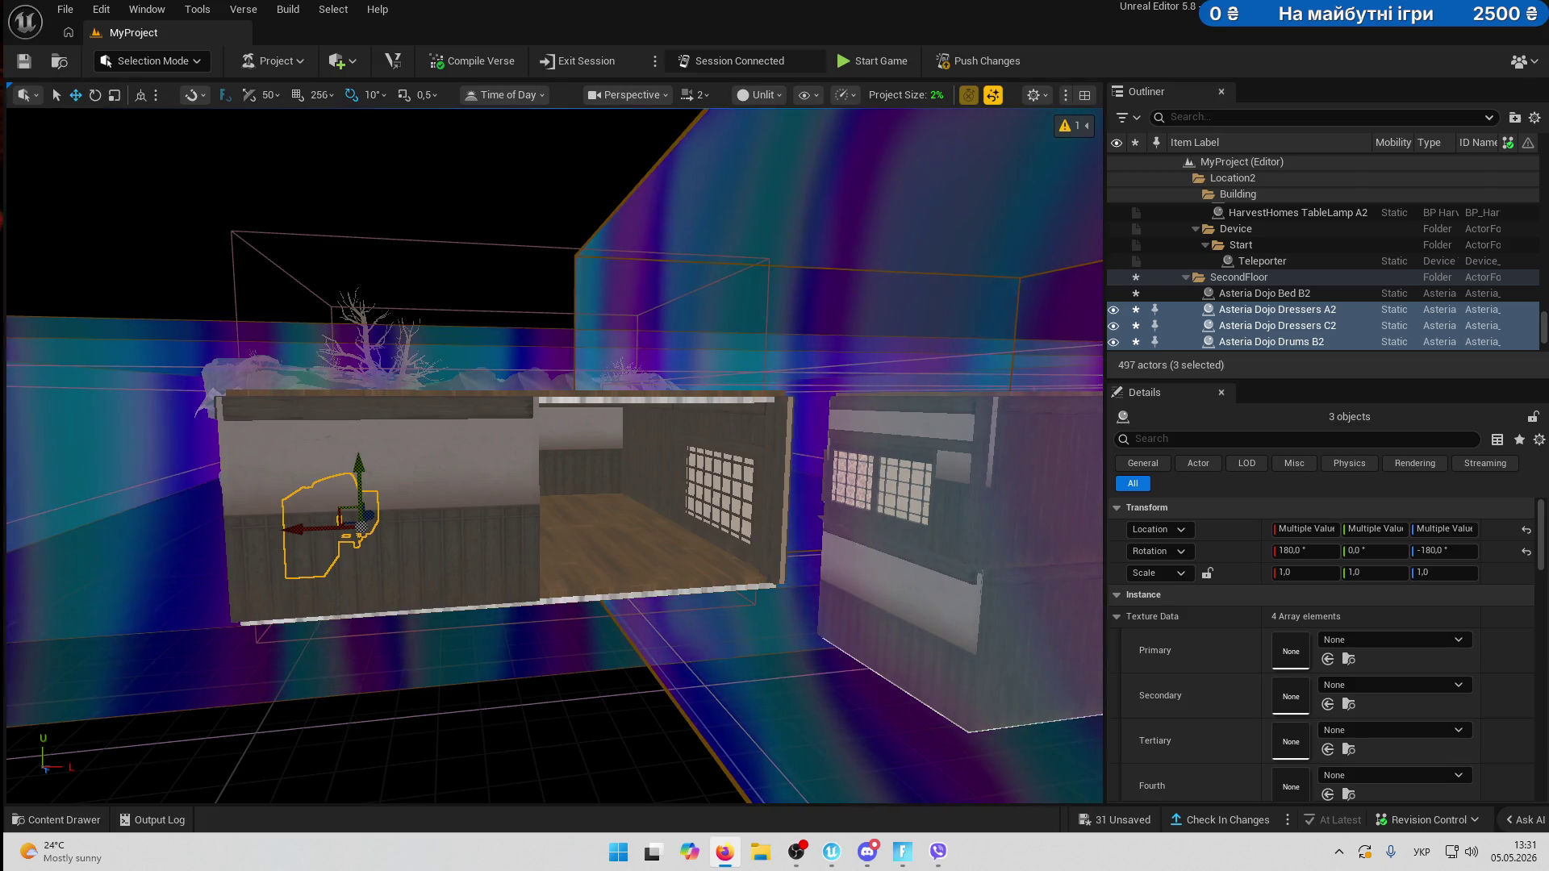
# - Attach Dressers A2 through the last wall piece to Asteria Dojo Bed B2 with no socket
pyautogui.click(1258, 293)
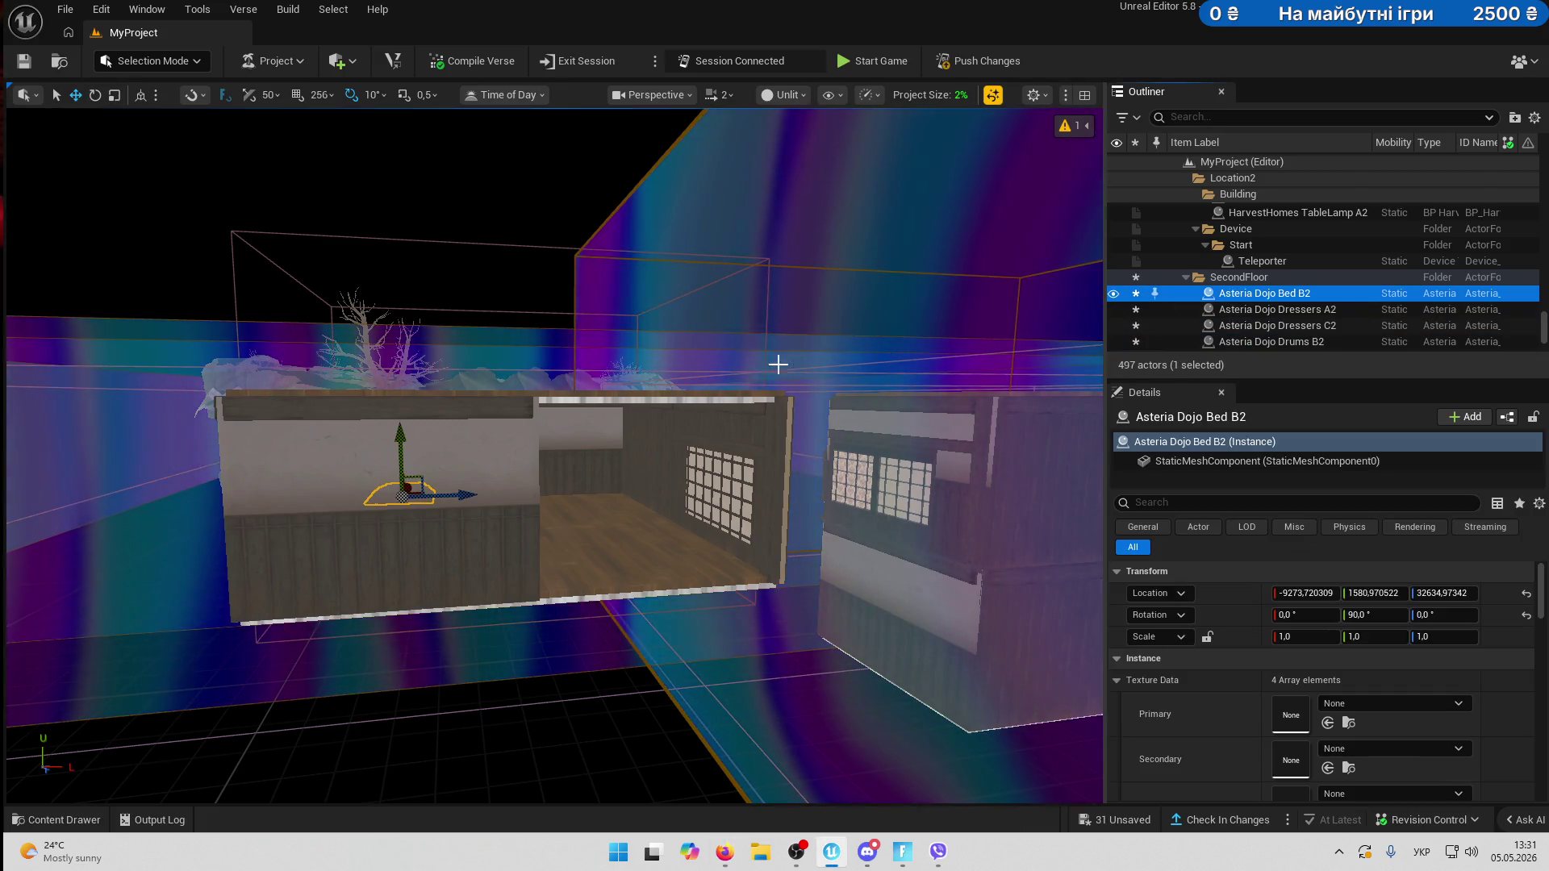
pyautogui.doubleClick(1343, 293)
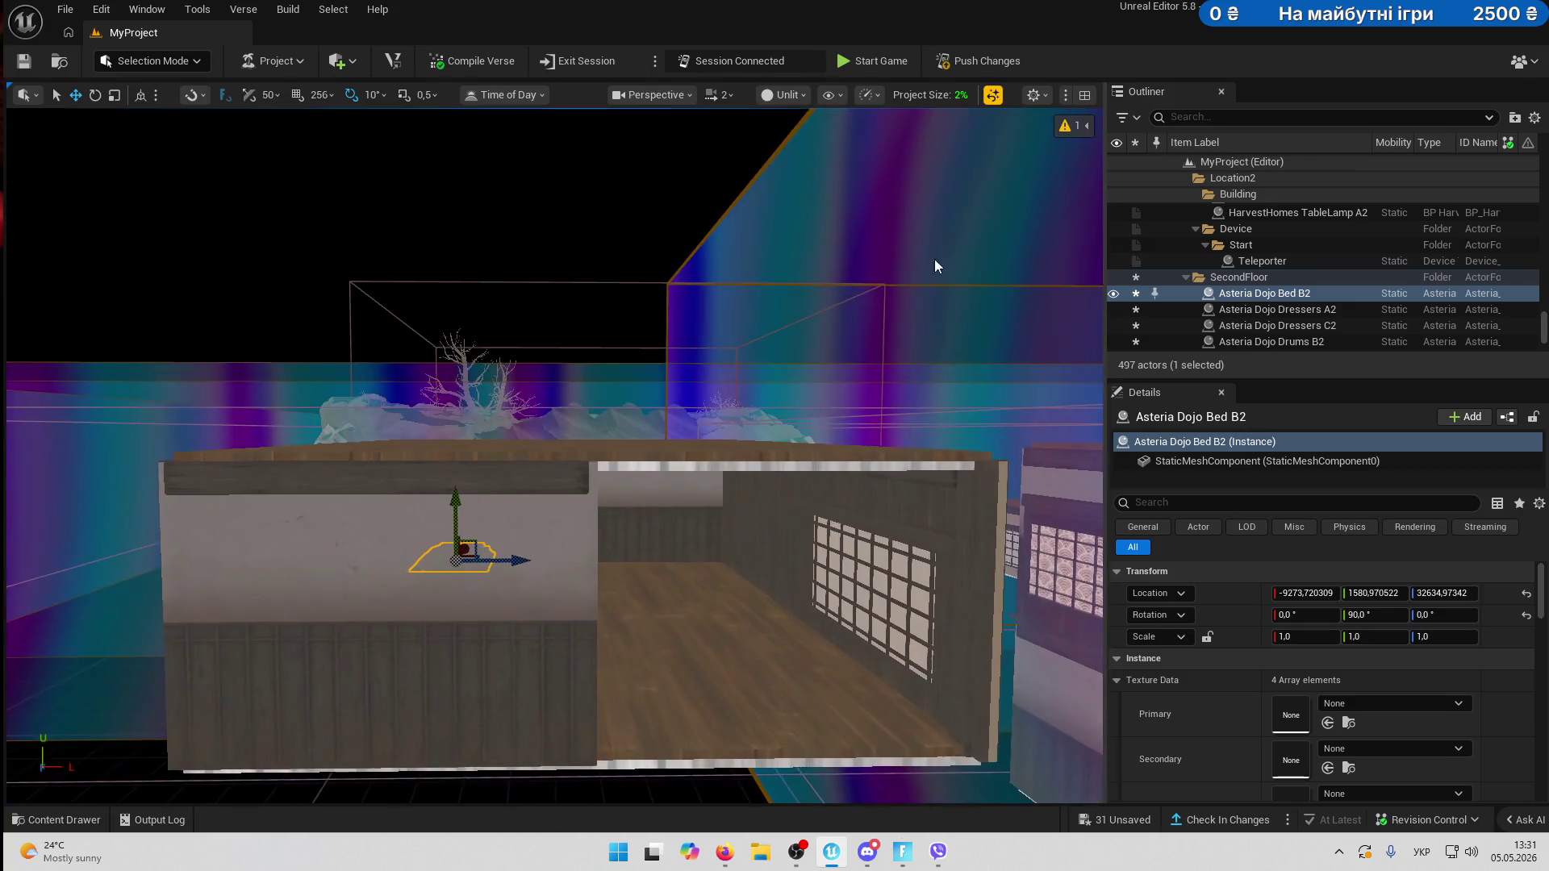
pyautogui.scroll(-3, 1343, 290)
pyautogui.click(1299, 201)
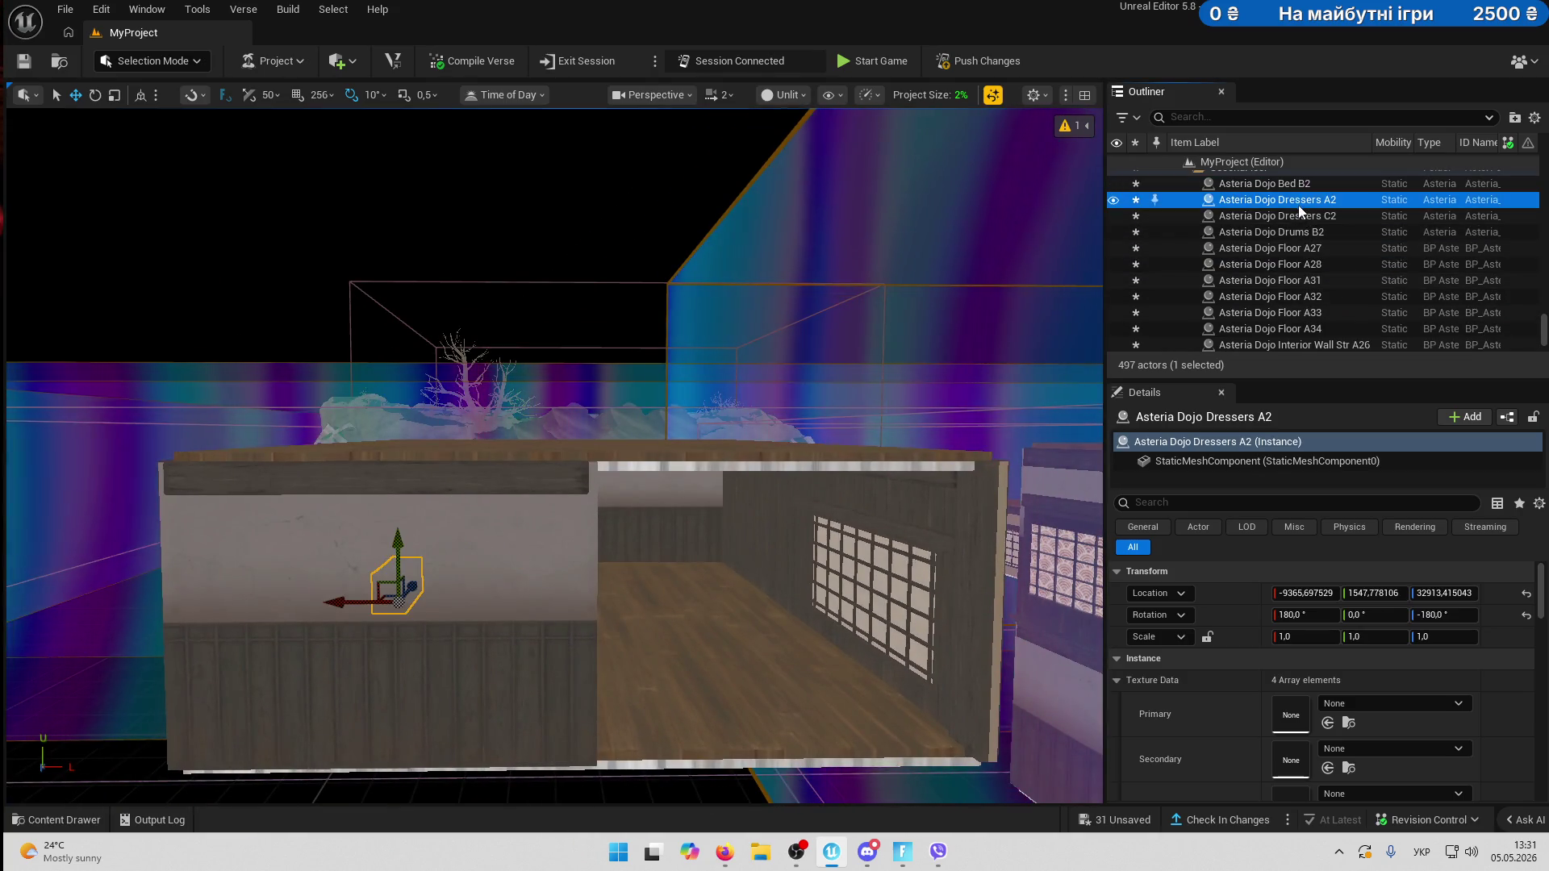
pyautogui.scroll(-5, 1300, 236)
pyautogui.scroll(-1, 1301, 236)
pyautogui.keyDown('shift'); pyautogui.click(1294, 307); pyautogui.keyUp('shift')
pyautogui.scroll(5, 1293, 307)
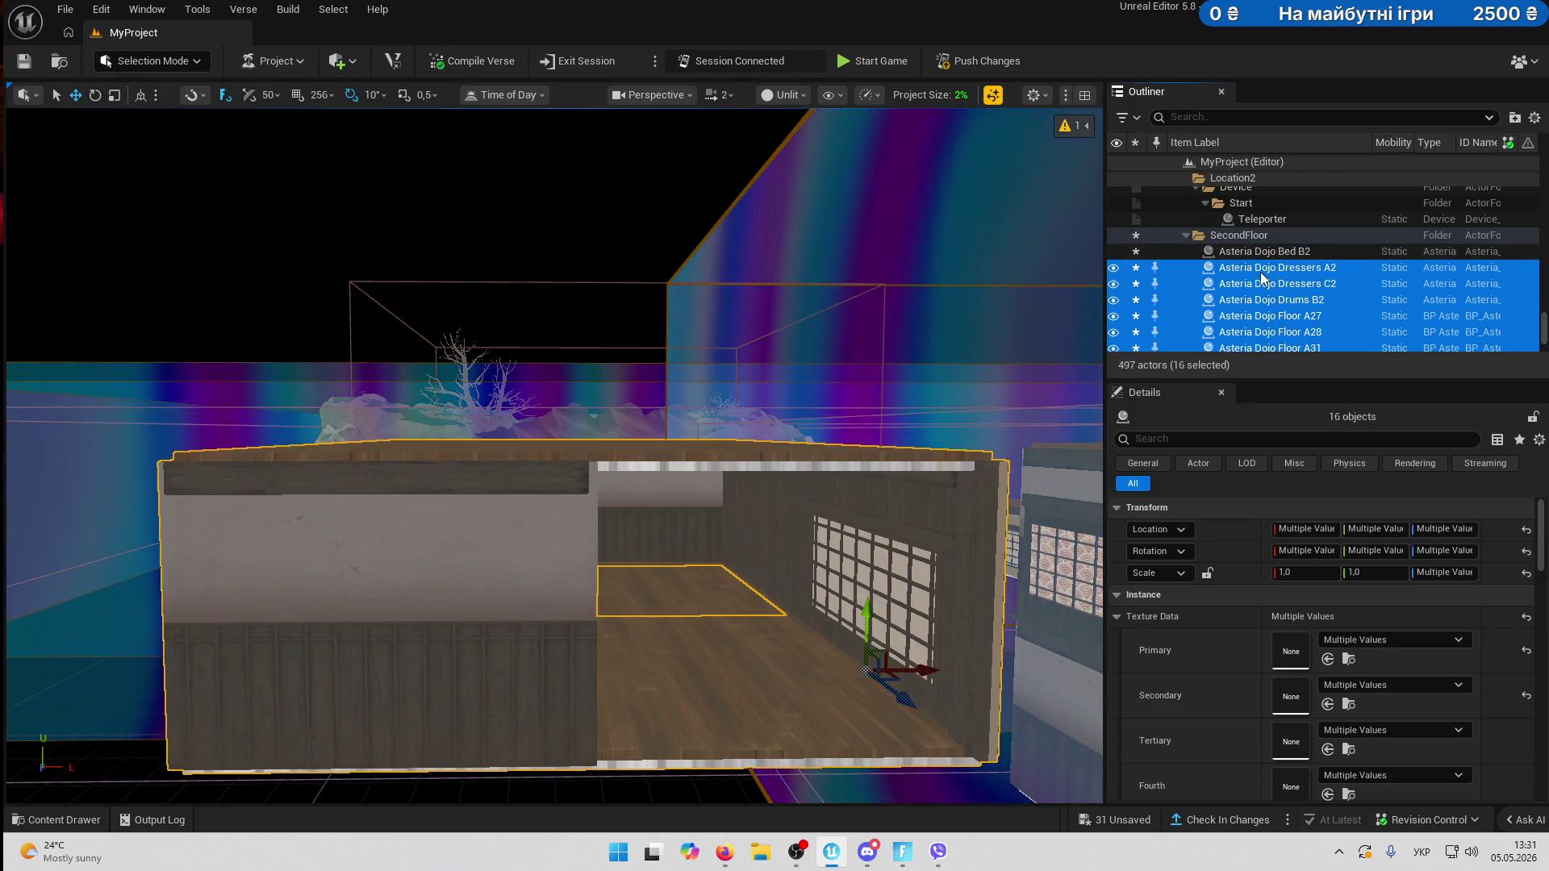
pyautogui.moveTo(1260, 250); pyautogui.dragTo(1260, 251)
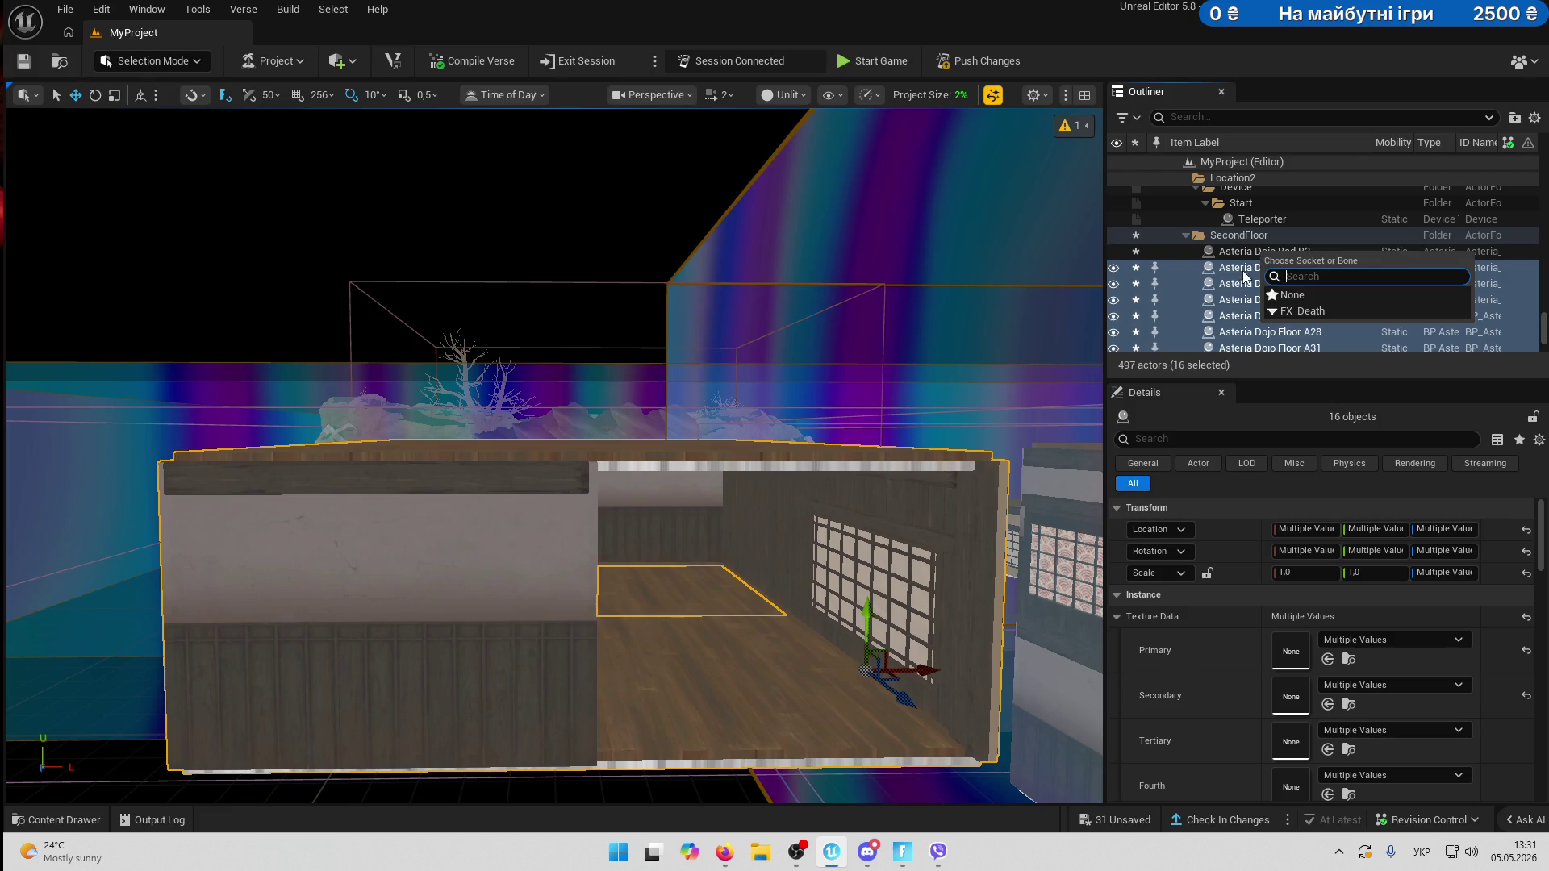
pyautogui.click(1290, 295)
# - Rotate the bed and its attached pieces as a group, then undo the last move
pyautogui.doubleClick(1236, 250)
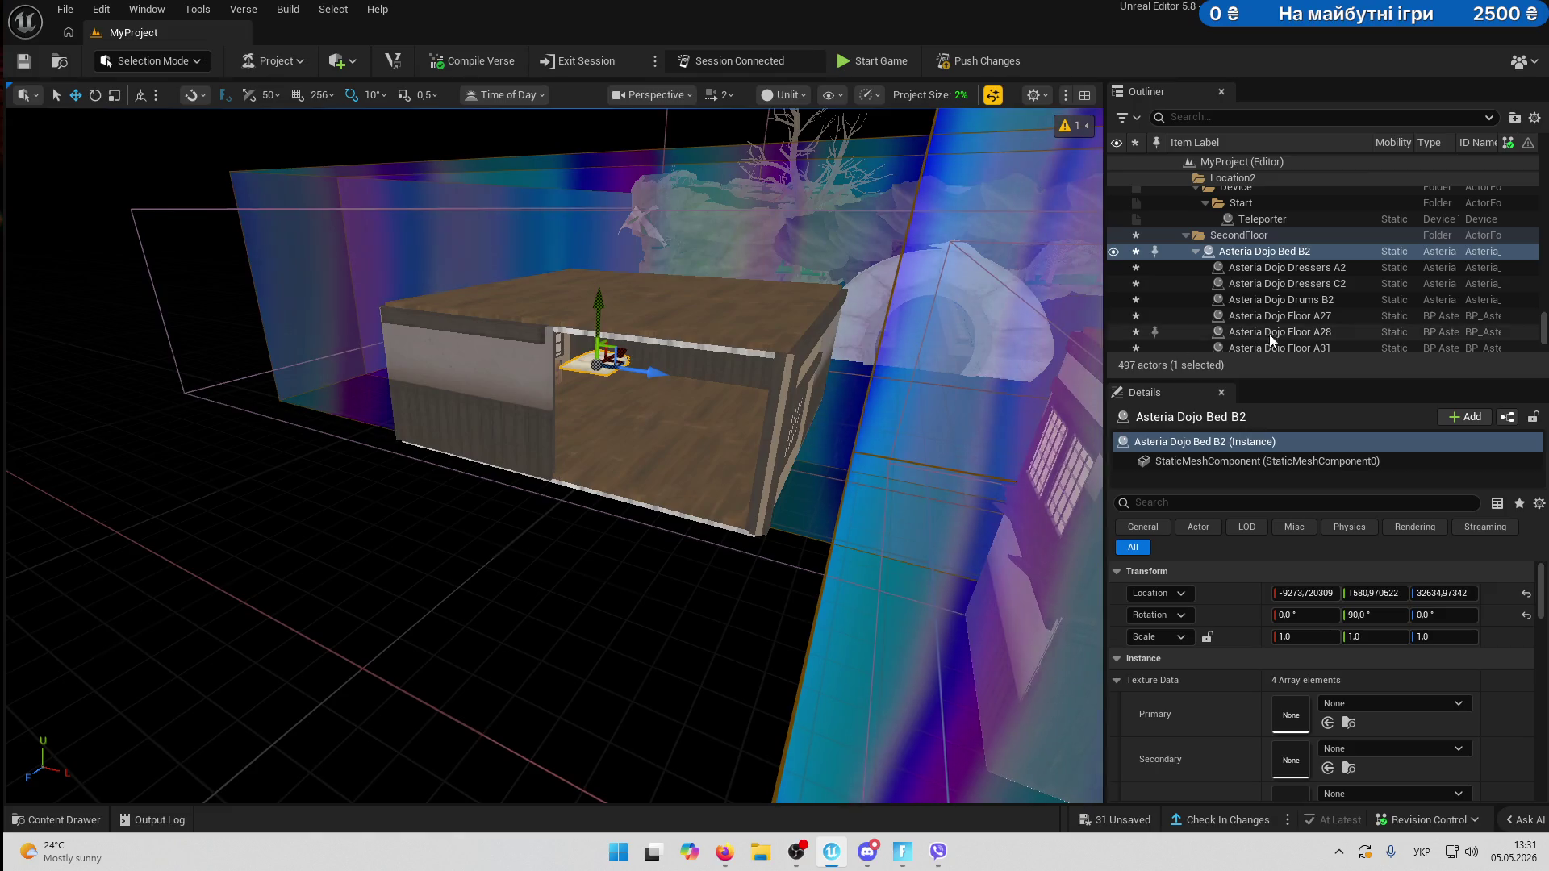
pyautogui.scroll(-6, 1310, 305)
pyautogui.keyDown('shift'); pyautogui.click(1300, 273); pyautogui.keyUp('shift')
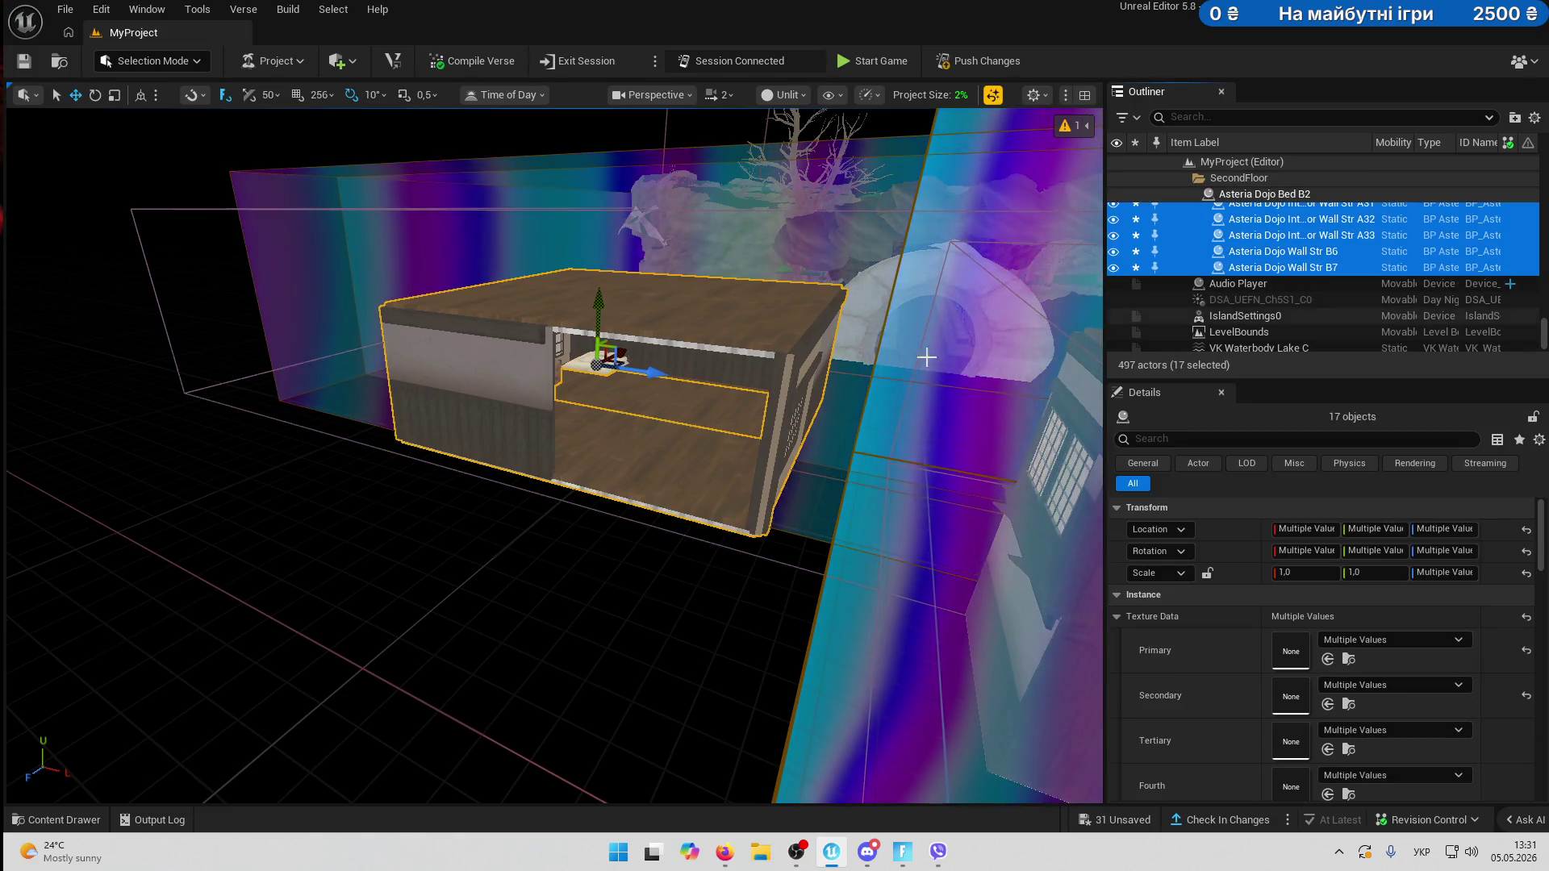
pyautogui.press('e')
pyautogui.moveTo(629, 391)
pyautogui.mouseDown()
pyautogui.moveTo(684, 369)
pyautogui.moveTo(613, 379)
pyautogui.moveTo(692, 379)
pyautogui.mouseUp()
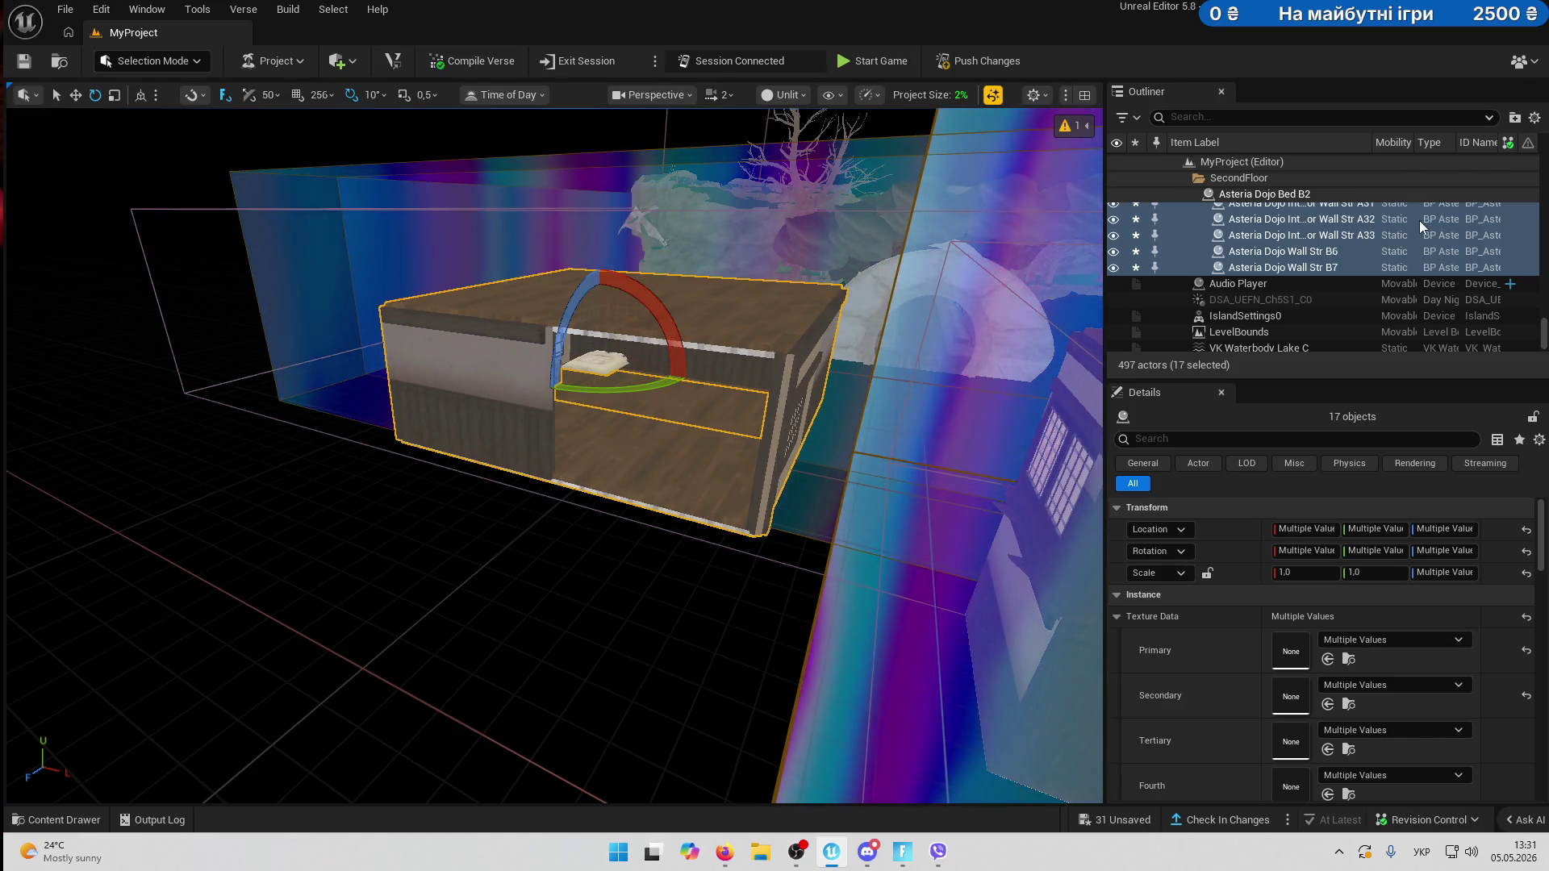
pyautogui.scroll(5, 692, 379)
pyautogui.scroll(-6, 736, 366)
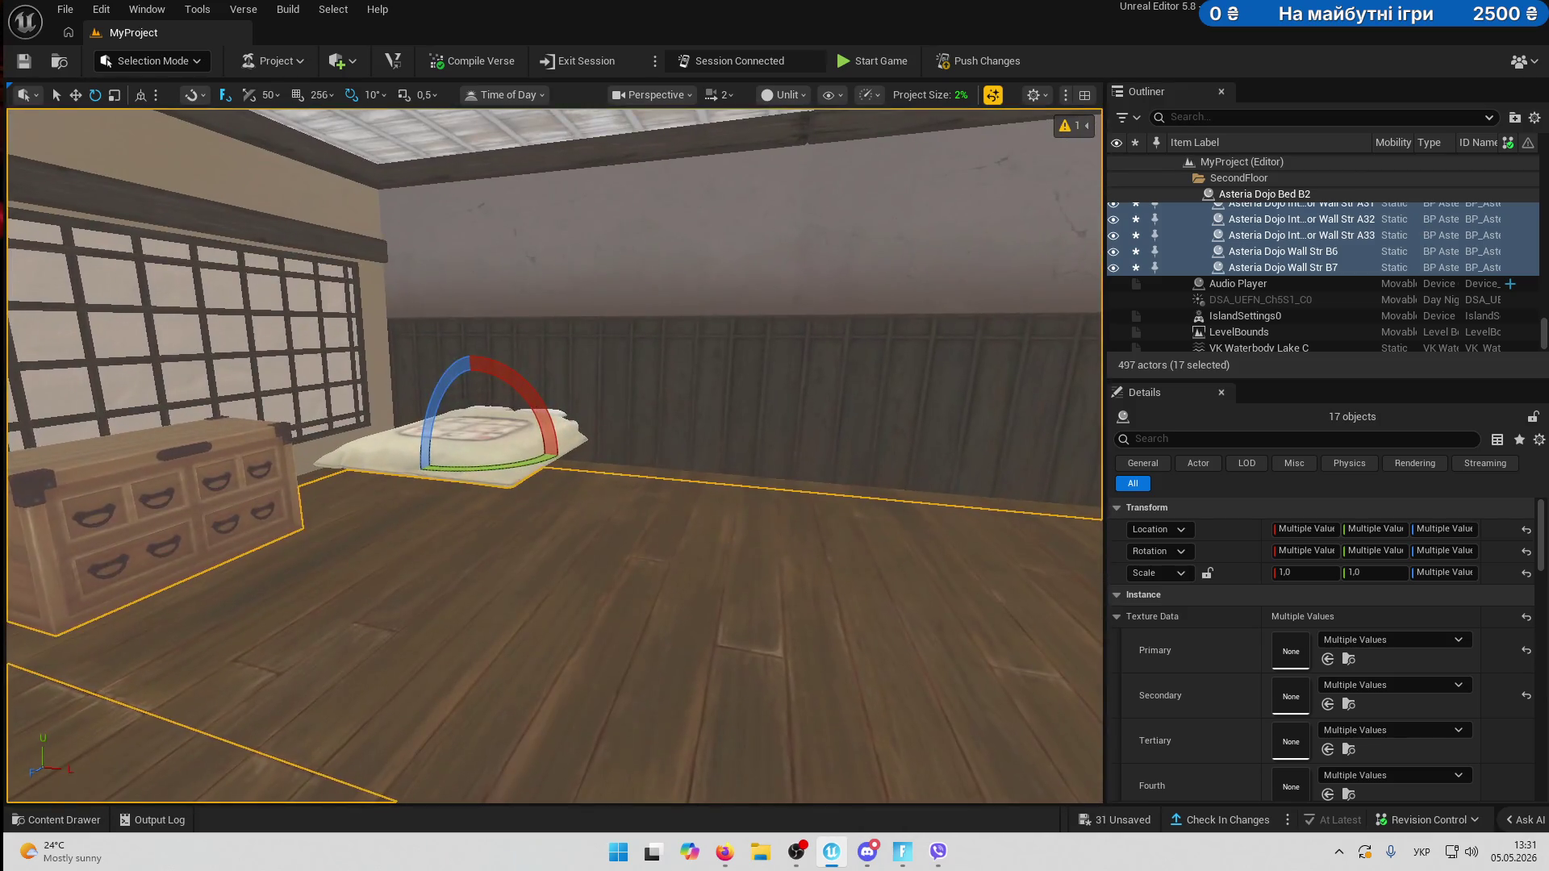
pyautogui.press('w')
pyautogui.scroll(3, 584, 418)
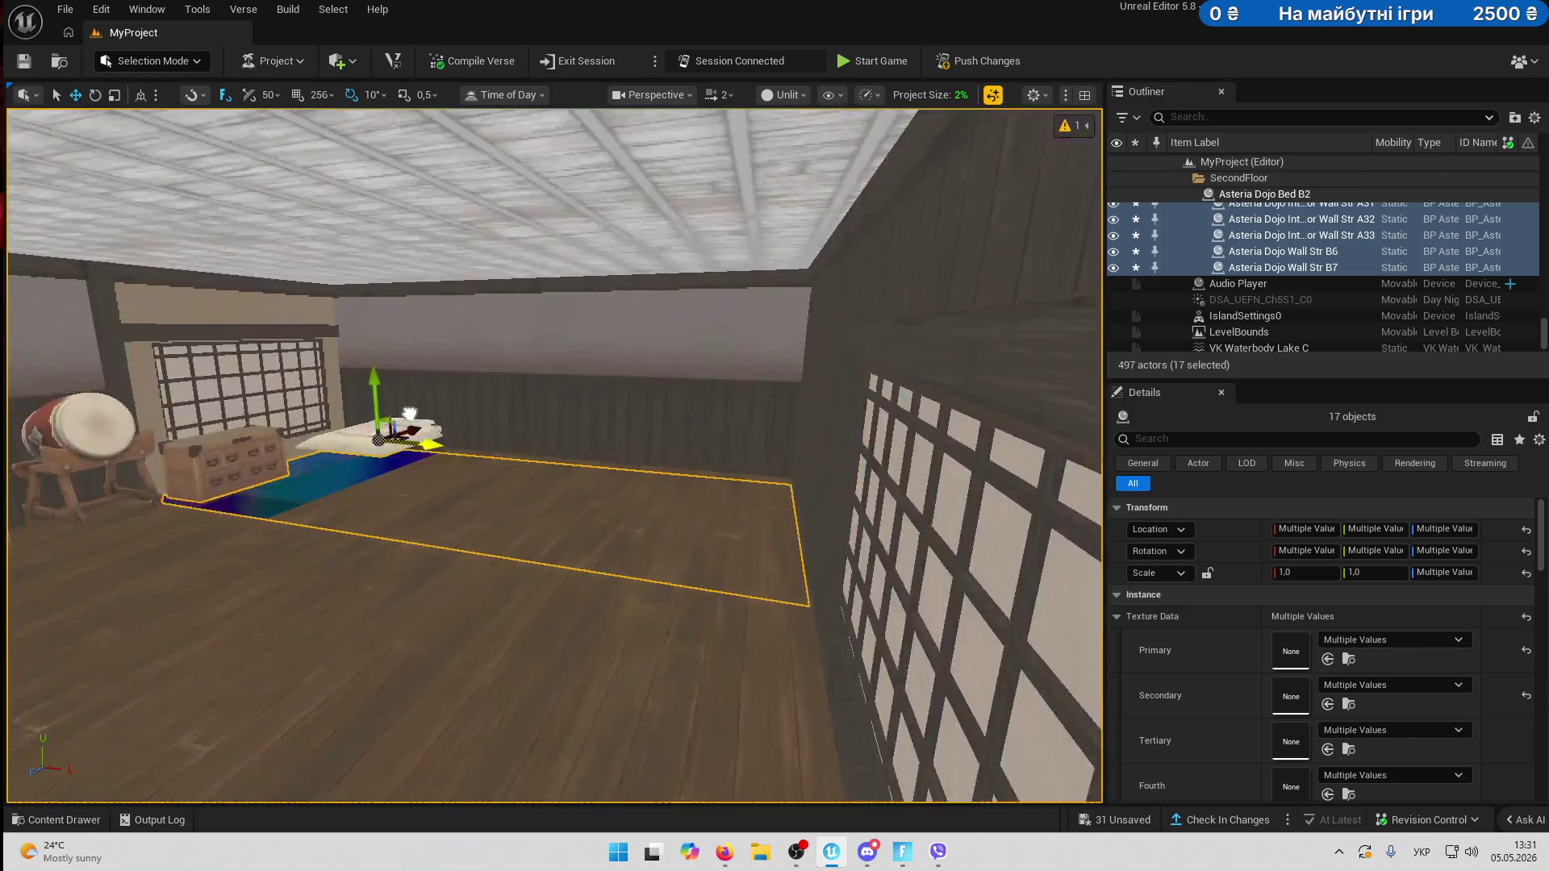
pyautogui.hotkey('ctrl', 'z')
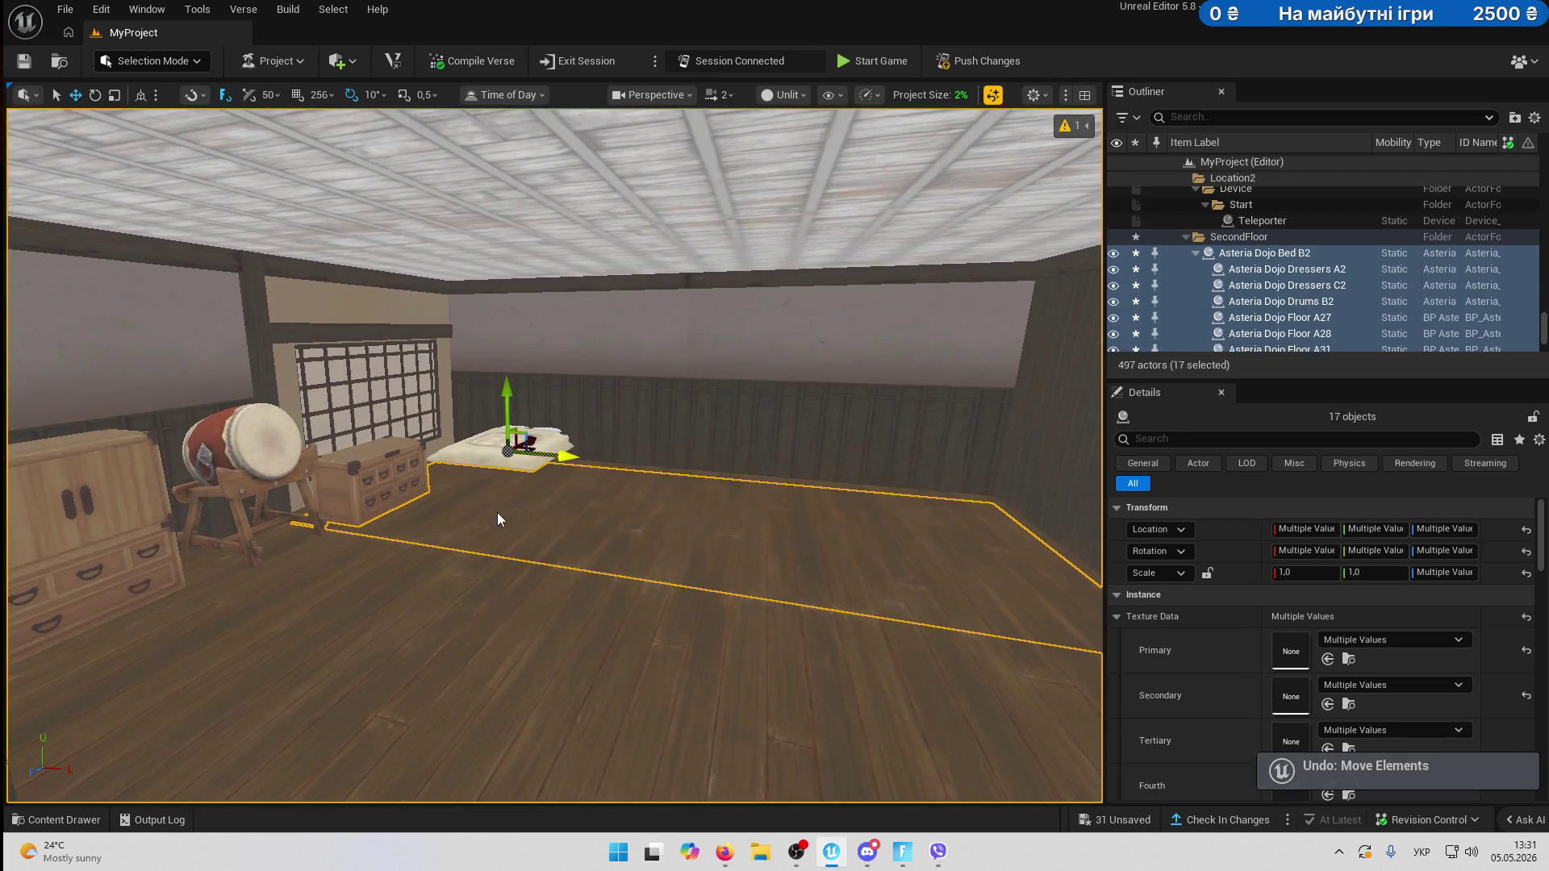
# - Undo back to the earlier placement and pick out floor tiles A29 and A30
pyautogui.hotkey('ctrl', 'z')
pyautogui.hotkey('ctrl', 'z')
pyautogui.press('f')
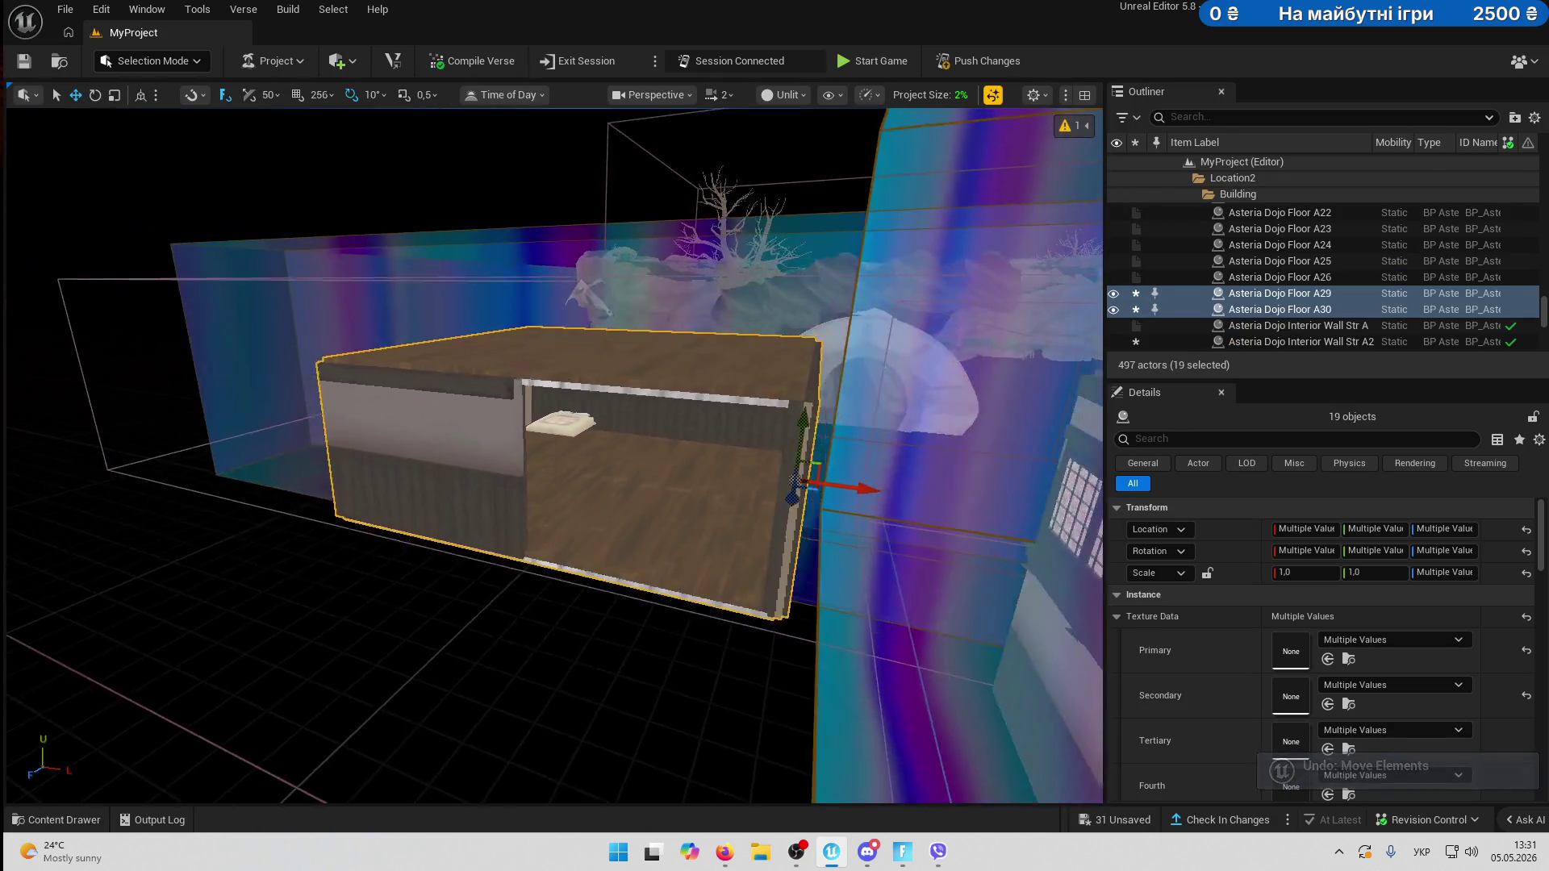
pyautogui.moveTo(829, 516)
pyautogui.mouseDown()
pyautogui.moveTo(860, 535)
pyautogui.moveTo(758, 549)
pyautogui.moveTo(768, 482)
pyautogui.mouseUp()
pyautogui.click(768, 482)
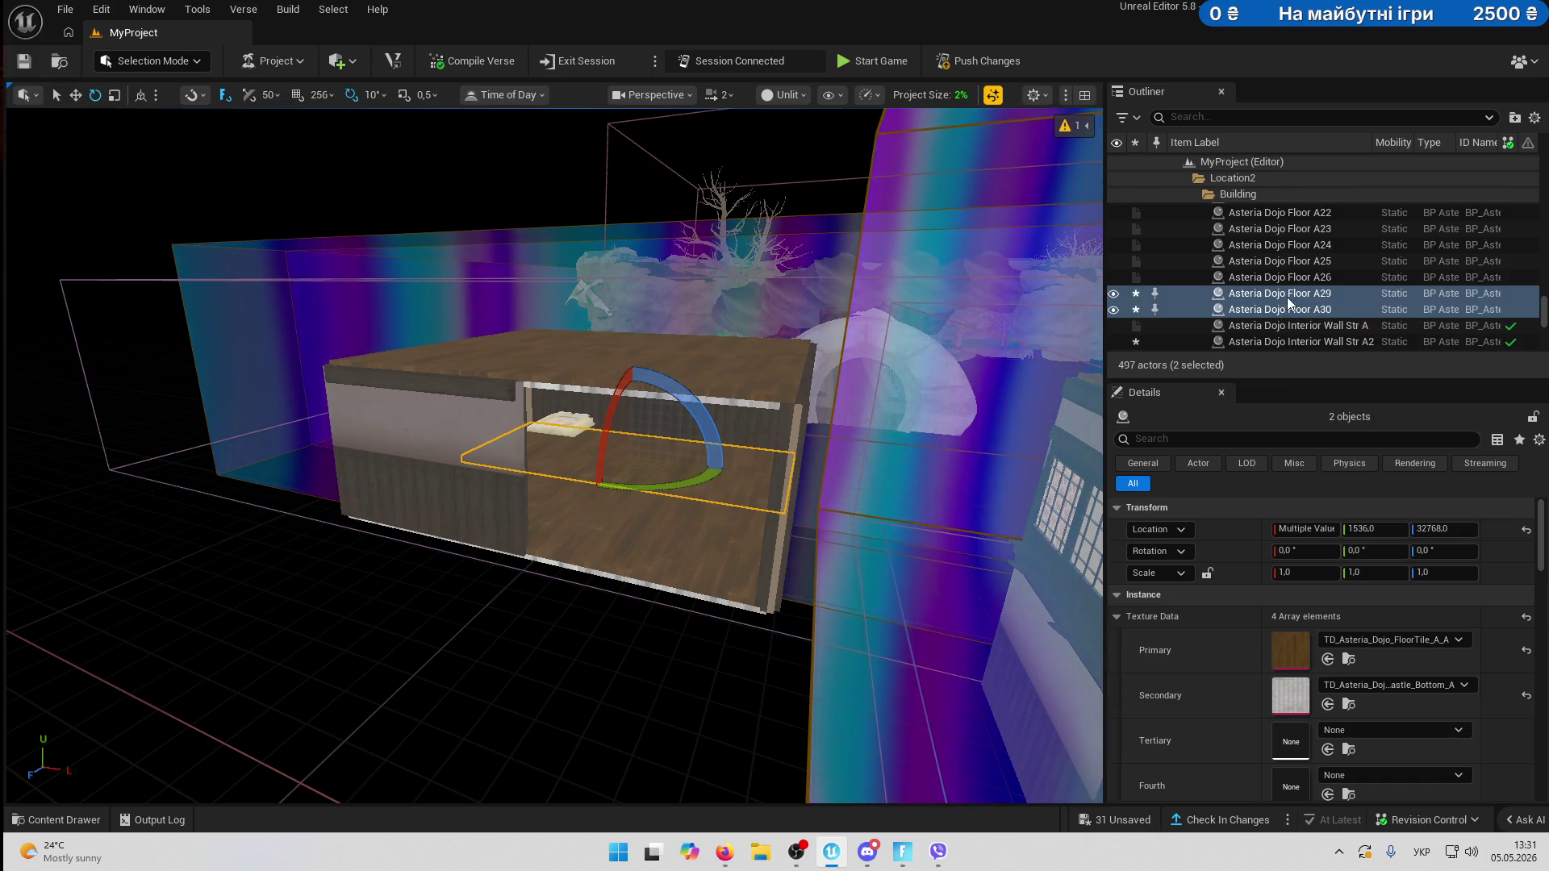
pyautogui.scroll(3, 1296, 260)
pyautogui.scroll(-8, 1294, 279)
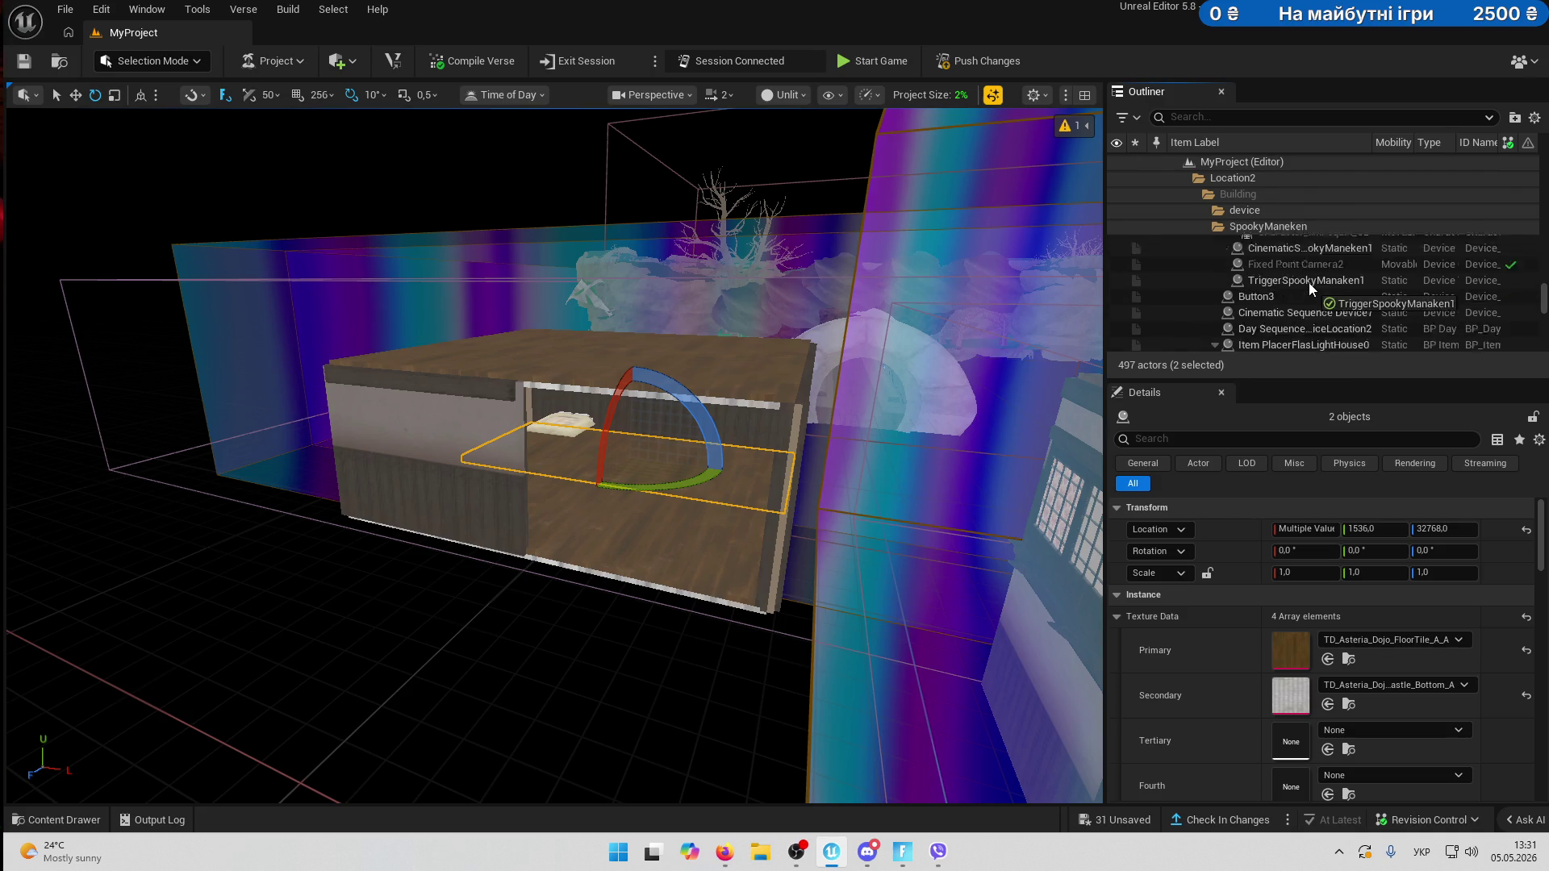
pyautogui.scroll(5, 1321, 318)
pyautogui.moveTo(1323, 311); pyautogui.dragTo(1322, 318)
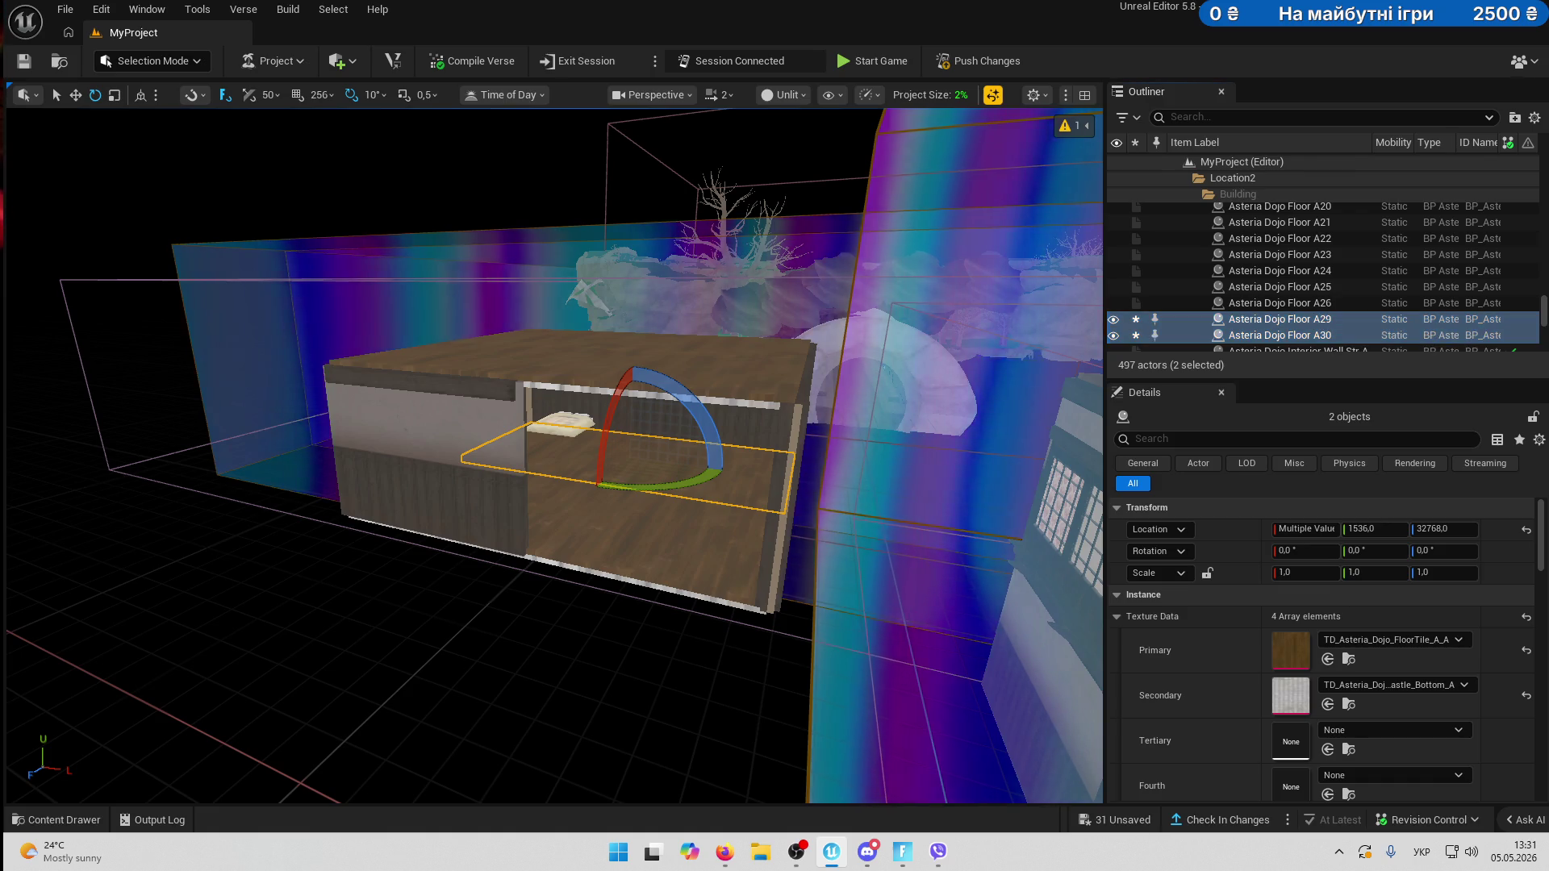
pyautogui.press('f')
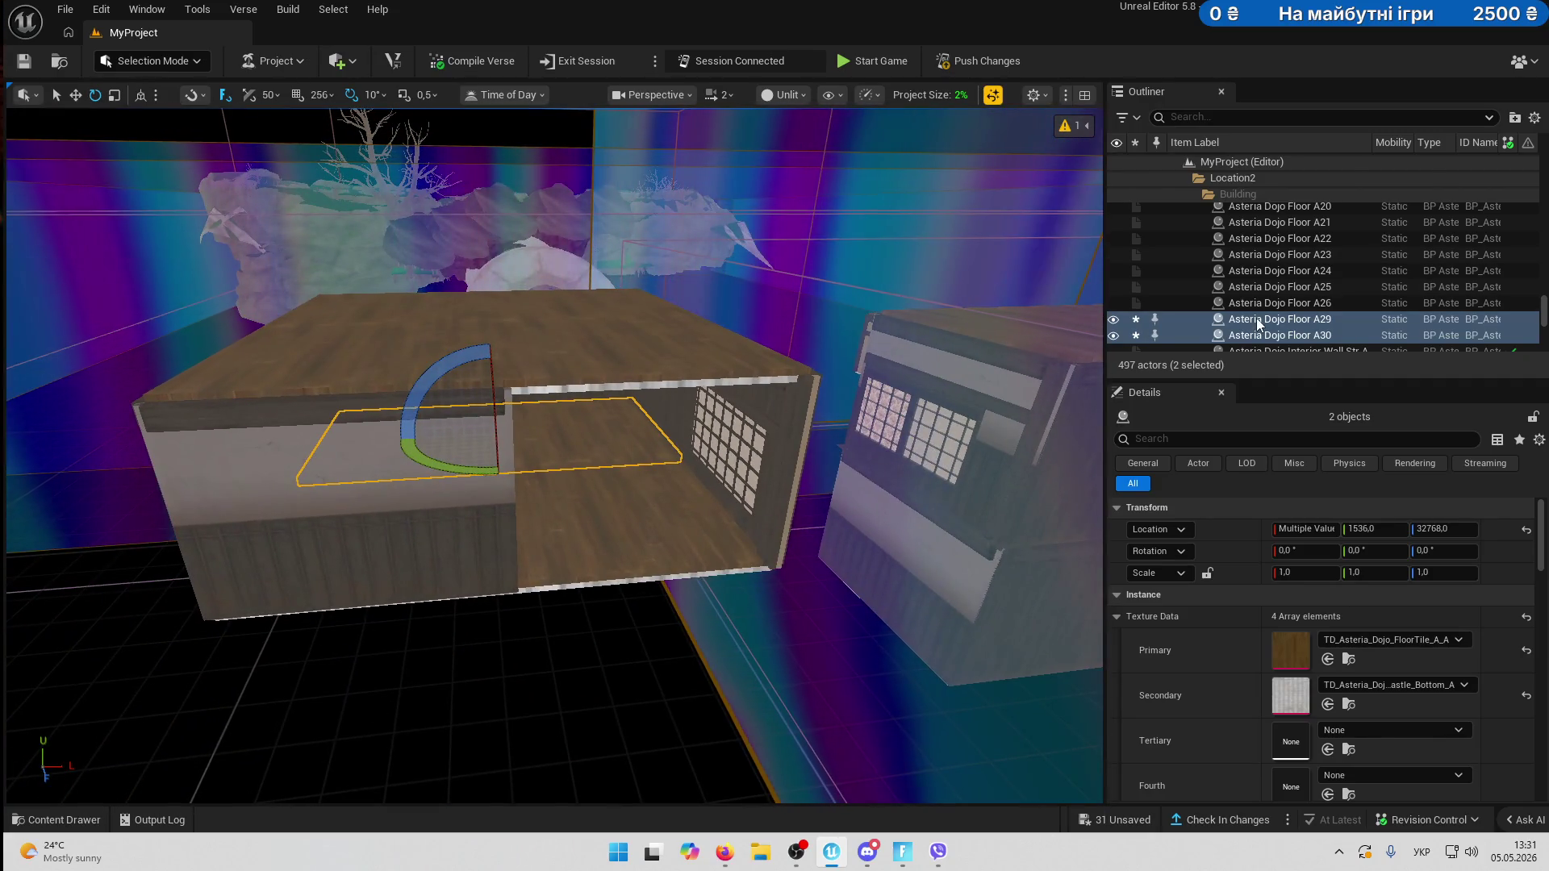
# - Move floor pieces A29 and A30 into the SecondFloor folder
pyautogui.rightClick(1232, 319)
pyautogui.moveTo(1319, 763)
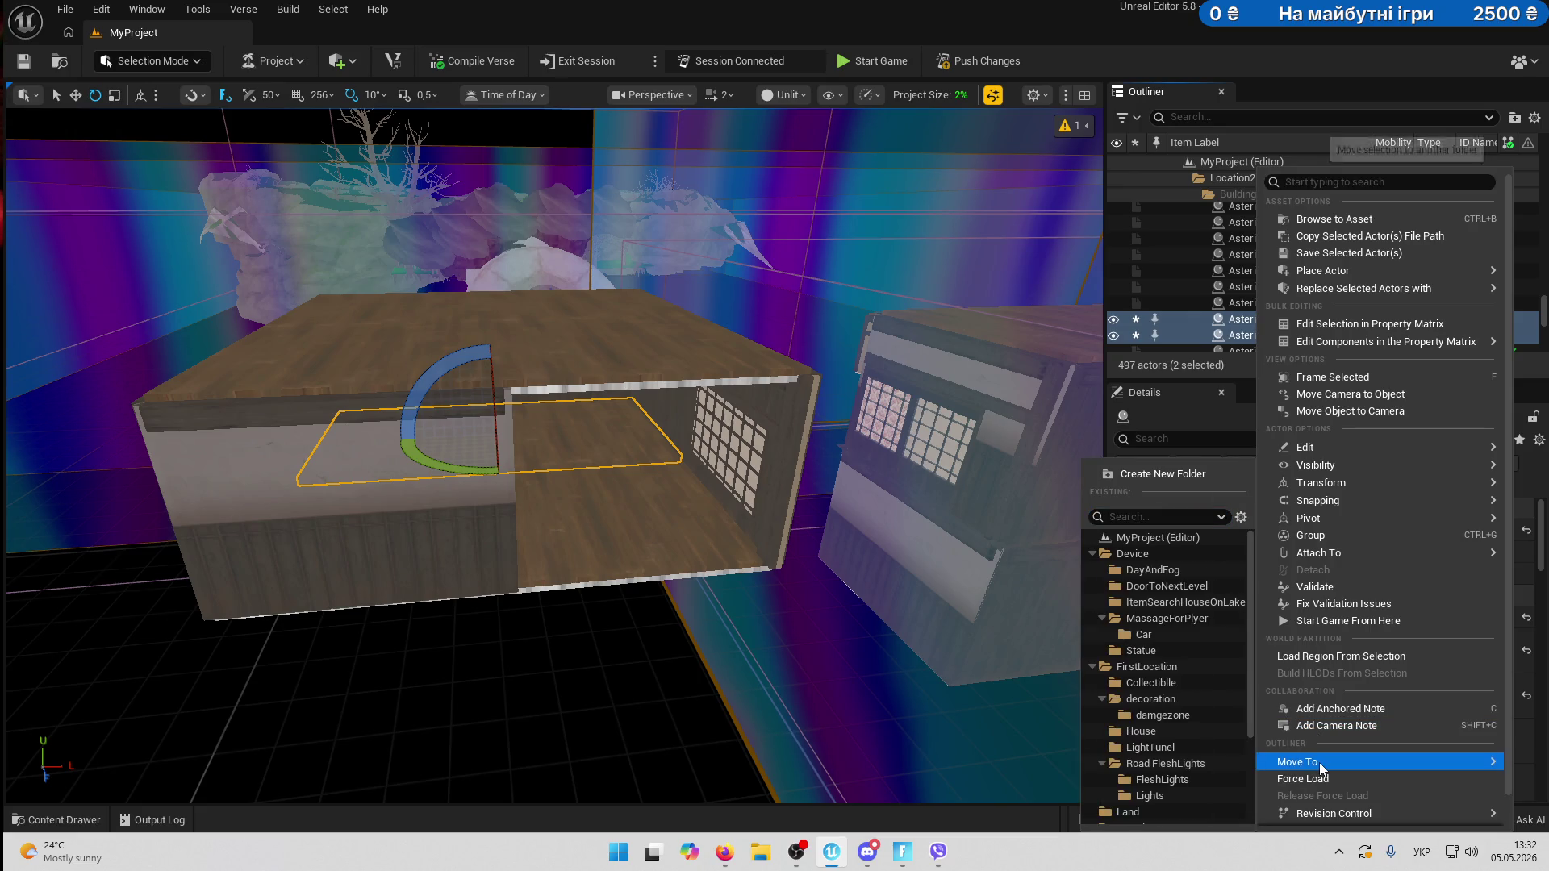
pyautogui.scroll(-3, 1218, 737)
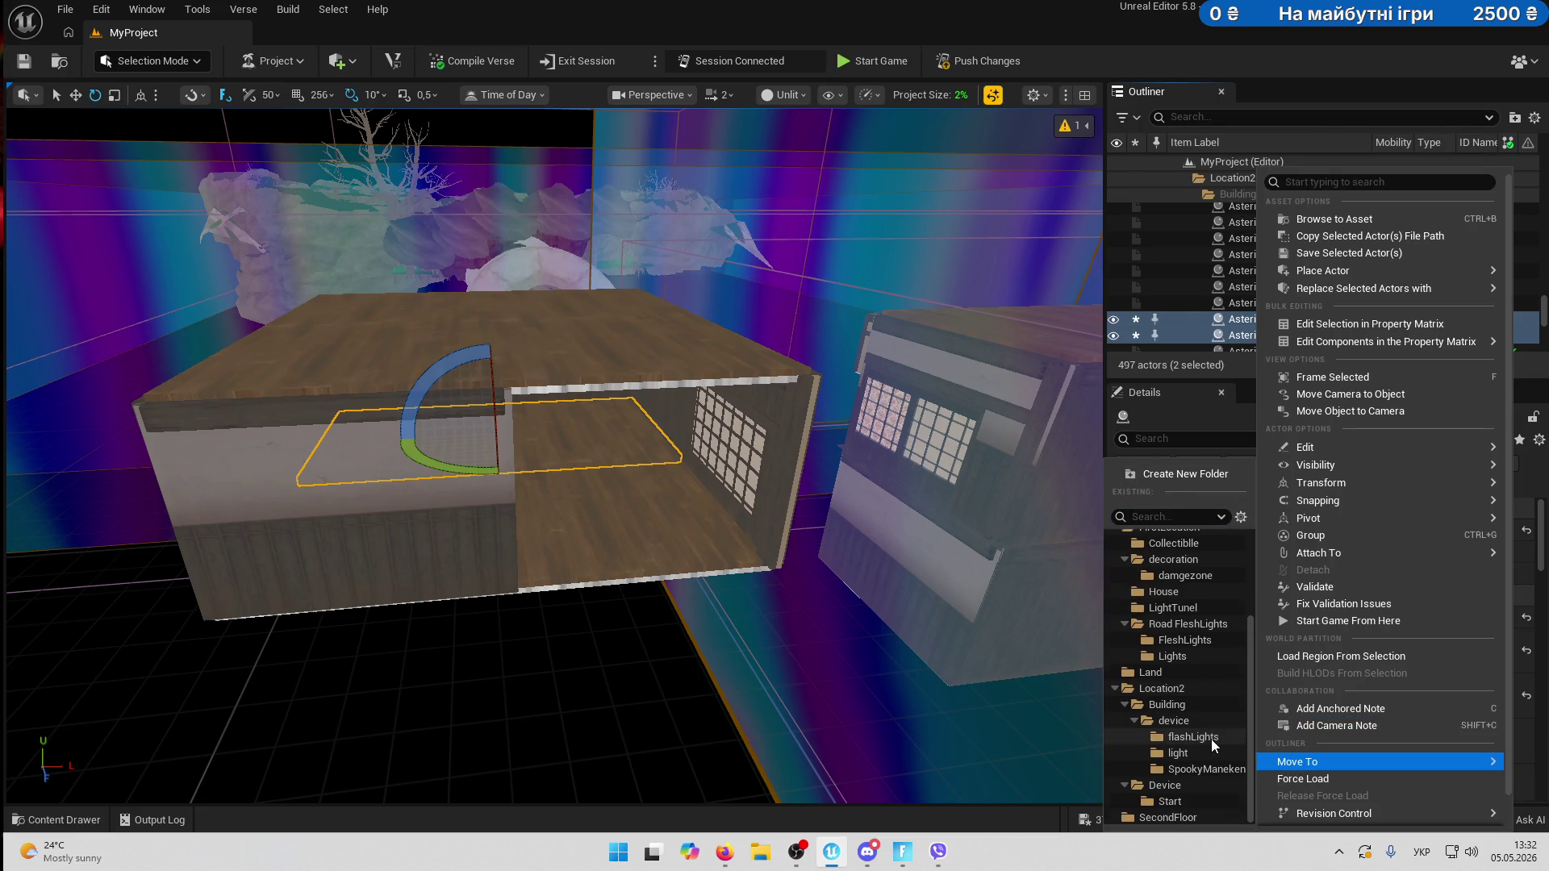
pyautogui.click(1196, 816)
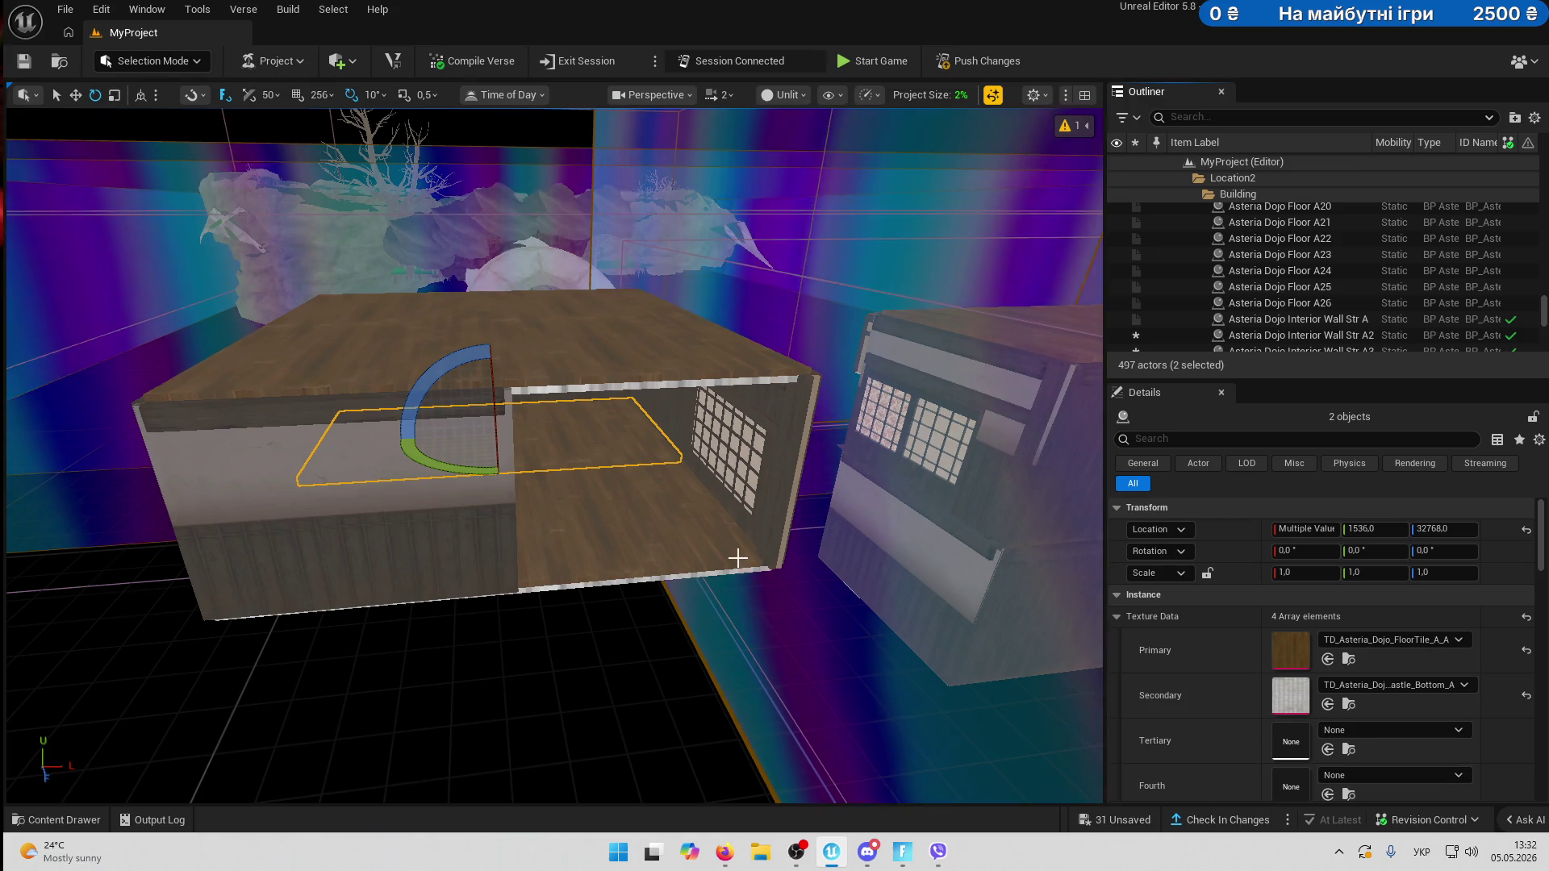
pyautogui.scroll(5, 454, 393)
# - Attach Floor A29 and Floor A30 under Asteria Dojo Bed B2
pyautogui.click(454, 392)
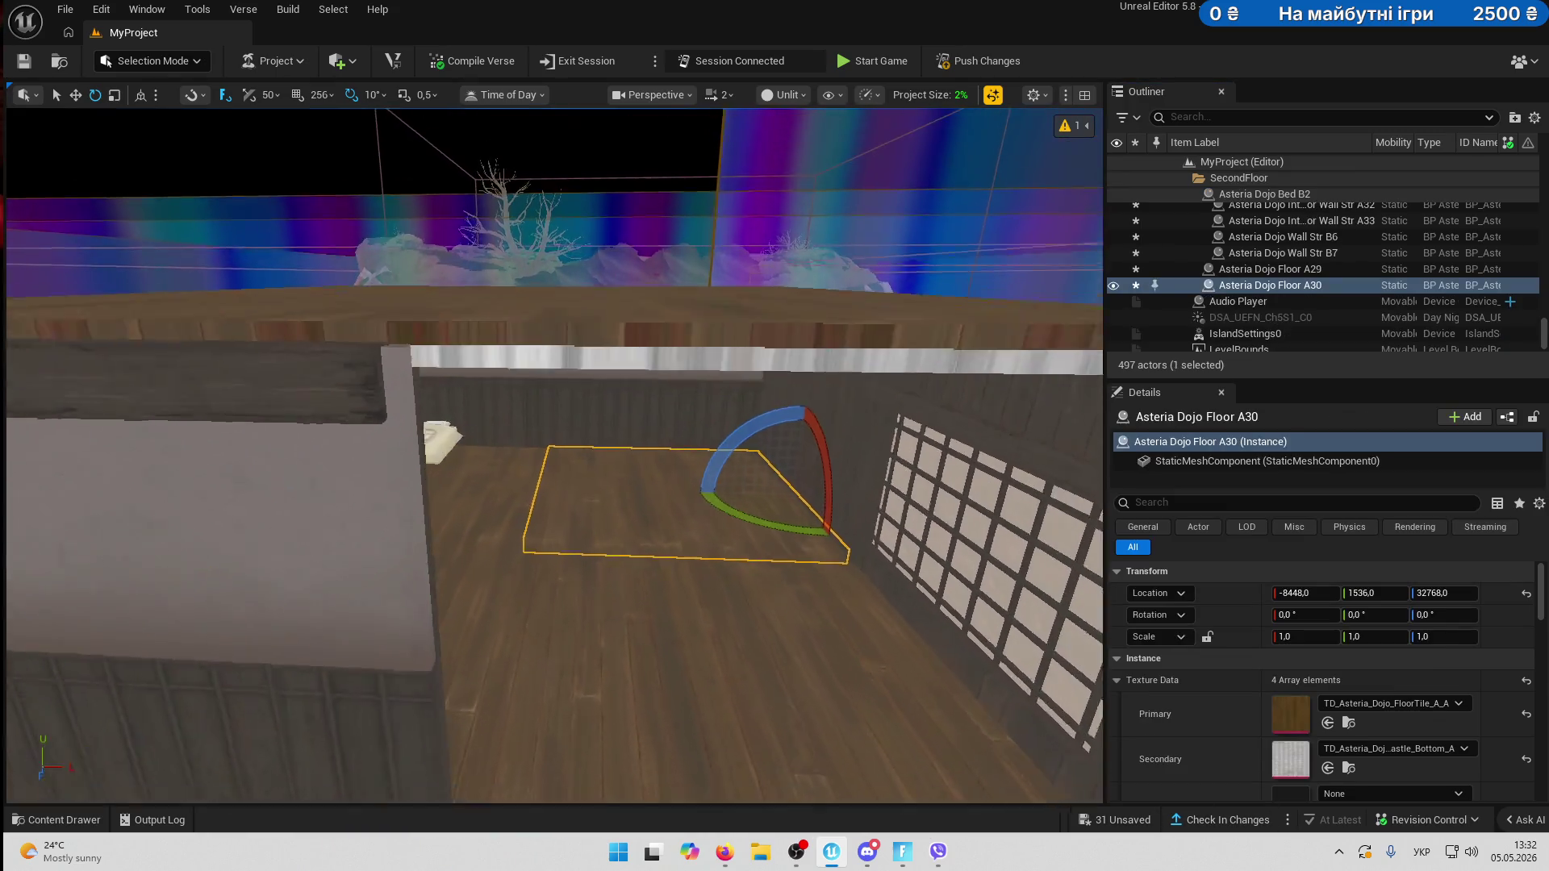
pyautogui.scroll(3, 623, 526)
pyautogui.keyDown('ctrl'); pyautogui.click(548, 515); pyautogui.keyUp('ctrl')
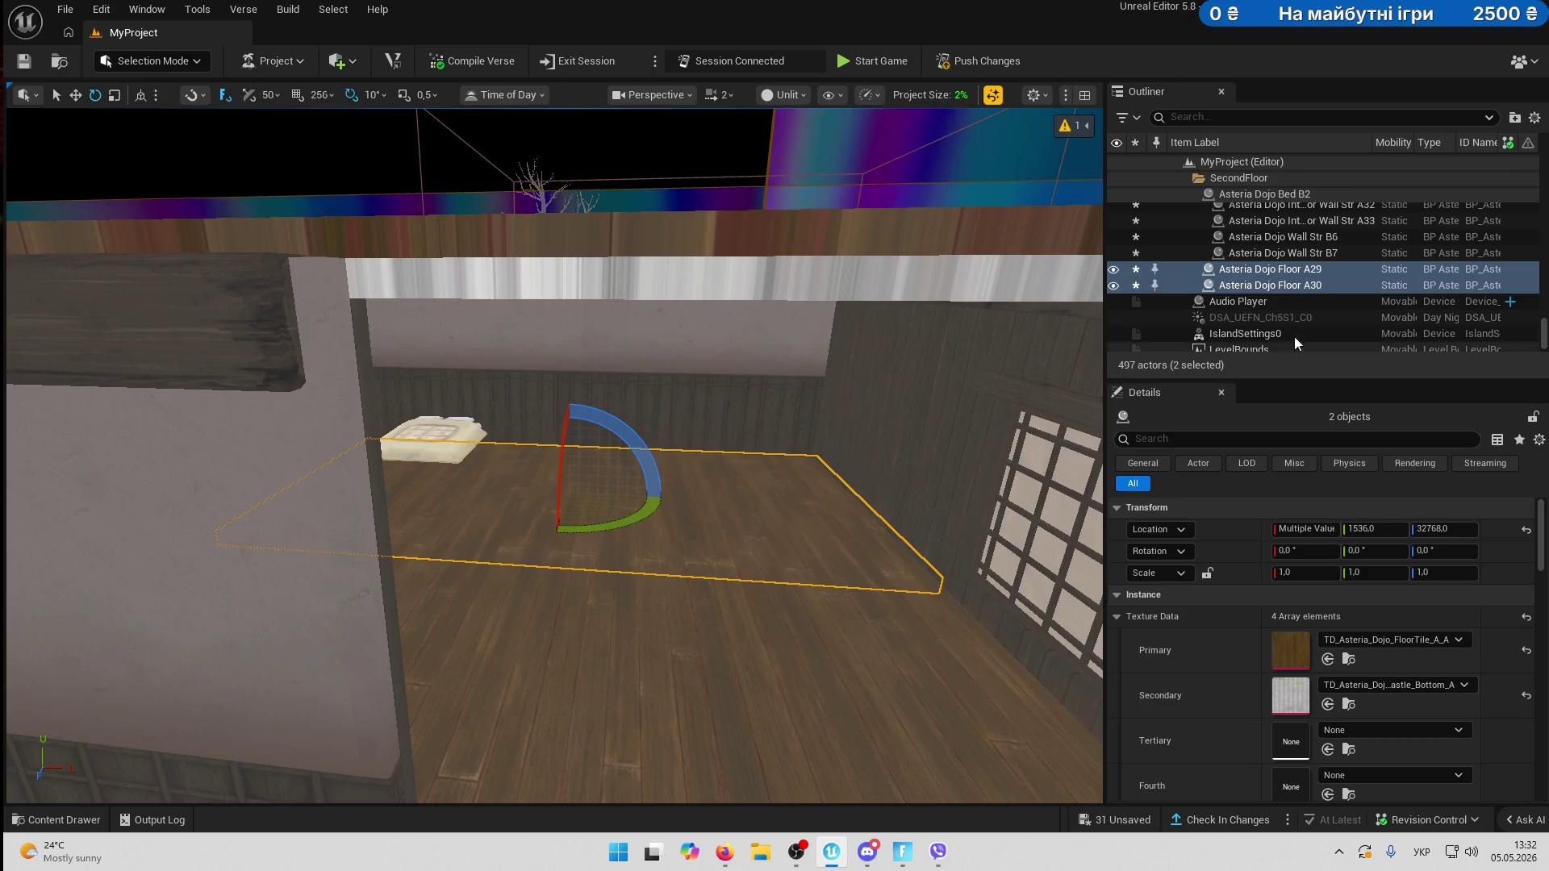
pyautogui.moveTo(1309, 277); pyautogui.dragTo(1252, 279)
pyautogui.click(1265, 323)
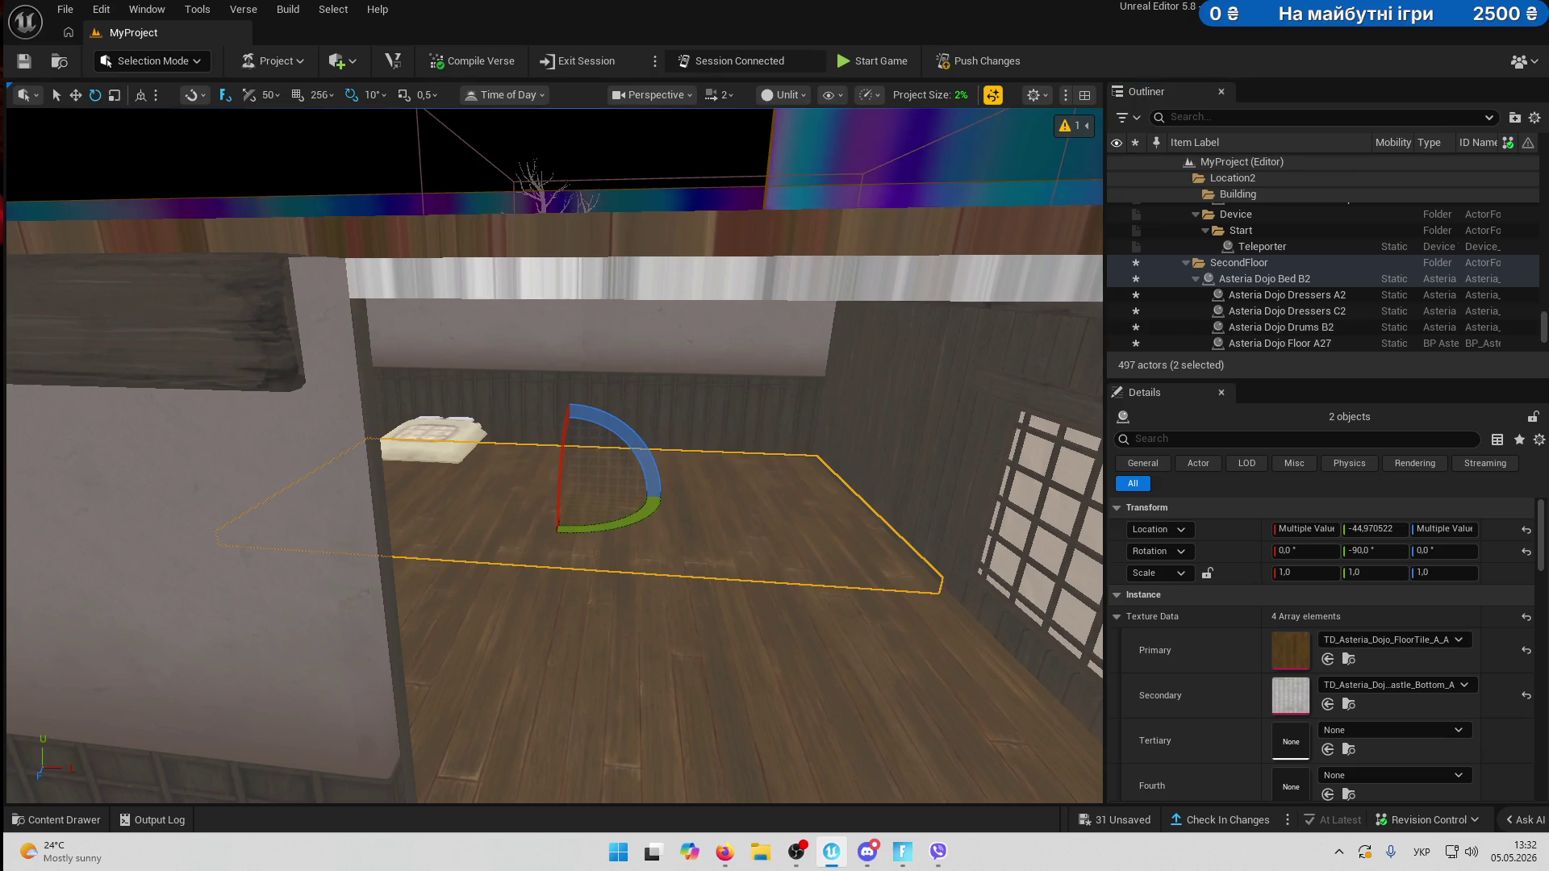
pyautogui.scroll(-5, 626, 337)
pyautogui.scroll(5, 626, 337)
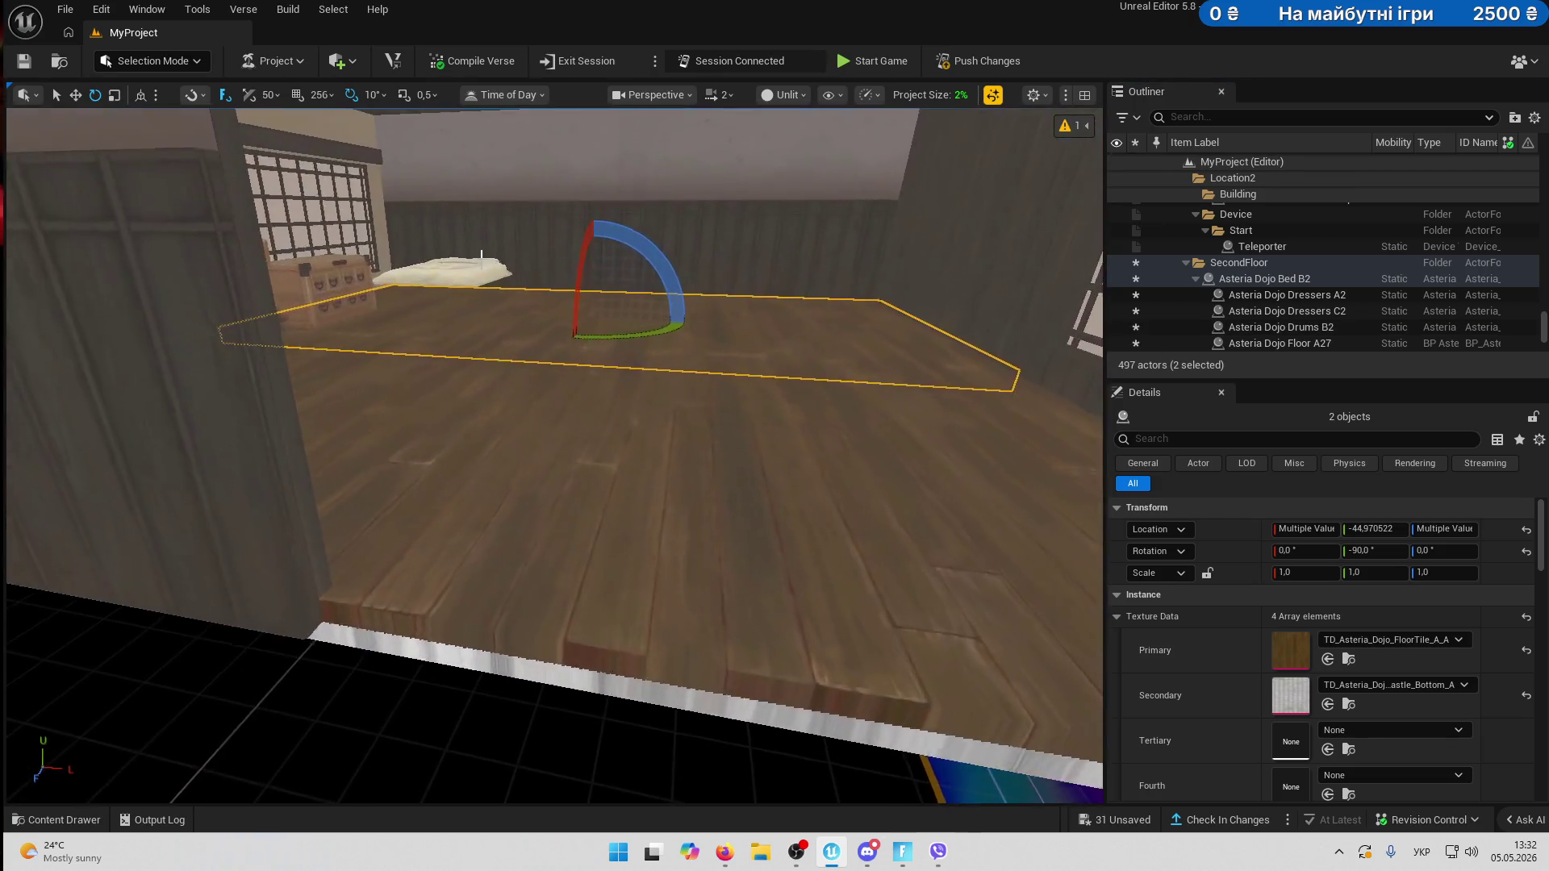
# - Select the room group from Asteria Dojo Bed B2 down to Wall Str B7
pyautogui.keyDown('ctrl'); pyautogui.click(767, 270); pyautogui.keyUp('ctrl')
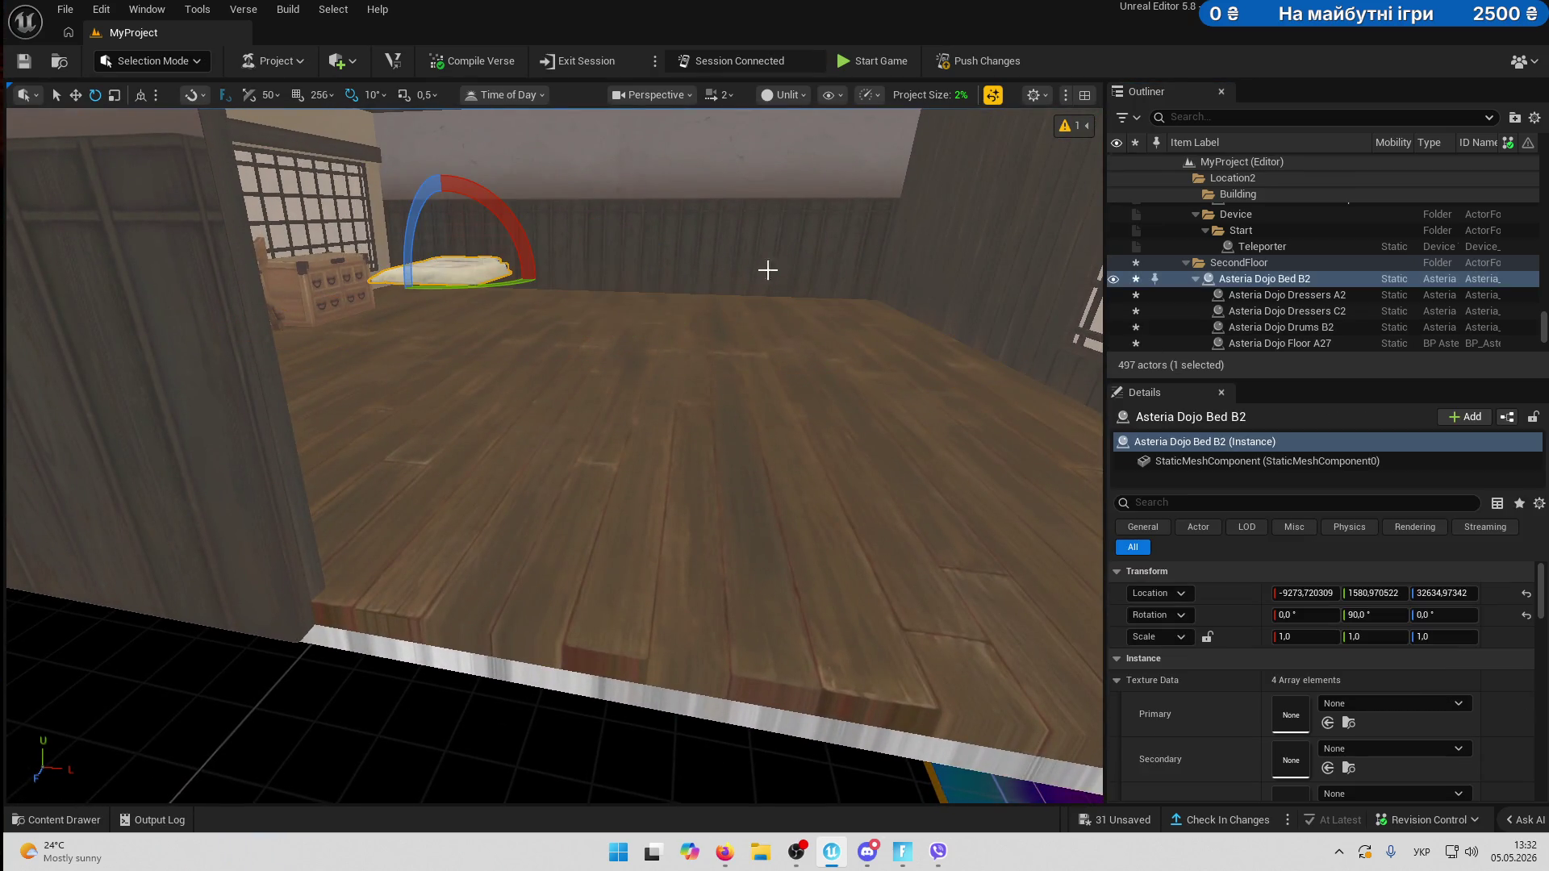
pyautogui.scroll(-5, 1274, 306)
pyautogui.keyDown('shift'); pyautogui.click(1281, 284); pyautogui.keyUp('shift')
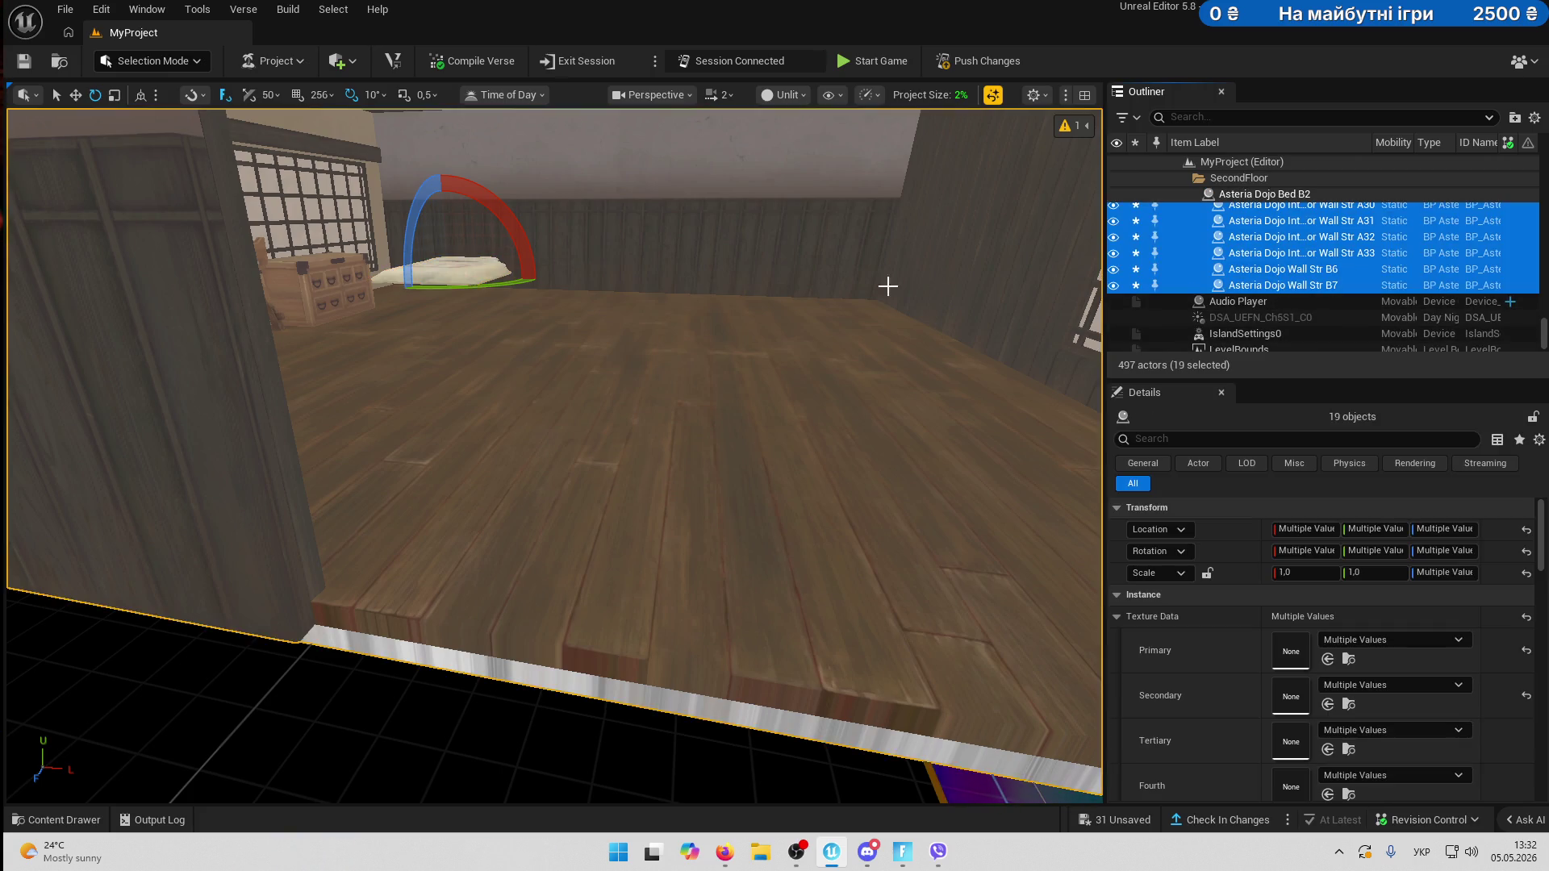
# - Rotate the selected room pieces around the vertical axis
pyautogui.press('f')
pyautogui.moveTo(565, 284); pyautogui.dragTo(622, 336)
pyautogui.press('w')
pyautogui.moveTo(536, 356)
pyautogui.mouseDown()
pyautogui.moveTo(323, 438)
pyautogui.moveTo(379, 431)
pyautogui.moveTo(482, 461)
pyautogui.mouseUp()
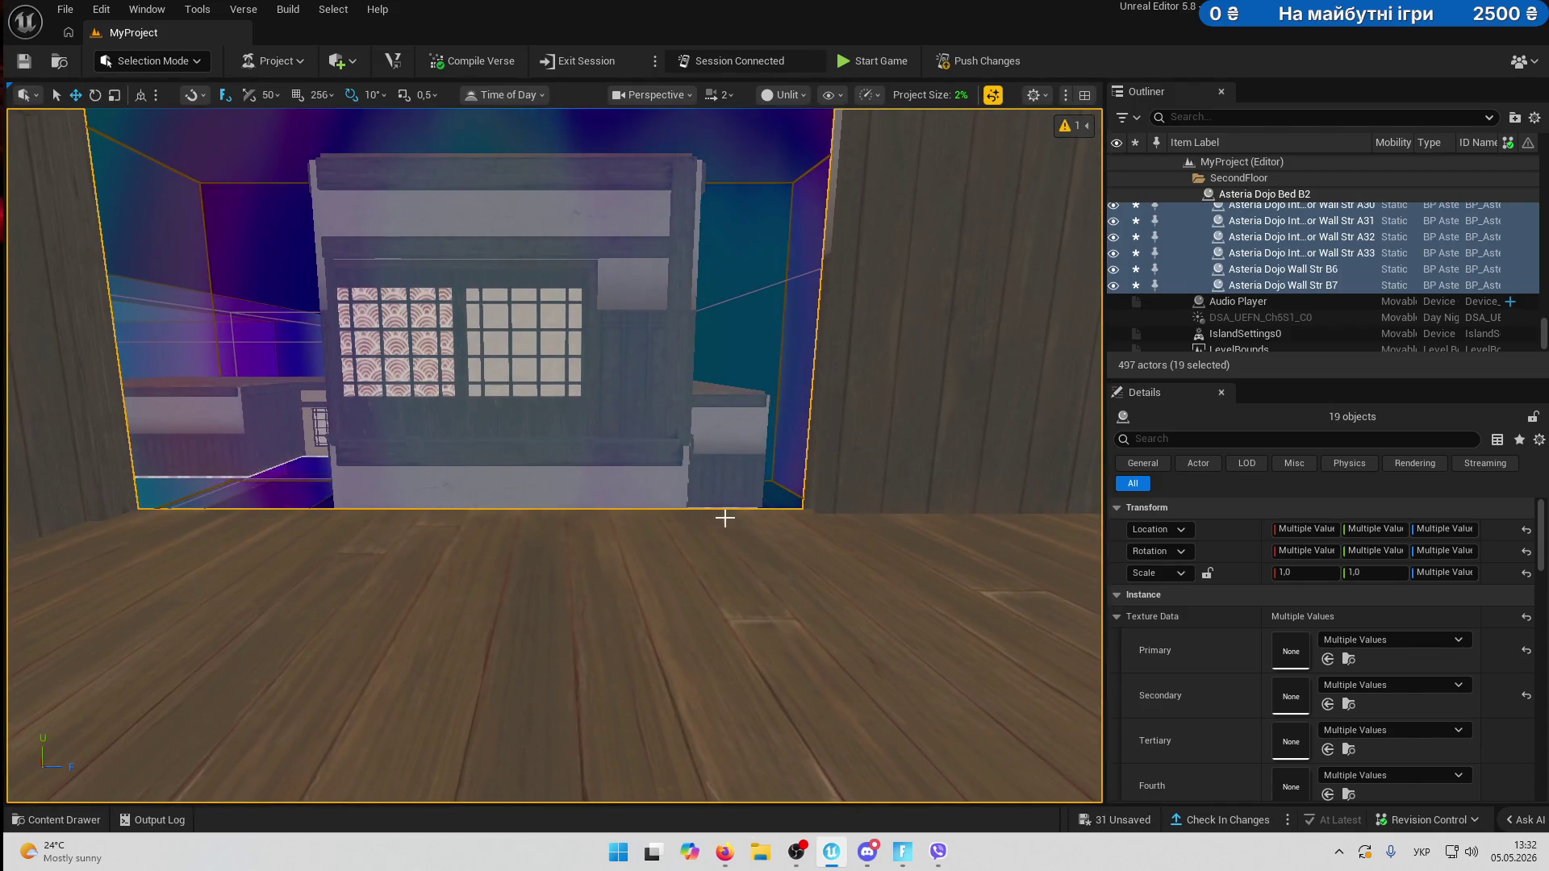
pyautogui.scroll(3, 831, 525)
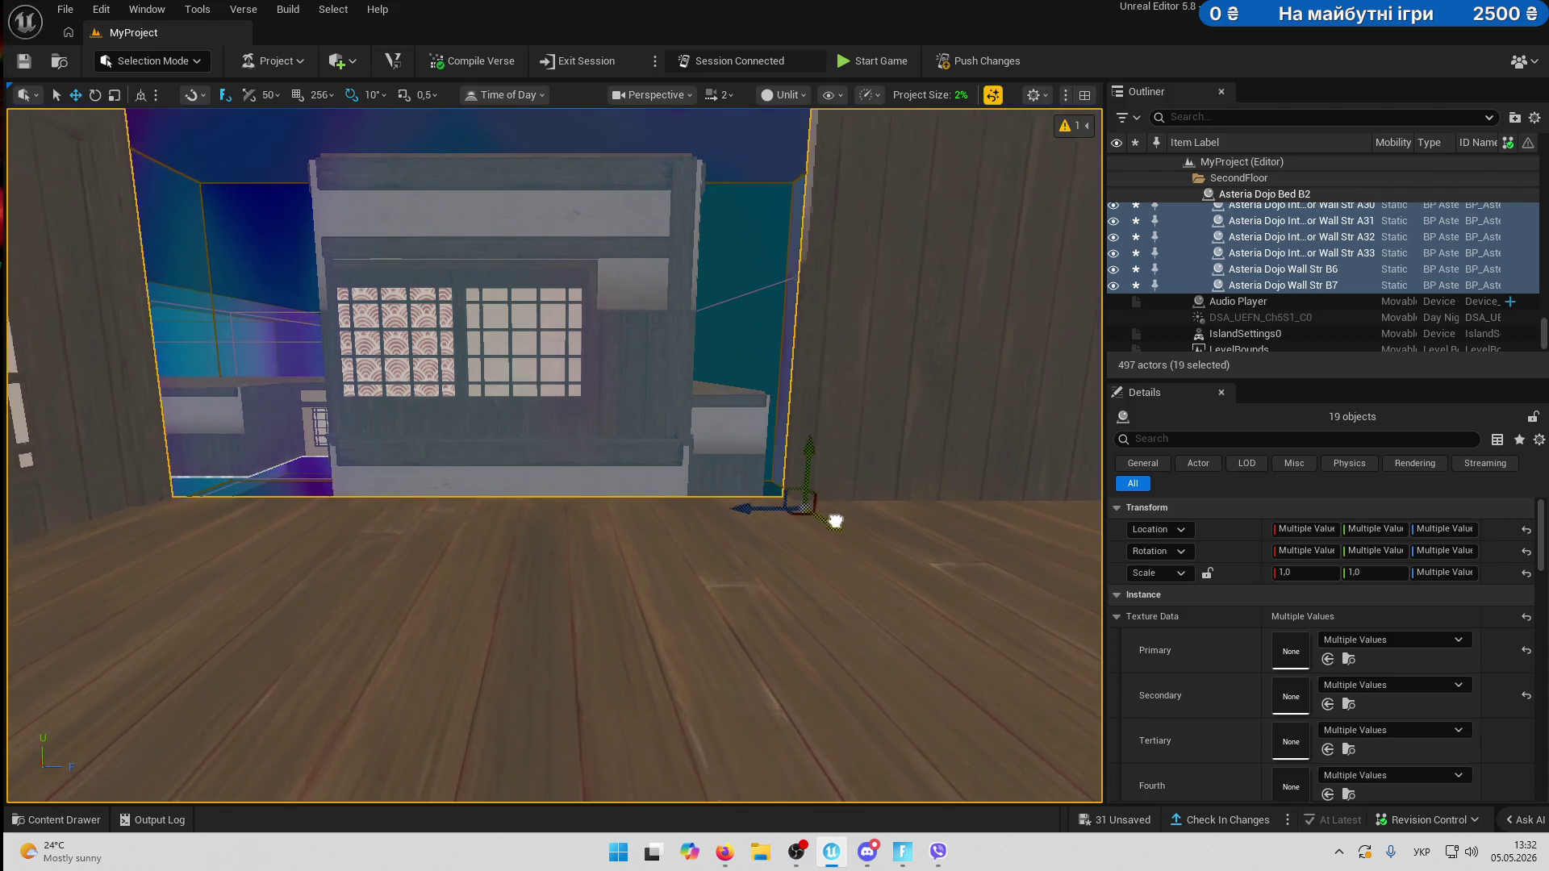
pyautogui.moveTo(580, 463); pyautogui.dragTo(580, 435)
pyautogui.moveTo(694, 453)
pyautogui.mouseDown()
pyautogui.moveTo(710, 403)
pyautogui.moveTo(690, 524)
pyautogui.mouseUp()
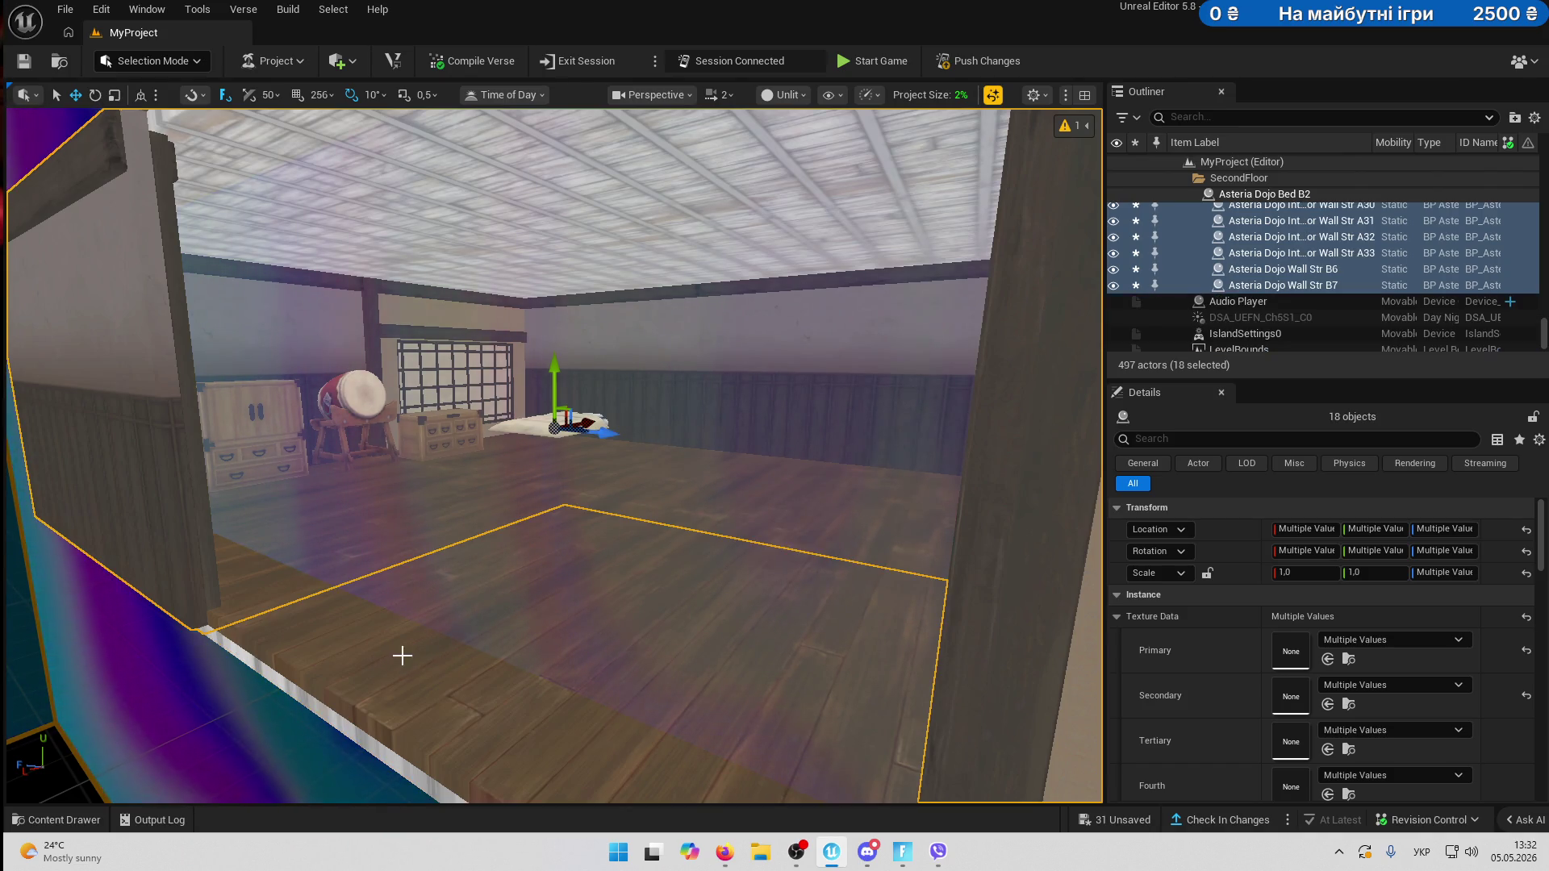
pyautogui.moveTo(401, 655); pyautogui.dragTo(483, 653)
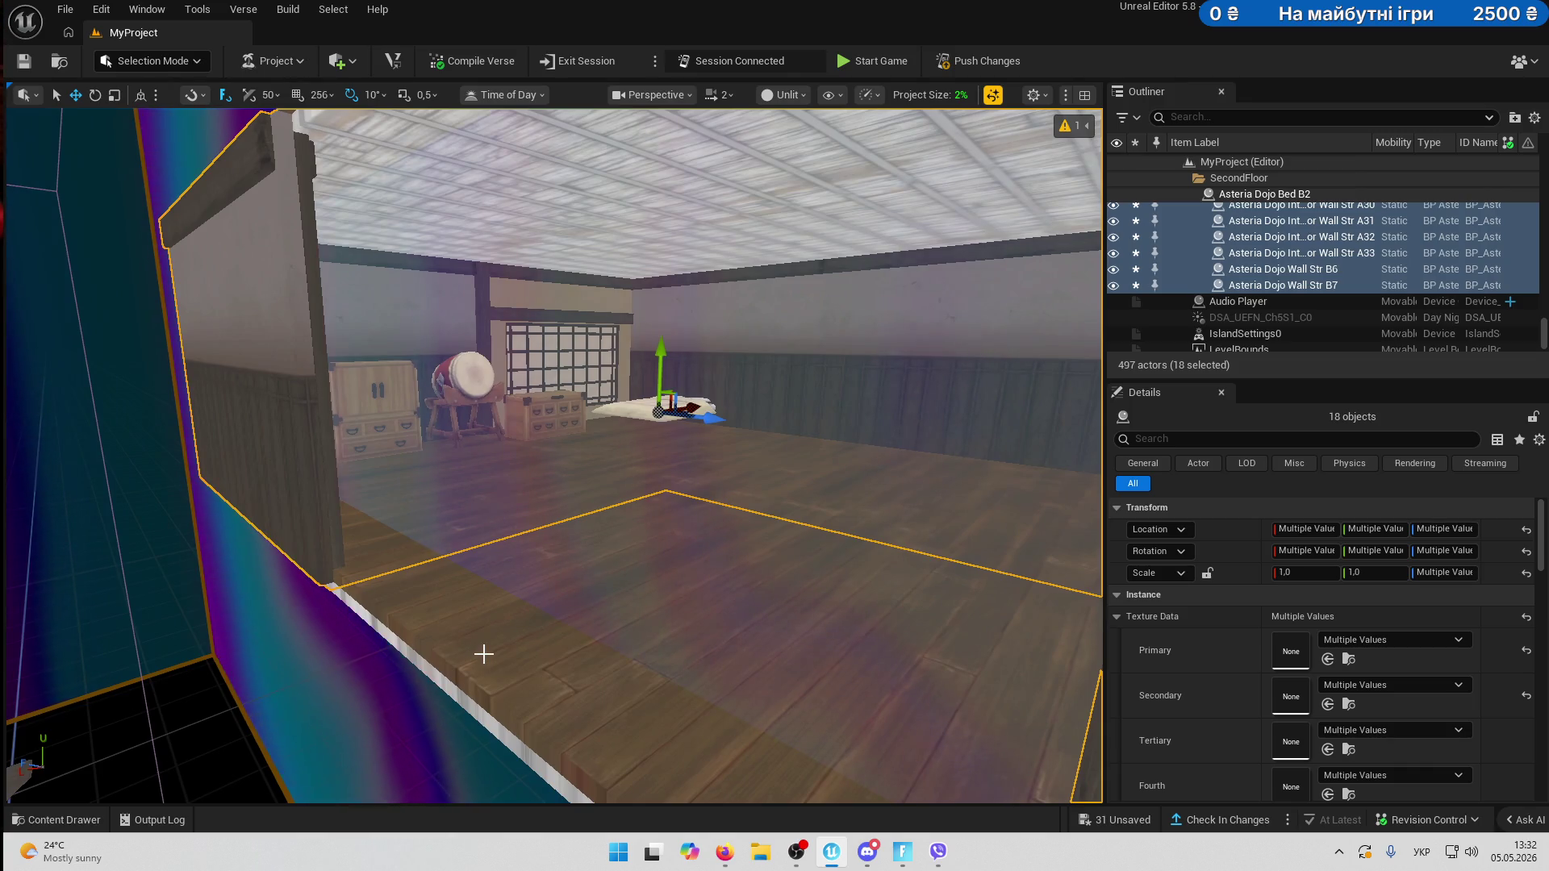
# - Add the floor-edge piece to the selection and move the room pieces into place
pyautogui.keyDown('ctrl'); pyautogui.click(485, 656); pyautogui.keyUp('ctrl')
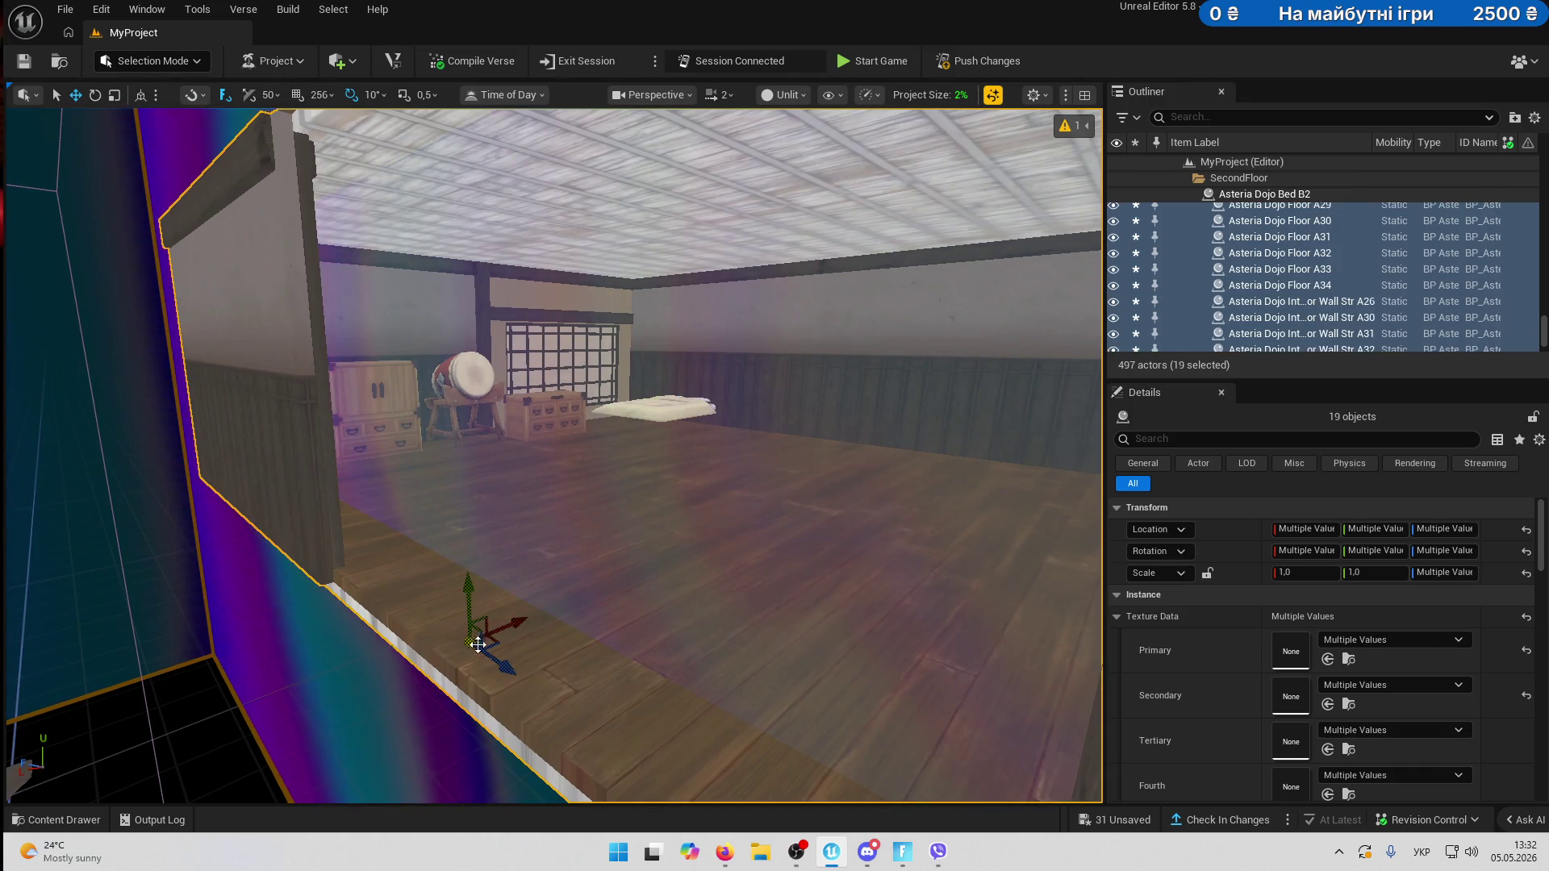
pyautogui.moveTo(474, 632)
pyautogui.mouseDown()
pyautogui.moveTo(476, 597)
pyautogui.moveTo(556, 604)
pyautogui.moveTo(564, 581)
pyautogui.moveTo(548, 645)
pyautogui.moveTo(587, 616)
pyautogui.mouseUp()
pyautogui.keyDown('ctrl'); pyautogui.click(690, 563); pyautogui.keyUp('ctrl')
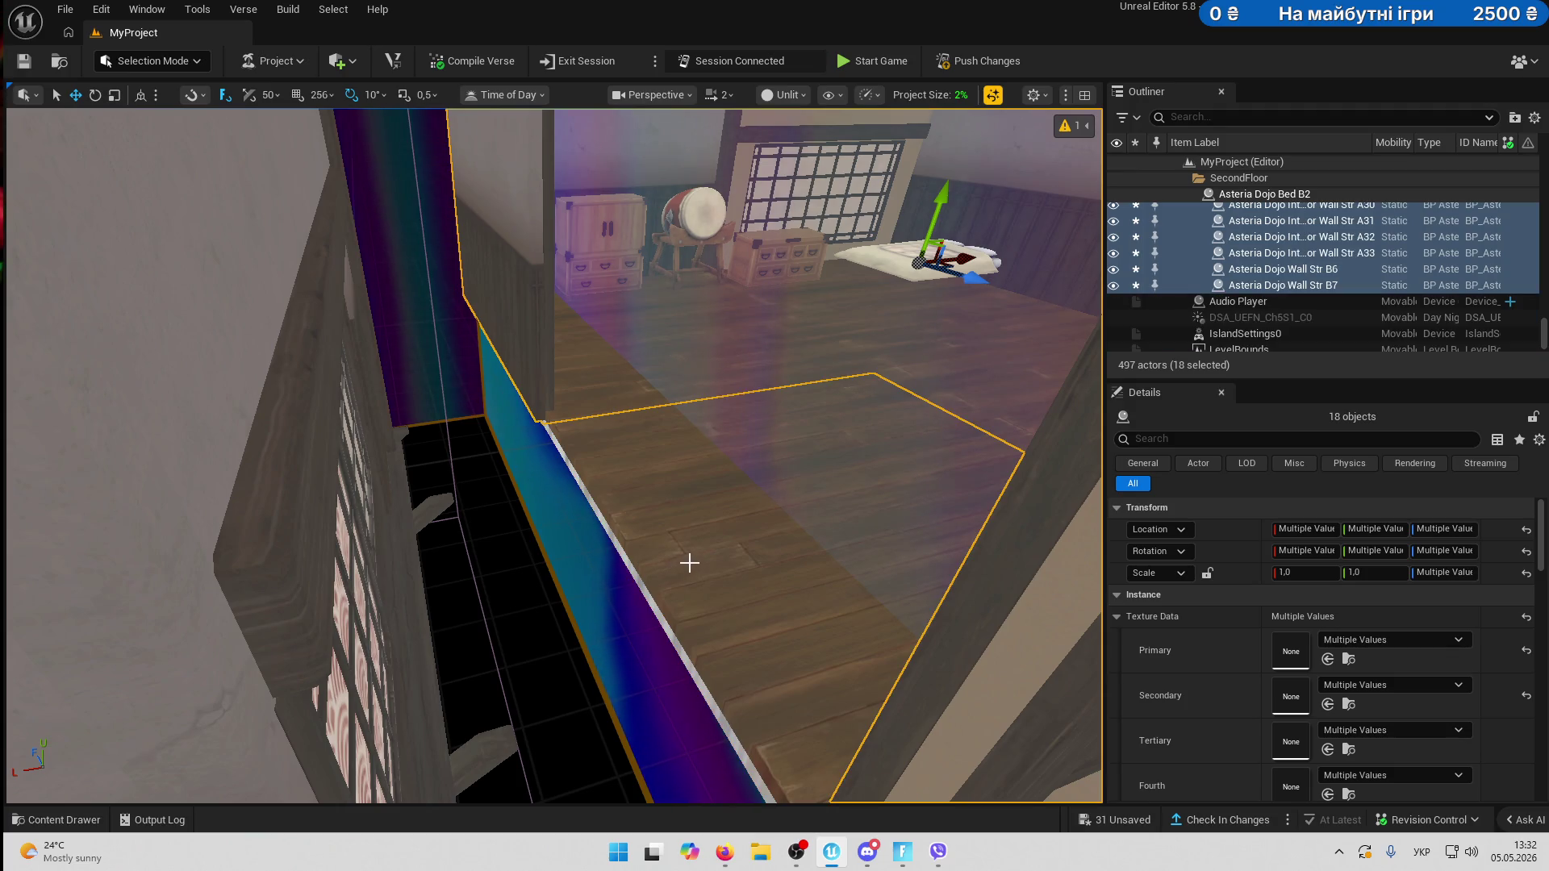
pyautogui.keyDown('ctrl'); pyautogui.click(690, 543); pyautogui.keyUp('ctrl')
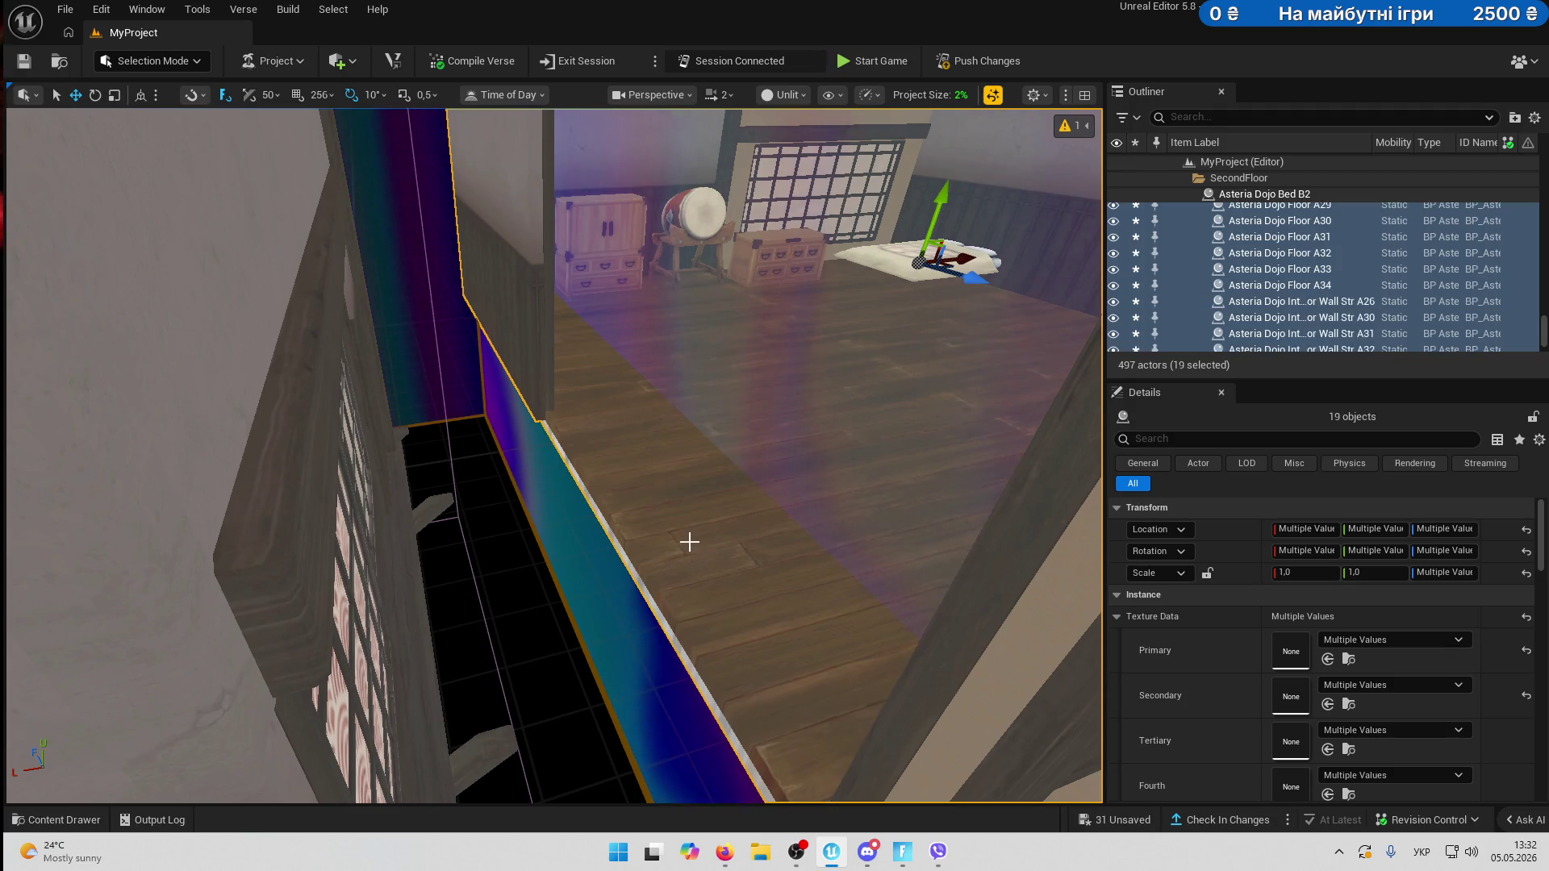
pyautogui.moveTo(727, 538)
pyautogui.mouseDown()
pyautogui.moveTo(647, 460)
pyautogui.moveTo(616, 553)
pyautogui.moveTo(1000, 286)
pyautogui.mouseUp()
# - Slide the room pieces left along X to line up inside the dojo, then deselect
pyautogui.moveTo(666, 555); pyautogui.dragTo(666, 590)
pyautogui.moveTo(623, 676); pyautogui.dragTo(624, 676)
pyautogui.scroll(-2, 623, 675)
pyautogui.moveTo(591, 677)
pyautogui.mouseDown()
pyautogui.moveTo(492, 686)
pyautogui.moveTo(668, 665)
pyautogui.mouseUp()
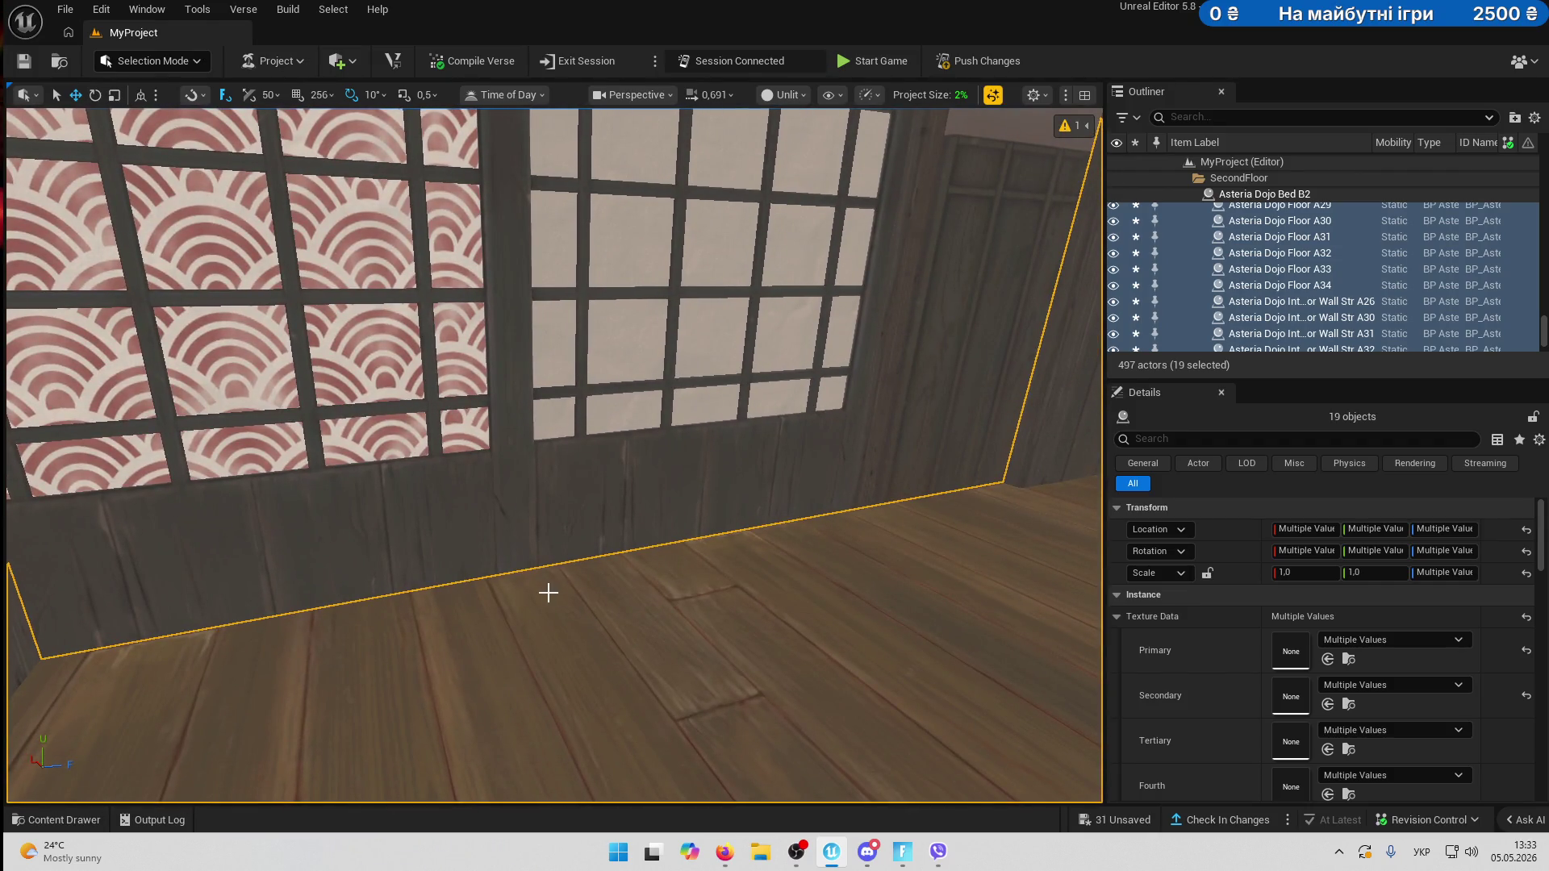
pyautogui.moveTo(538, 598); pyautogui.dragTo(500, 601)
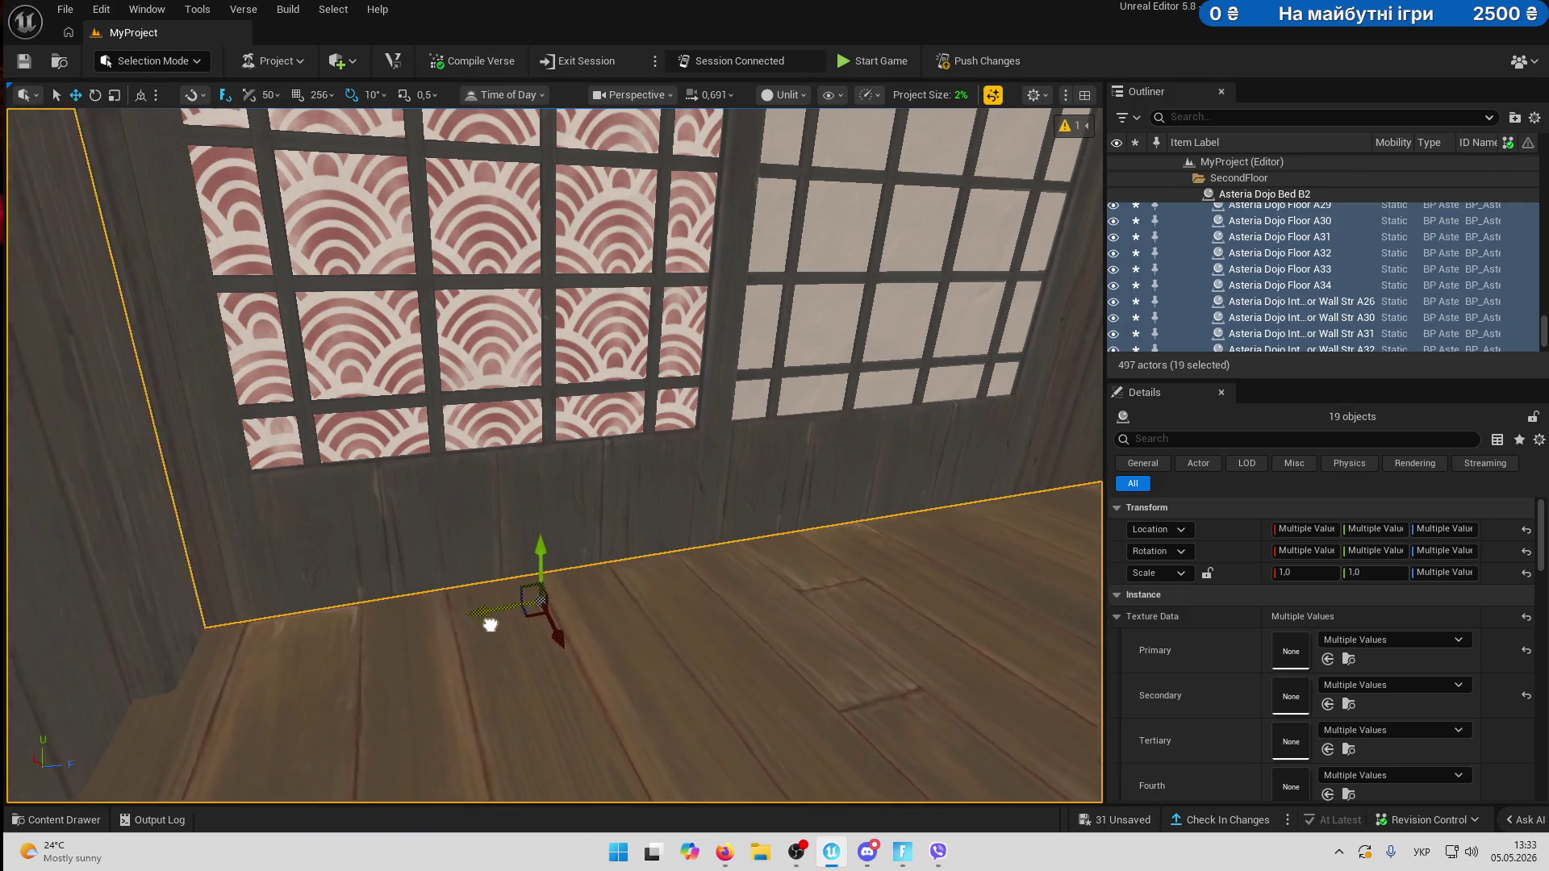
pyautogui.moveTo(526, 624)
pyautogui.mouseDown()
pyautogui.moveTo(460, 629)
pyautogui.moveTo(468, 645)
pyautogui.moveTo(484, 637)
pyautogui.moveTo(379, 454)
pyautogui.mouseUp()
pyautogui.click(468, 397)
pyautogui.moveTo(468, 397)
pyautogui.mouseDown()
pyautogui.moveTo(436, 436)
pyautogui.moveTo(403, 411)
pyautogui.moveTo(631, 353)
pyautogui.mouseUp()
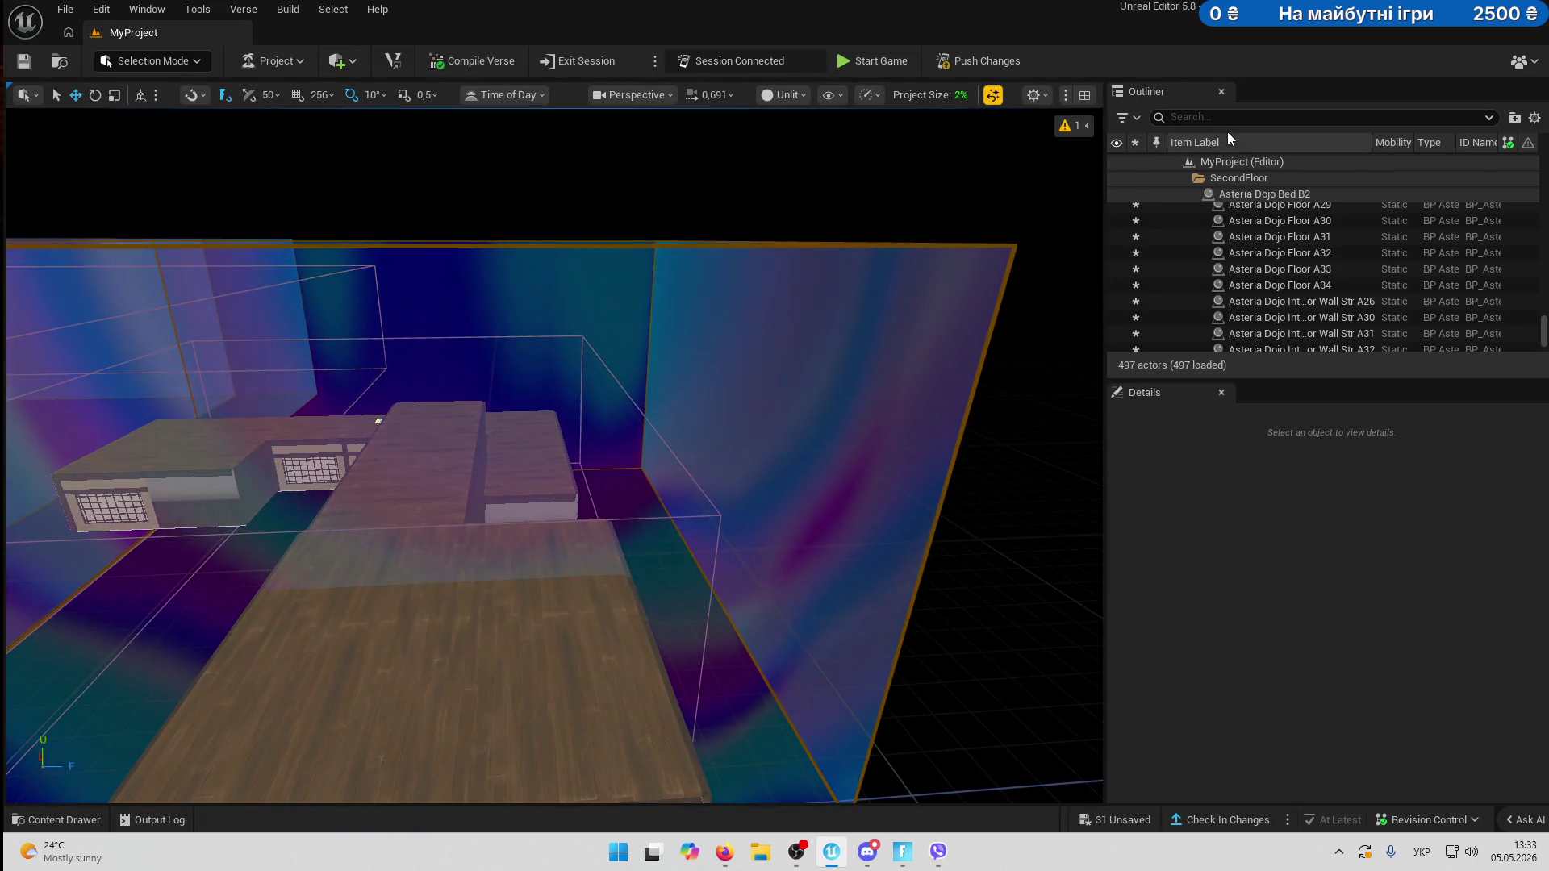
pyautogui.scroll(5, 1224, 214)
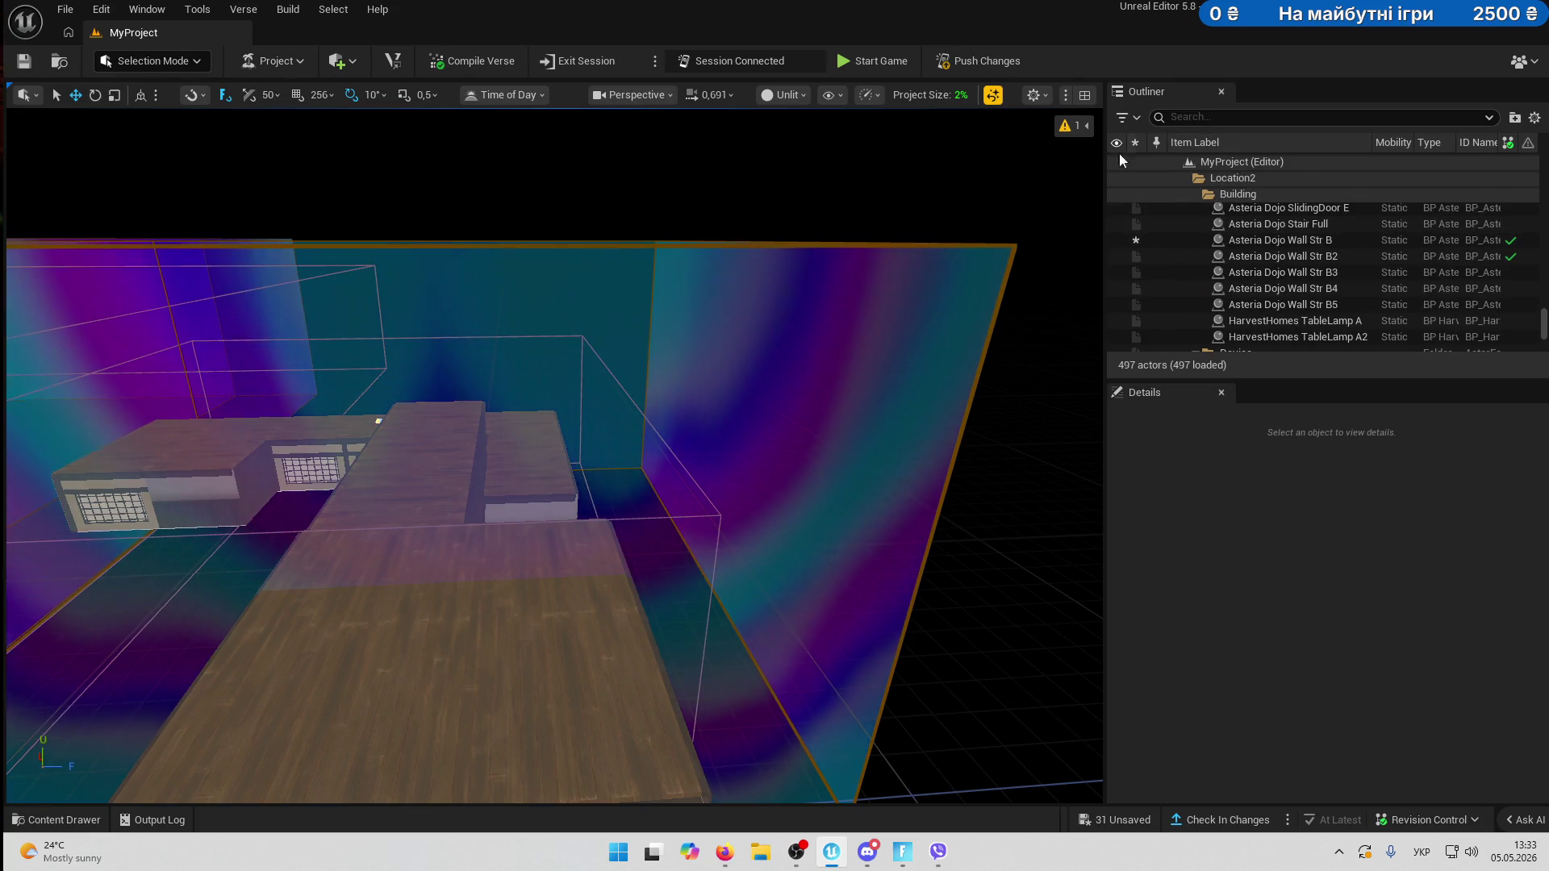
# - Set the Day Sequence trigger volume extents to 8 × 25 × 15 m and shift it sideways
pyautogui.click(657, 494)
pyautogui.moveTo(700, 485); pyautogui.dragTo(726, 500)
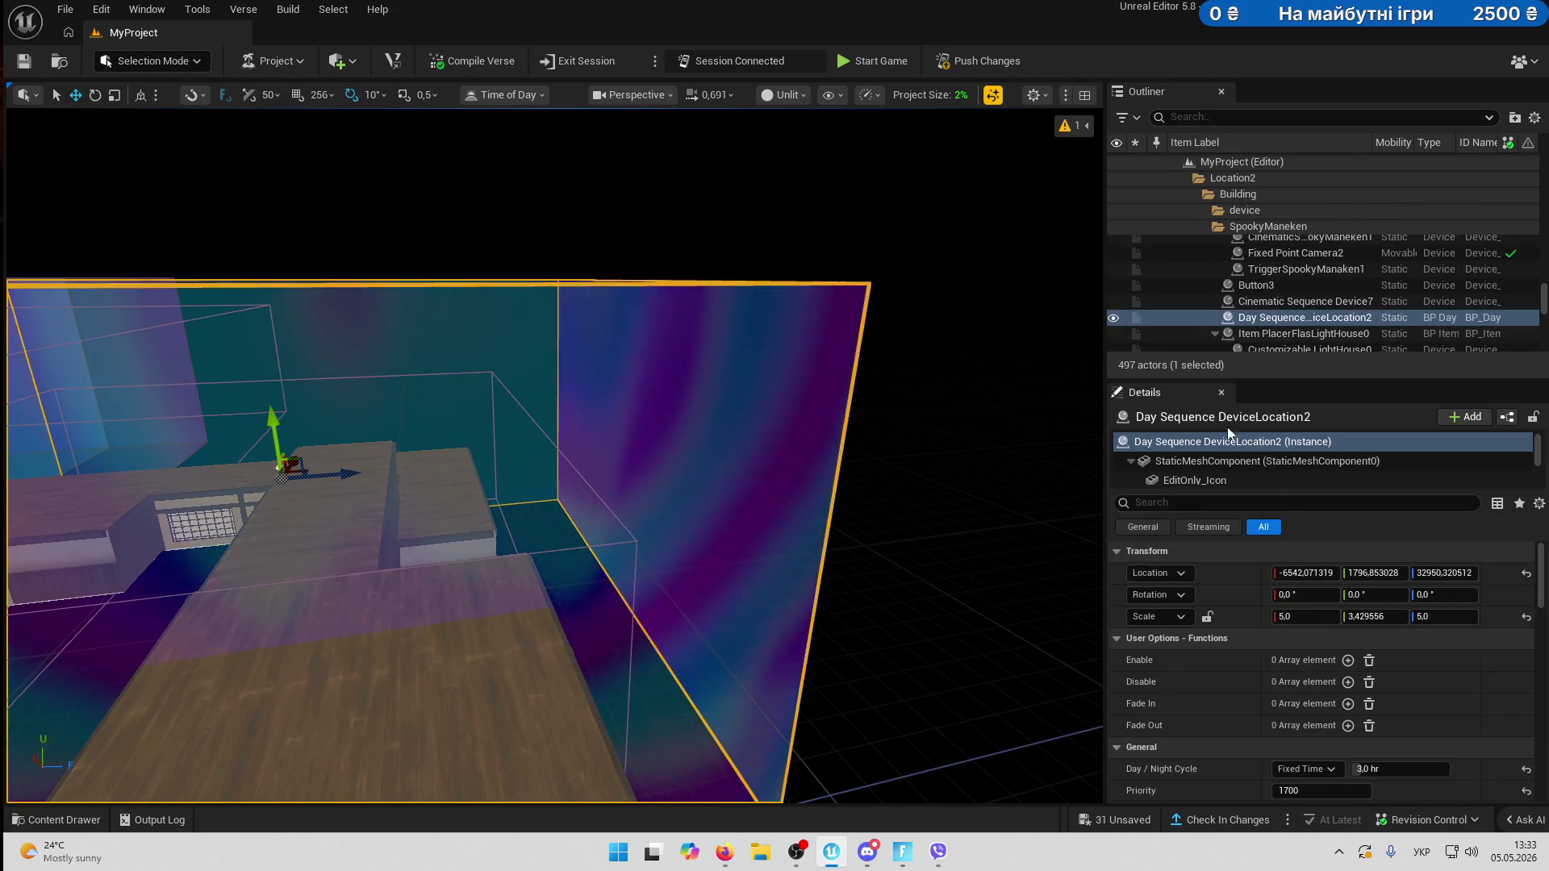
pyautogui.moveTo(703, 561)
pyautogui.mouseDown()
pyautogui.moveTo(767, 492)
pyautogui.moveTo(766, 613)
pyautogui.mouseUp()
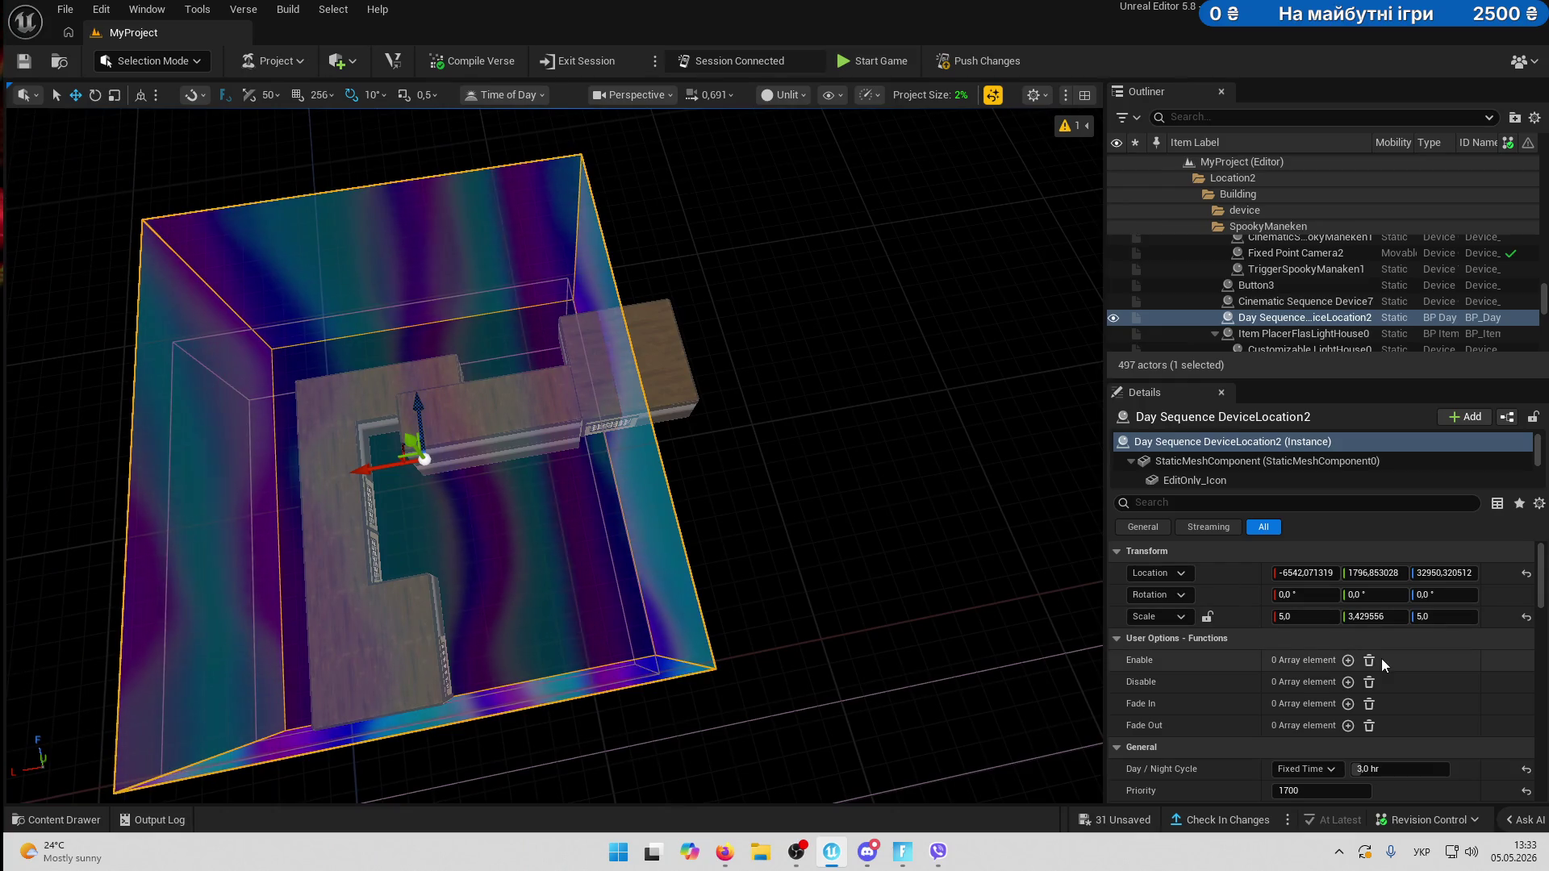
pyautogui.scroll(-5, 1381, 659)
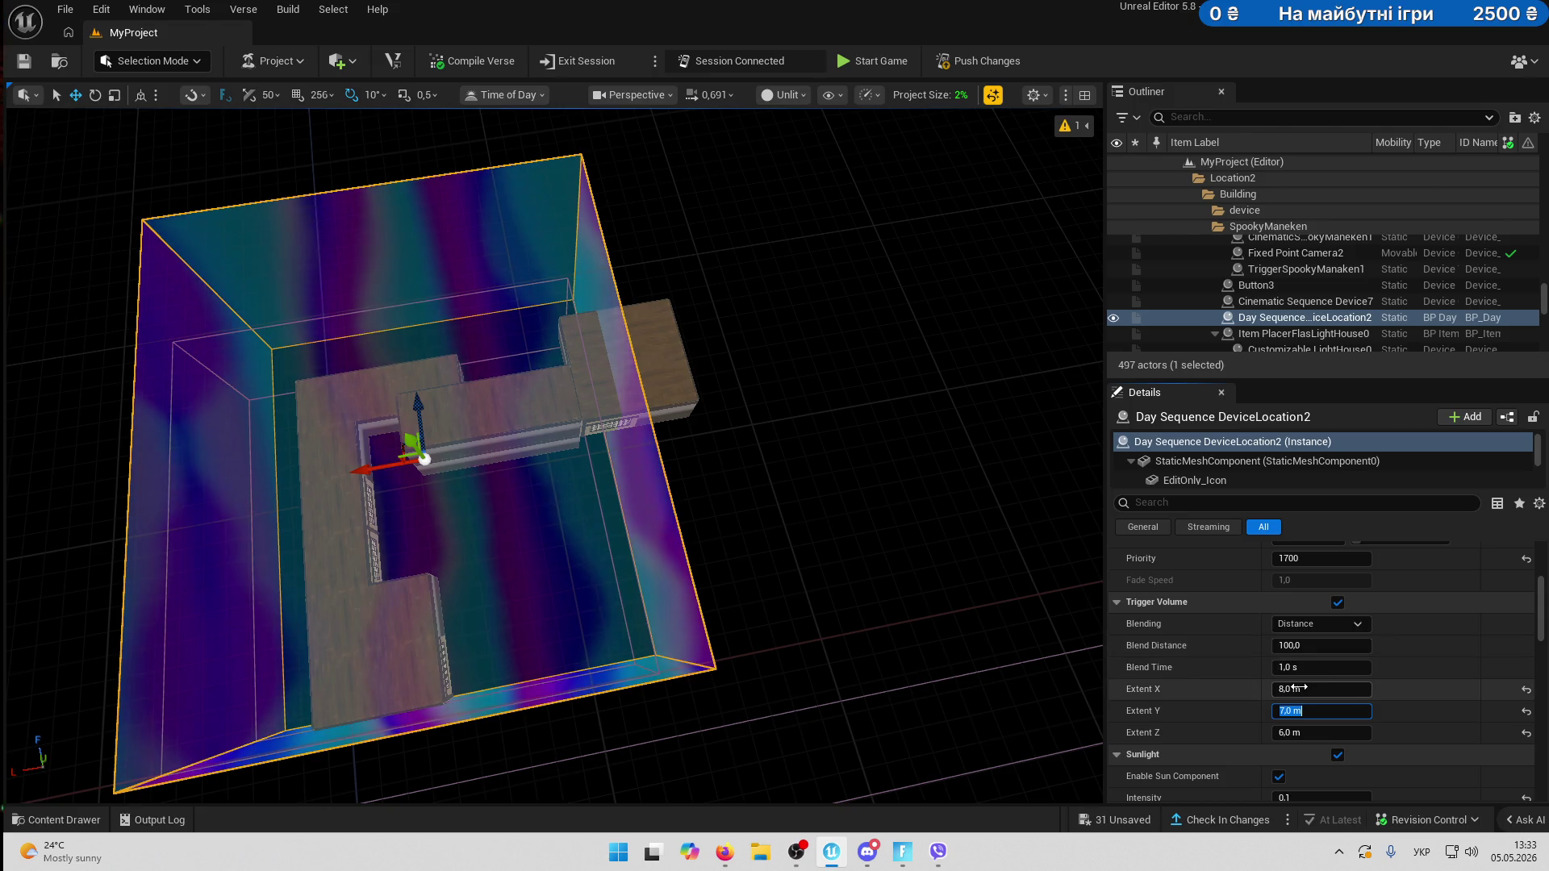
pyautogui.press('Return')
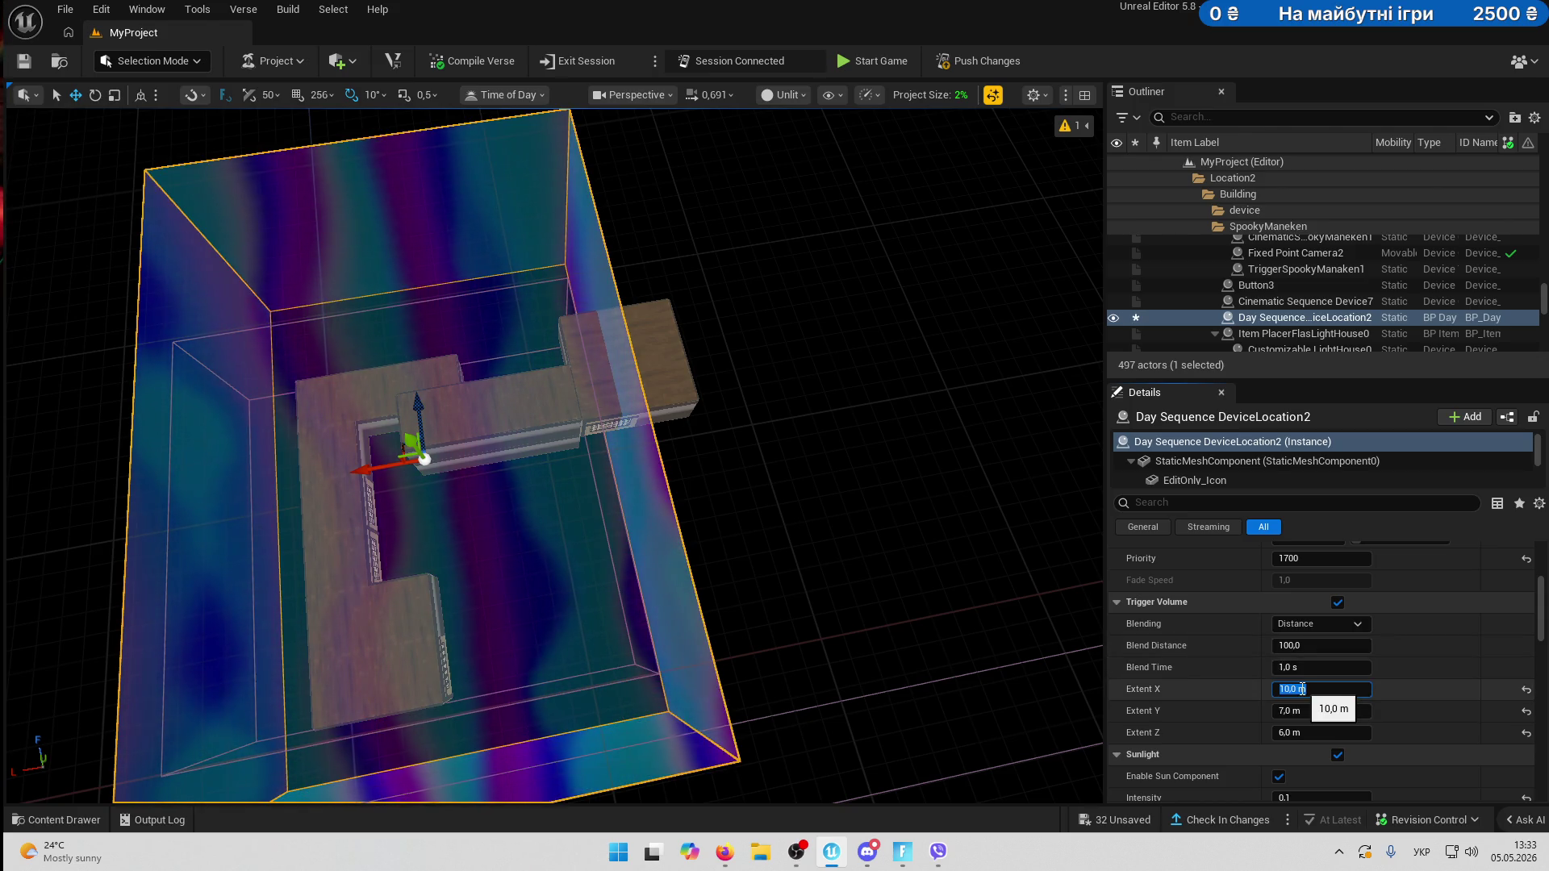
pyautogui.press('Return')
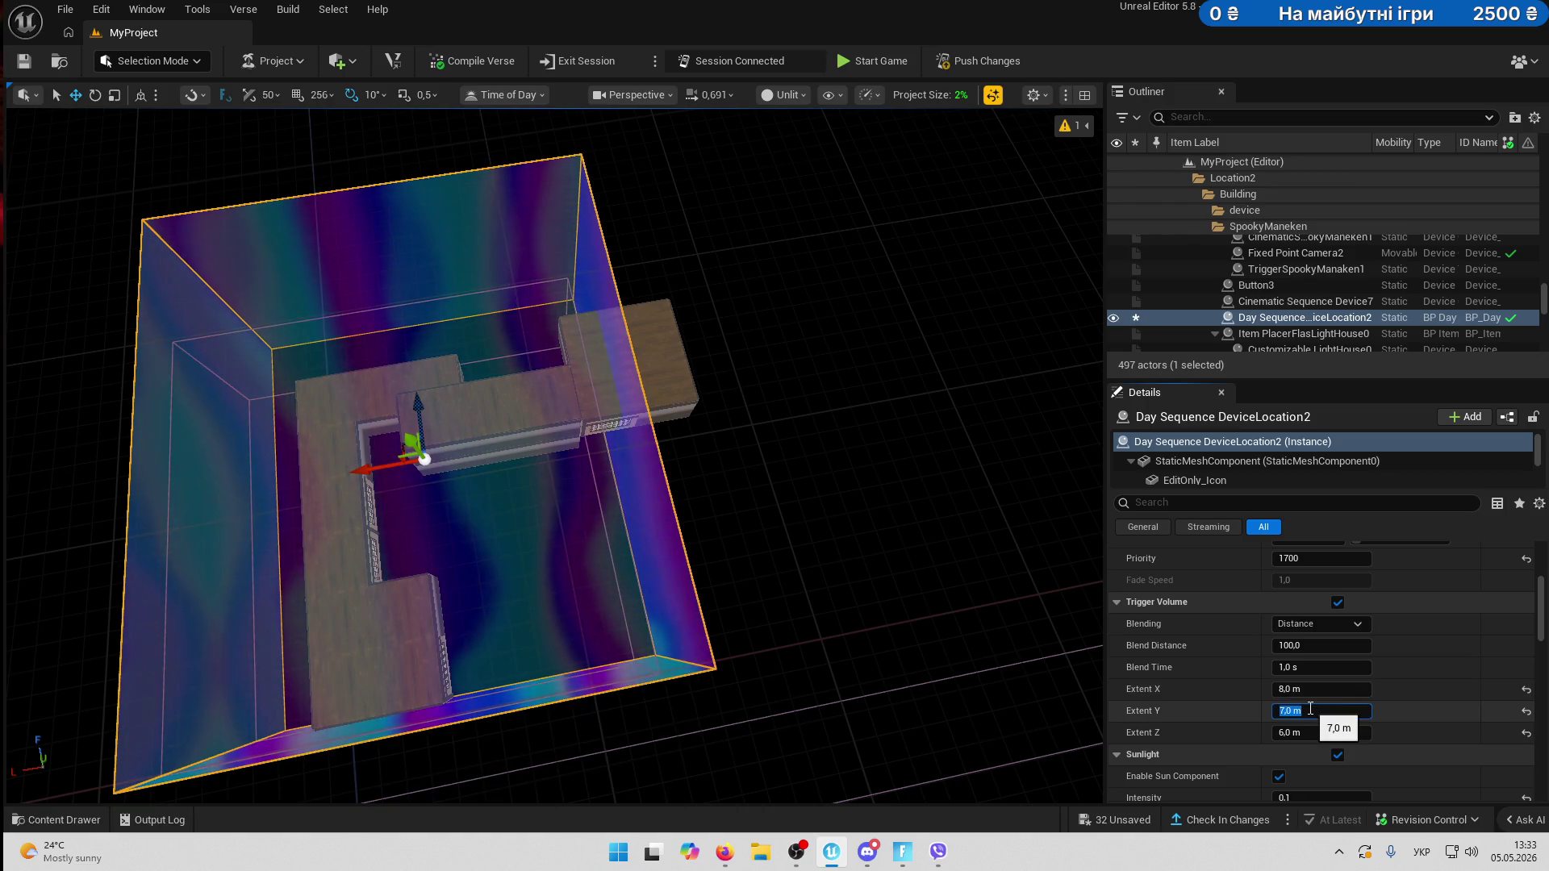
pyautogui.write('10')
pyautogui.press('Return')
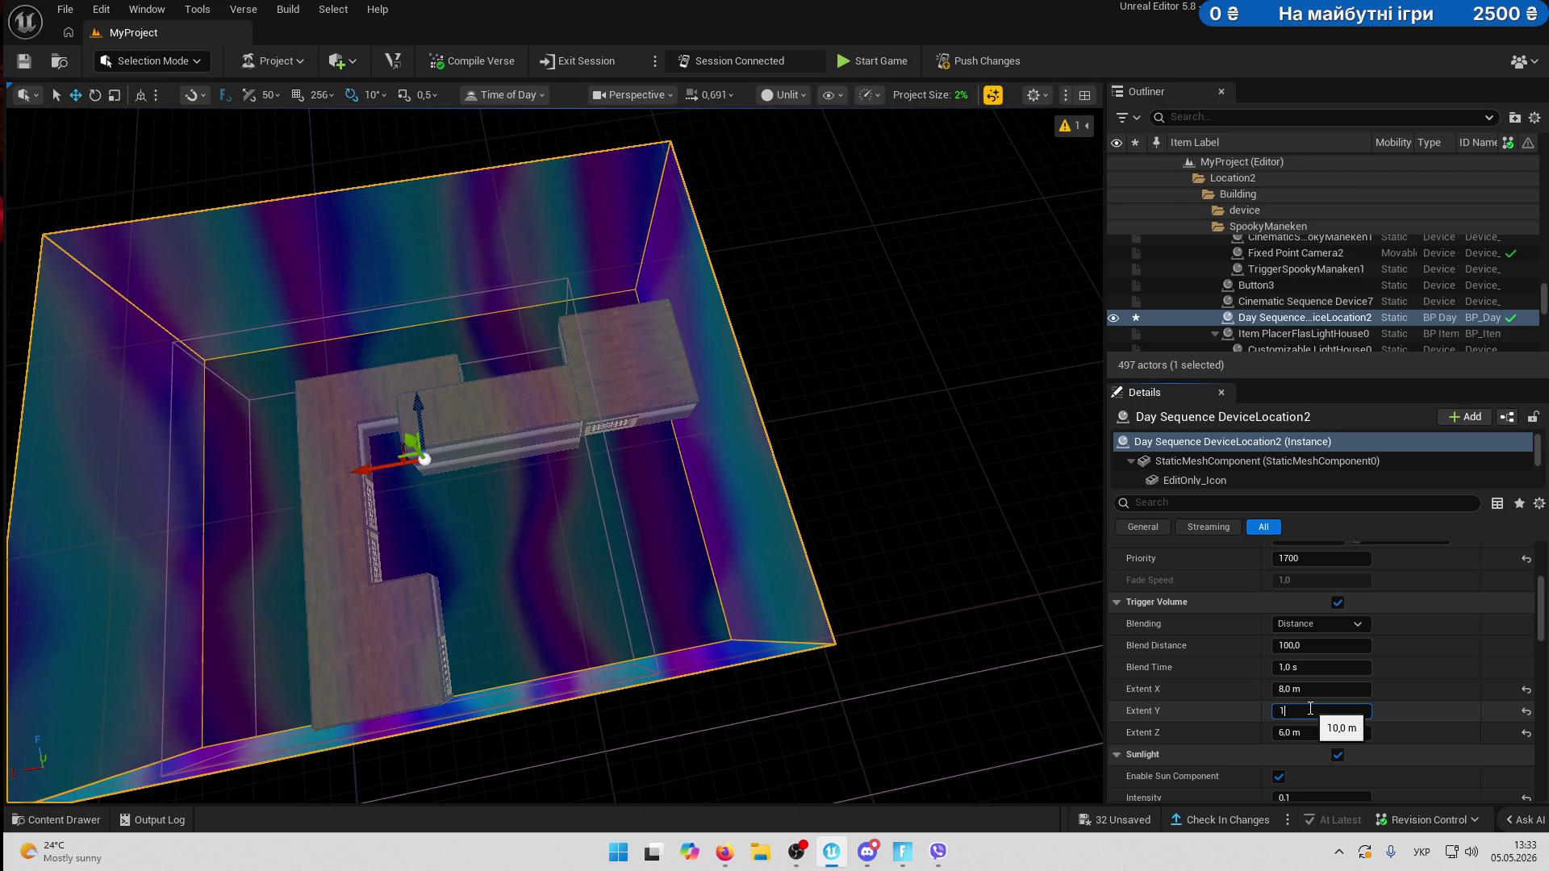
pyautogui.write('5')
pyautogui.press('Return')
pyautogui.moveTo(368, 469); pyautogui.dragTo(621, 462)
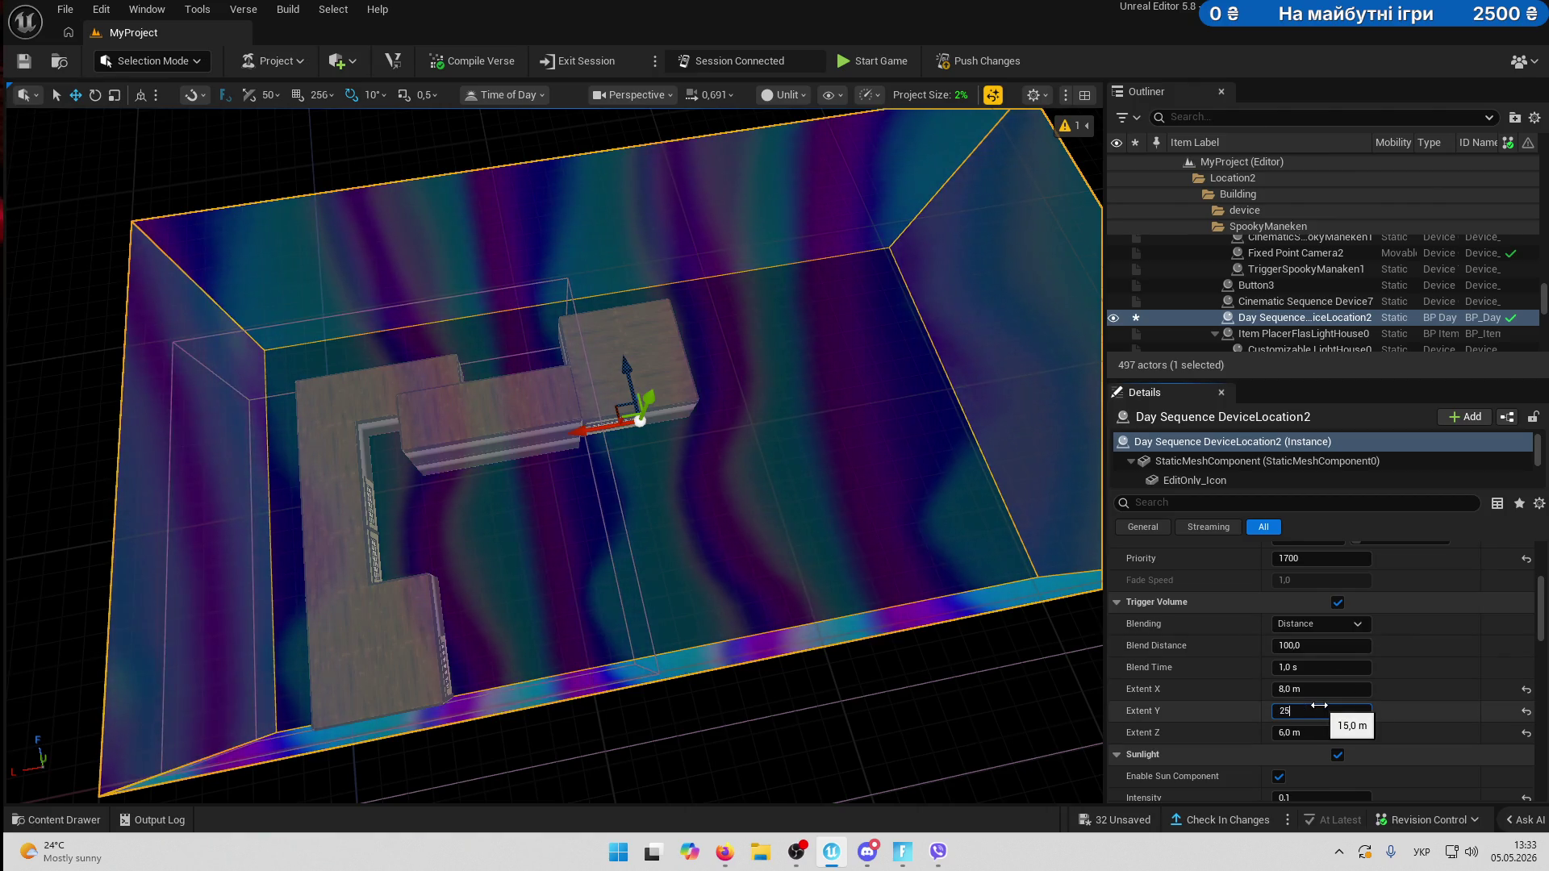
pyautogui.press('Return')
pyautogui.moveTo(601, 430); pyautogui.dragTo(891, 415)
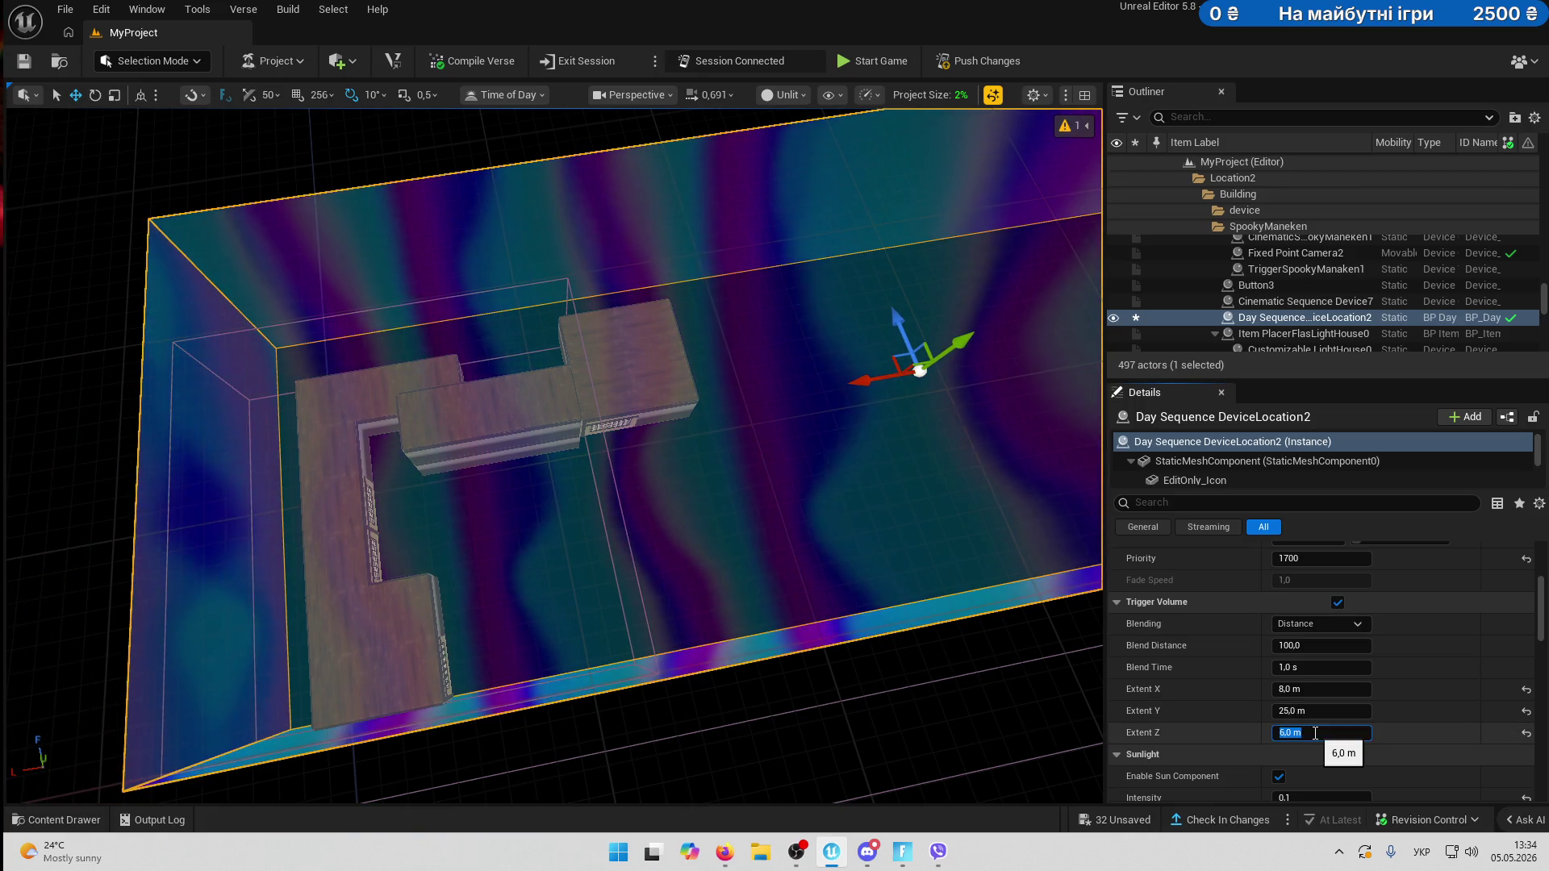
pyautogui.write('5')
pyautogui.press('Return')
# - Delete Interior Wall Str A26 behind the bed
pyautogui.moveTo(505, 485)
pyautogui.mouseDown()
pyautogui.moveTo(516, 452)
pyautogui.moveTo(484, 436)
pyautogui.moveTo(500, 500)
pyautogui.moveTo(545, 387)
pyautogui.mouseUp()
pyautogui.moveTo(599, 484)
pyautogui.mouseDown()
pyautogui.moveTo(589, 476)
pyautogui.moveTo(728, 500)
pyautogui.mouseUp()
pyautogui.click(600, 484)
pyautogui.press('Delete')
pyautogui.moveTo(545, 524); pyautogui.dragTo(694, 517)
pyautogui.click(758, 379)
pyautogui.moveTo(758, 380)
pyautogui.mouseDown()
pyautogui.moveTo(742, 435)
pyautogui.moveTo(790, 420)
pyautogui.moveTo(710, 434)
pyautogui.mouseUp()
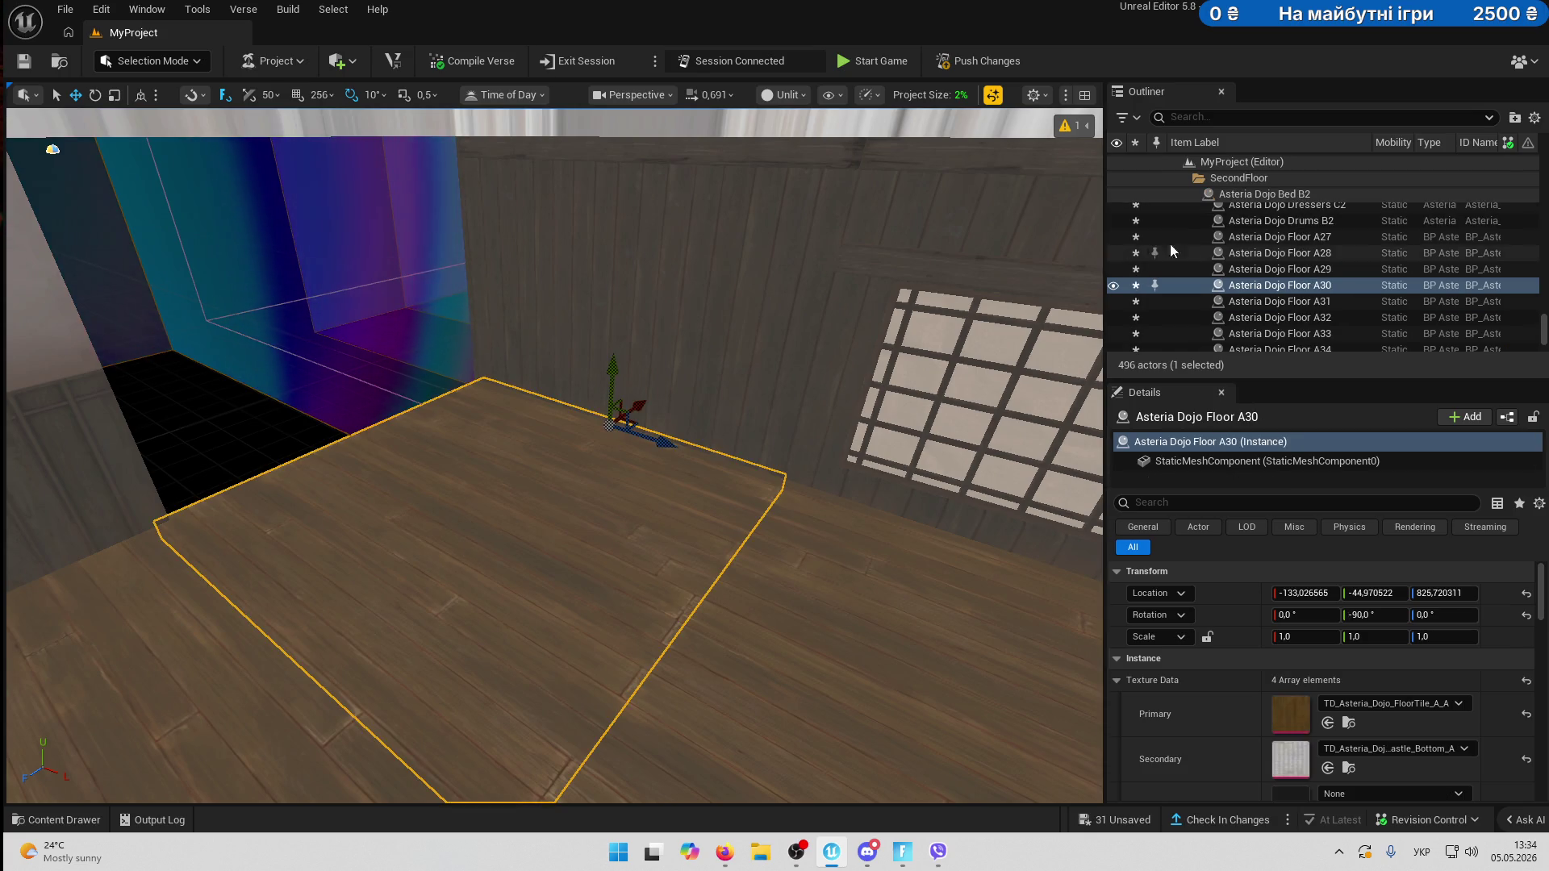
# - Make SecondFloor the current folder and slide SlidingDoor E2 left from X -8448 to -8960
pyautogui.click(1243, 186)
pyautogui.rightClick(1239, 291)
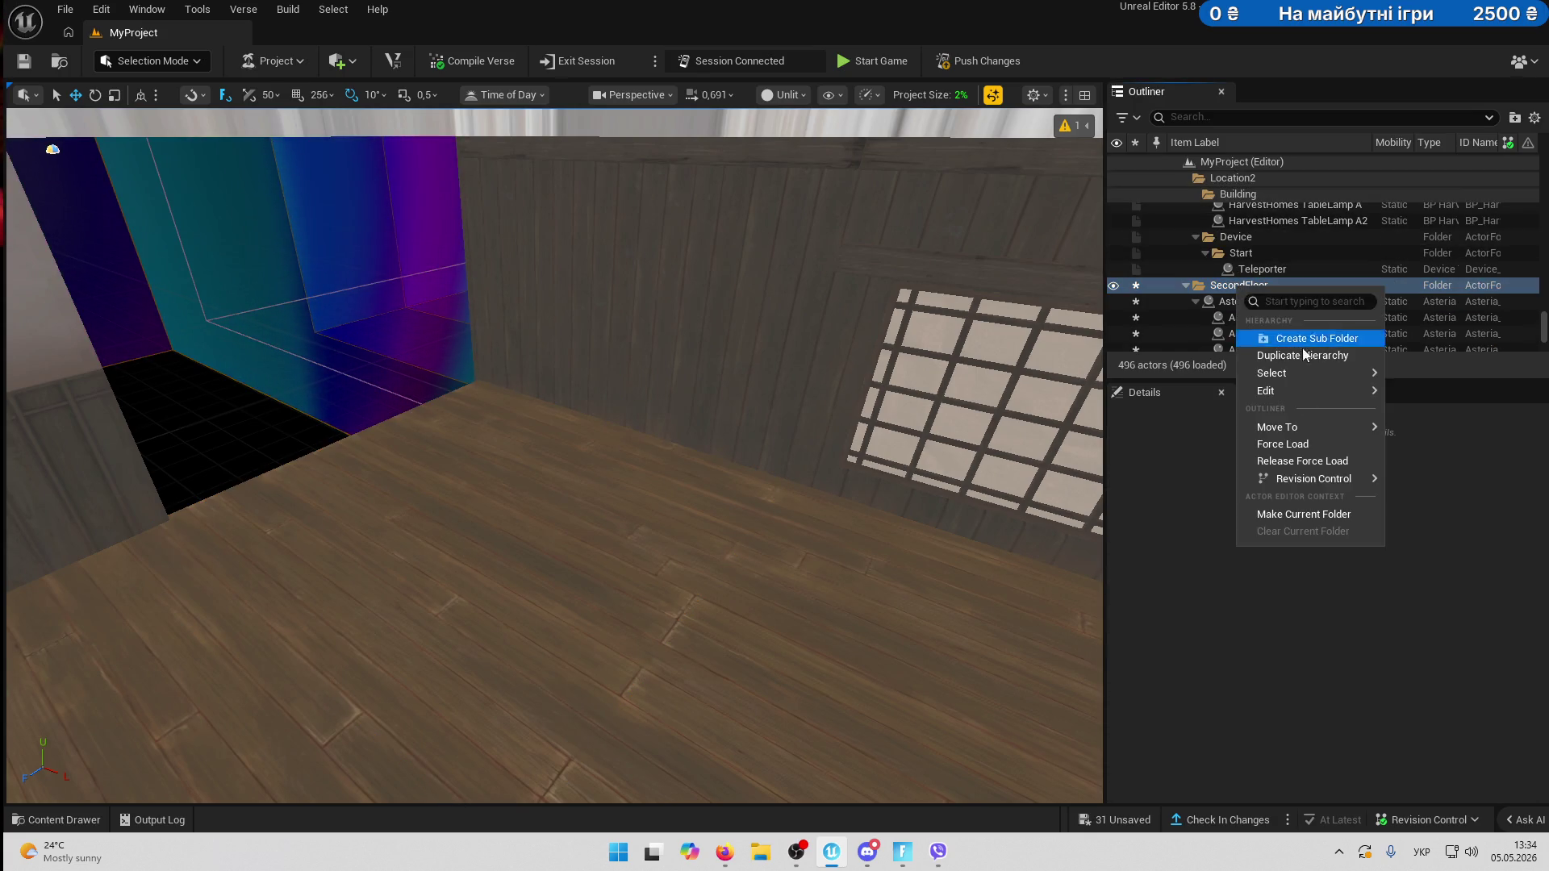
pyautogui.click(1295, 511)
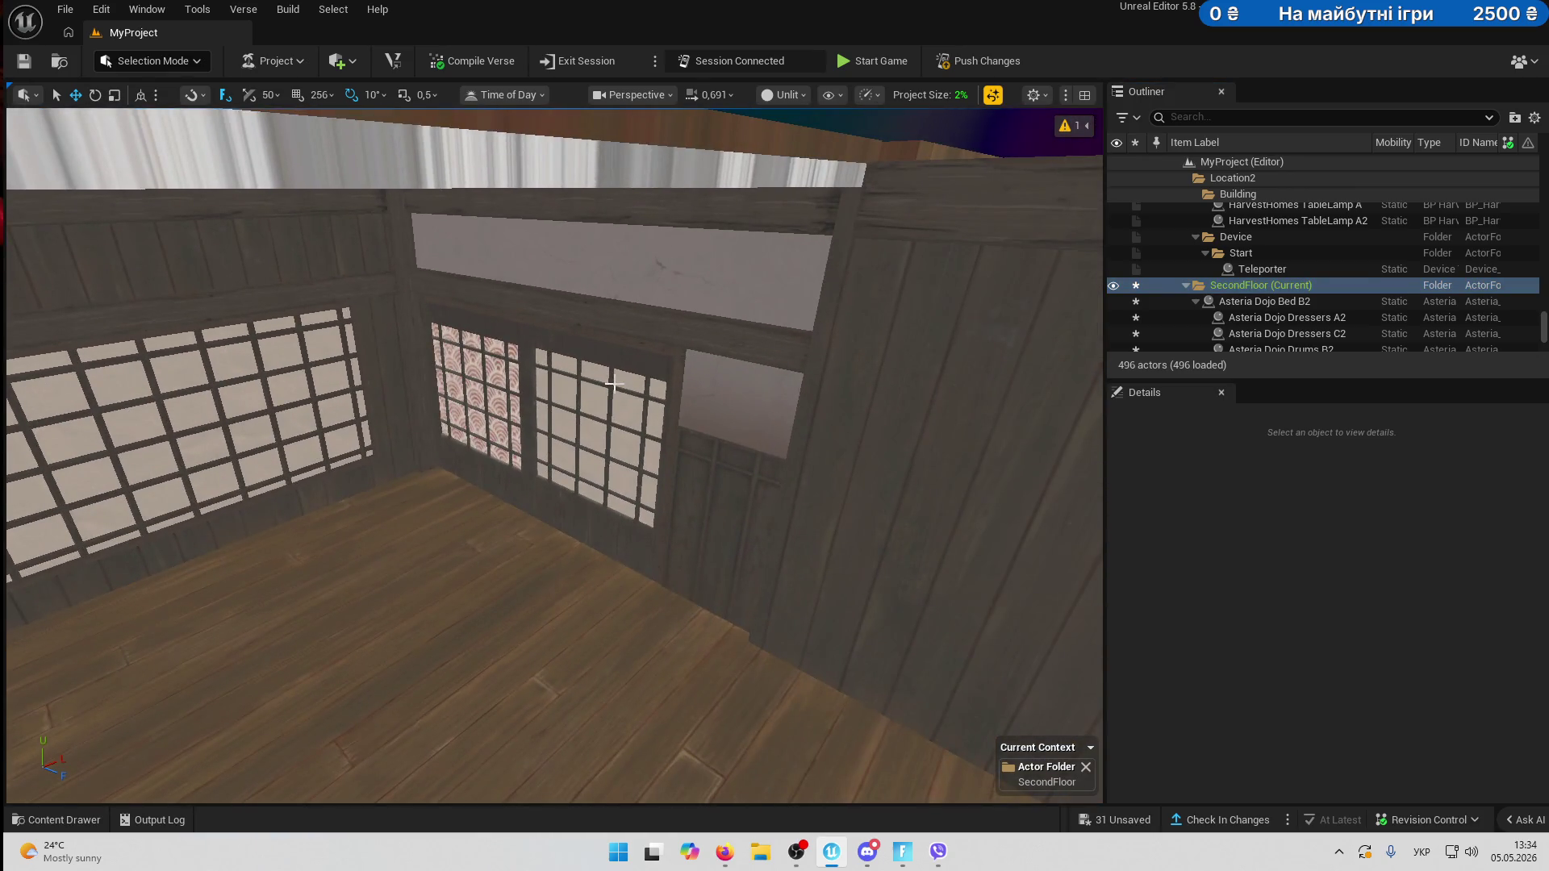
pyautogui.click(642, 421)
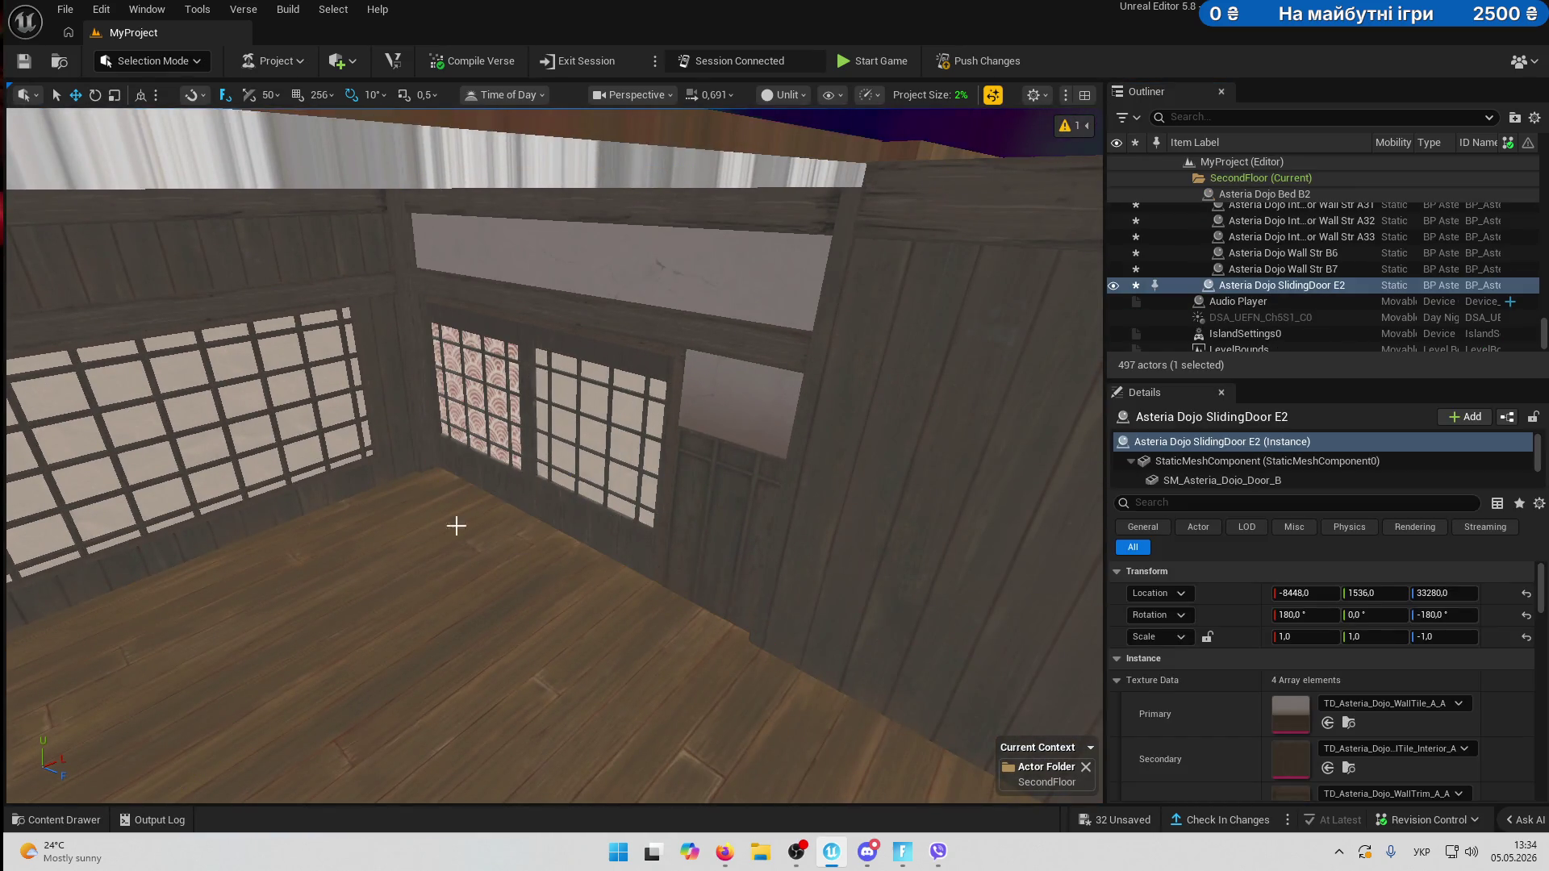
pyautogui.press('f')
pyautogui.moveTo(672, 598)
pyautogui.mouseDown()
pyautogui.moveTo(356, 482)
pyautogui.moveTo(574, 459)
pyautogui.mouseUp()
# - Turn Interior Wall Str A30 180° so its wooden side faces the bed
pyautogui.click(574, 460)
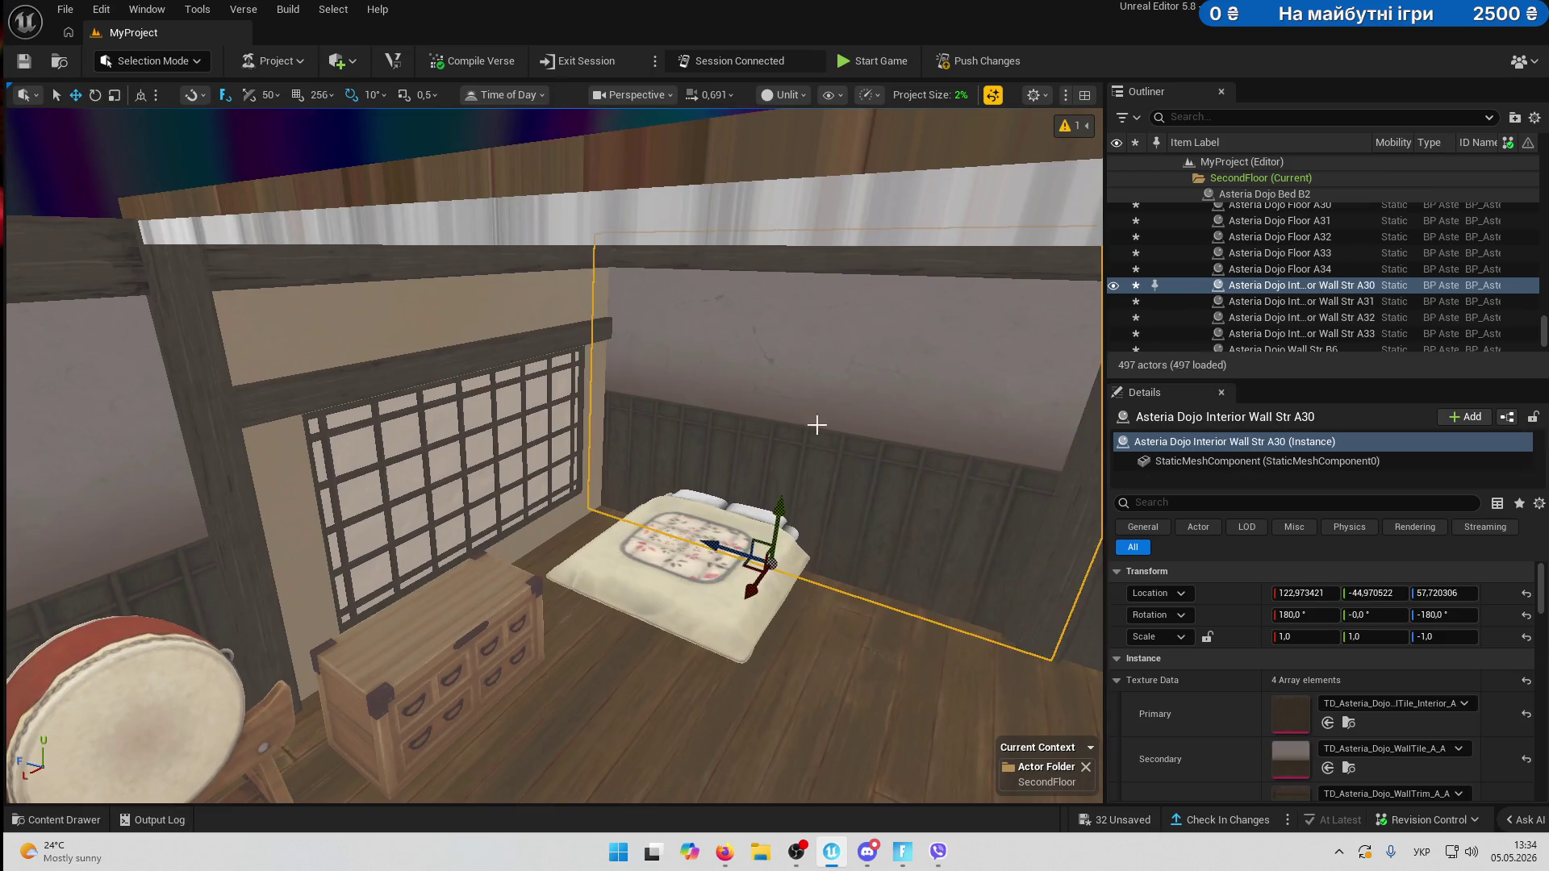
pyautogui.press('f')
pyautogui.hotkey('ctrl', 'z')
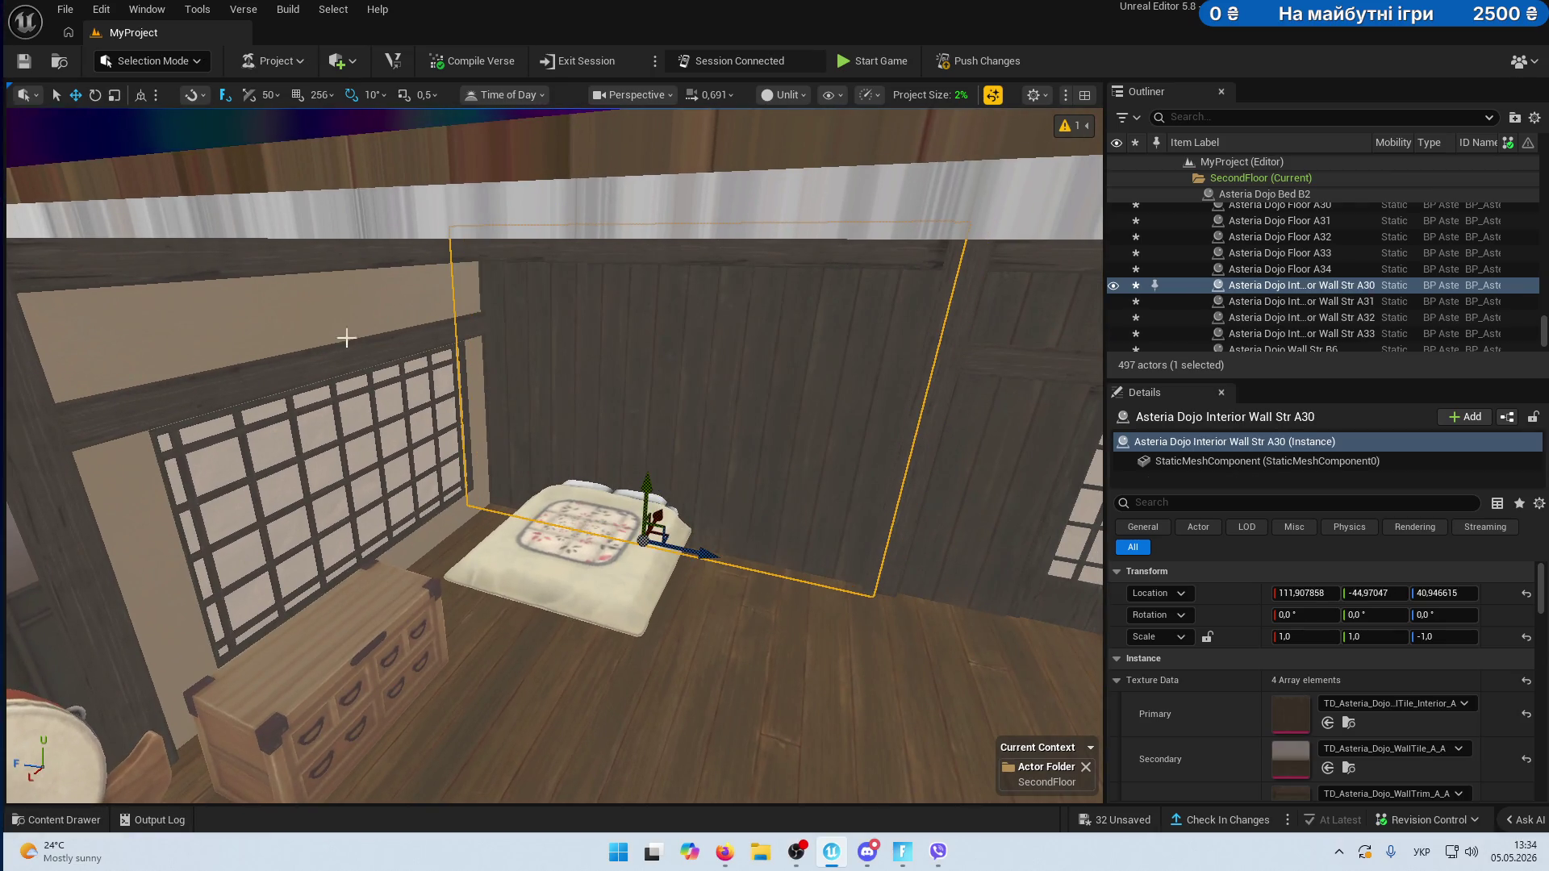
pyautogui.click(317, 328)
pyautogui.moveTo(393, 590); pyautogui.dragTo(409, 606)
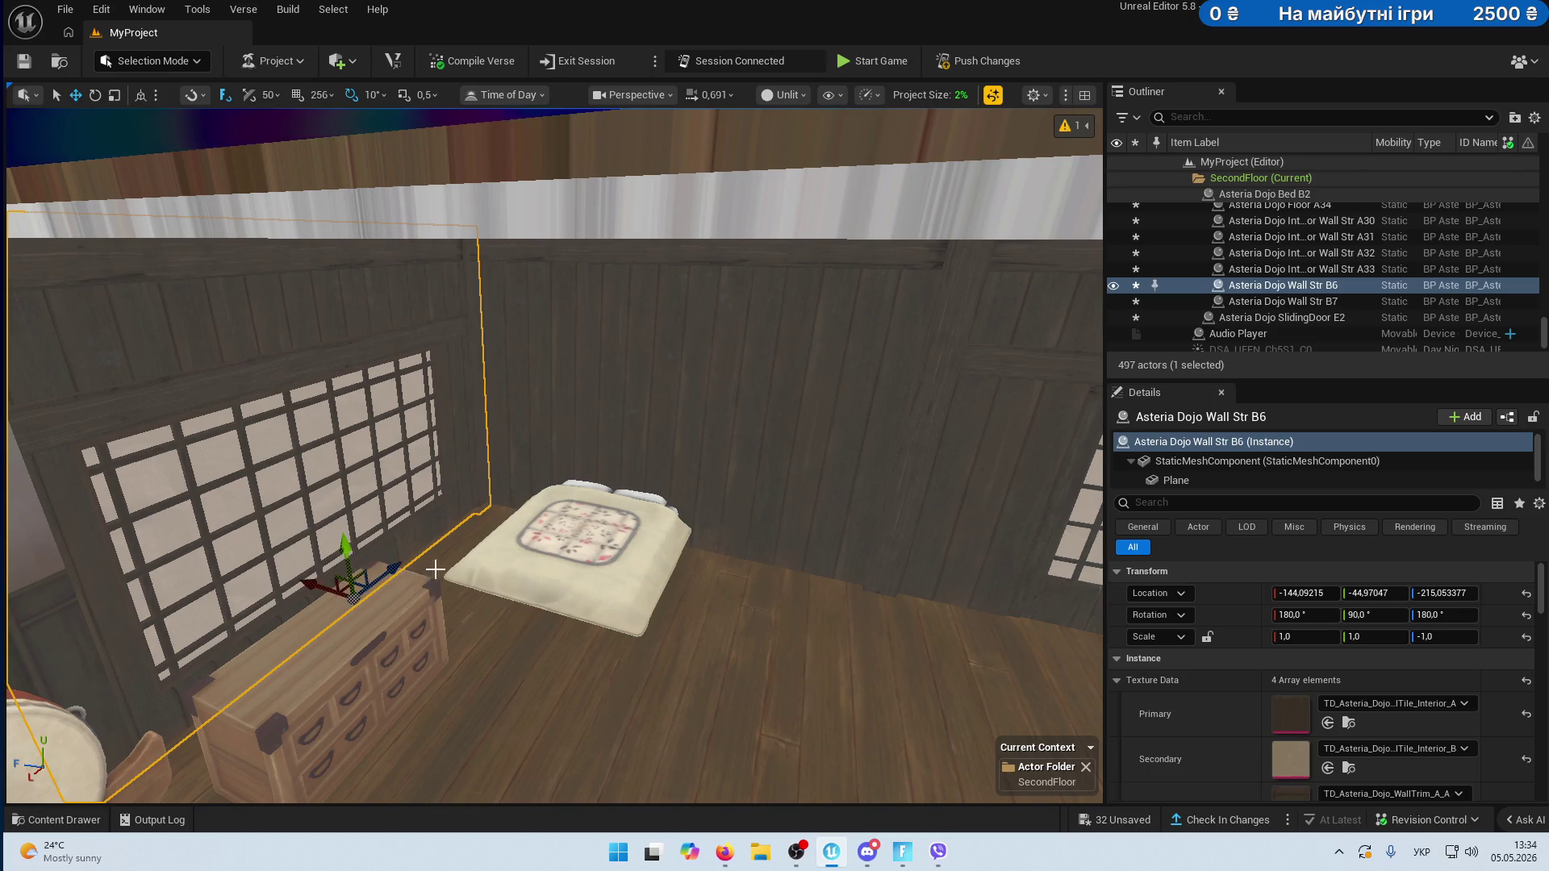
pyautogui.moveTo(517, 573); pyautogui.dragTo(380, 487)
pyautogui.click(418, 545)
pyautogui.moveTo(328, 739)
pyautogui.mouseDown()
pyautogui.moveTo(318, 777)
pyautogui.moveTo(339, 726)
pyautogui.moveTo(750, 565)
pyautogui.moveTo(851, 543)
pyautogui.mouseUp()
pyautogui.click(804, 540)
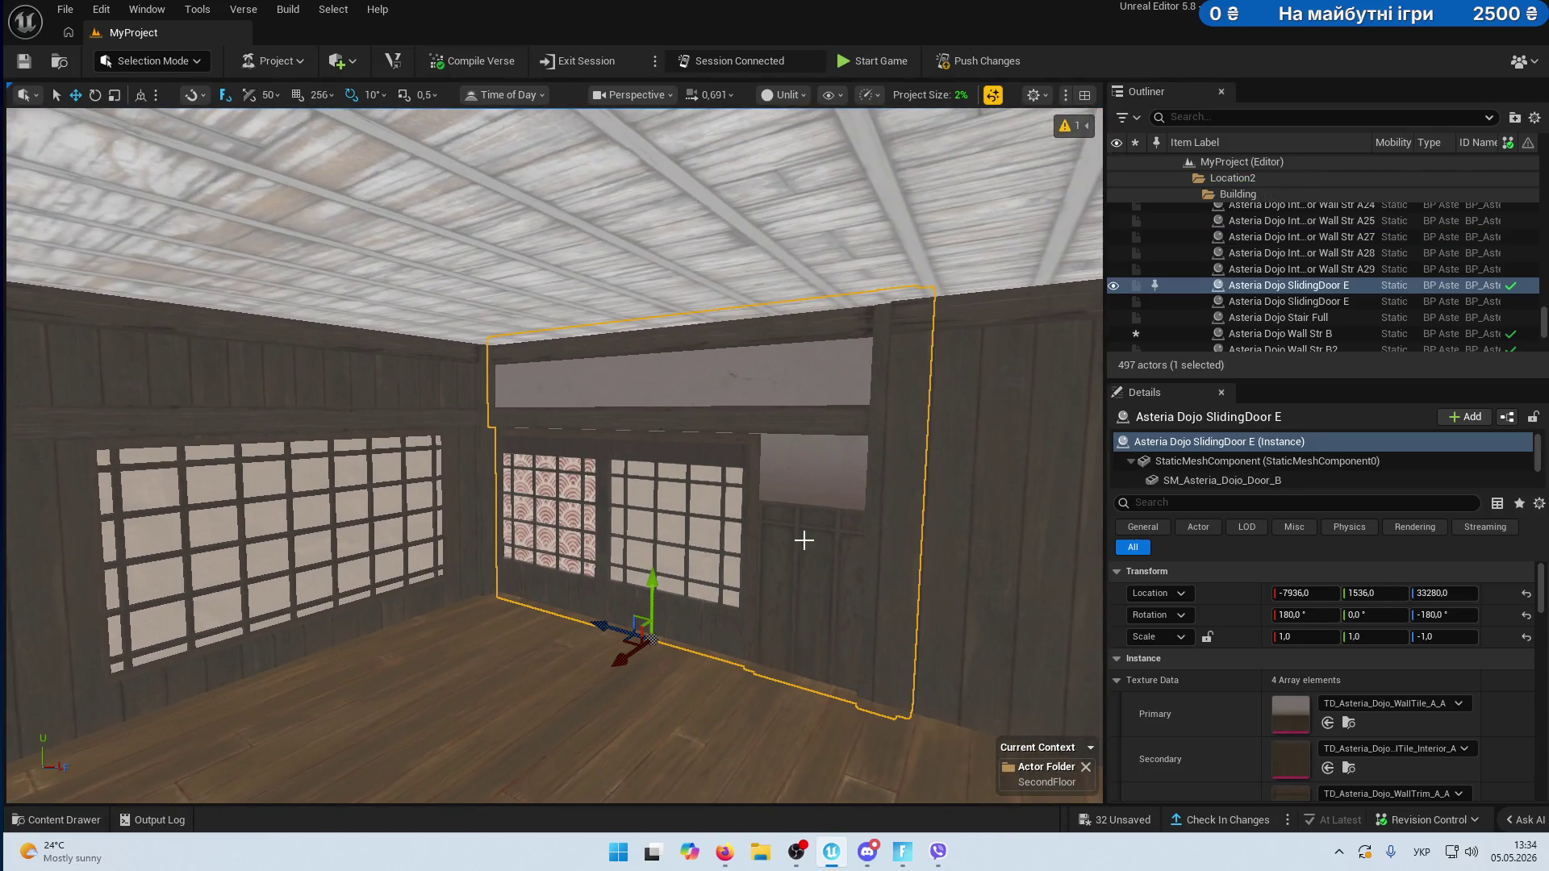
# - Flip Asteria Dojo SlidingDoor E to face the opposite way, rotation 0, 0, 0
pyautogui.hotkey('ctrl', 'z')
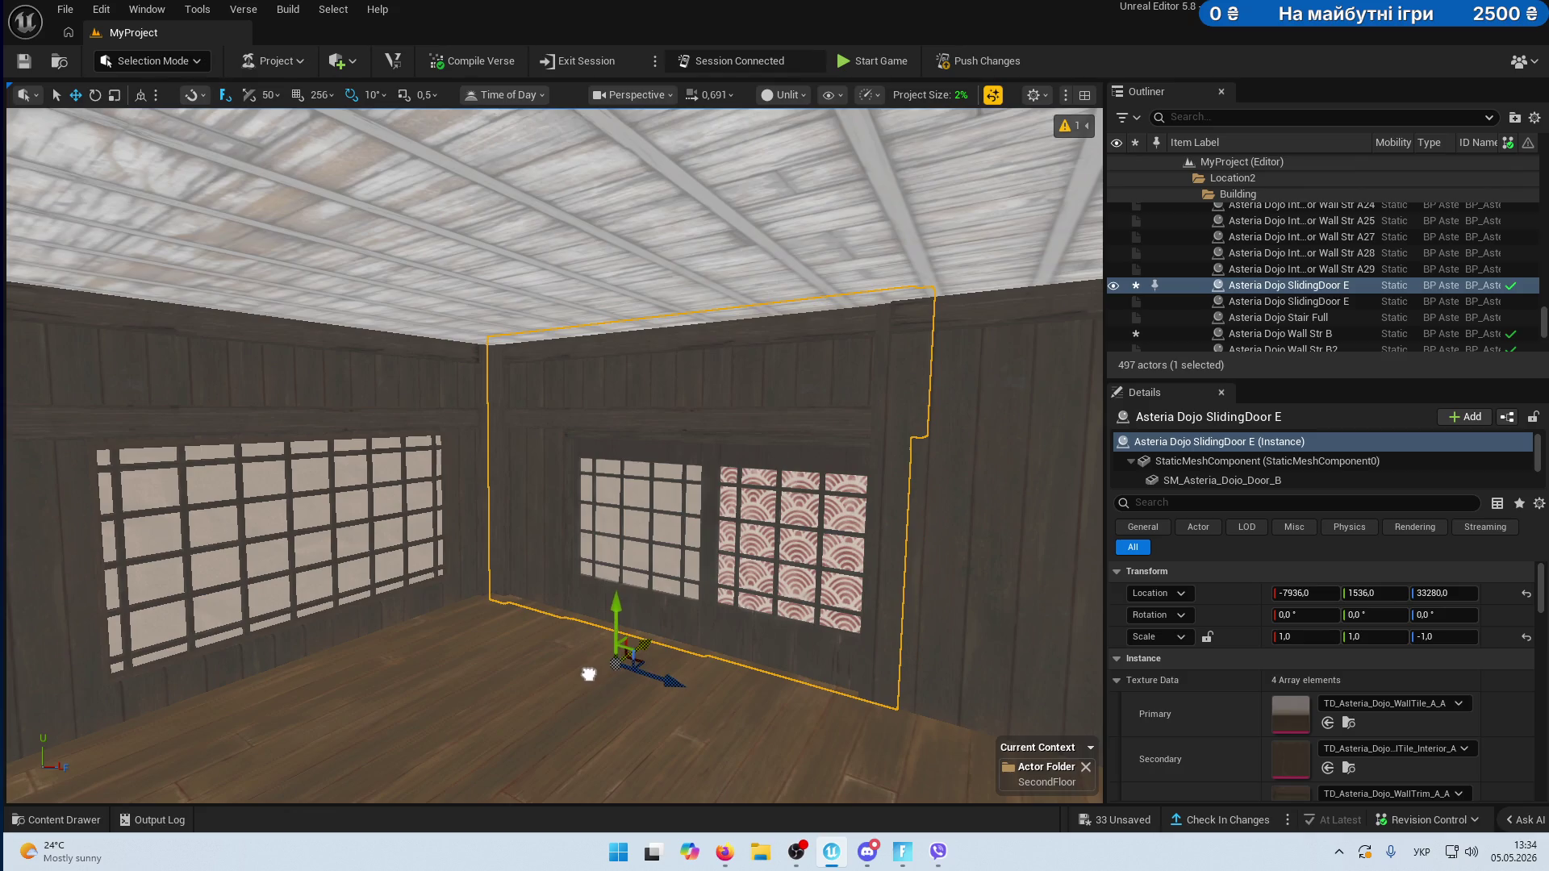
pyautogui.moveTo(839, 542)
pyautogui.mouseDown()
pyautogui.moveTo(758, 538)
pyautogui.moveTo(807, 517)
pyautogui.moveTo(815, 484)
pyautogui.mouseUp()
pyautogui.moveTo(639, 715)
pyautogui.mouseDown()
pyautogui.moveTo(807, 605)
pyautogui.moveTo(943, 484)
pyautogui.mouseUp()
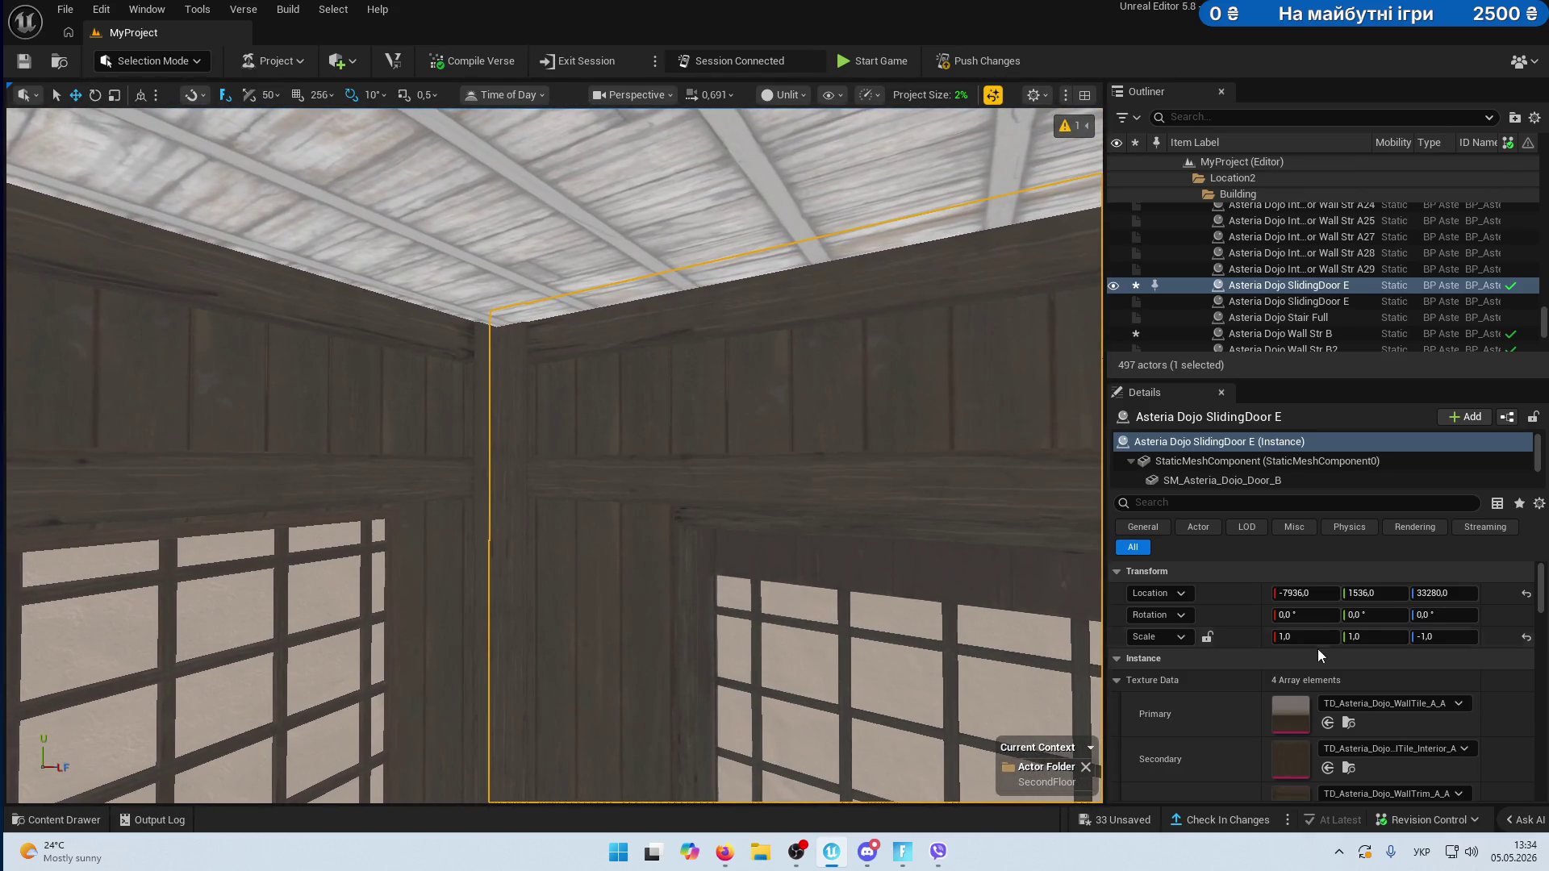
pyautogui.scroll(-4, 1349, 684)
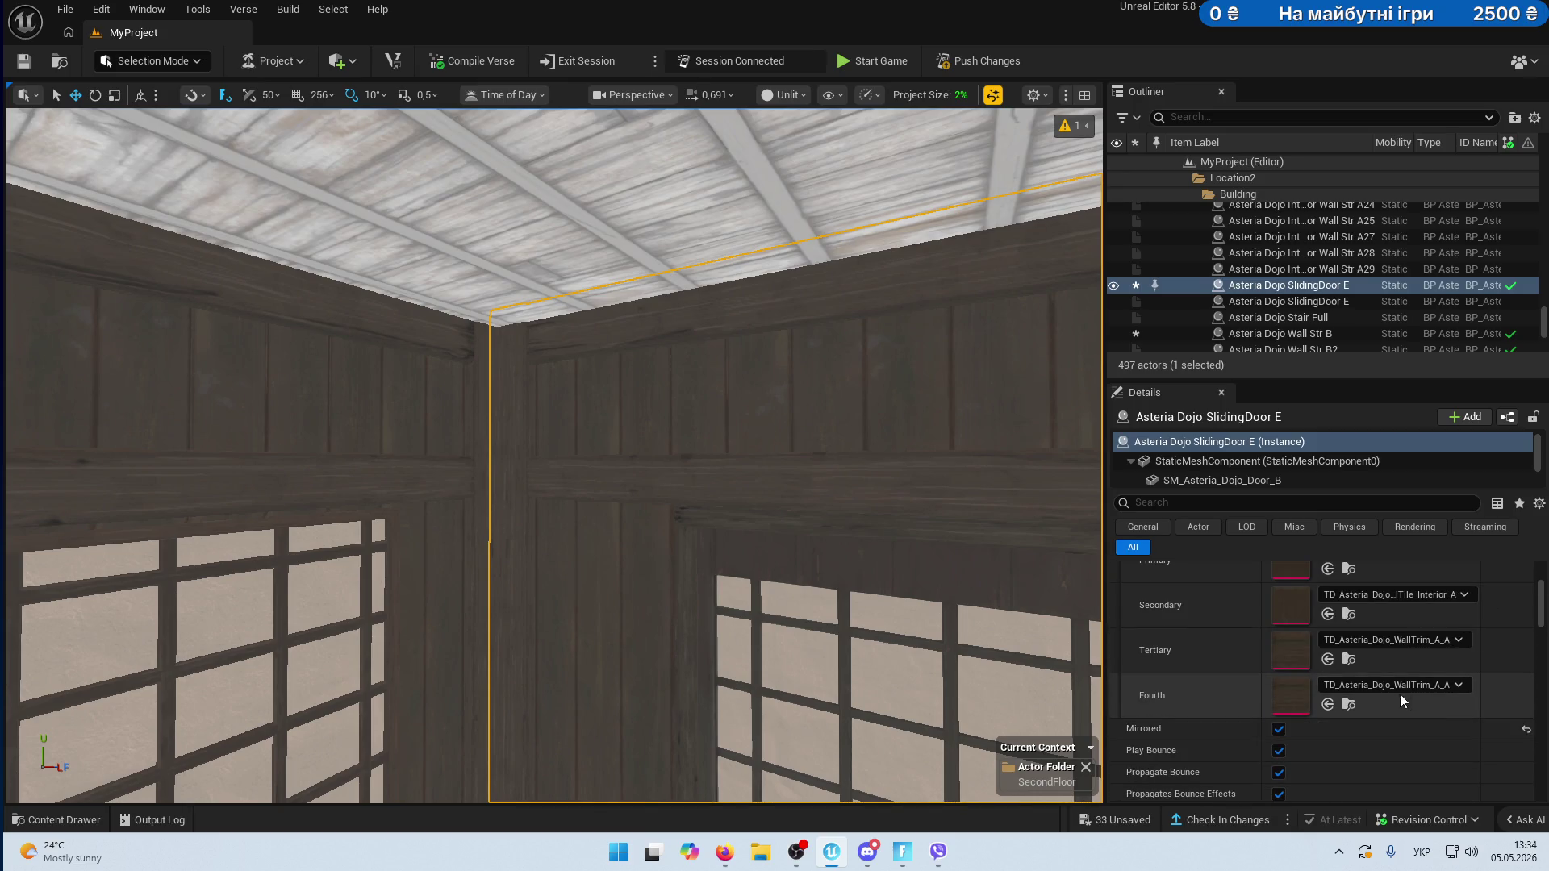
pyautogui.scroll(2, 1337, 707)
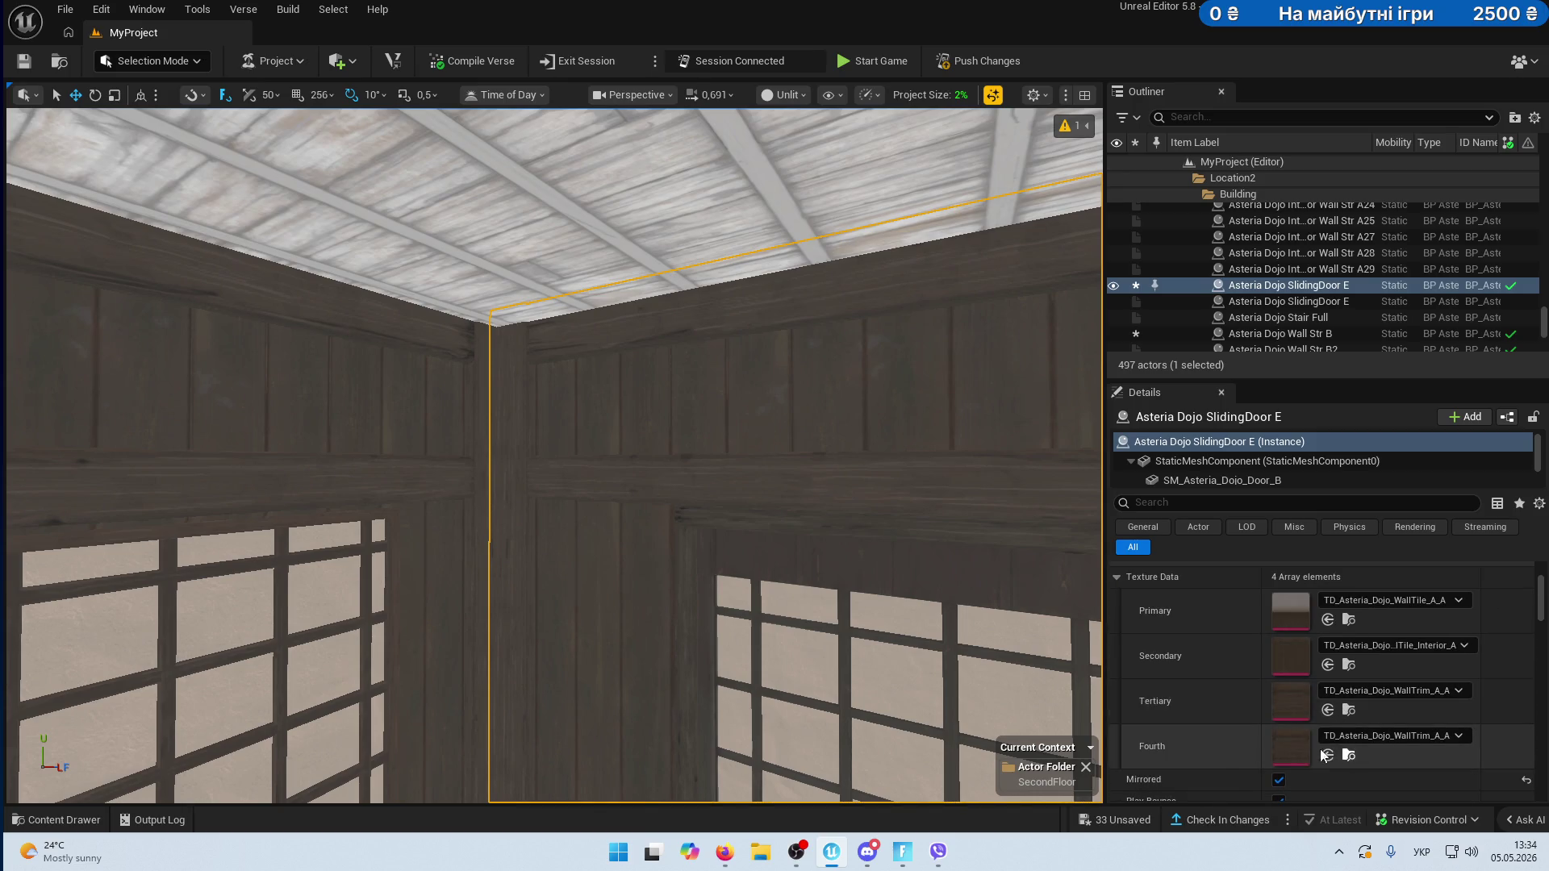
pyautogui.press('Up')
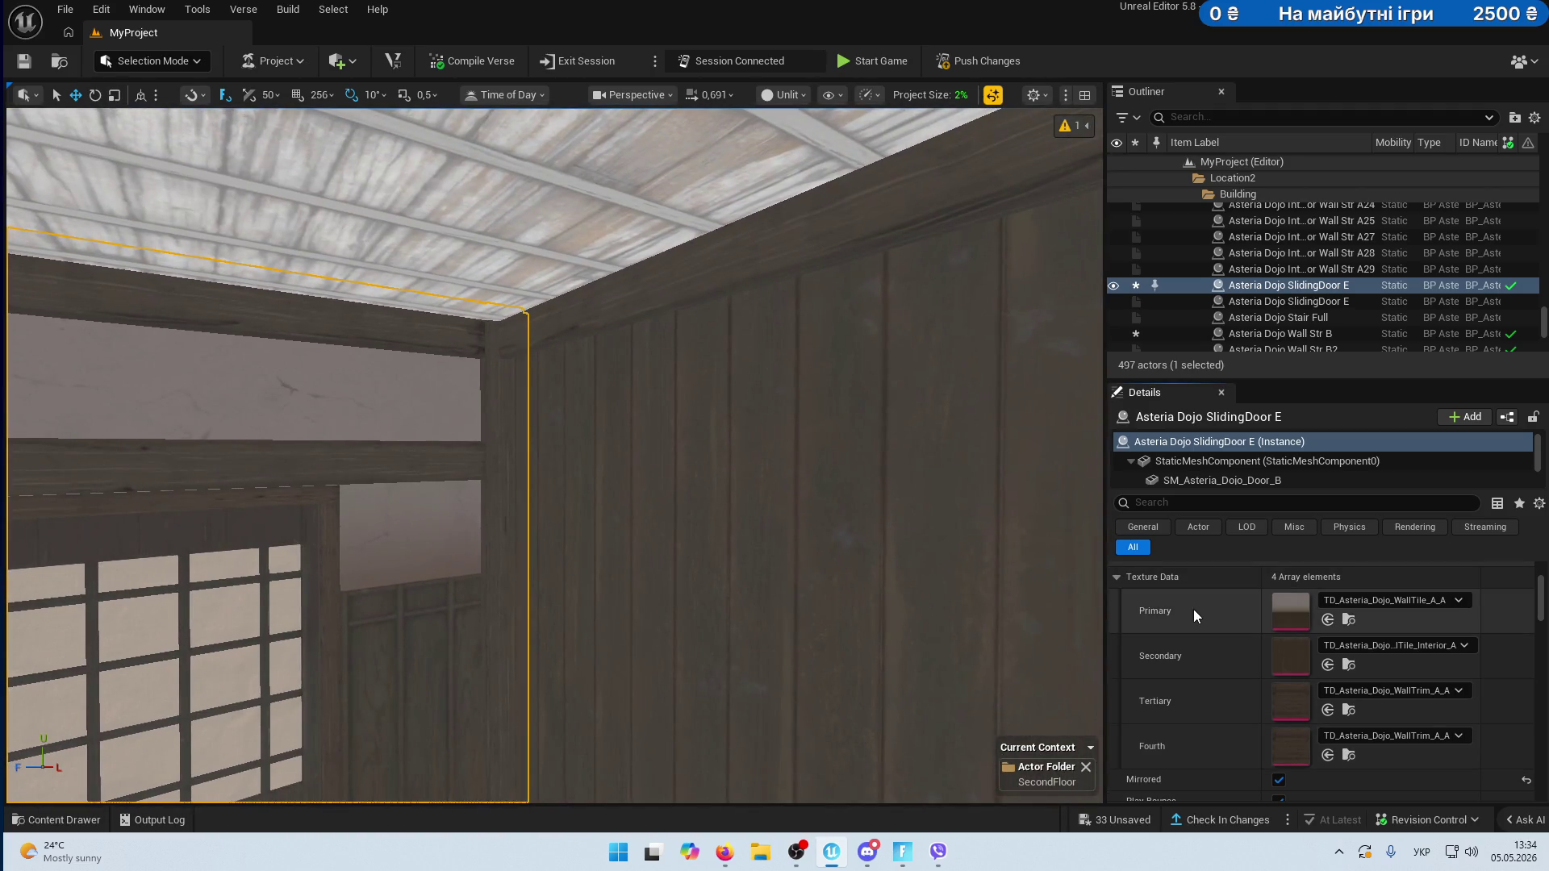
# - Duplicate the door, test pasting the Fourth texture into Primary, then undo it
pyautogui.hotkey('ctrl', 'd')
pyautogui.rightClick(1201, 745)
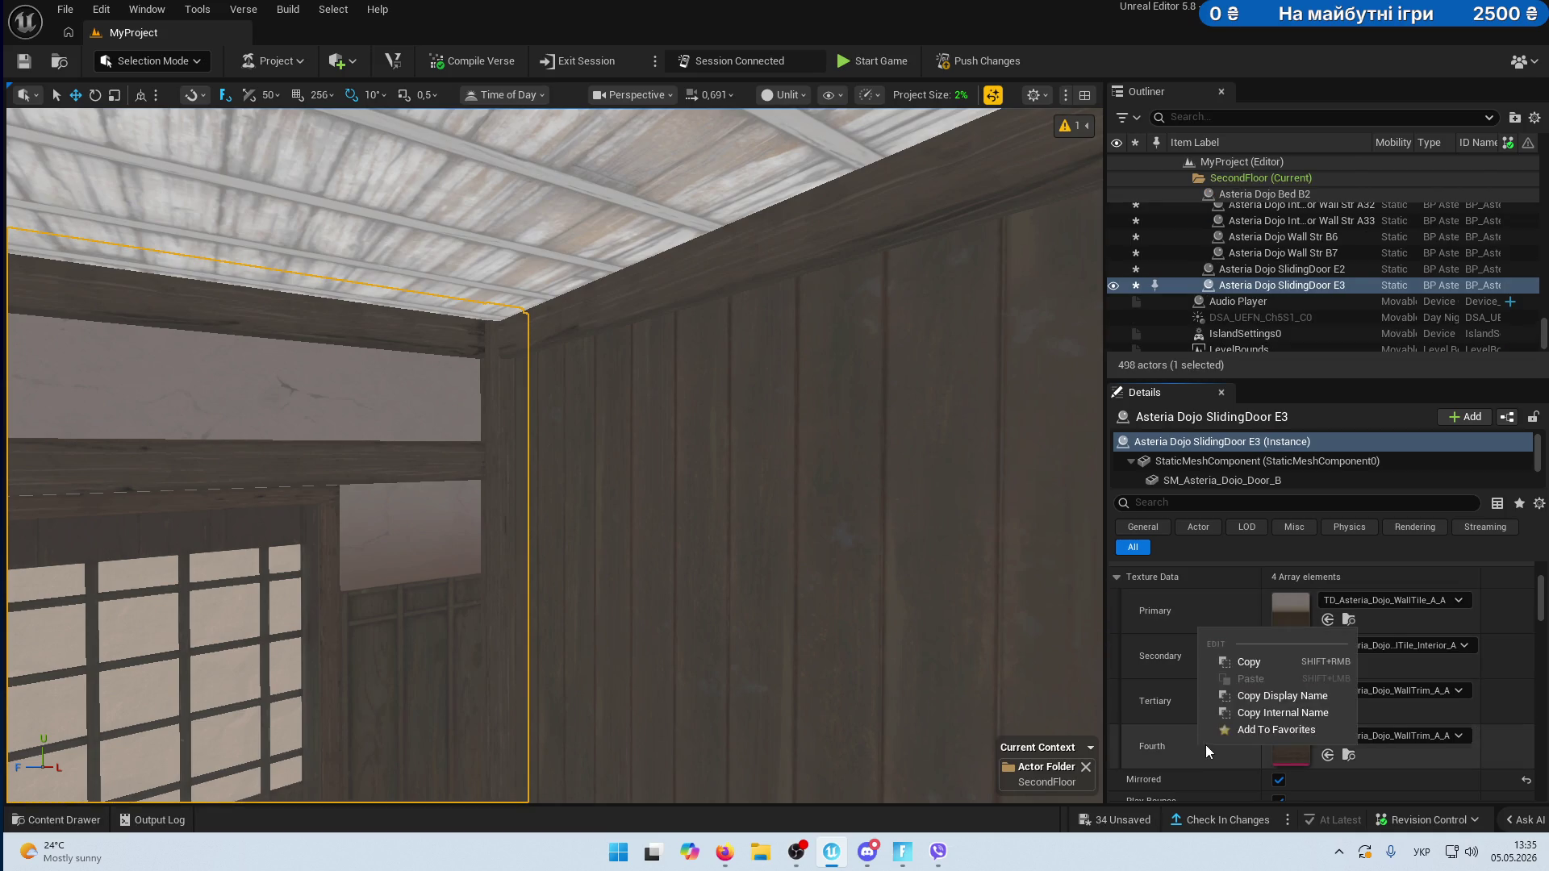
pyautogui.click(1259, 666)
pyautogui.rightClick(1207, 611)
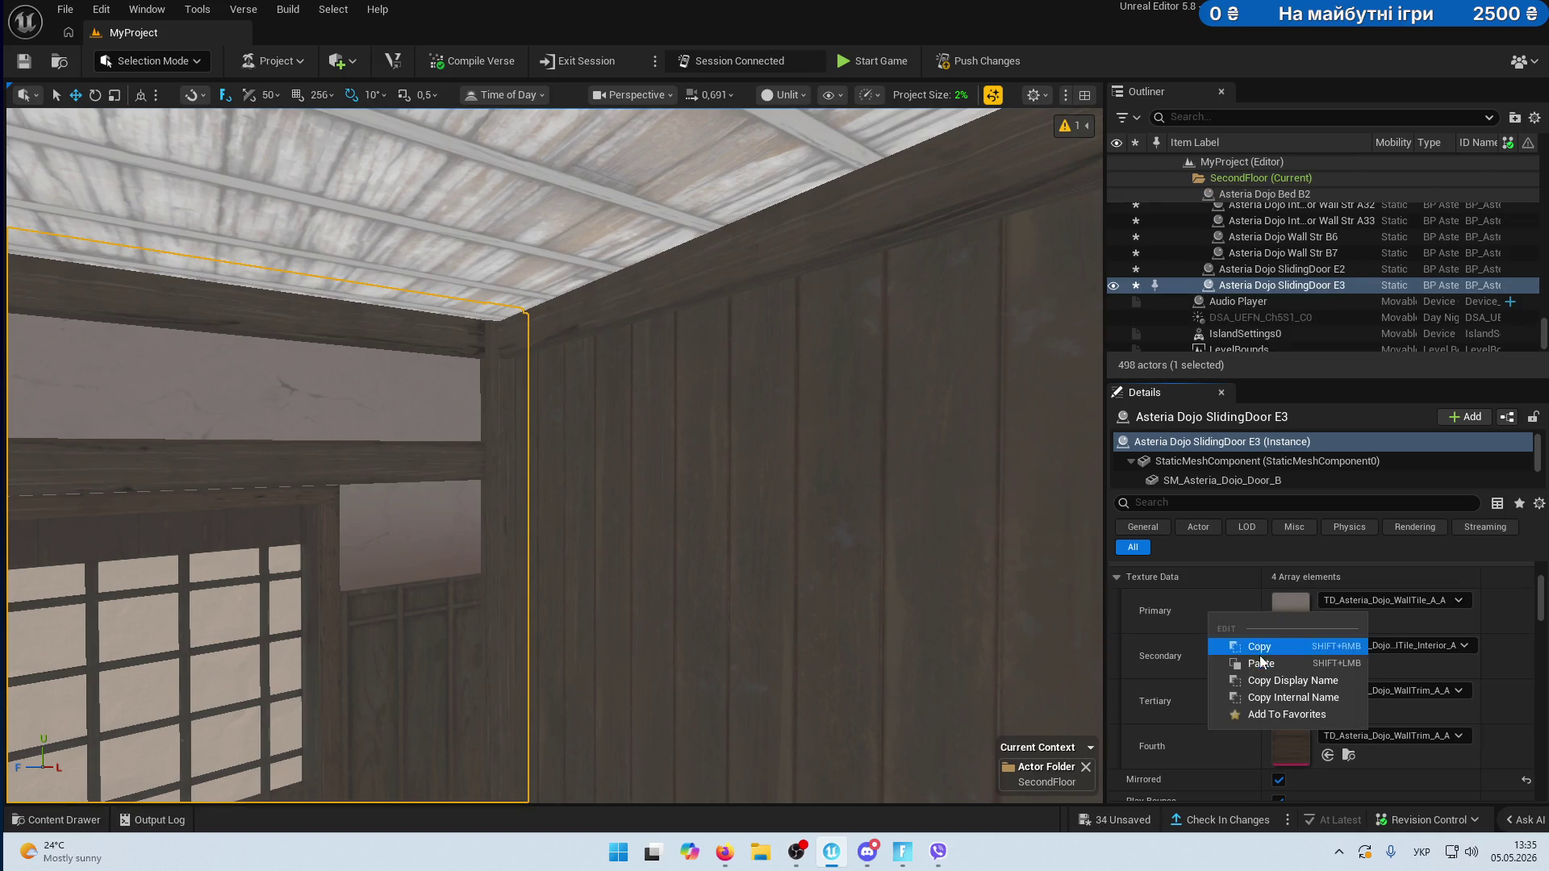
pyautogui.click(1234, 651)
pyautogui.press('Down')
pyautogui.moveTo(445, 761); pyautogui.dragTo(567, 687)
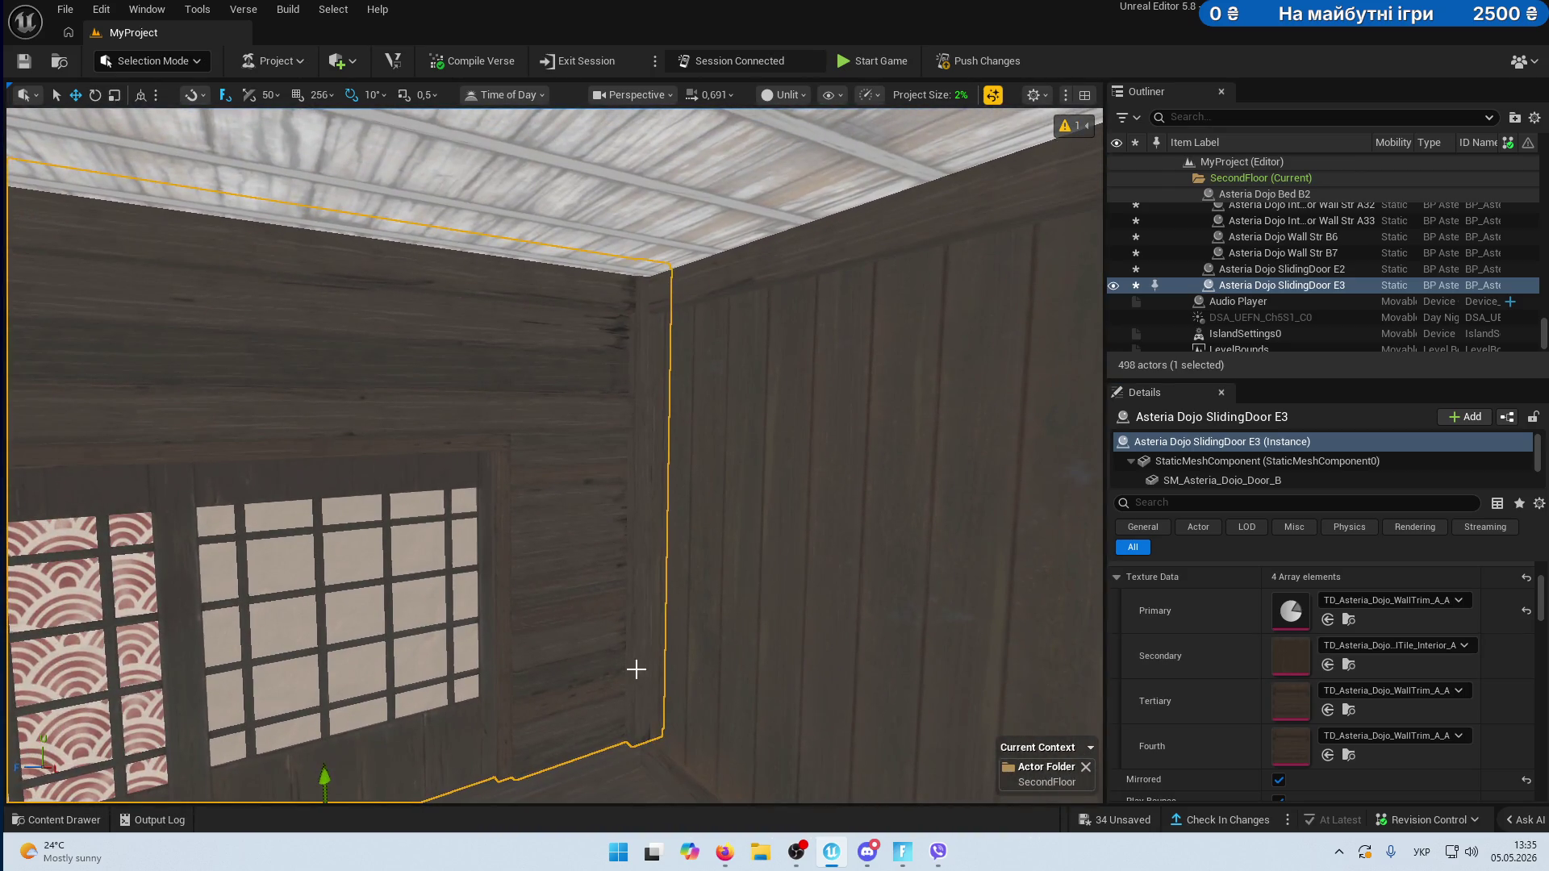
pyautogui.press('f')
pyautogui.hotkey('ctrl', 'z')
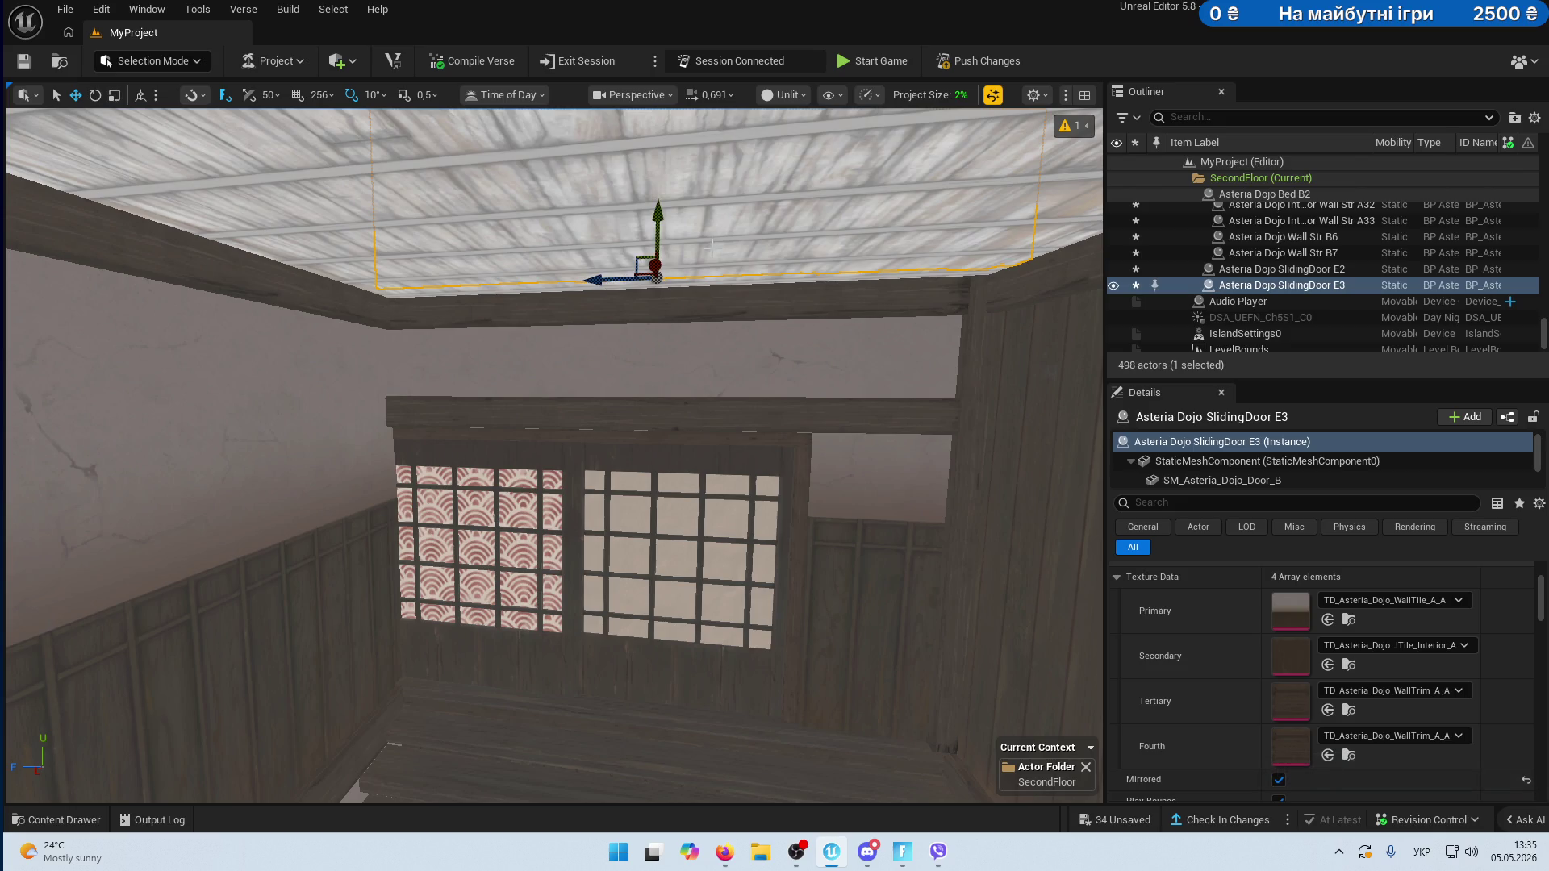
# - Delete the duplicate SlidingDoor E3 and reselect SlidingDoor E on the right wall
pyautogui.press('Delete')
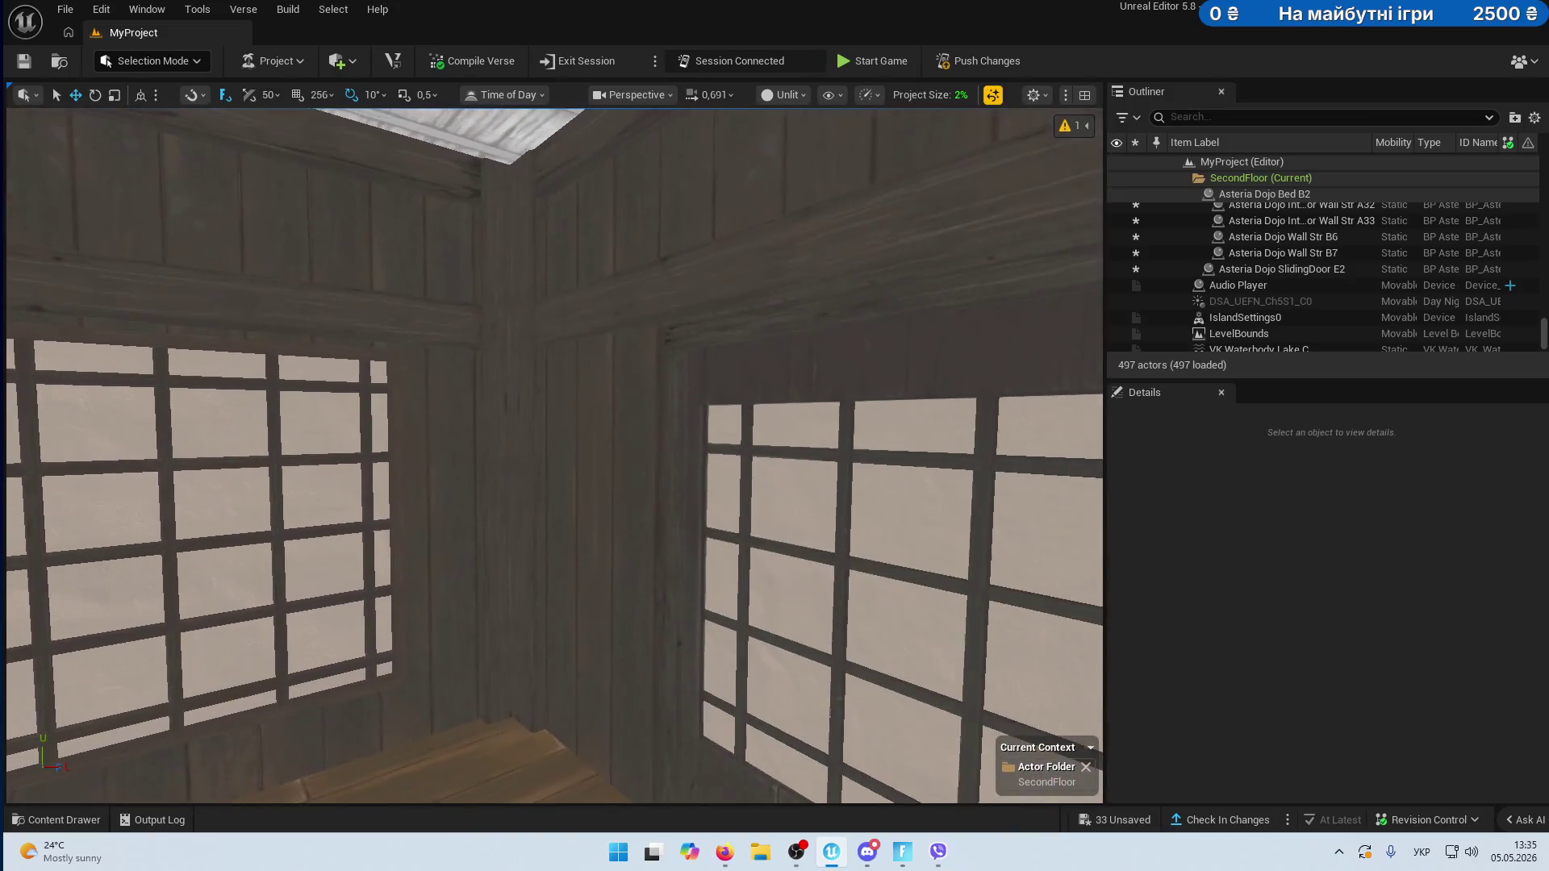
pyautogui.click(692, 318)
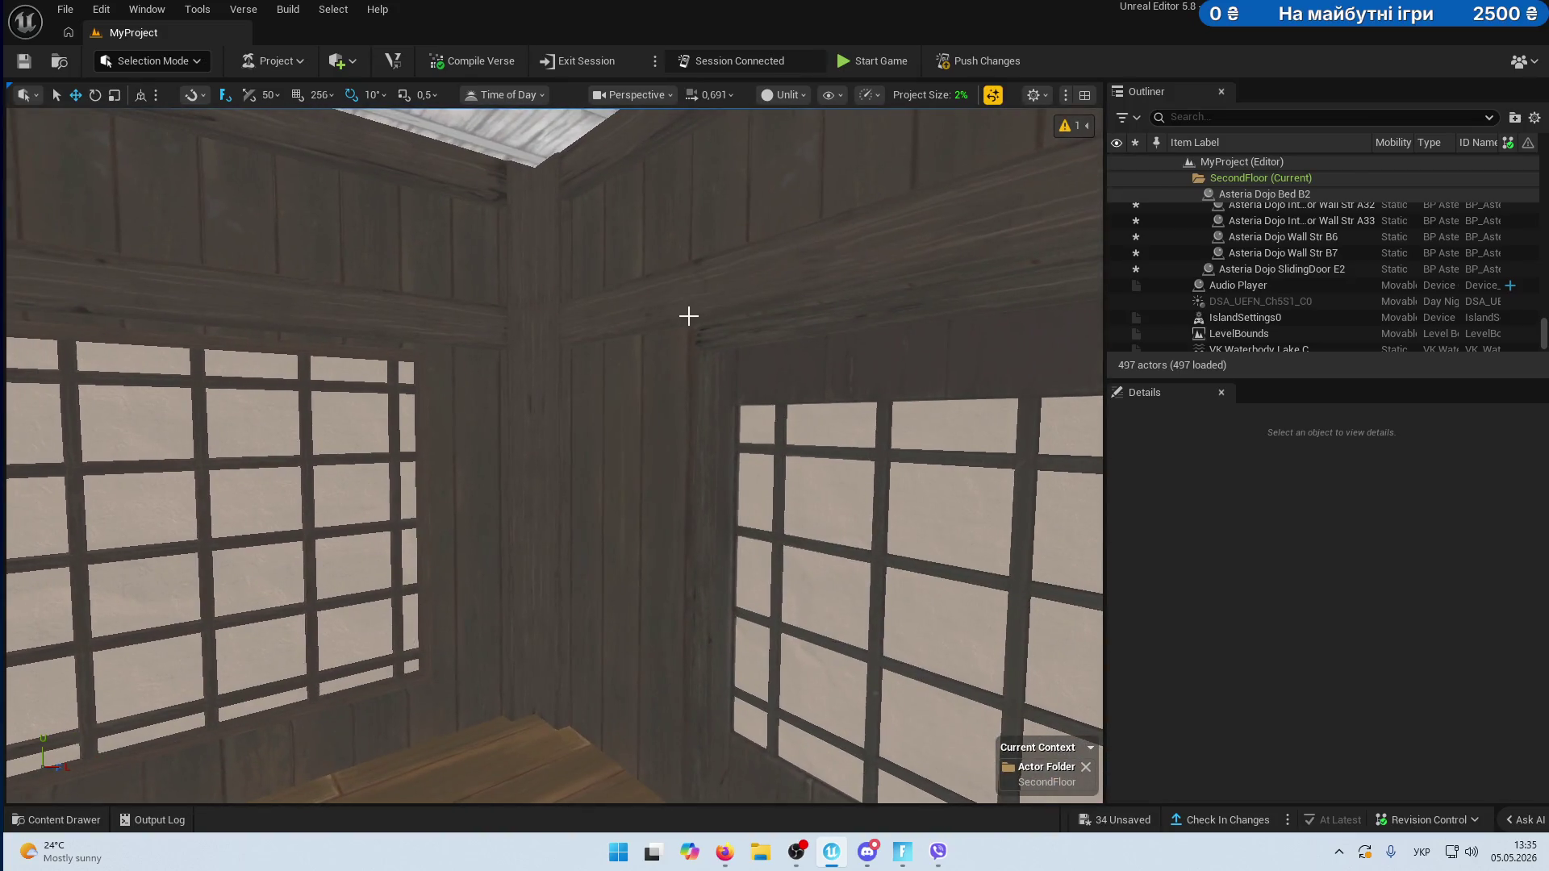
pyautogui.press('f')
pyautogui.scroll(-2, 1323, 685)
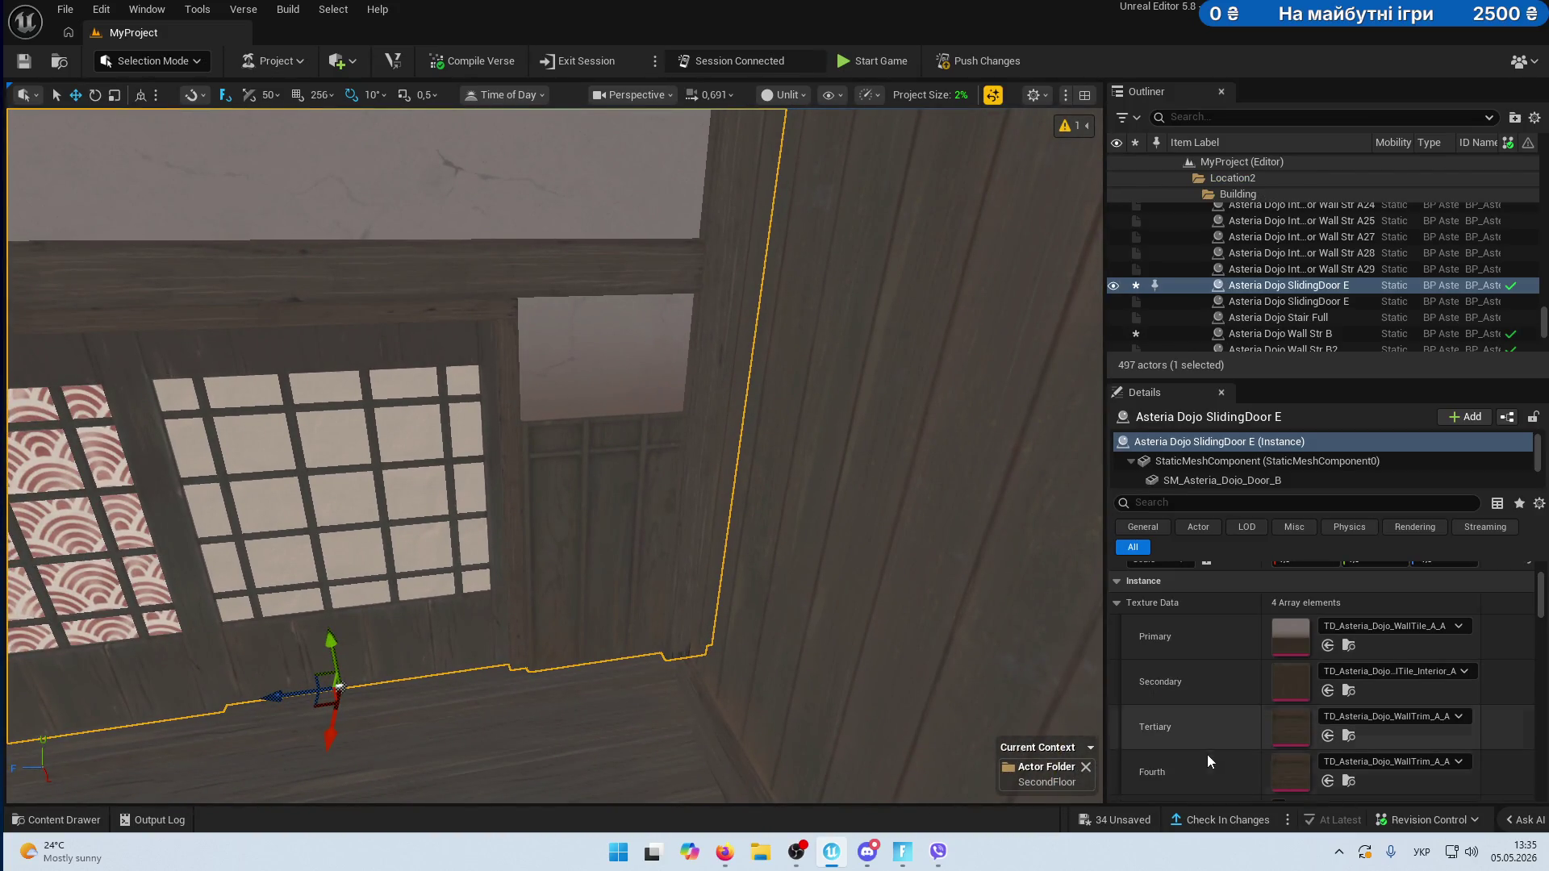
# - Copy the Fourth texture TD_Asteria_Dojo_WallTrim_A_A and paste it into sliding door E2's Primary slot
pyautogui.rightClick(1252, 770)
pyautogui.rightClick(1206, 642)
pyautogui.click(1245, 688)
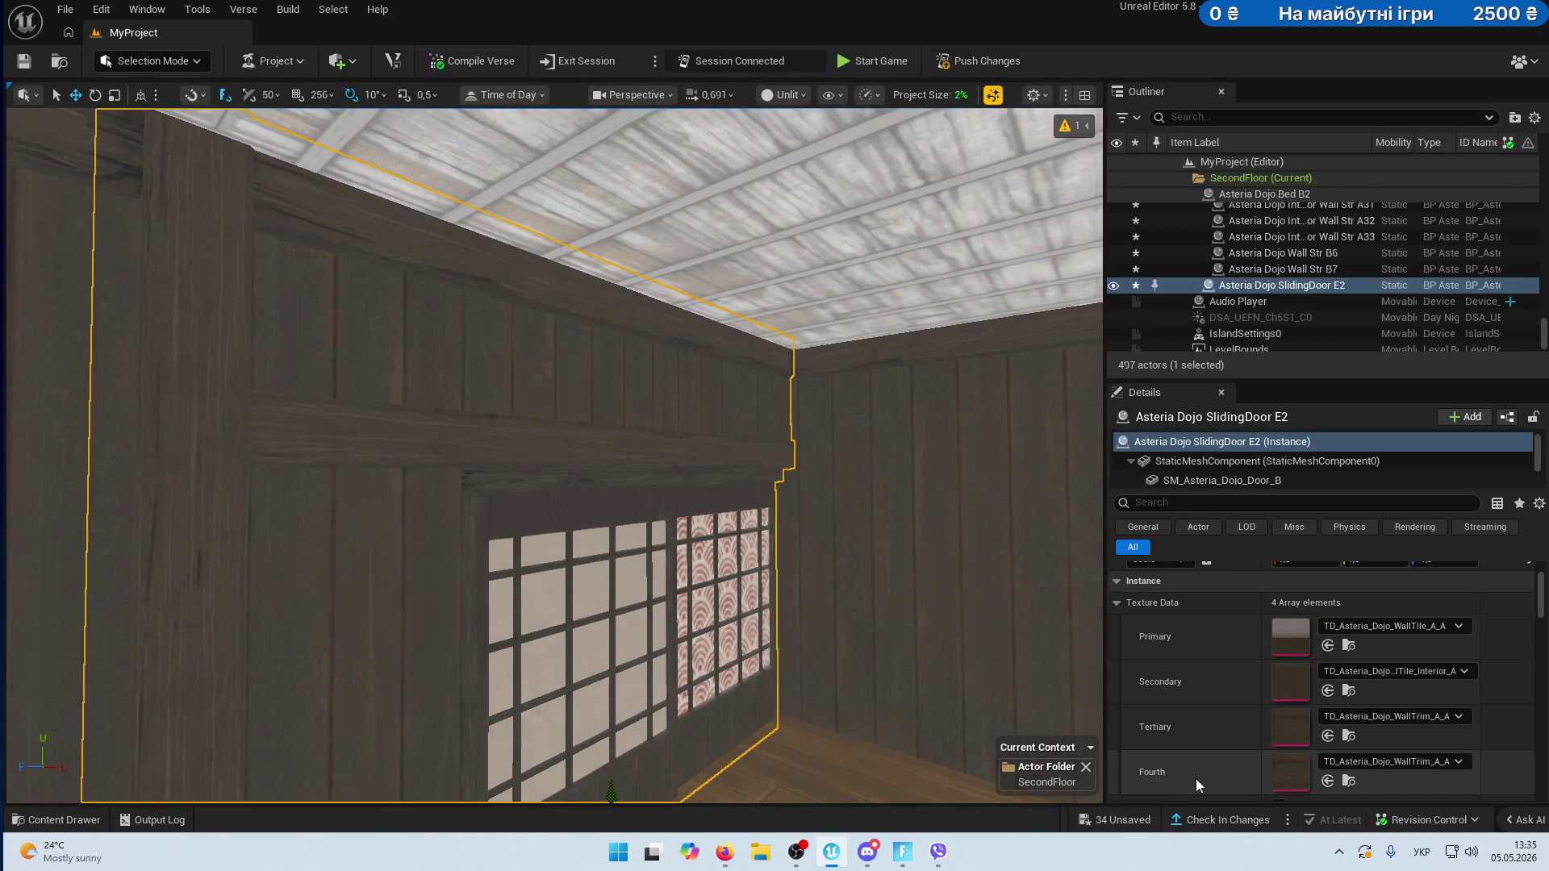
pyautogui.rightClick(1197, 779)
pyautogui.click(1244, 695)
pyautogui.rightClick(1218, 629)
pyautogui.click(1275, 677)
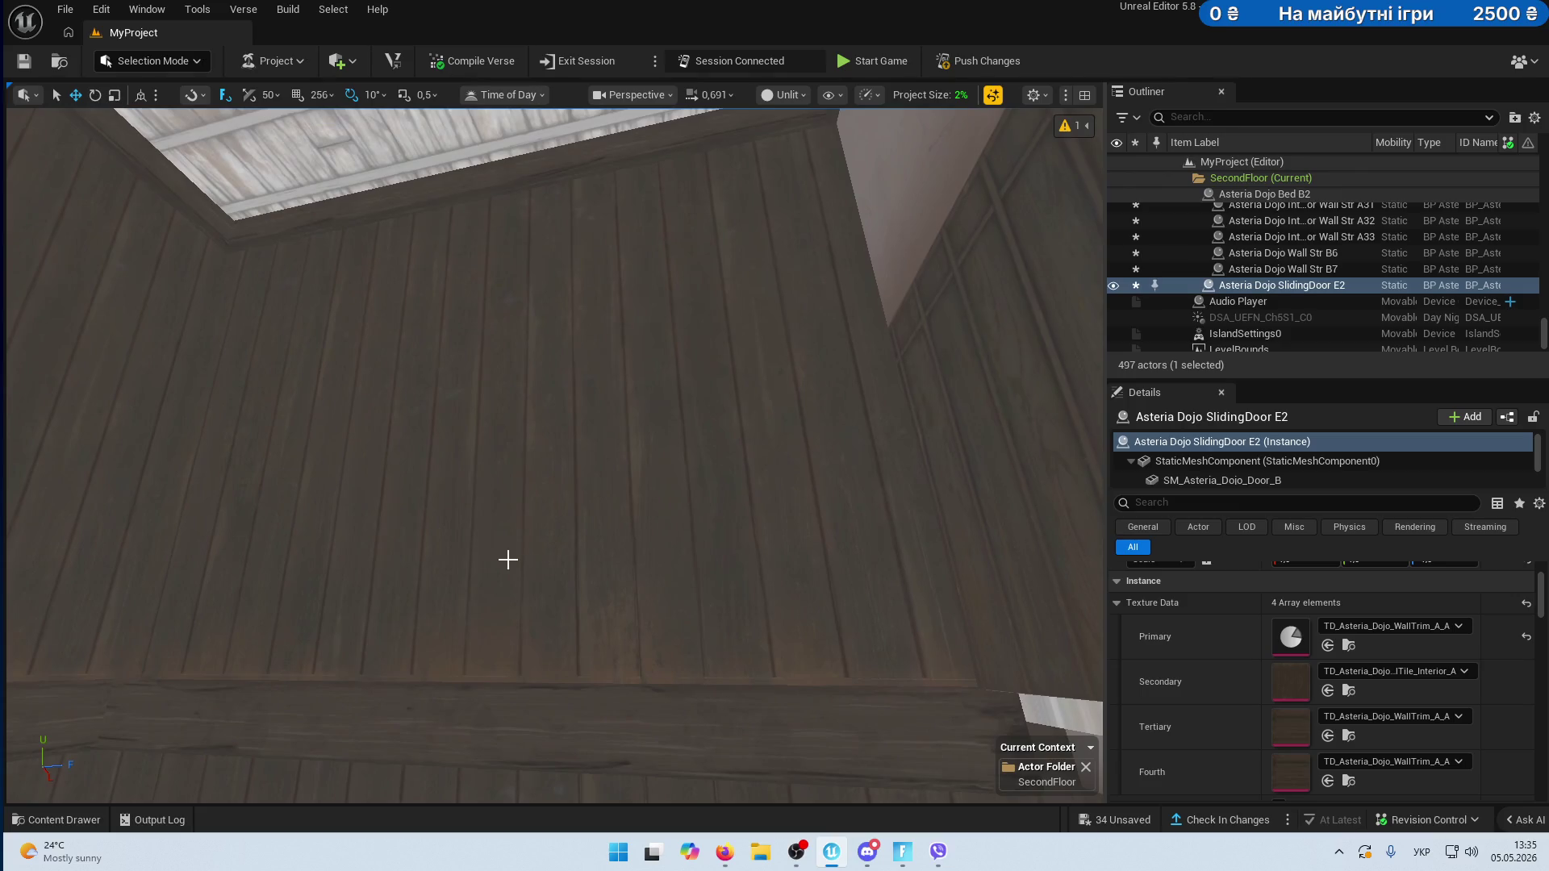
pyautogui.rightClick(1183, 635)
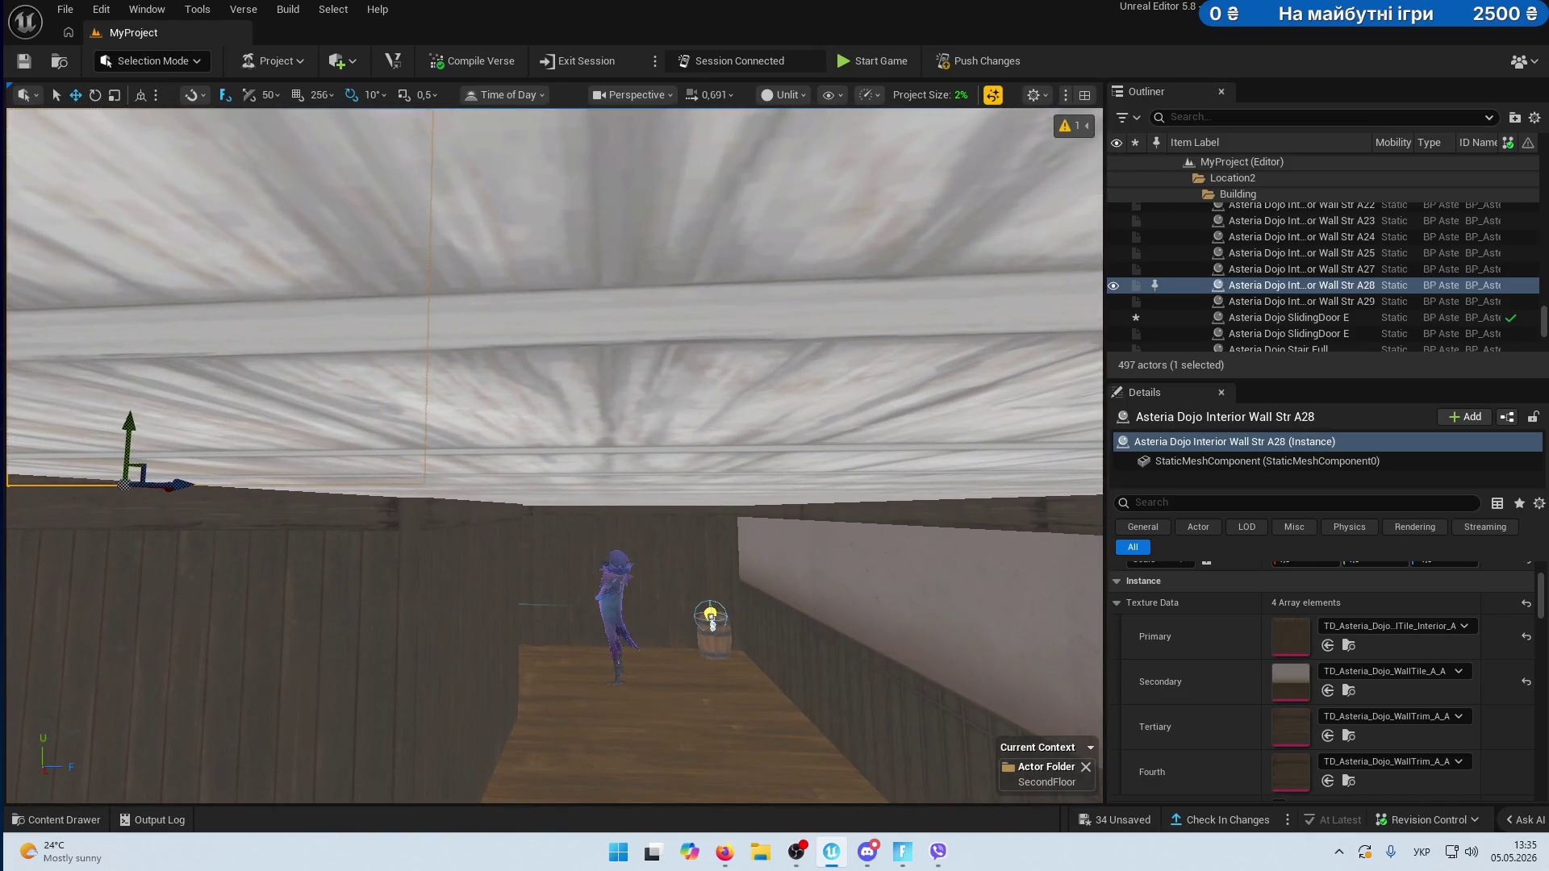
# - Paste the interior tile into Secondary on ceiling panels Floor A23, A22, A20–A21 and A18
pyautogui.click(605, 363)
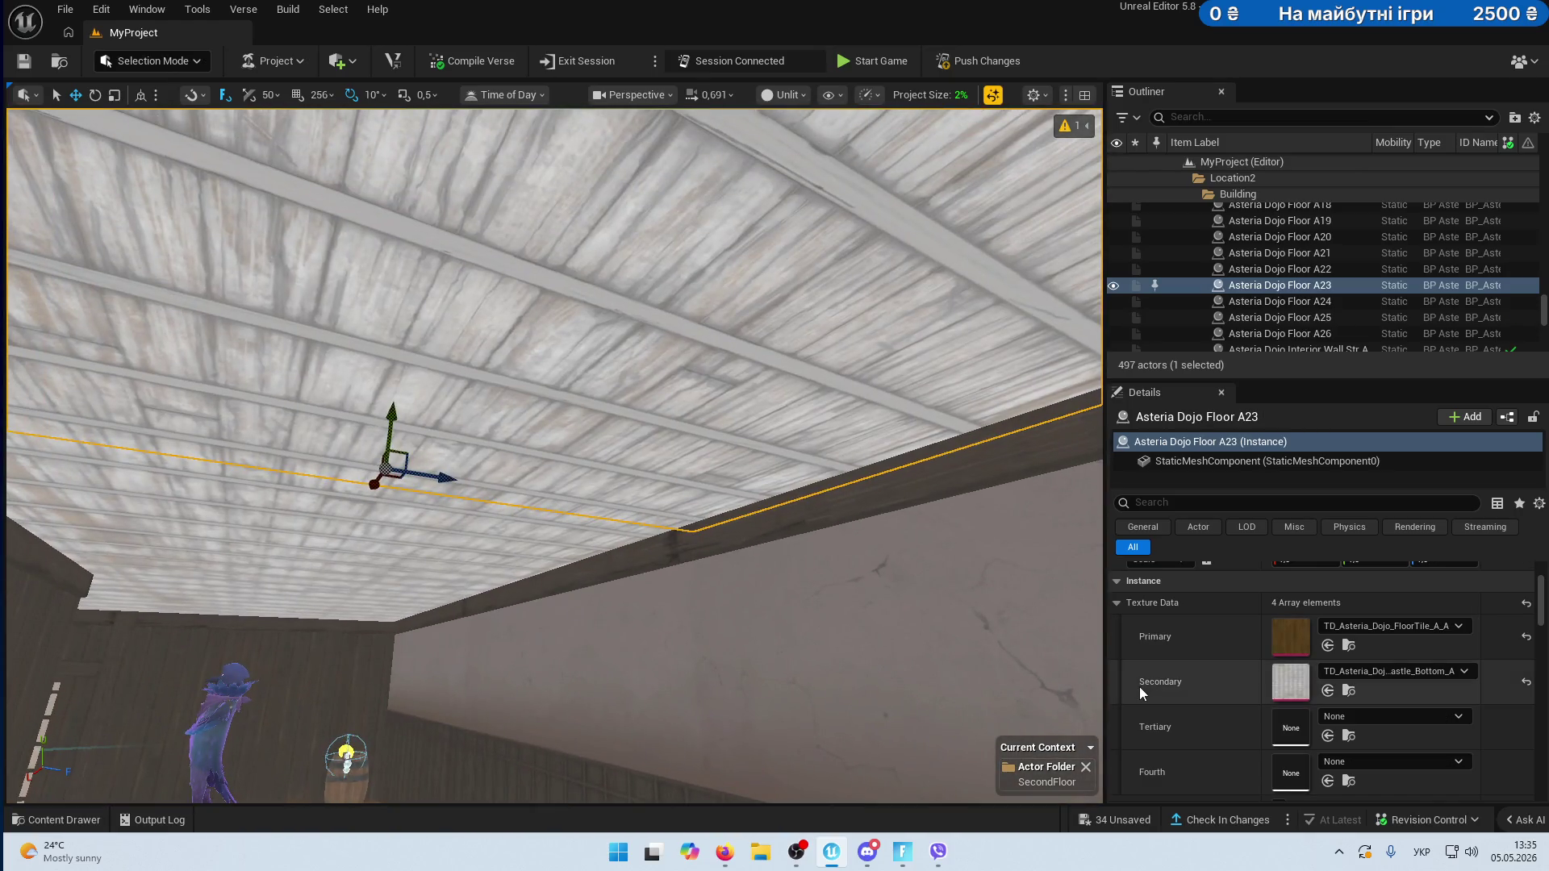
pyautogui.rightClick(1143, 692)
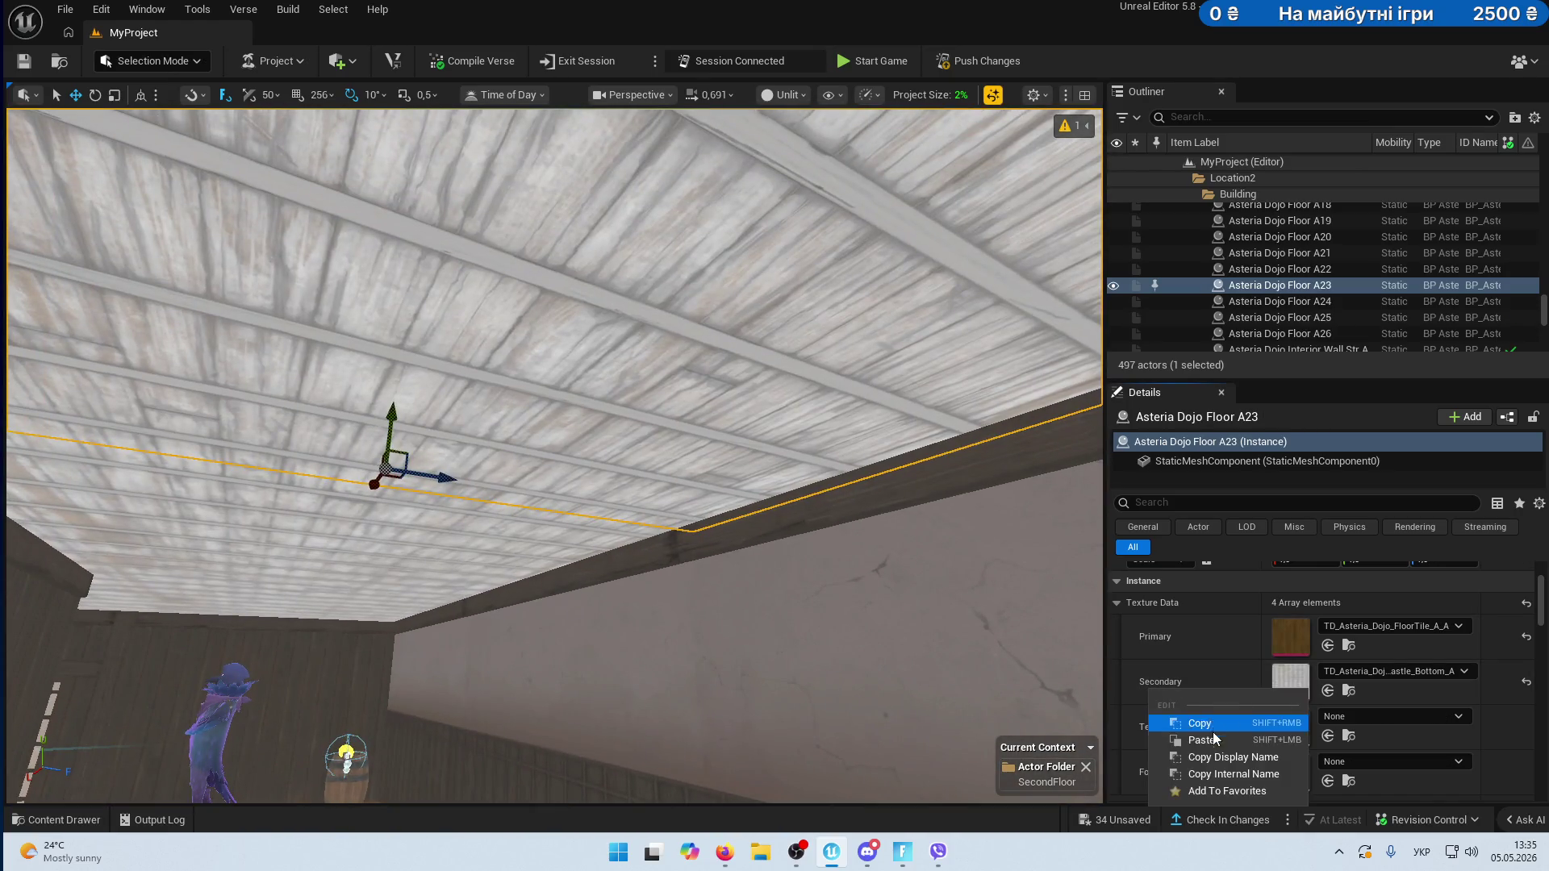
pyautogui.click(1177, 736)
pyautogui.click(653, 613)
pyautogui.rightClick(1195, 692)
pyautogui.click(1210, 741)
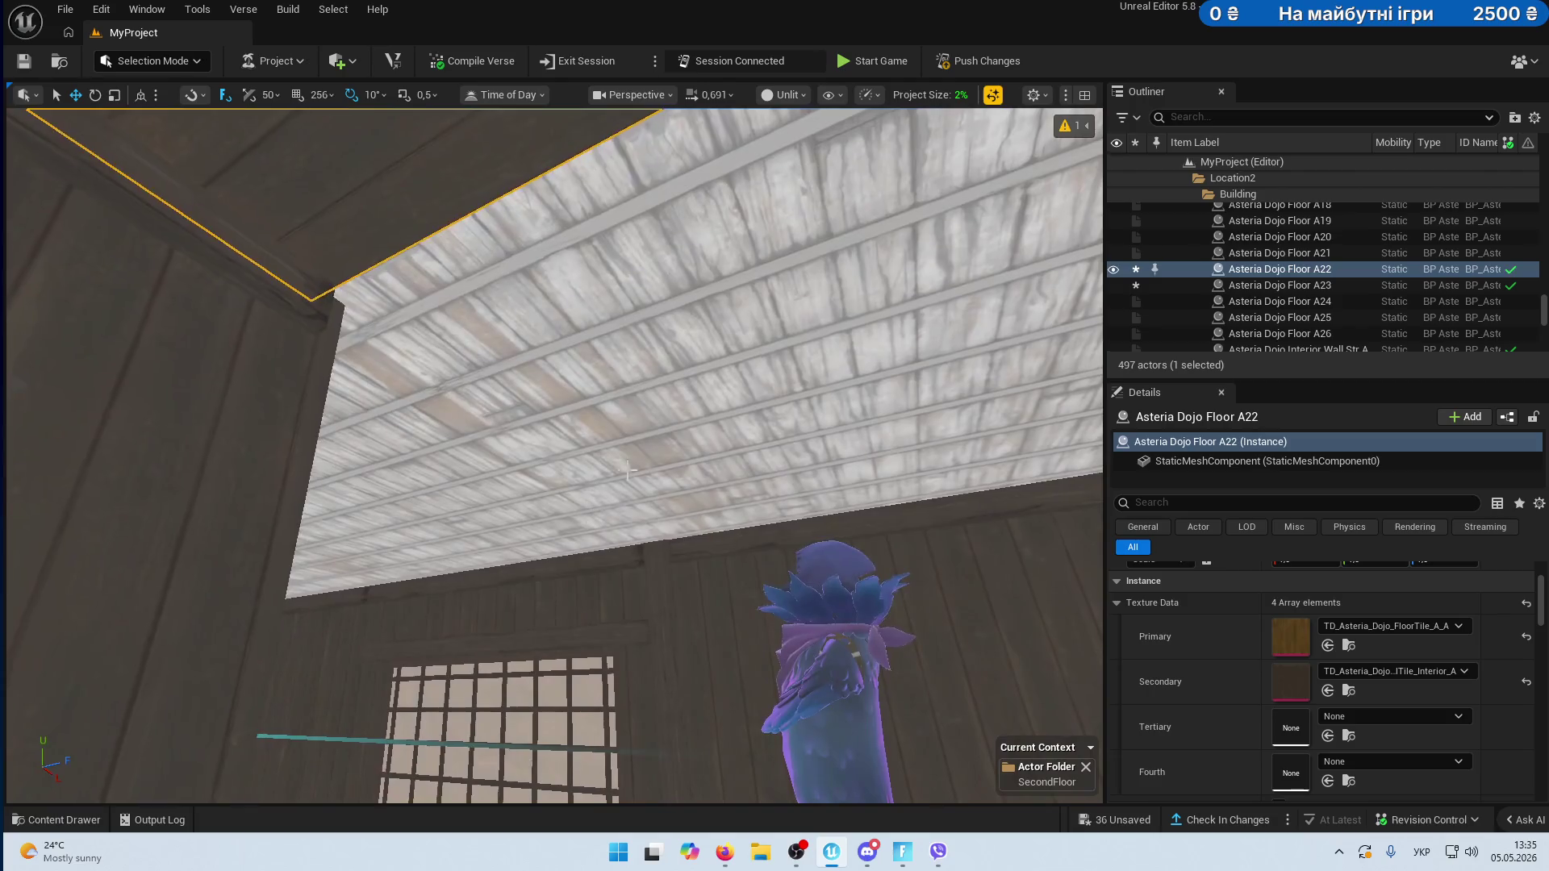
pyautogui.click(571, 567)
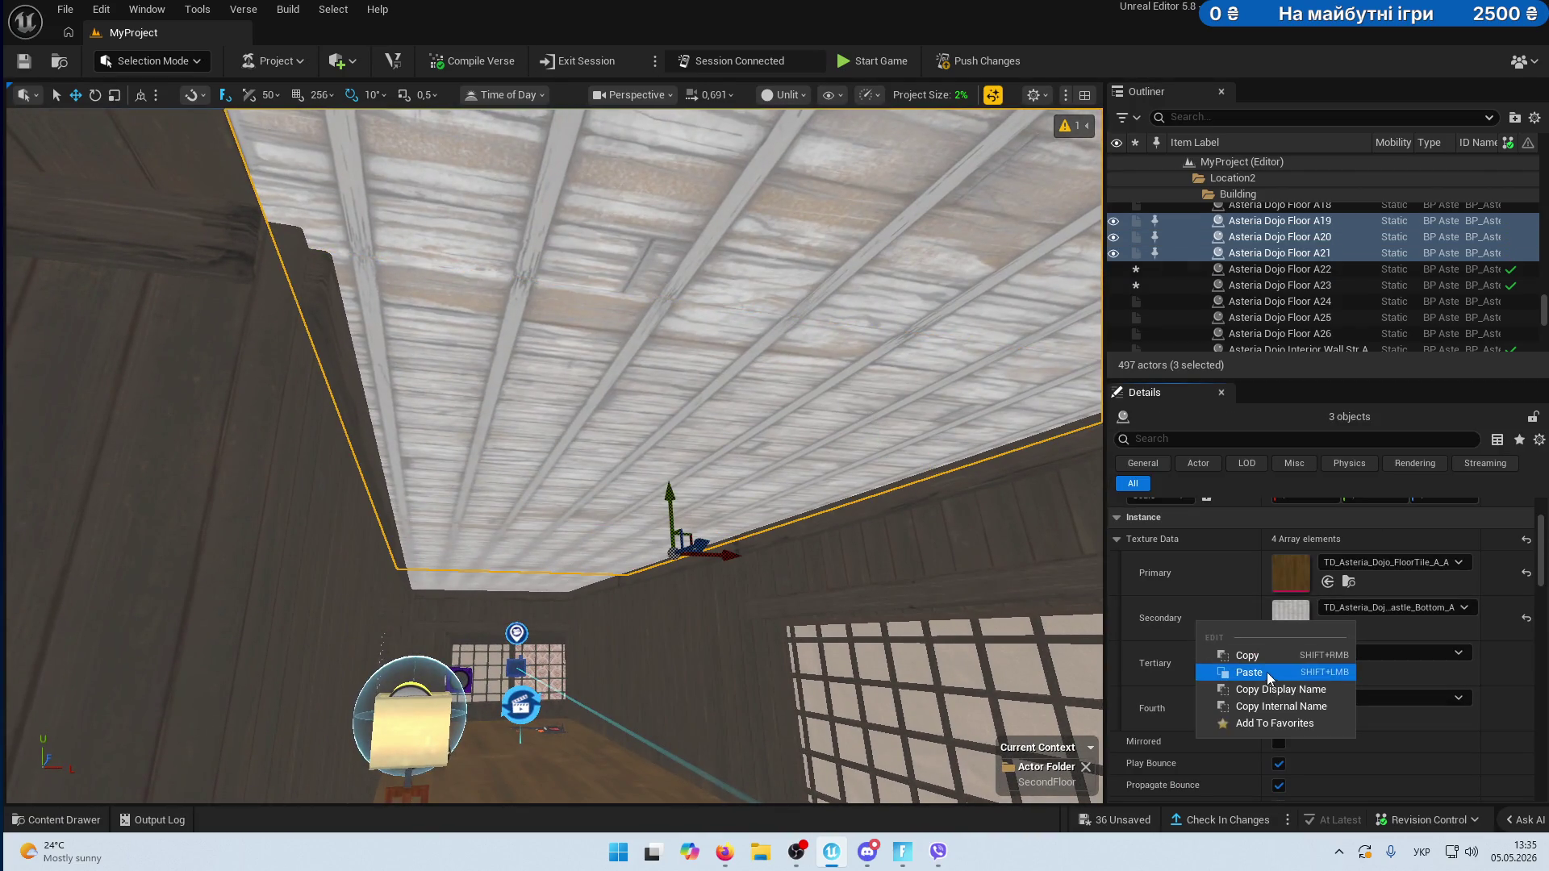
pyautogui.click(1268, 676)
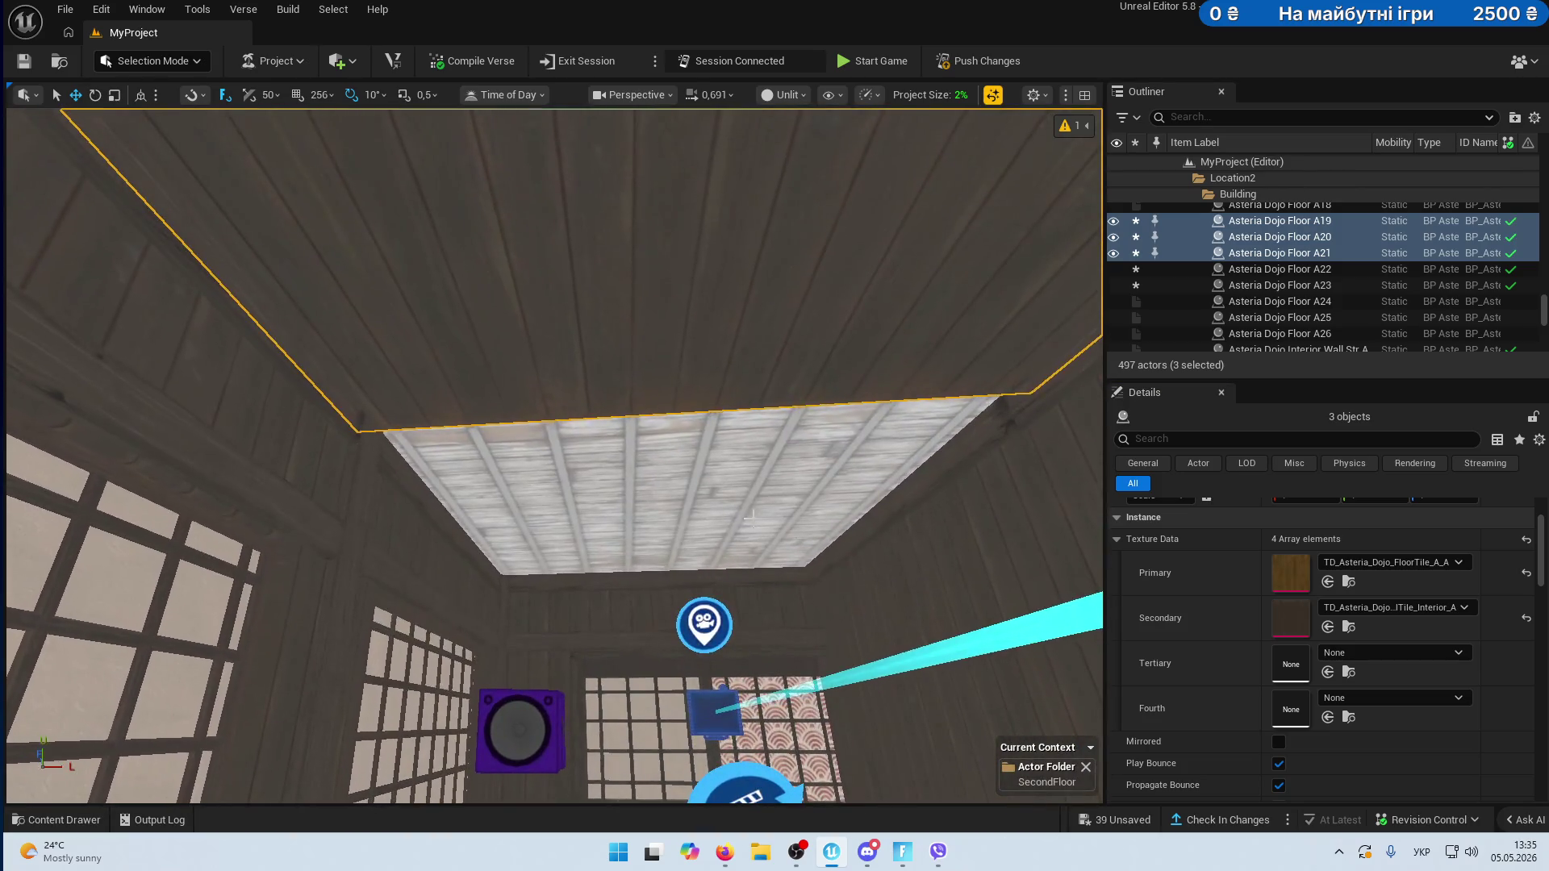
pyautogui.click(685, 492)
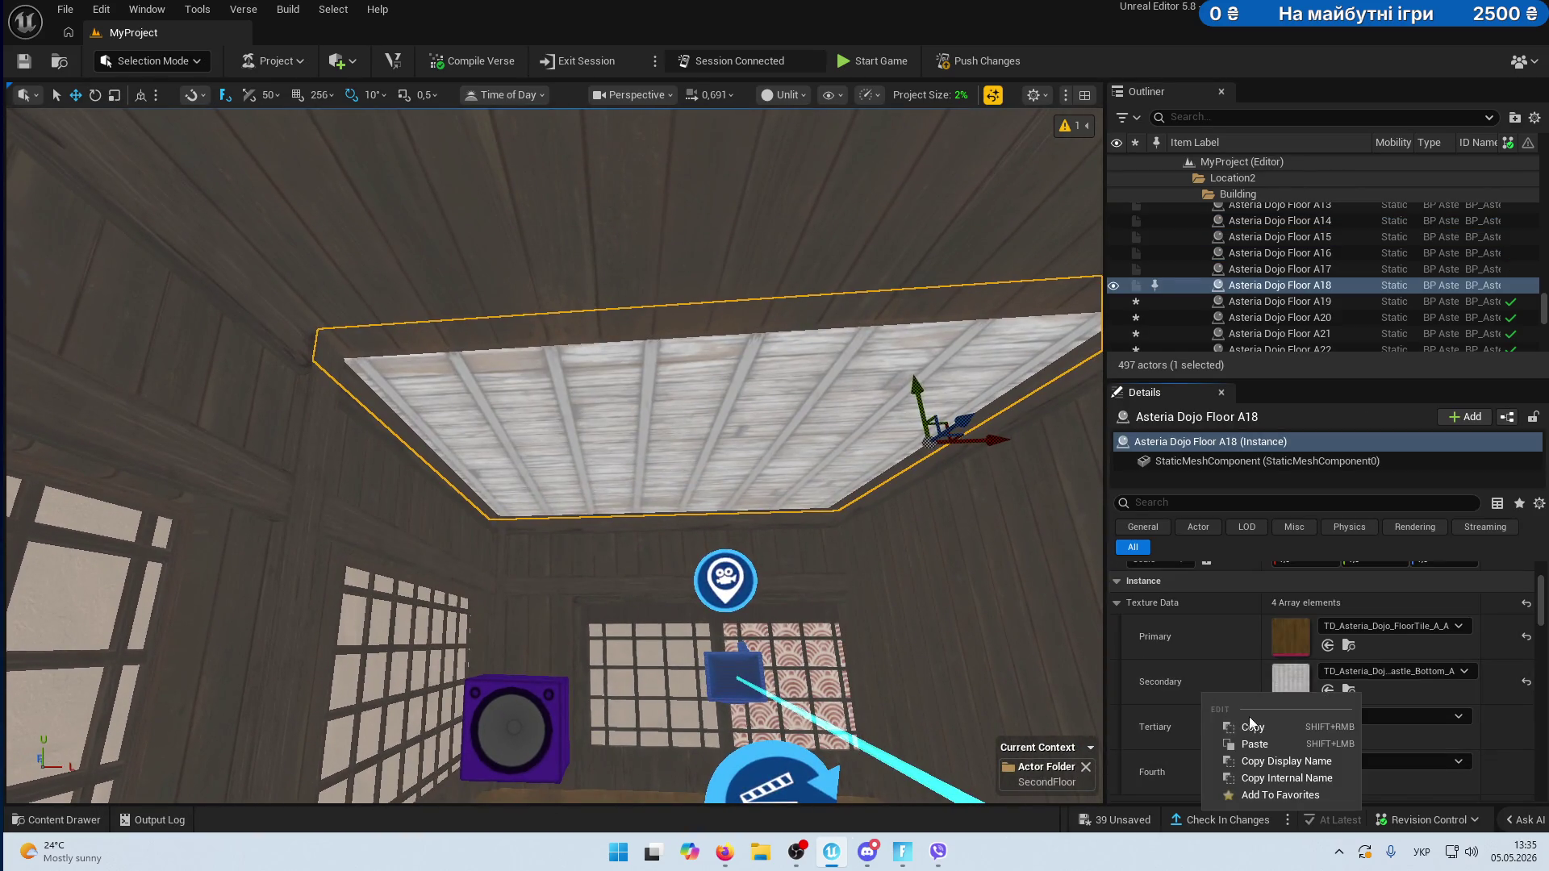
pyautogui.click(1251, 741)
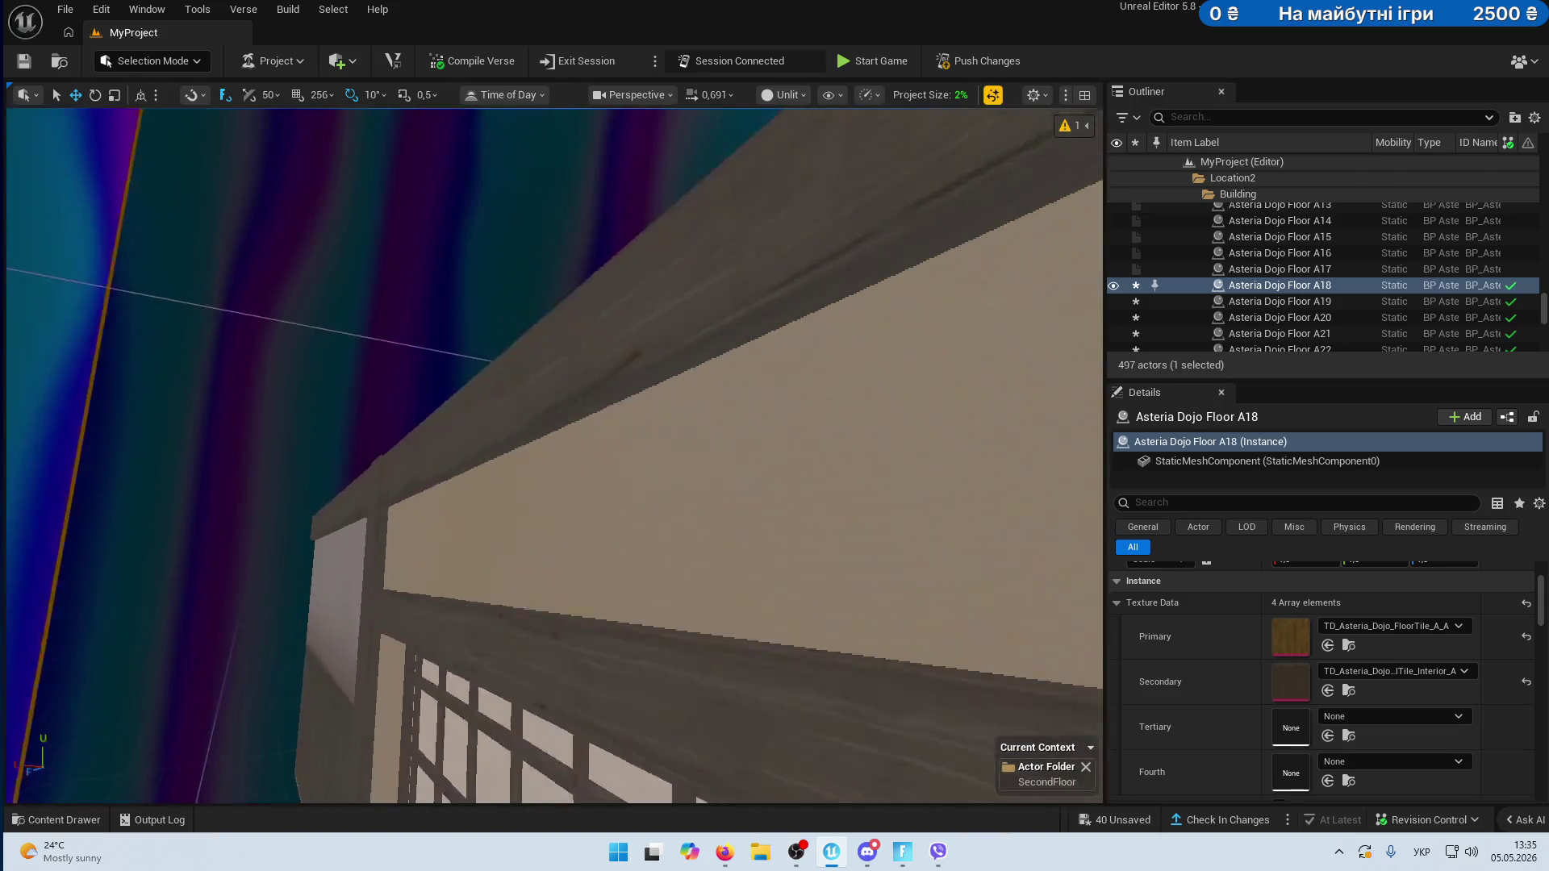
# - Move on to ceiling panels Floor A24 and A25 and apply the dark interior tile as Secondary
pyautogui.press('w')
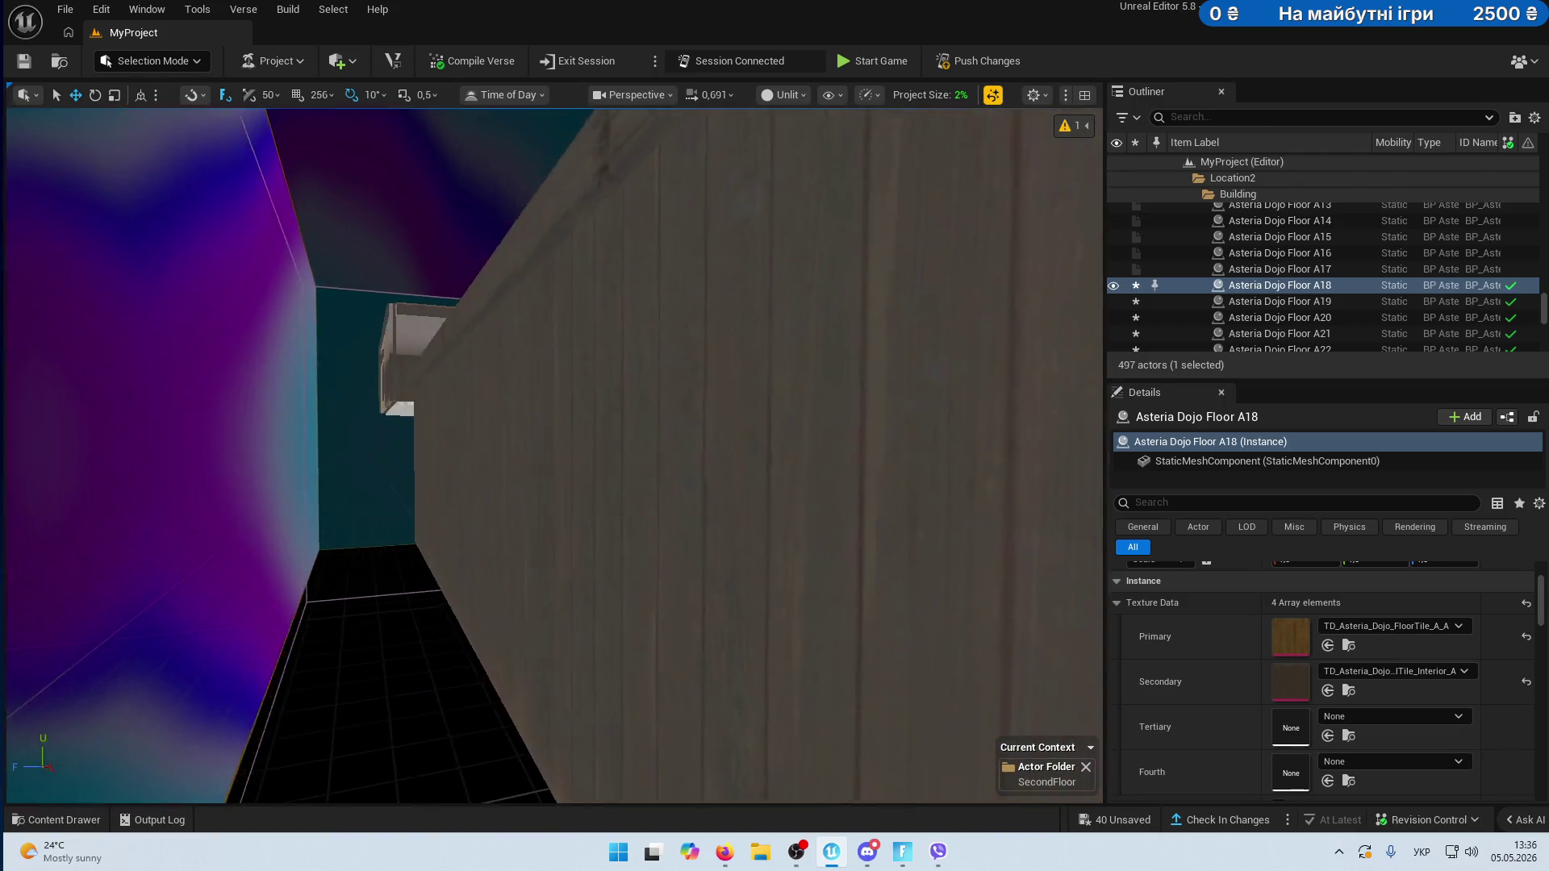
pyautogui.press('w')
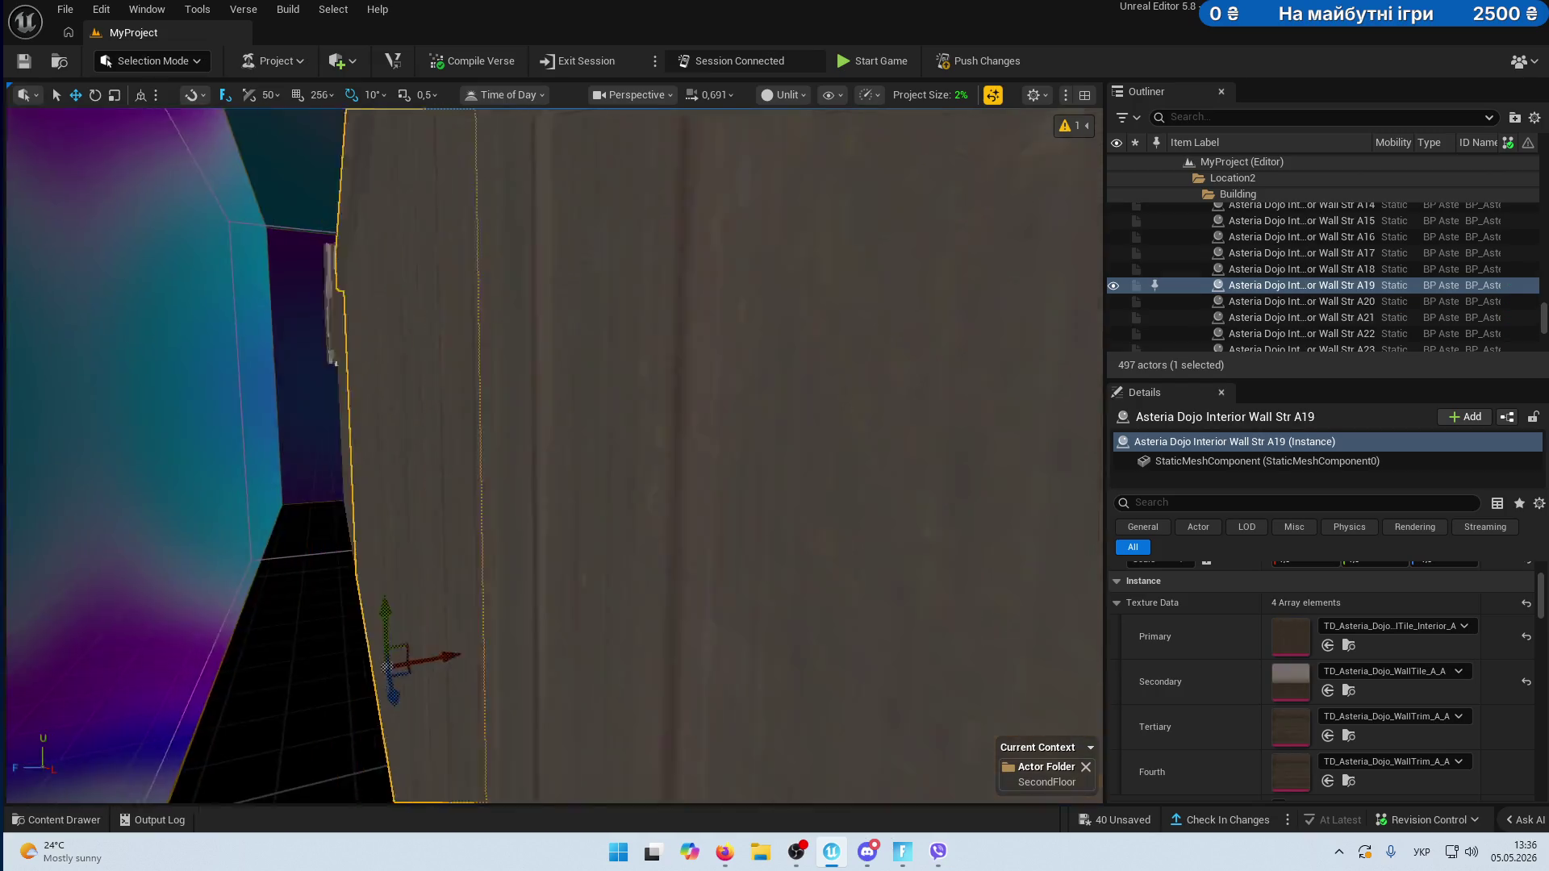
pyautogui.keyDown('ctrl'); pyautogui.click(263, 414); pyautogui.keyUp('ctrl')
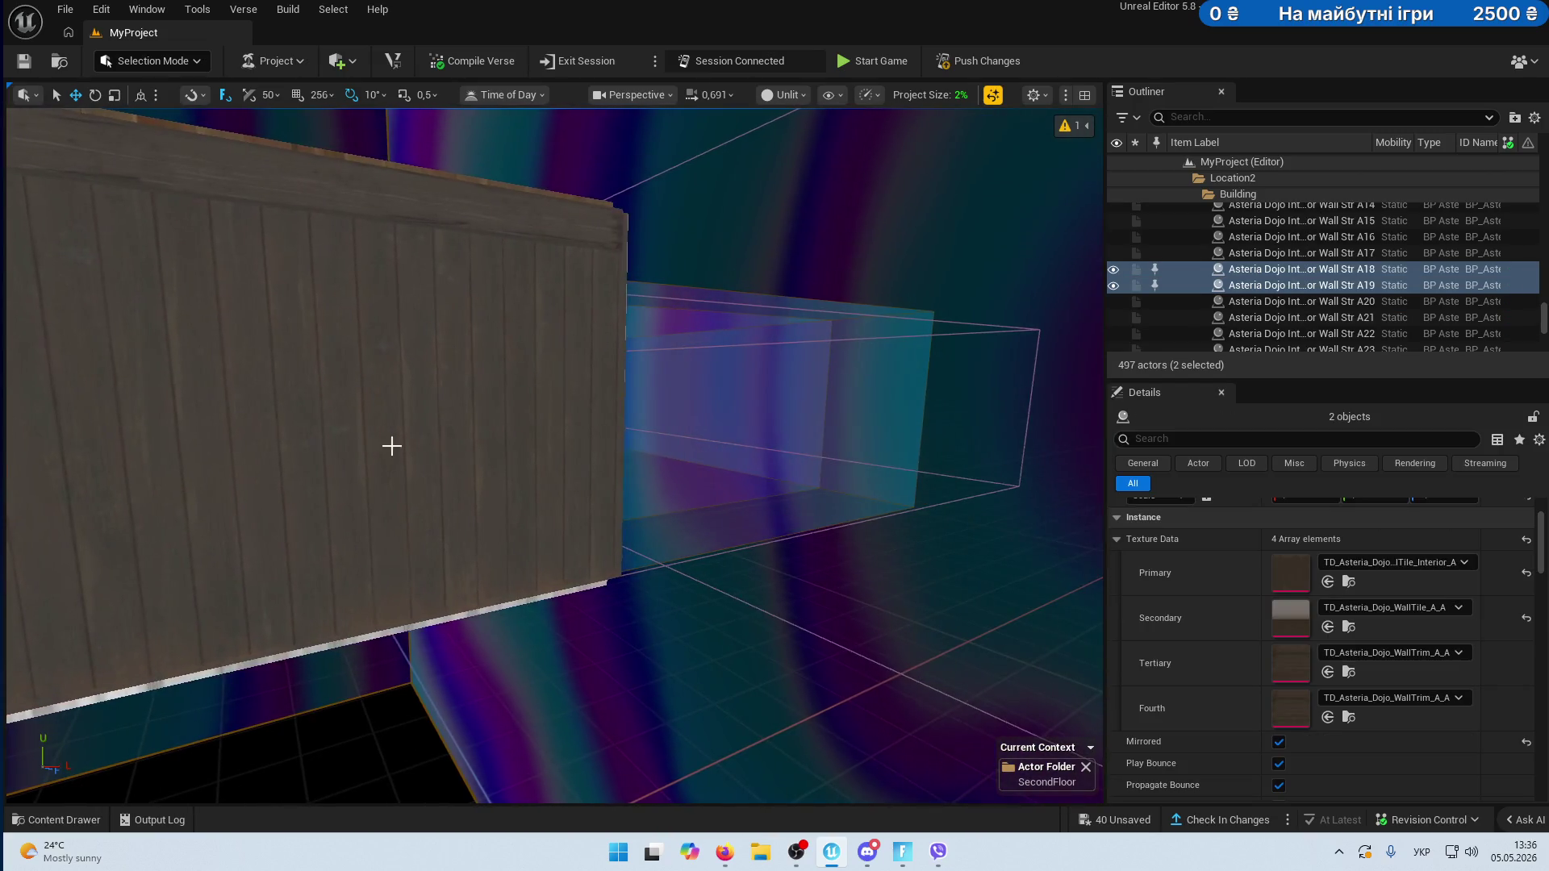
pyautogui.keyDown('ctrl'); pyautogui.click(363, 450); pyautogui.keyUp('ctrl')
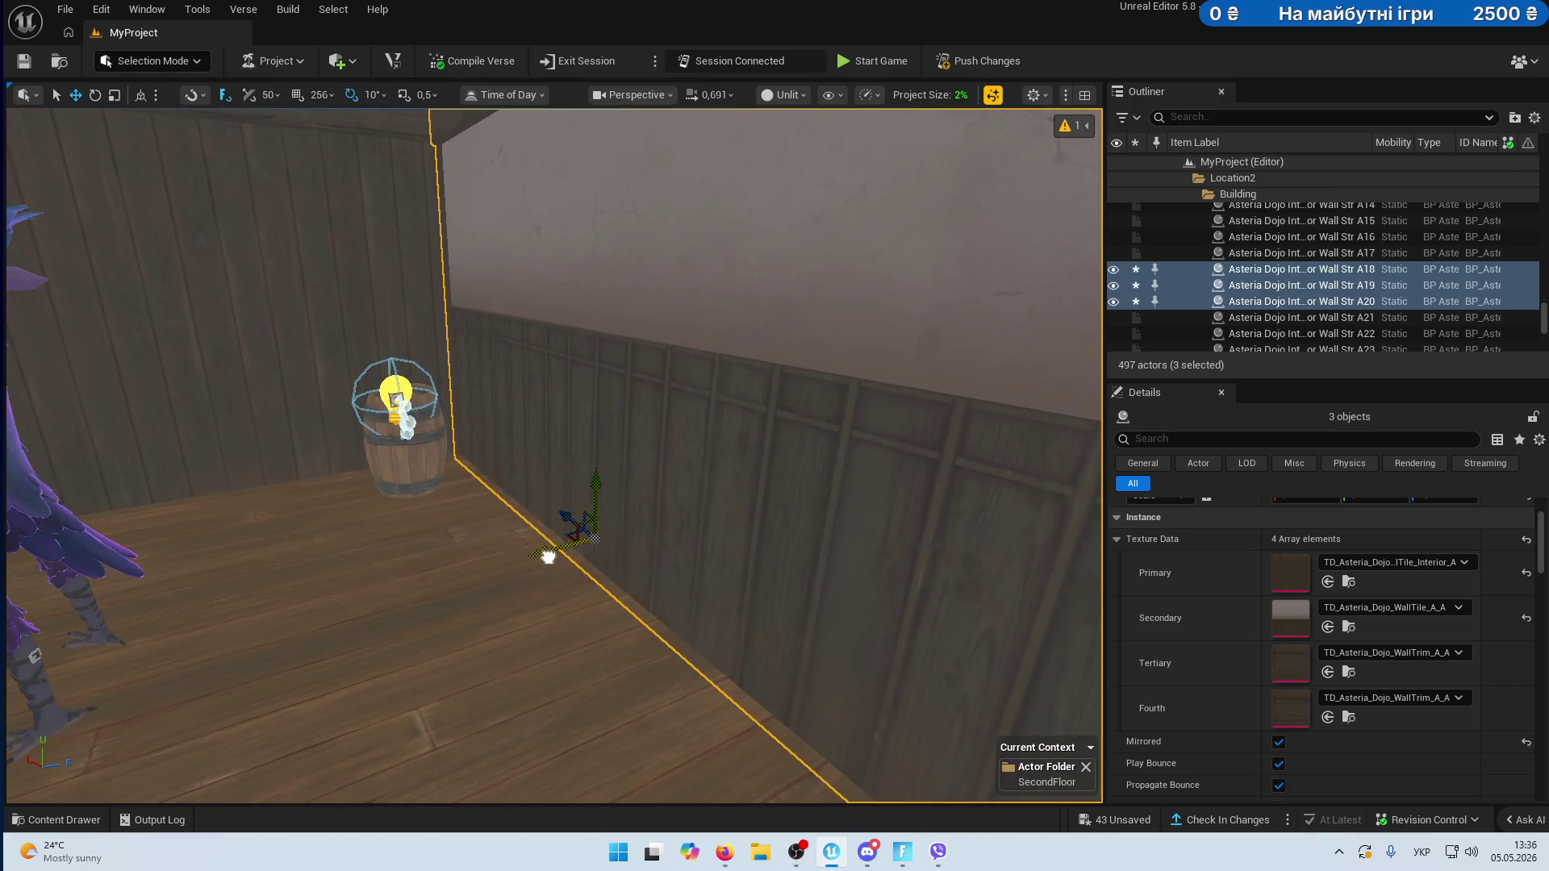
pyautogui.press('w')
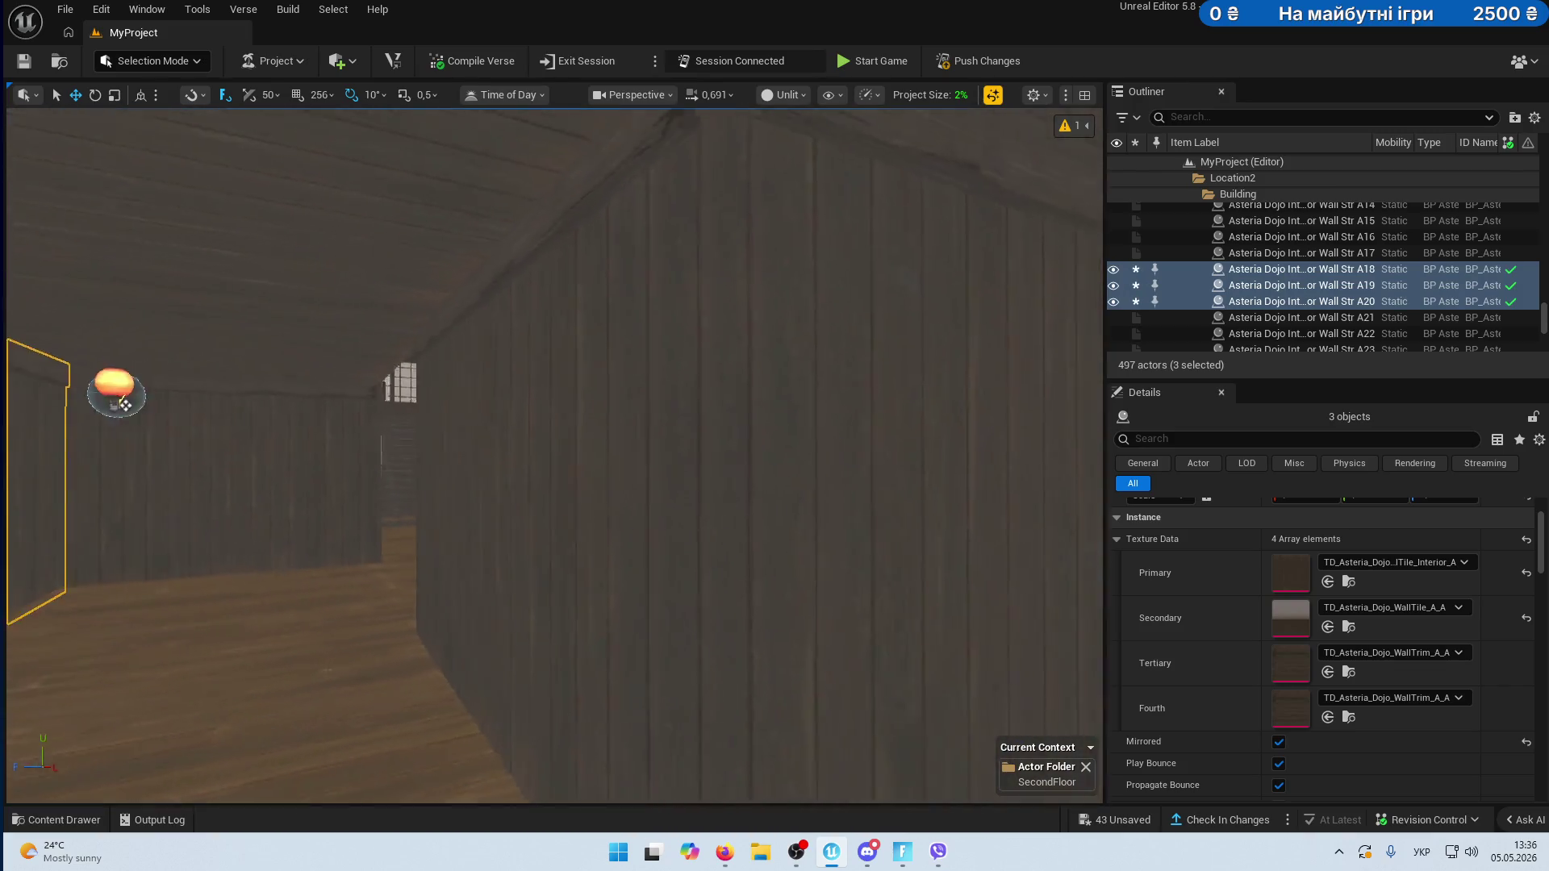
pyautogui.press('w')
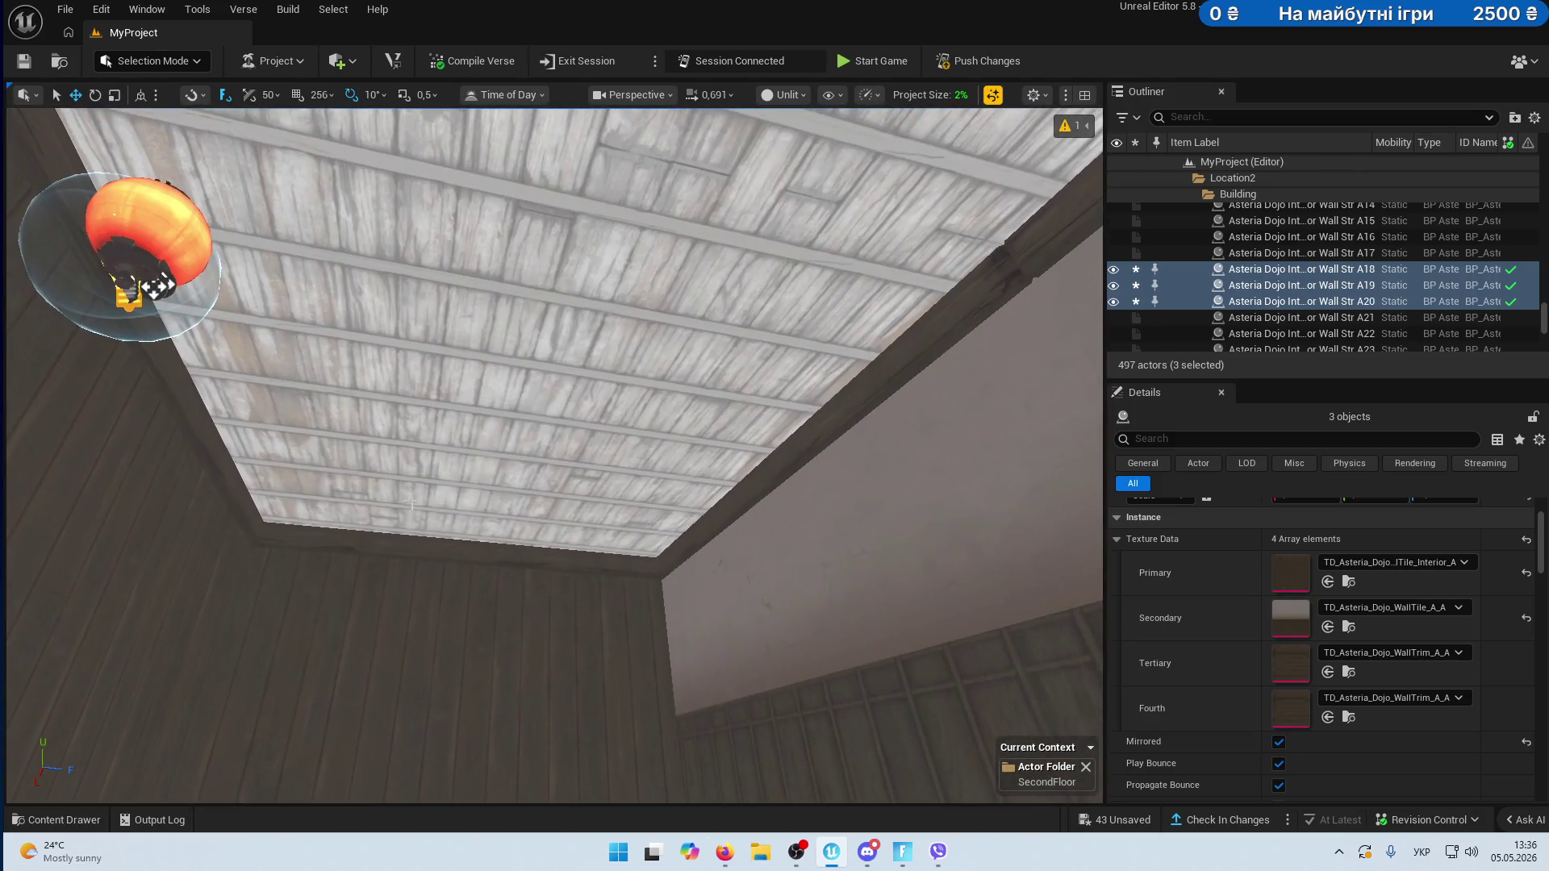
pyautogui.click(374, 608)
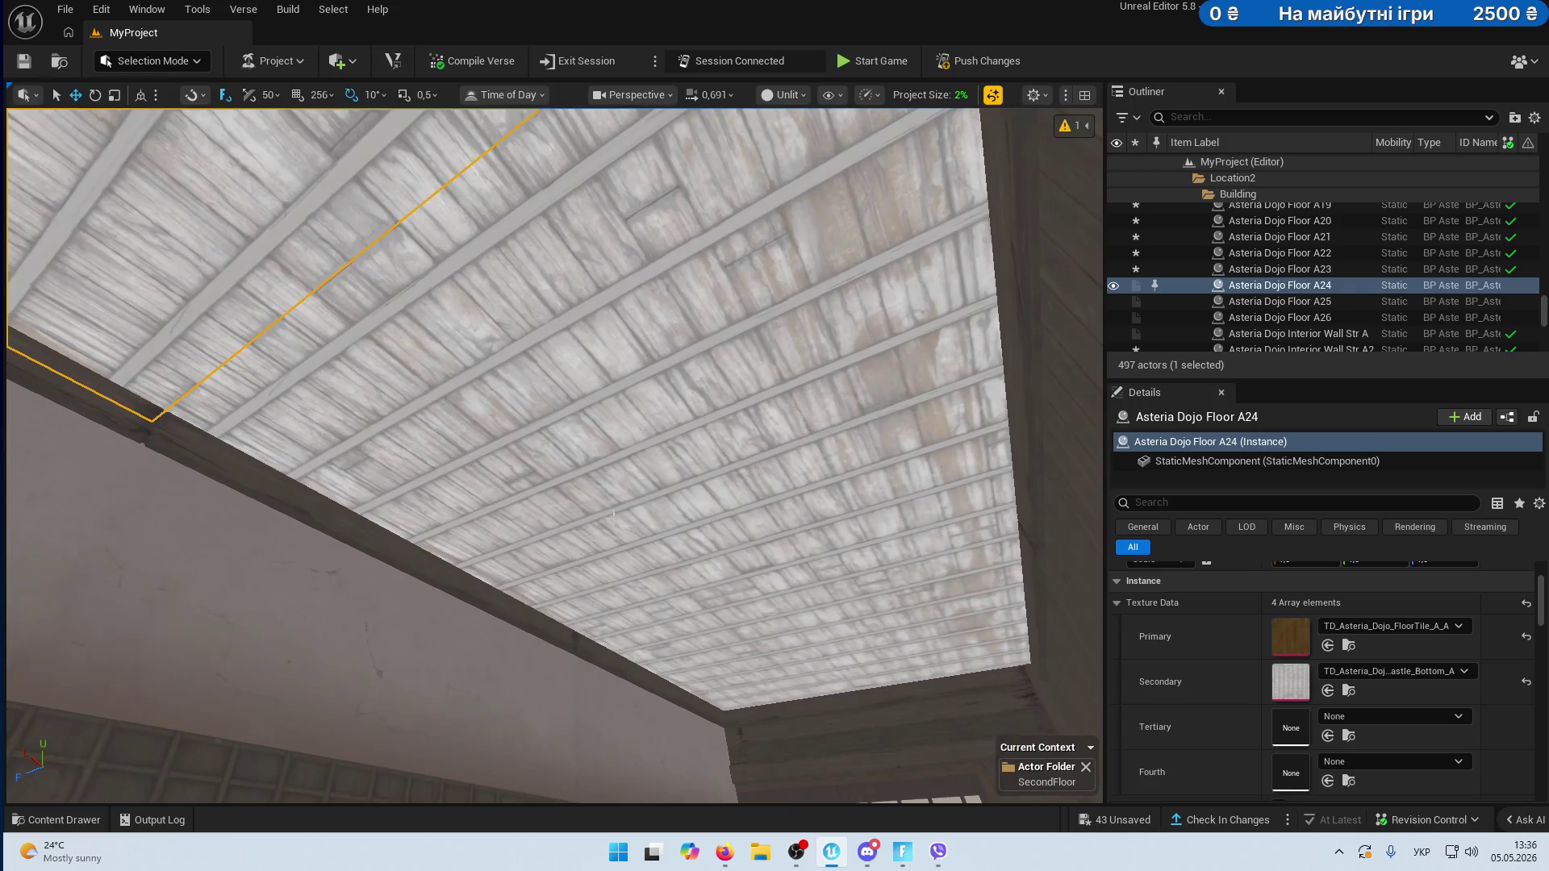
pyautogui.keyDown('ctrl'); pyautogui.click(784, 672); pyautogui.keyUp('ctrl')
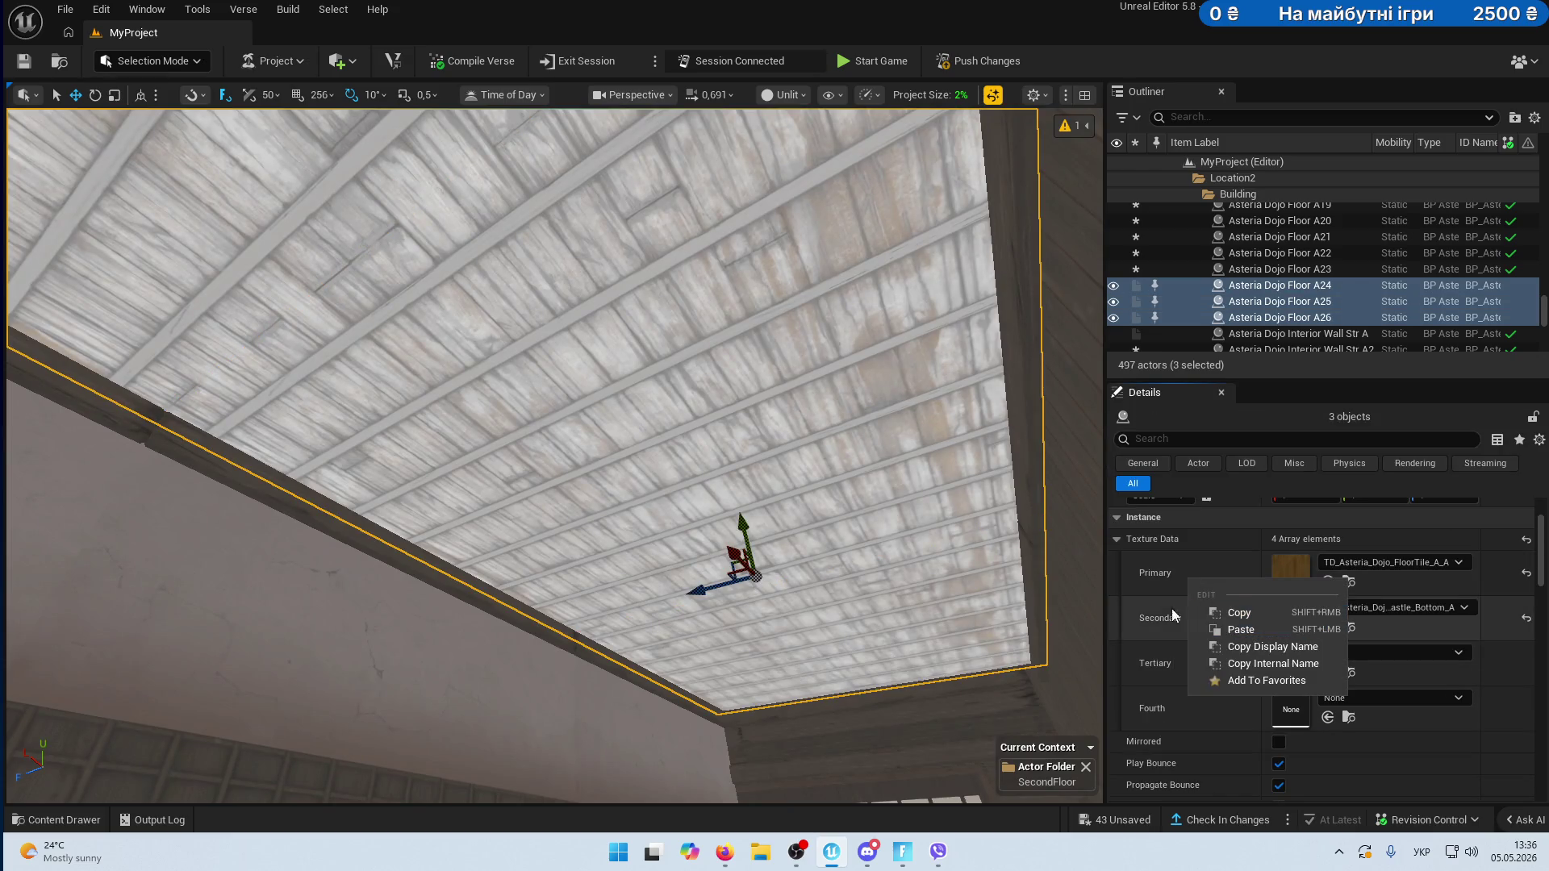
pyautogui.press('w')
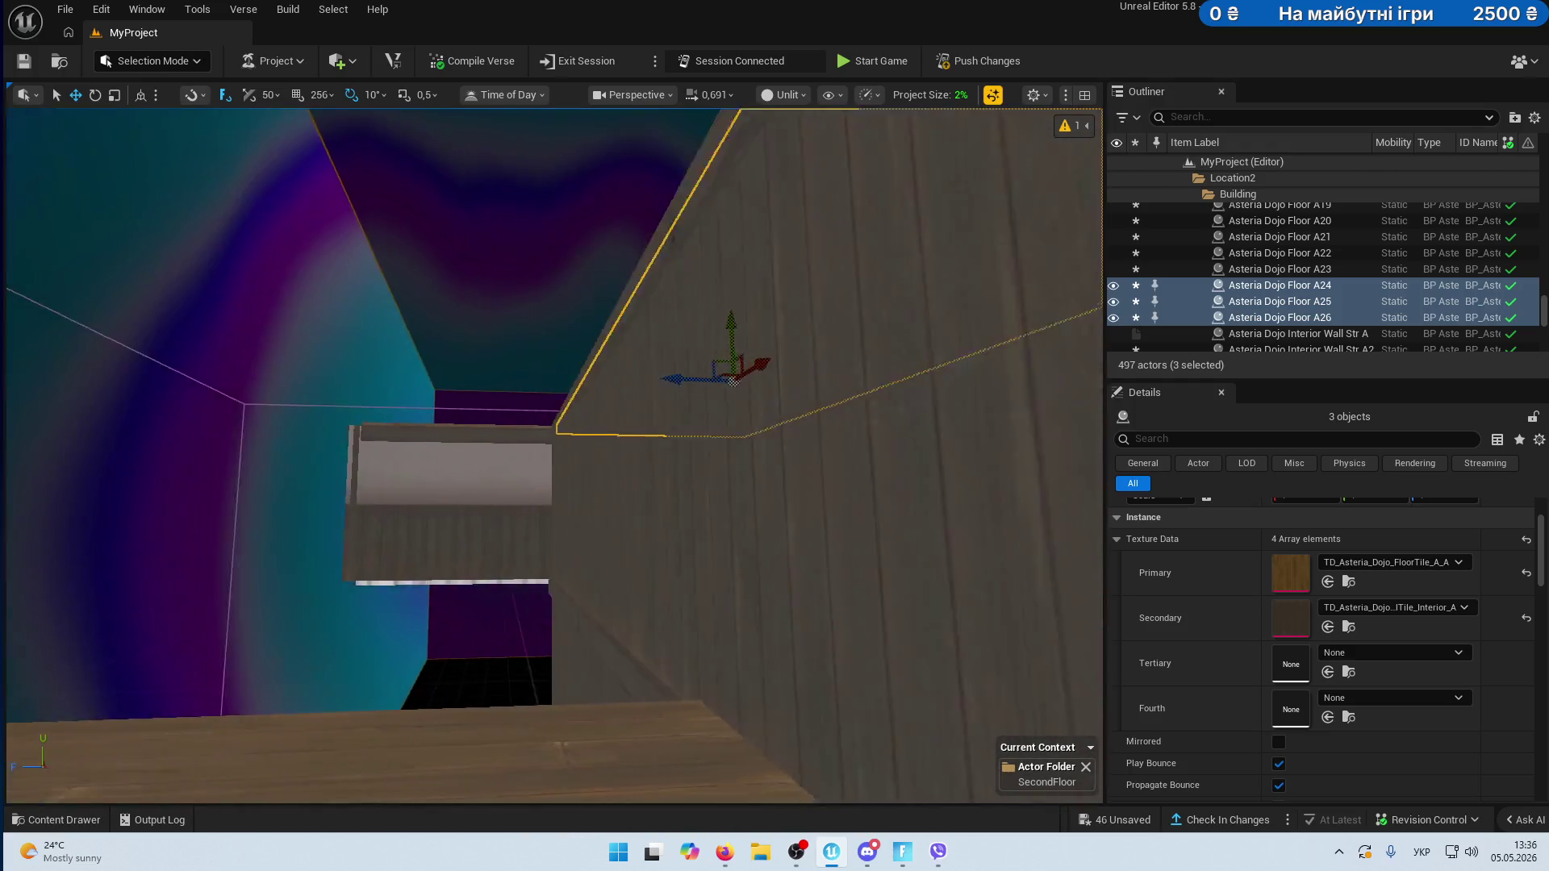
pyautogui.click(691, 555)
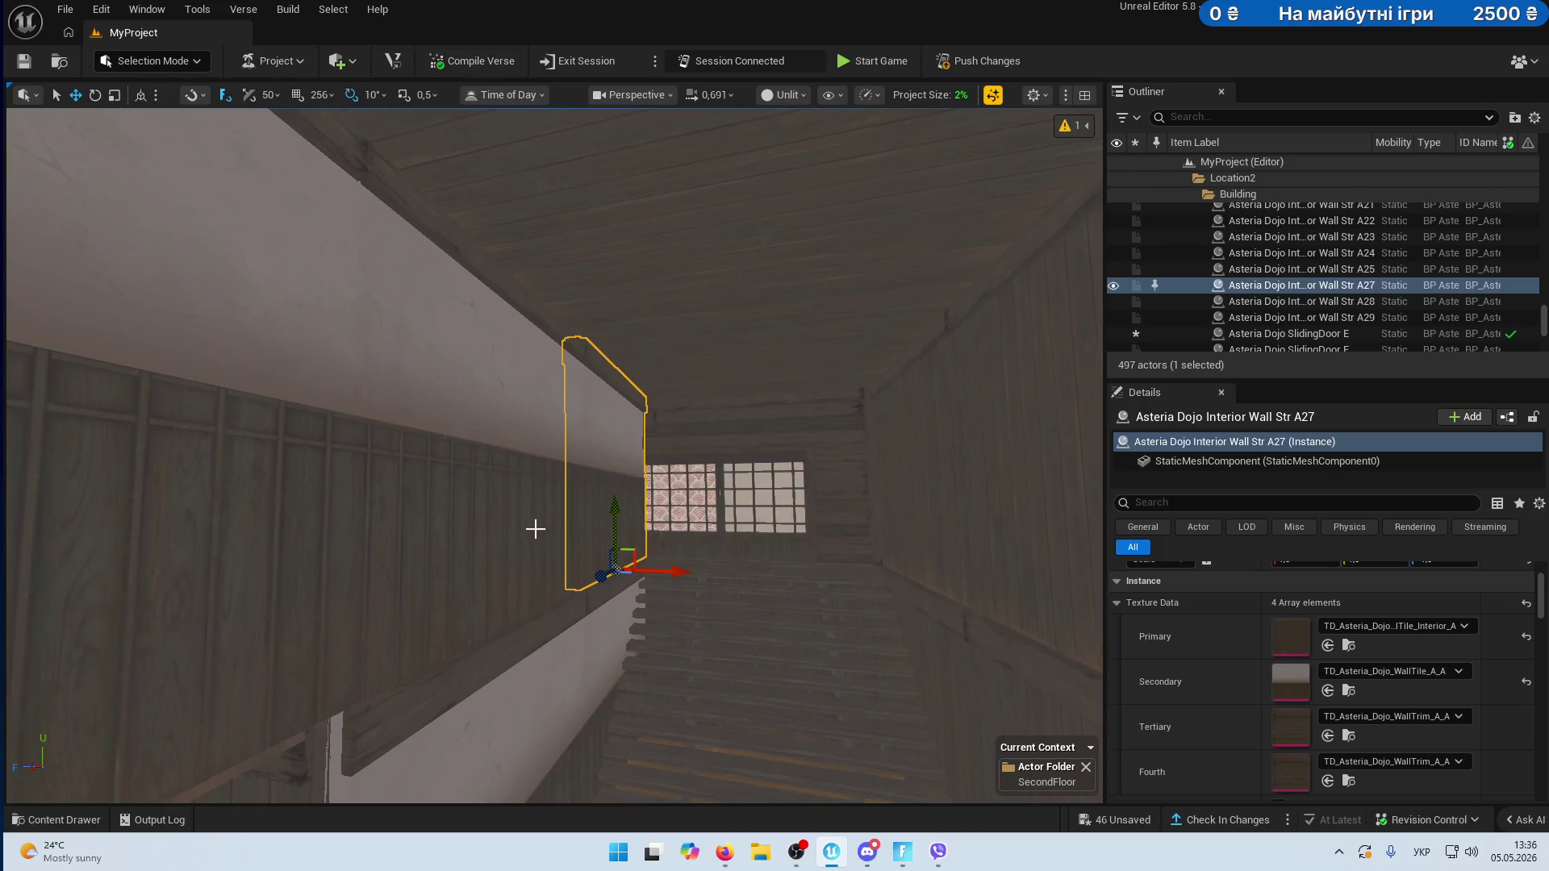
pyautogui.keyDown('ctrl'); pyautogui.click(535, 626); pyautogui.keyUp('ctrl')
pyautogui.press('f')
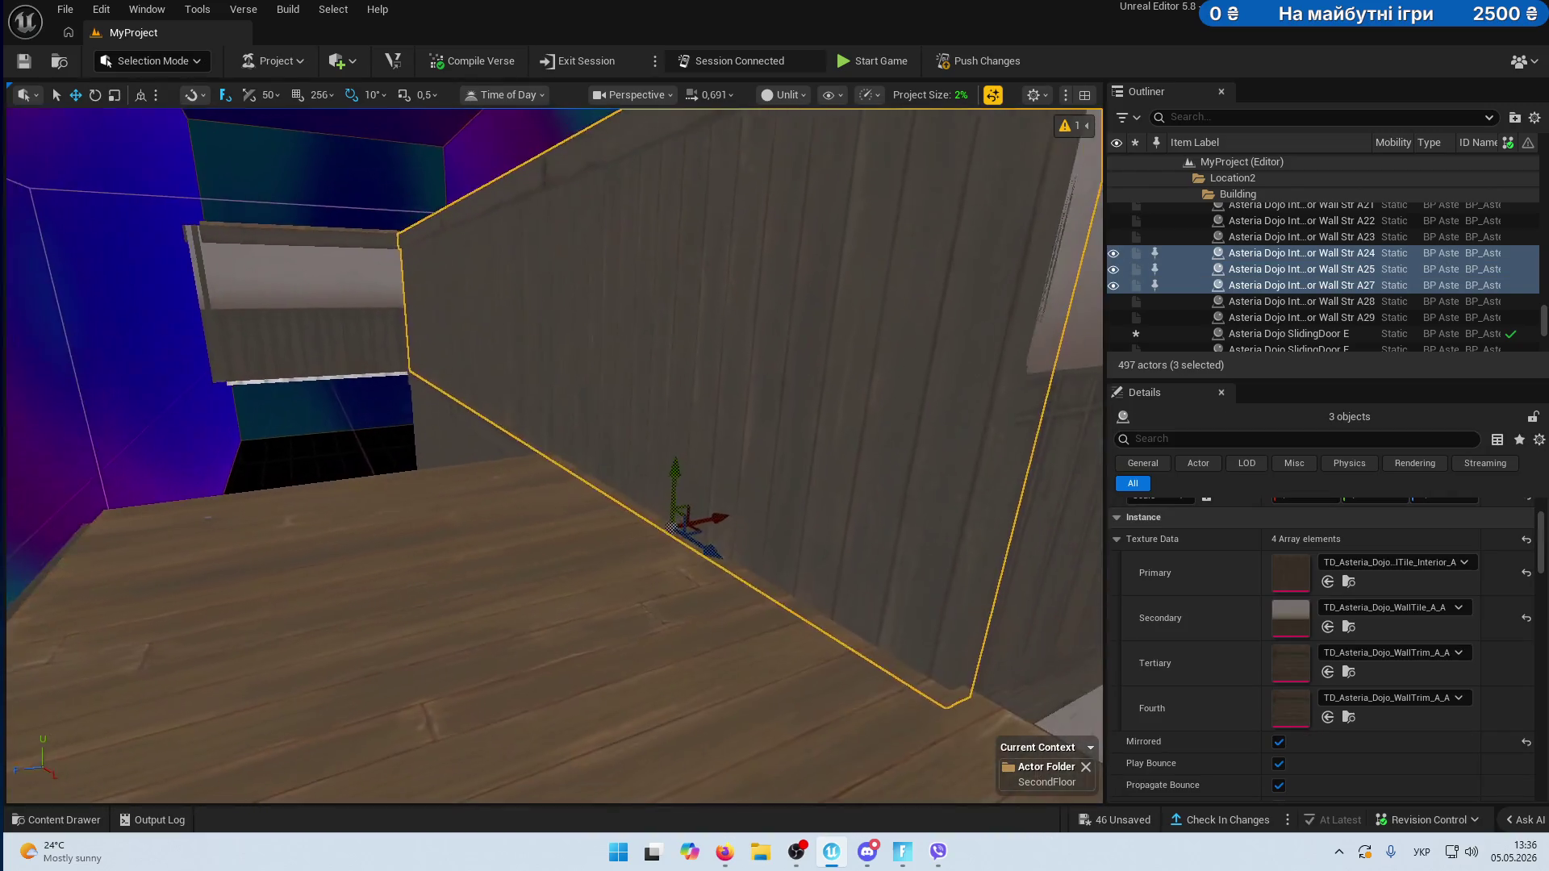
pyautogui.moveTo(684, 520)
pyautogui.mouseDown()
pyautogui.moveTo(802, 498)
pyautogui.moveTo(395, 280)
pyautogui.moveTo(451, 290)
pyautogui.moveTo(516, 258)
pyautogui.moveTo(484, 307)
pyautogui.moveTo(419, 339)
pyautogui.moveTo(783, 473)
pyautogui.mouseUp()
pyautogui.click(595, 516)
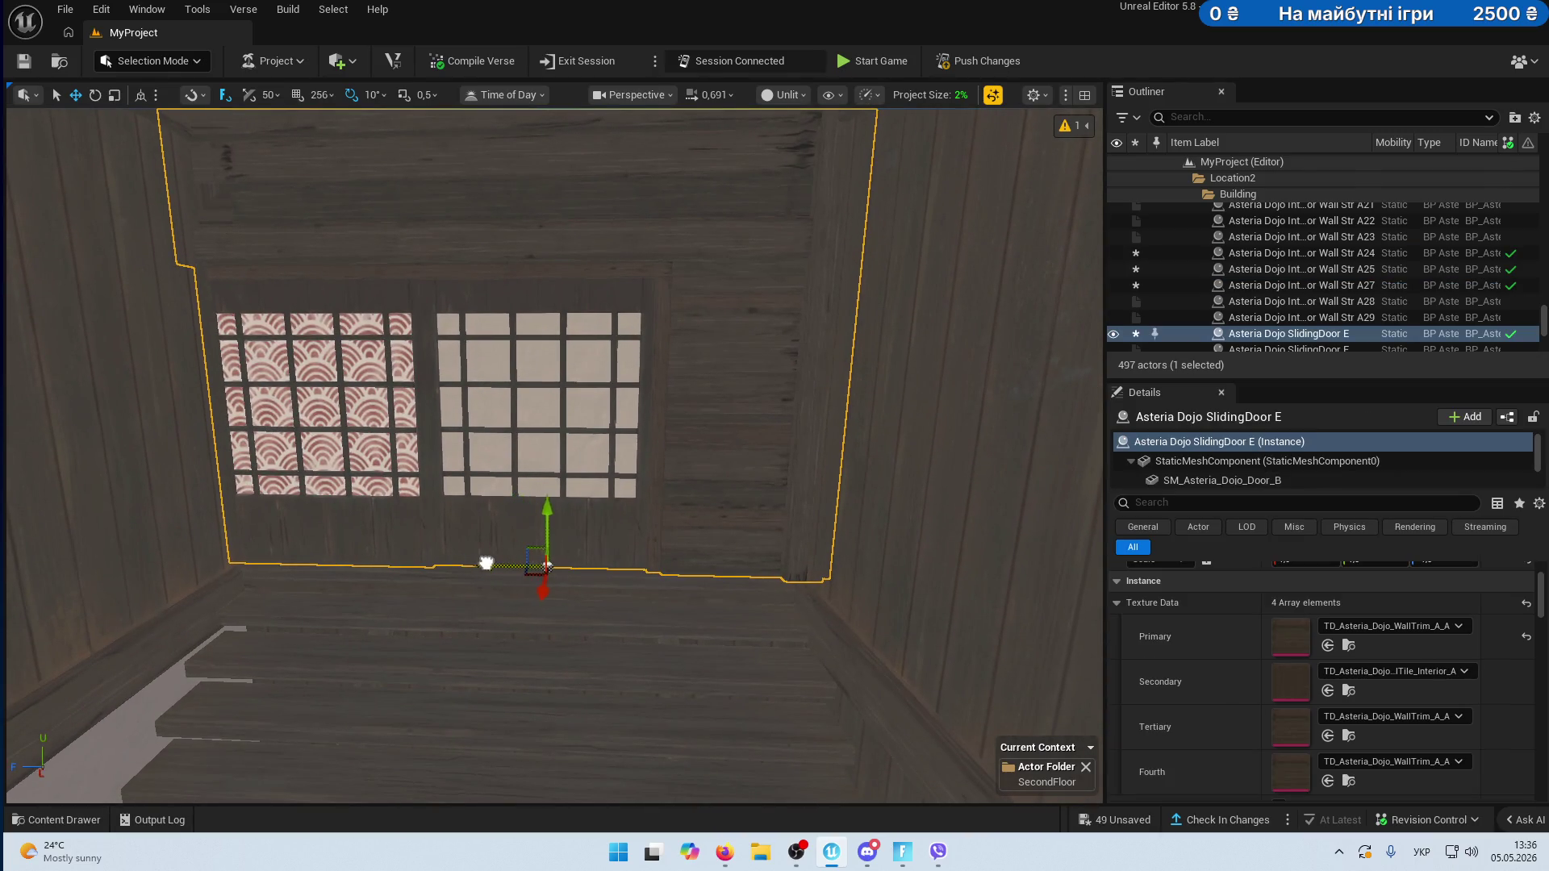
pyautogui.moveTo(466, 550)
pyautogui.mouseDown()
pyautogui.moveTo(388, 556)
pyautogui.moveTo(452, 540)
pyautogui.moveTo(460, 500)
pyautogui.moveTo(403, 541)
pyautogui.mouseUp()
pyautogui.click(540, 390)
pyautogui.press('f')
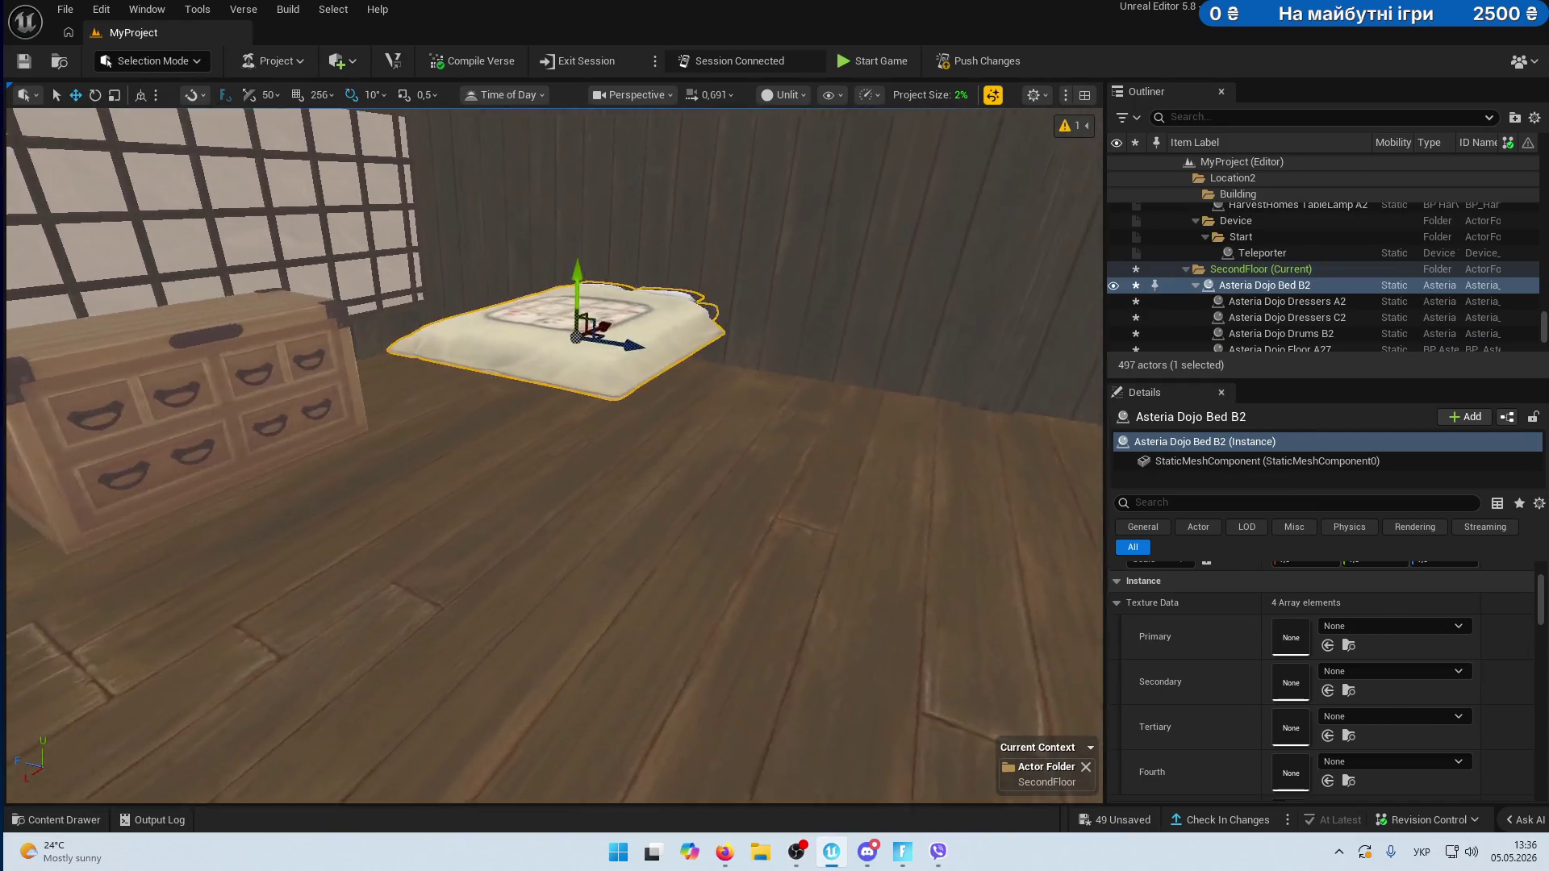
# - Undo a bed nudge, then detach the room actors Dressers A2 through Wall Str B7 from their parent
pyautogui.moveTo(540, 389)
pyautogui.mouseDown()
pyautogui.moveTo(540, 428)
pyautogui.moveTo(539, 391)
pyautogui.mouseUp()
pyautogui.hotkey('ctrl', 'z')
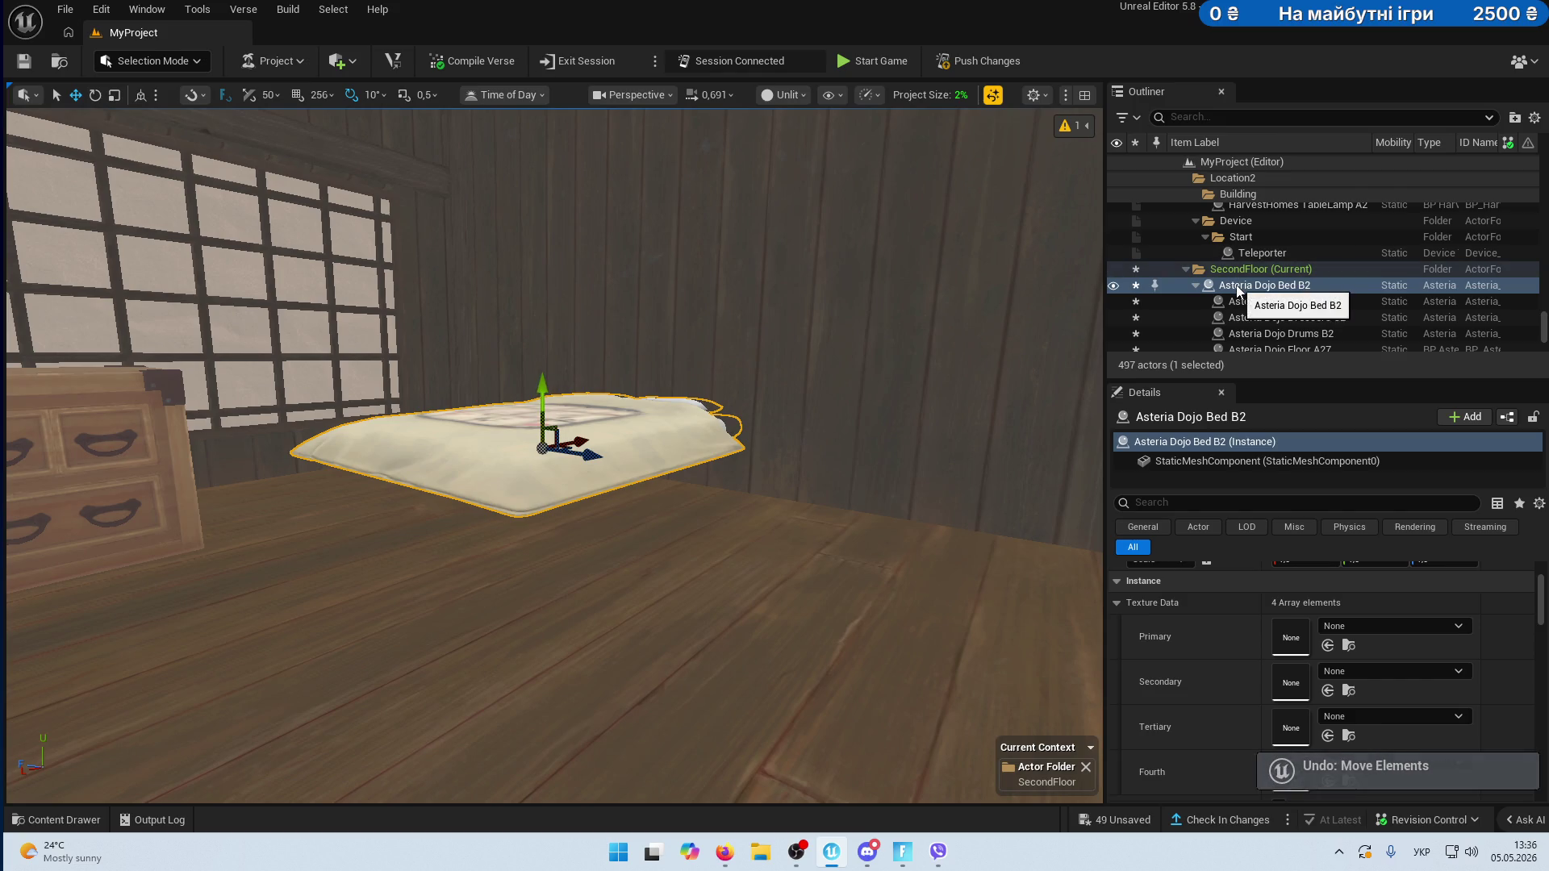
pyautogui.click(1270, 302)
pyautogui.scroll(-10, 1294, 310)
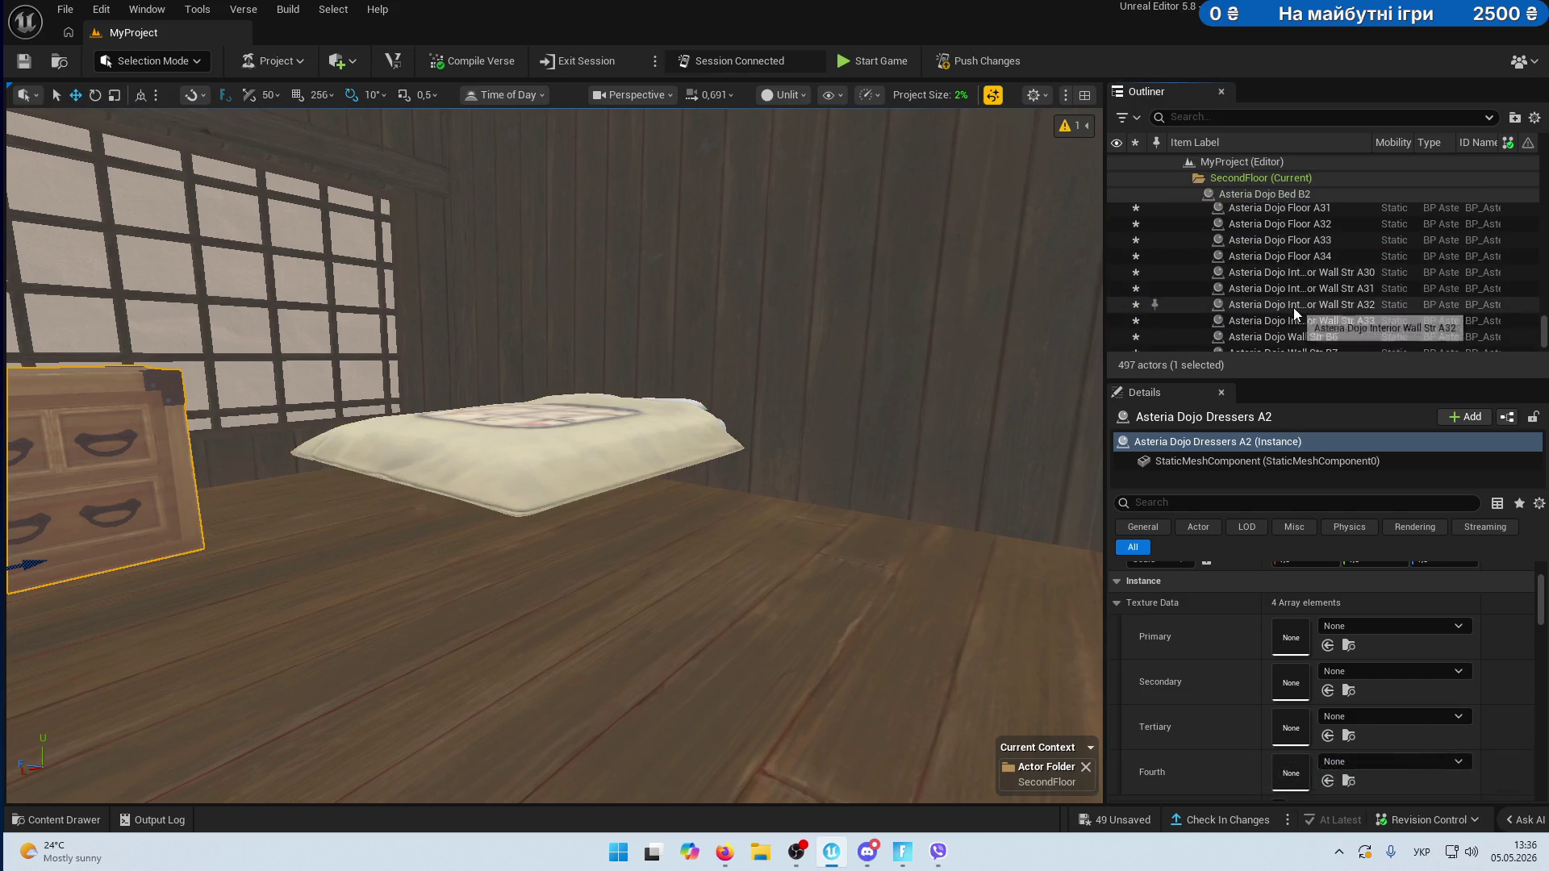
pyautogui.keyDown('shift'); pyautogui.click(1272, 266); pyautogui.keyUp('shift')
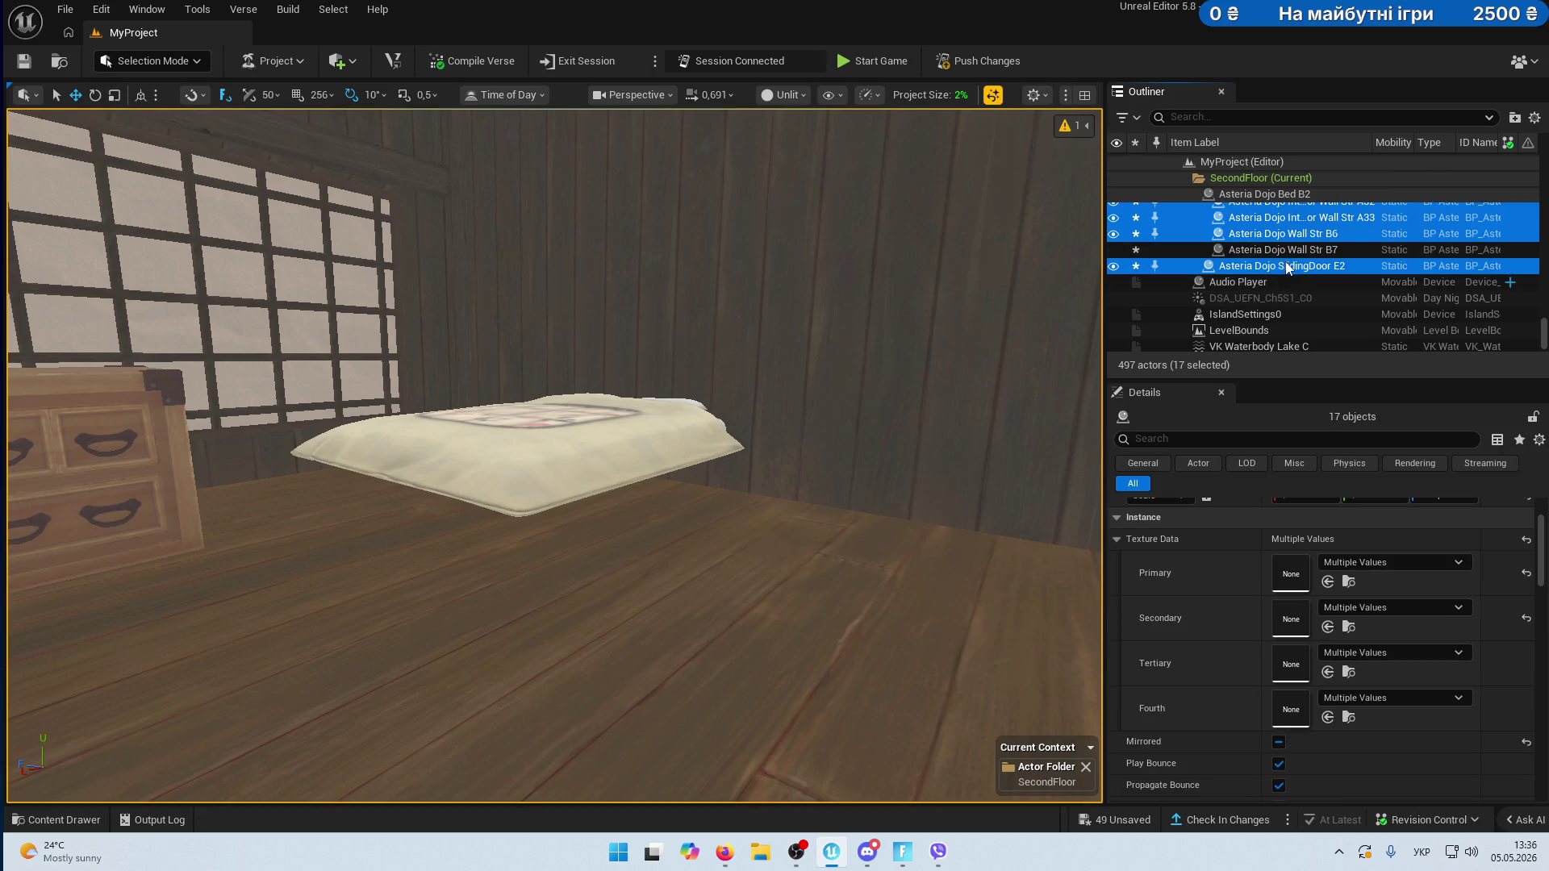
pyautogui.keyDown('ctrl'); pyautogui.click(1287, 266); pyautogui.keyUp('ctrl')
pyautogui.keyDown('ctrl'); pyautogui.click(1291, 250); pyautogui.keyUp('ctrl')
pyautogui.rightClick(1284, 254)
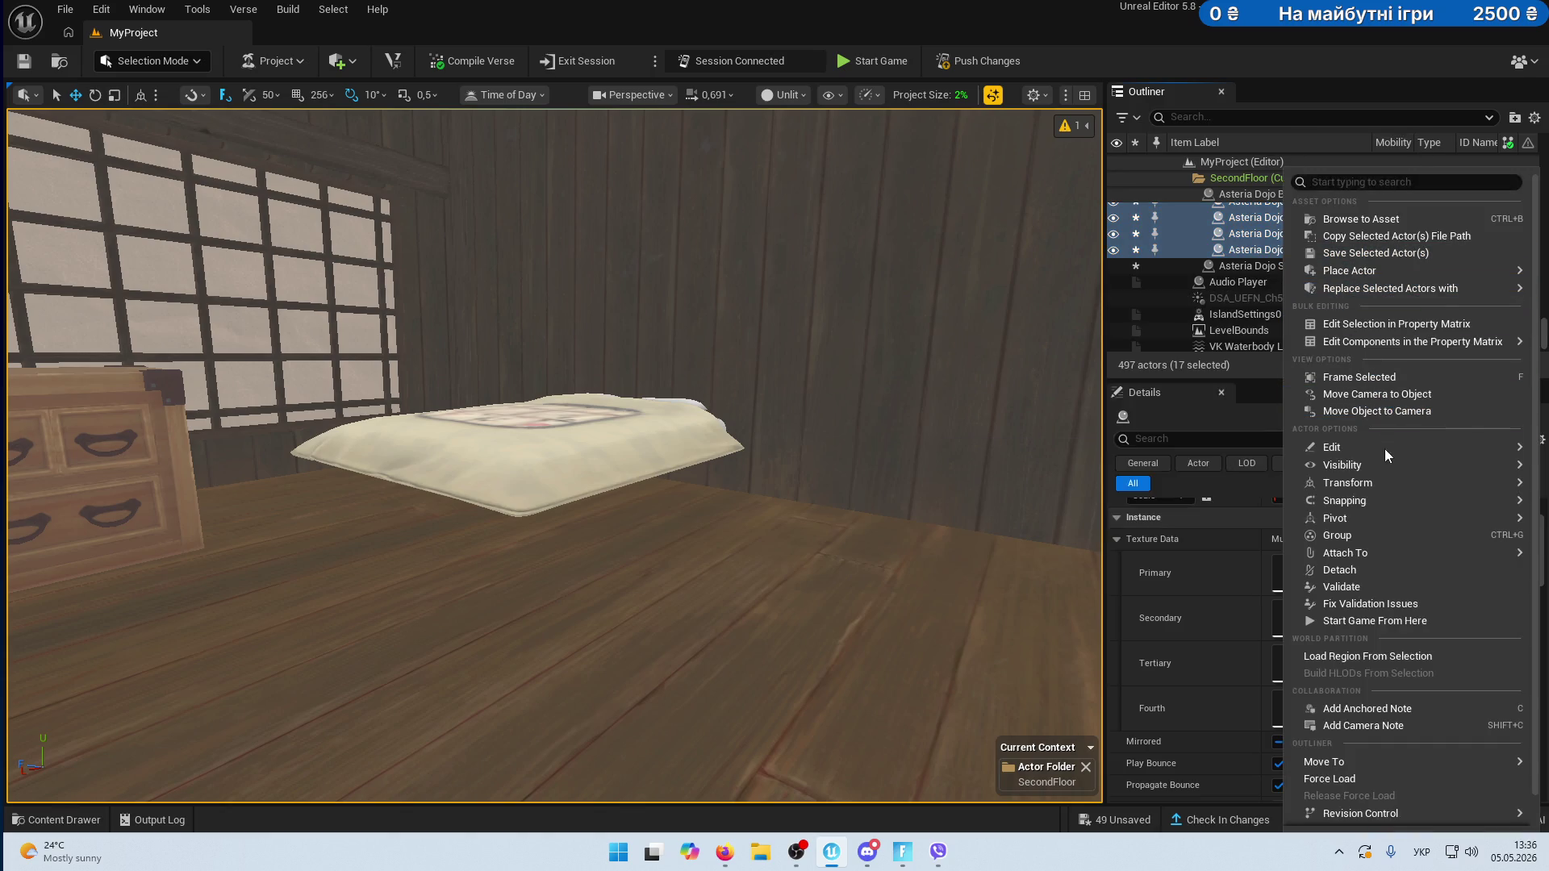
pyautogui.moveTo(1376, 502)
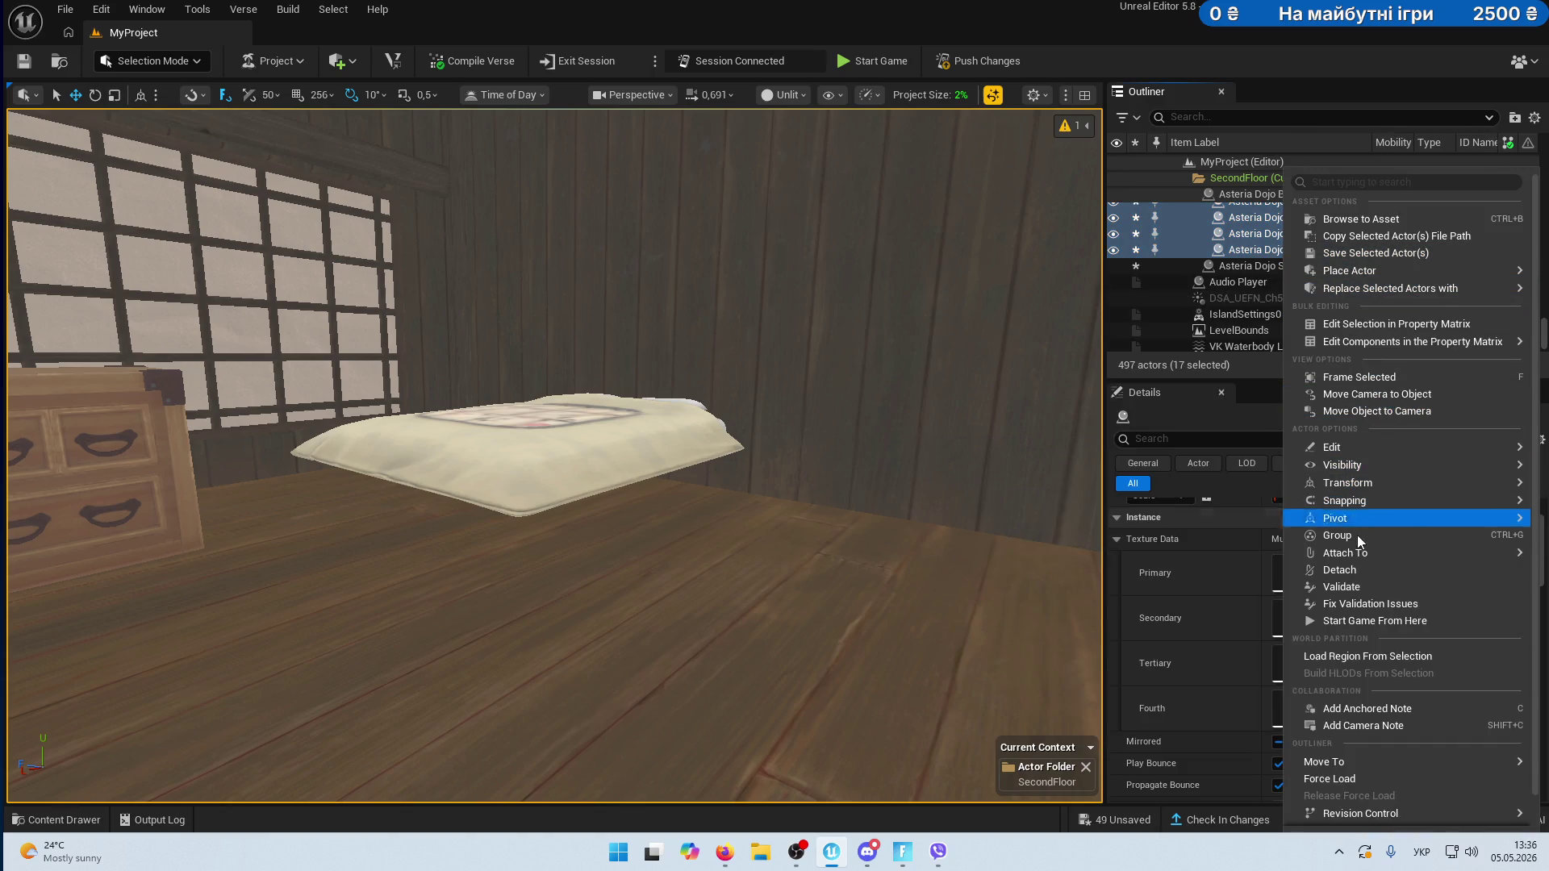
pyautogui.click(1357, 569)
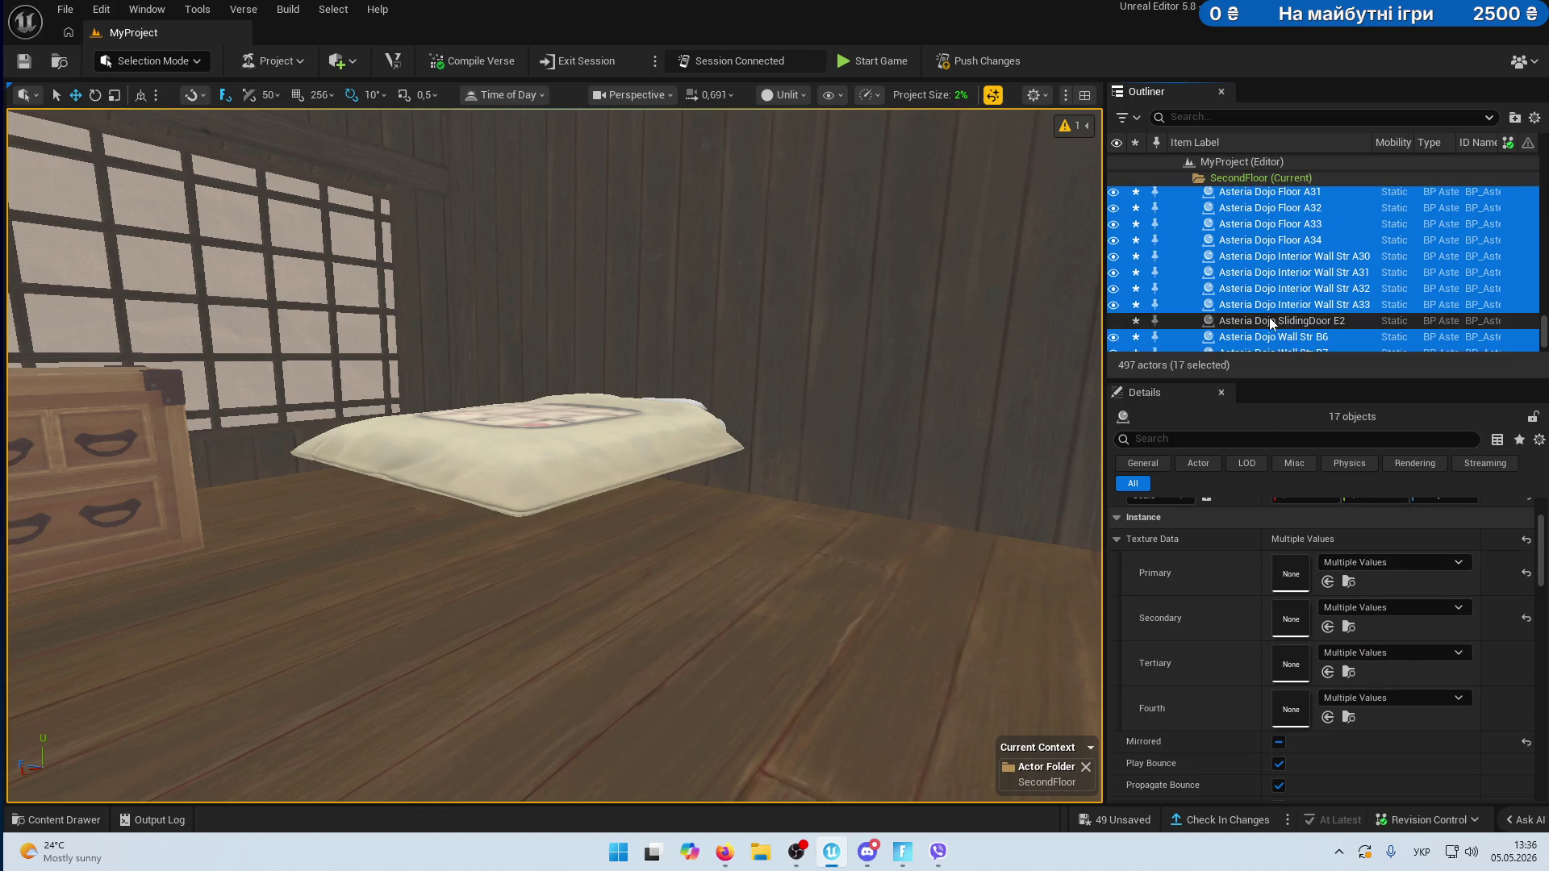
# - Reposition bed B2, drum B2 and tall dresser C2 on the floor, then save with Ctrl+S
pyautogui.click(499, 446)
pyautogui.press('f')
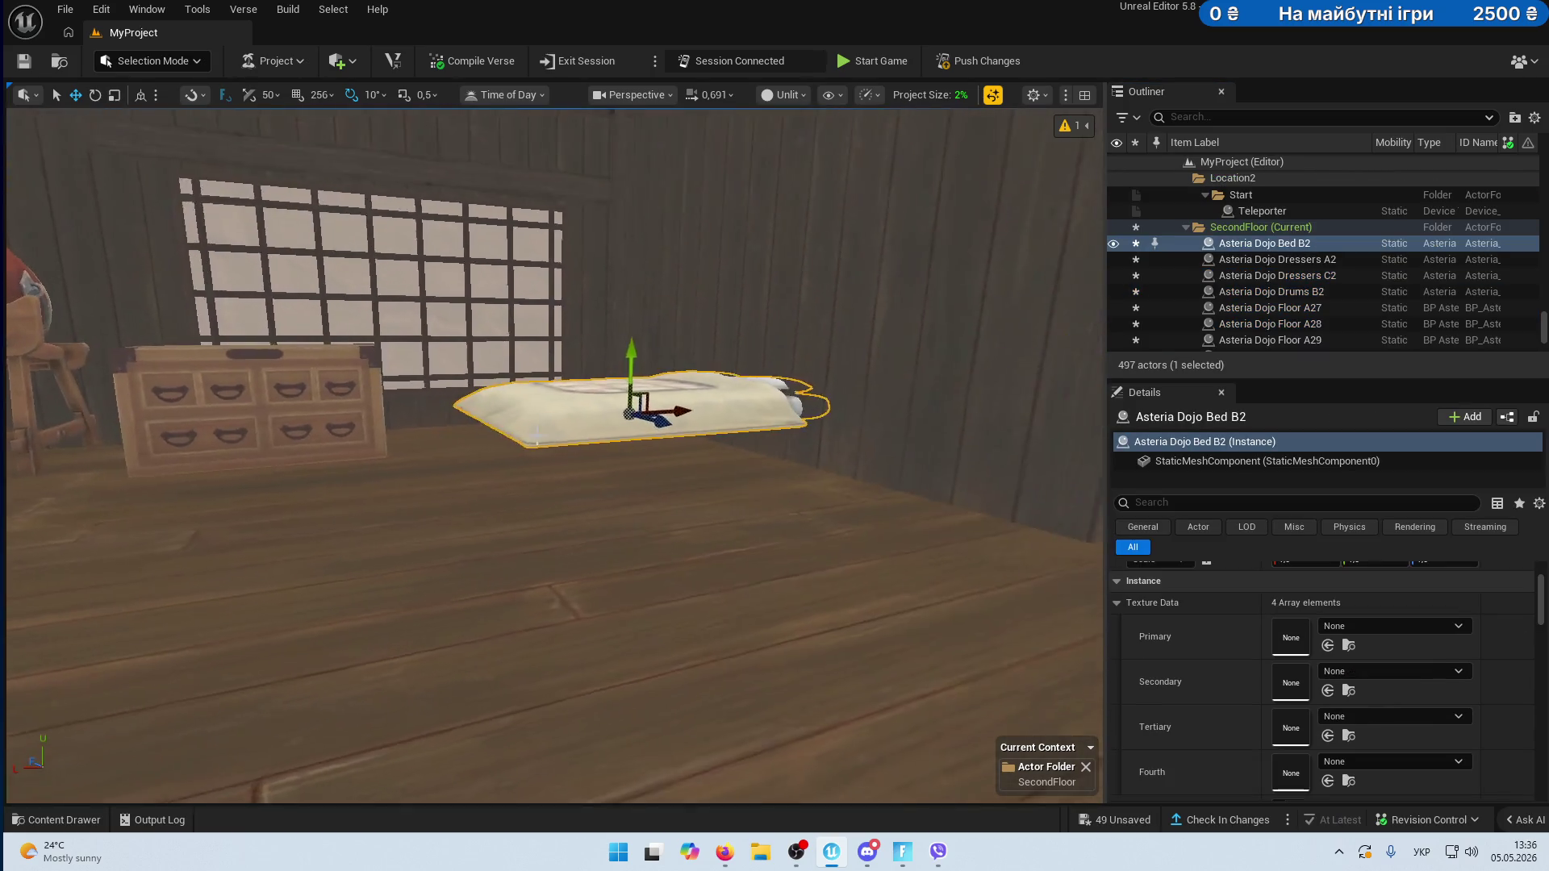
pyautogui.moveTo(680, 406); pyautogui.dragTo(657, 411)
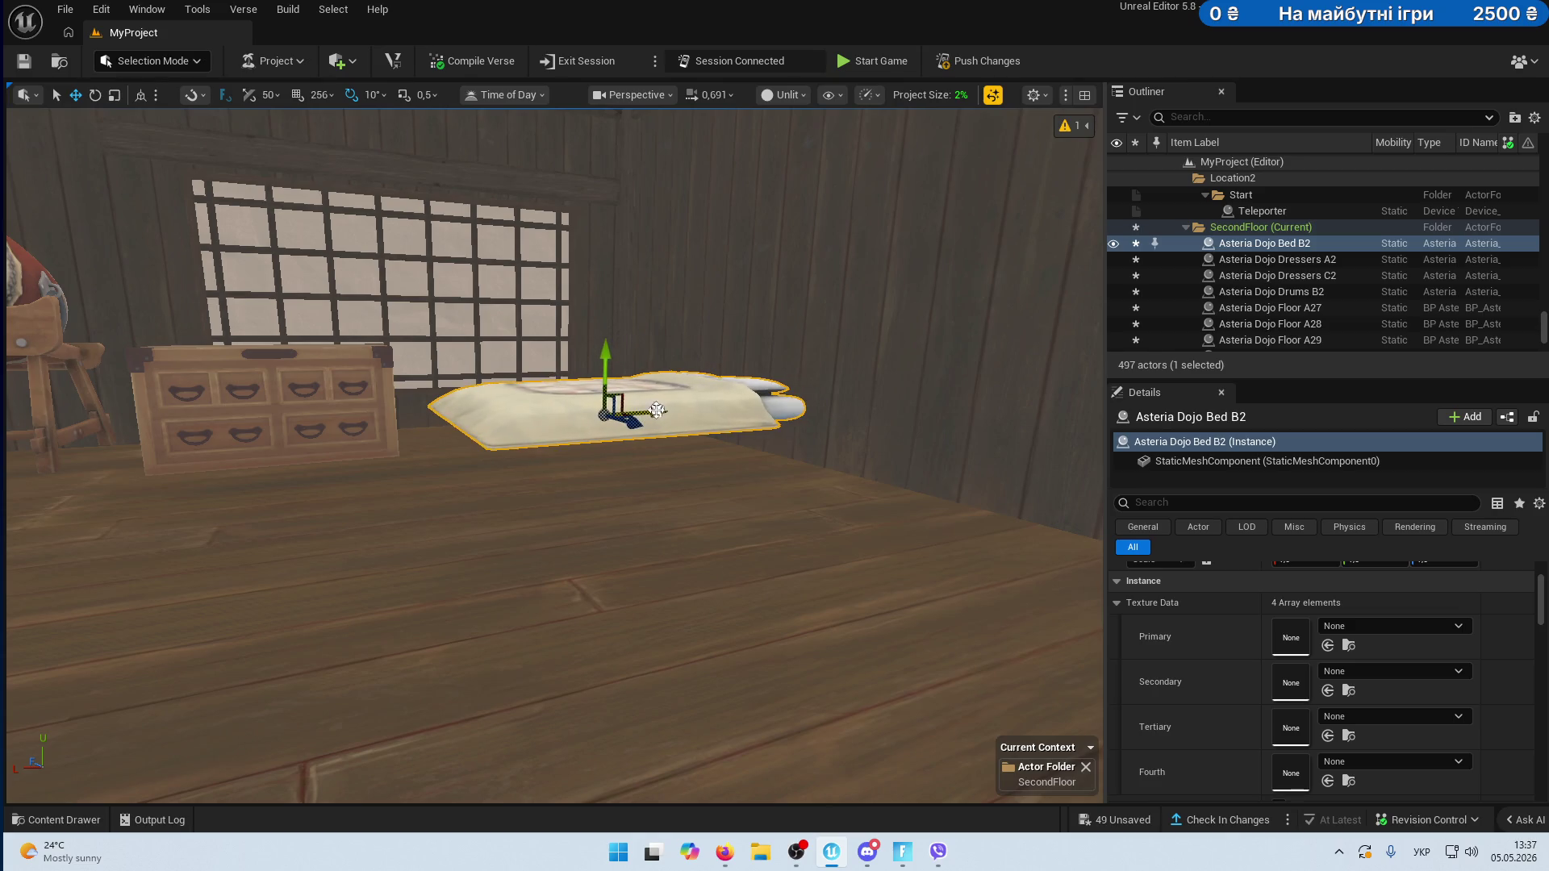
pyautogui.moveTo(605, 355)
pyautogui.mouseDown()
pyautogui.moveTo(597, 420)
pyautogui.moveTo(565, 435)
pyautogui.moveTo(501, 403)
pyautogui.moveTo(410, 404)
pyautogui.mouseUp()
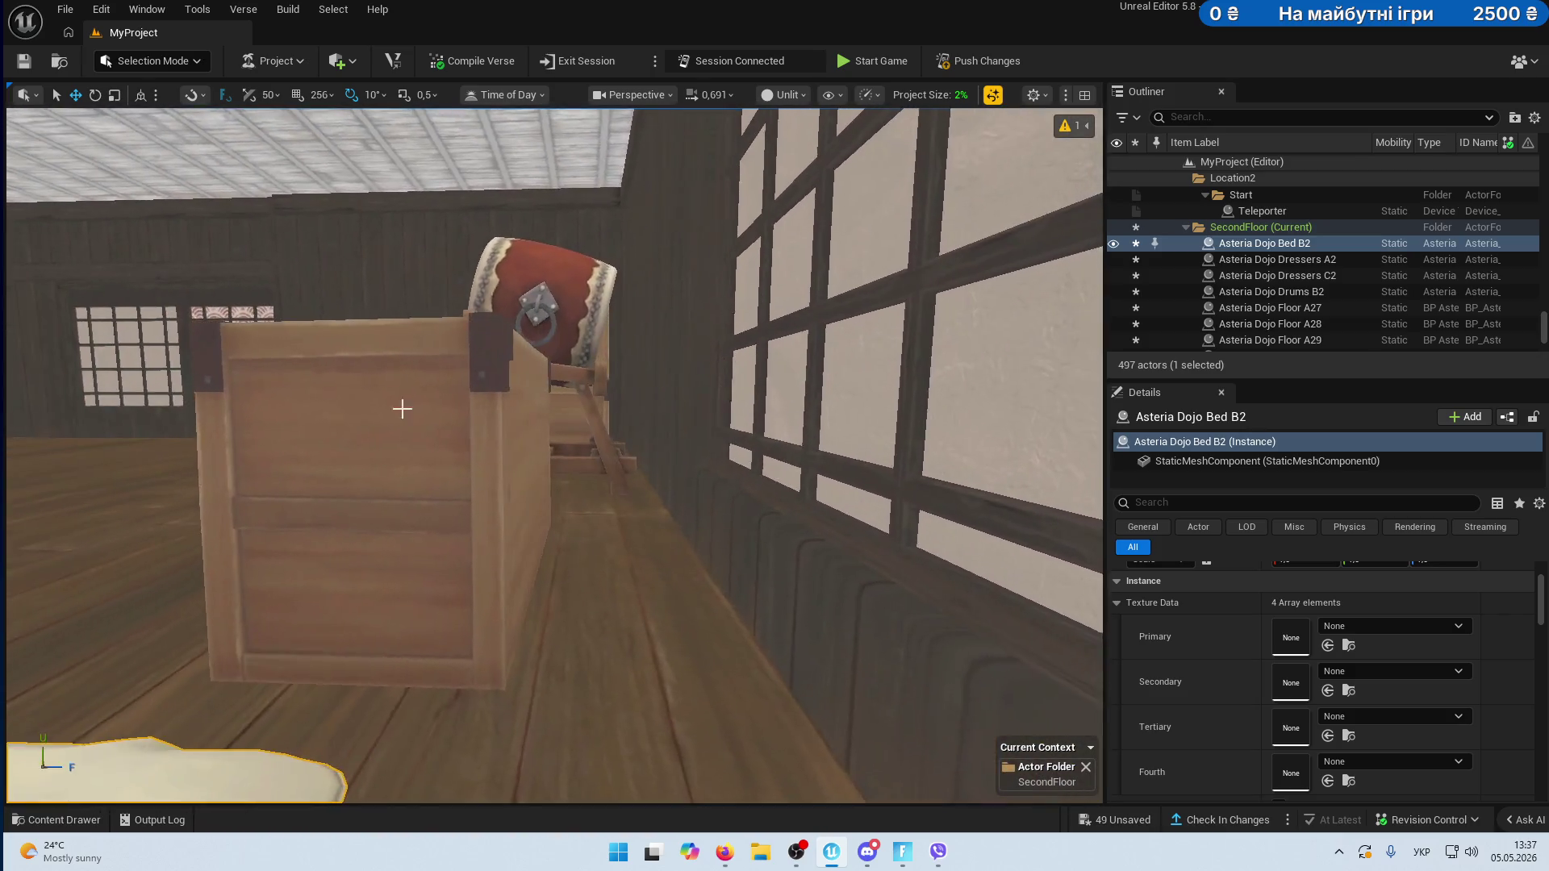
pyautogui.click(484, 565)
pyautogui.moveTo(500, 566)
pyautogui.mouseDown()
pyautogui.moveTo(667, 579)
pyautogui.moveTo(573, 557)
pyautogui.mouseUp()
pyautogui.click(674, 427)
pyautogui.moveTo(821, 615)
pyautogui.mouseDown()
pyautogui.moveTo(855, 615)
pyautogui.moveTo(767, 595)
pyautogui.moveTo(802, 589)
pyautogui.moveTo(793, 600)
pyautogui.mouseUp()
pyautogui.moveTo(764, 532); pyautogui.dragTo(768, 551)
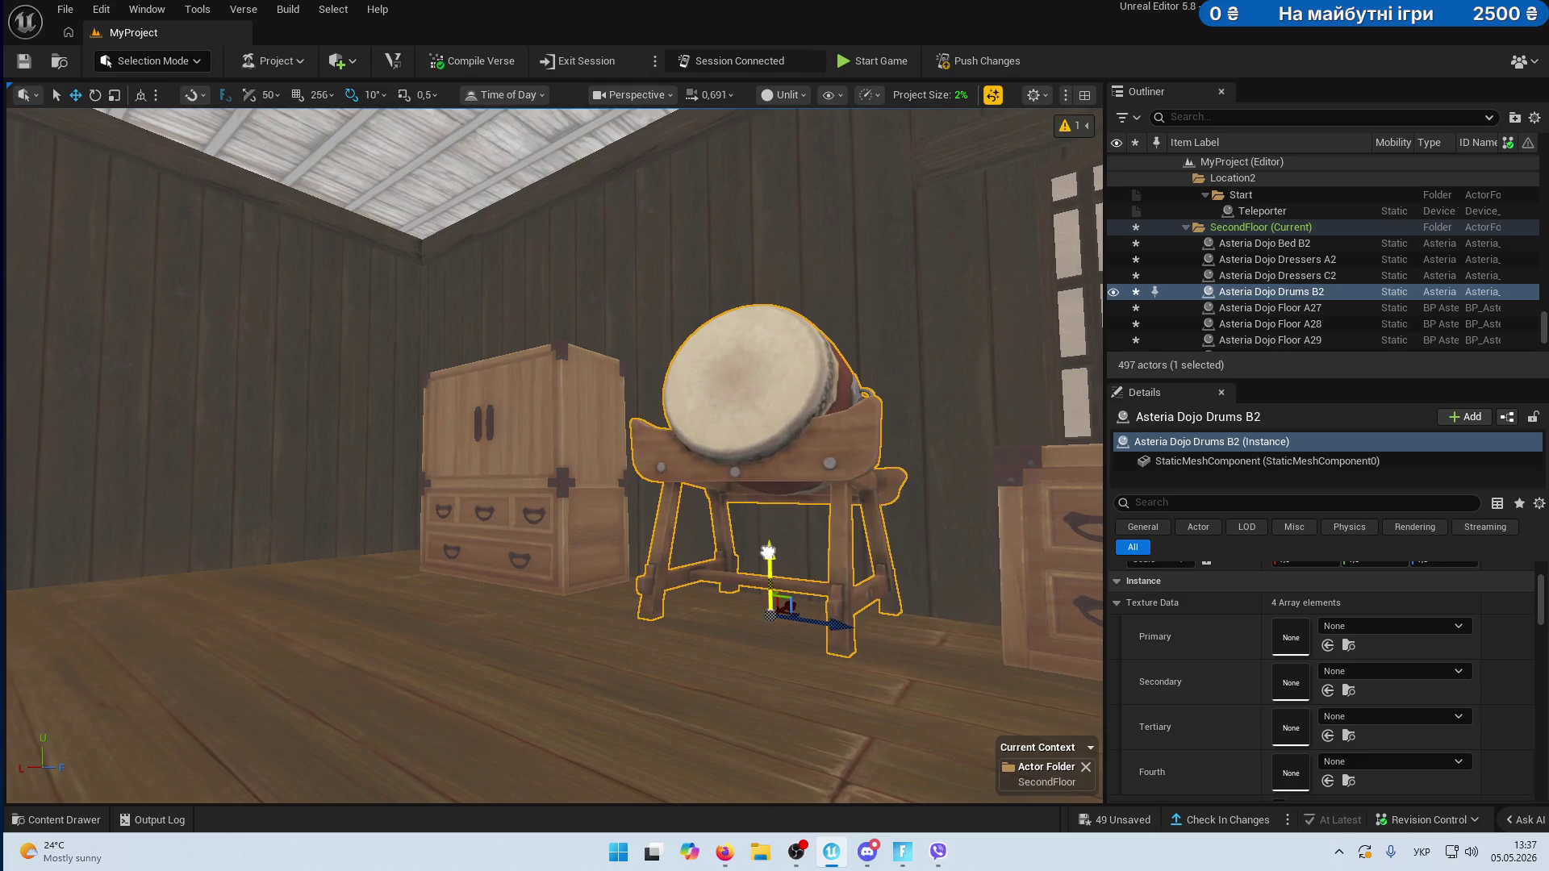
pyautogui.click(538, 517)
pyautogui.moveTo(409, 616); pyautogui.dragTo(367, 610)
pyautogui.moveTo(503, 581)
pyautogui.mouseDown()
pyautogui.moveTo(452, 565)
pyautogui.moveTo(516, 556)
pyautogui.moveTo(484, 549)
pyautogui.moveTo(500, 484)
pyautogui.moveTo(496, 517)
pyautogui.moveTo(484, 492)
pyautogui.moveTo(475, 528)
pyautogui.moveTo(443, 528)
pyautogui.mouseUp()
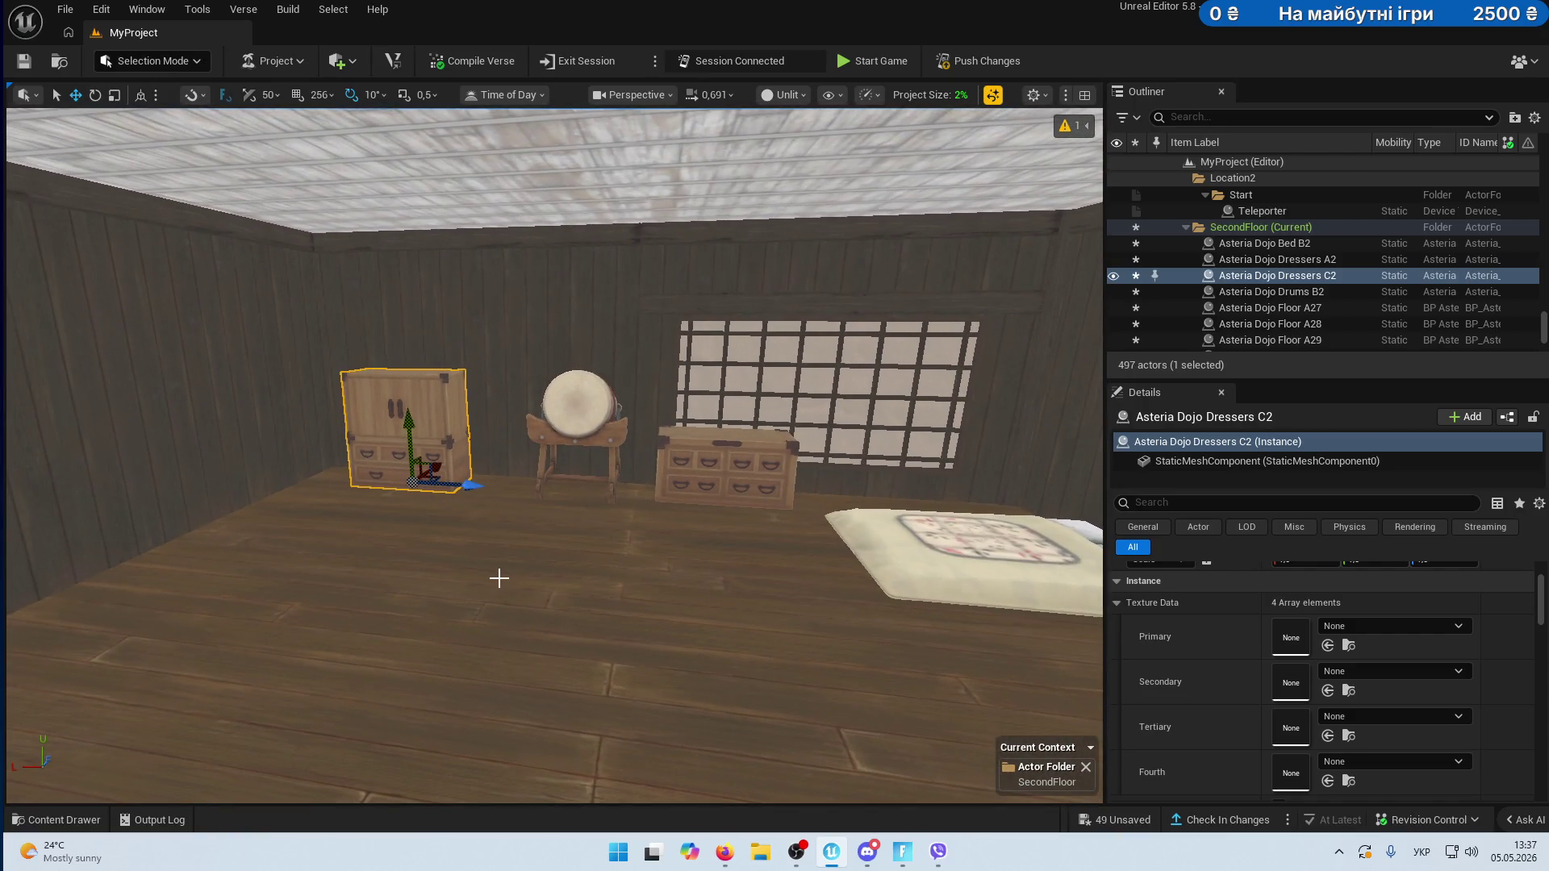
pyautogui.hotkey('ctrl', 's')
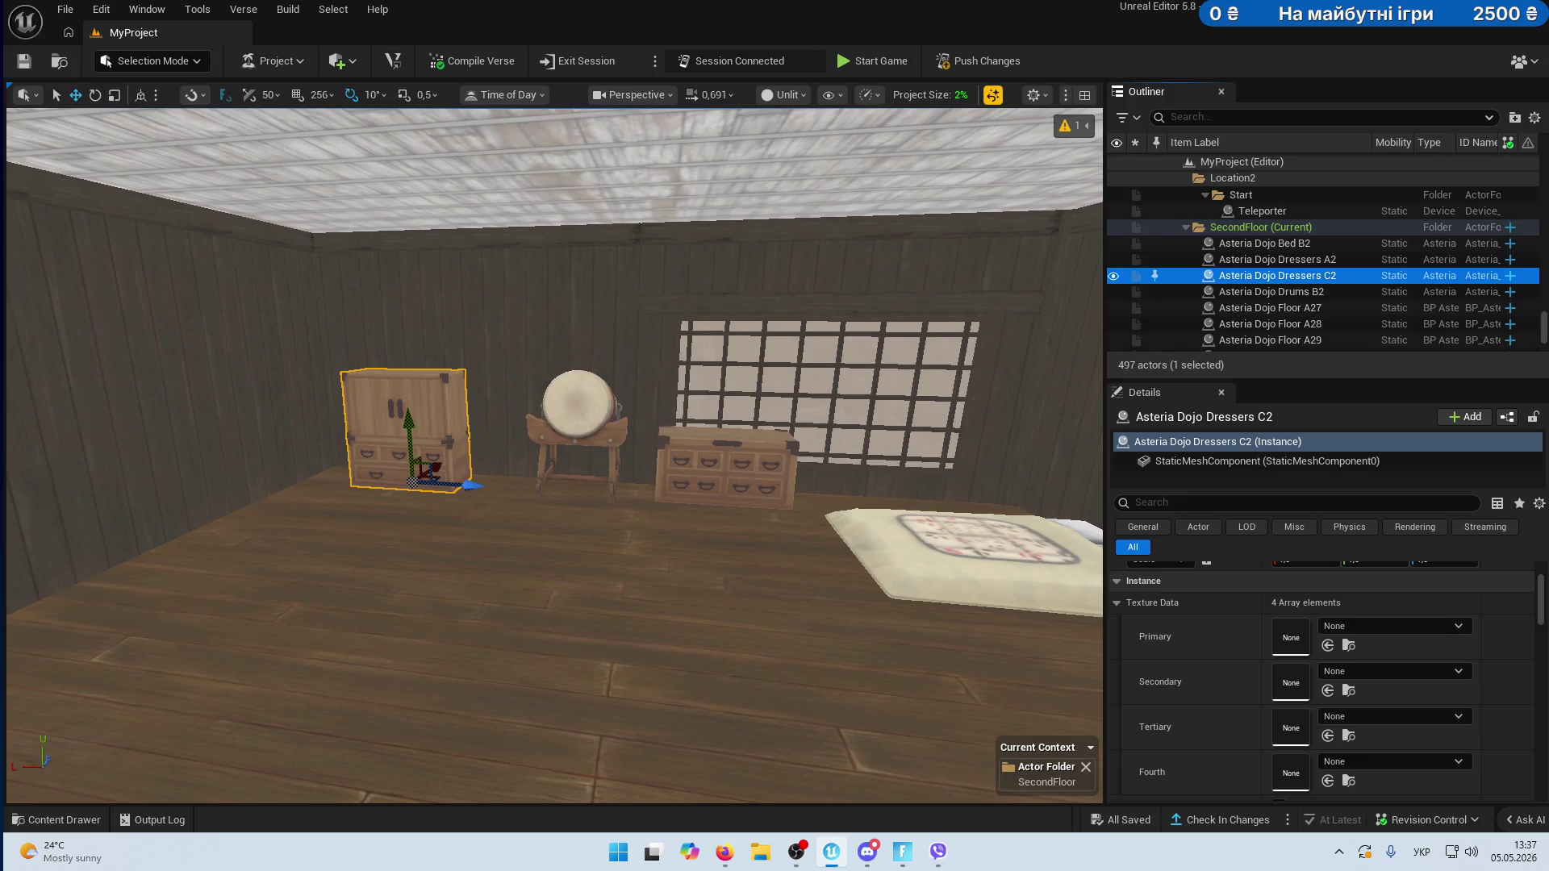
pyautogui.moveTo(758, 495); pyautogui.dragTo(758, 494)
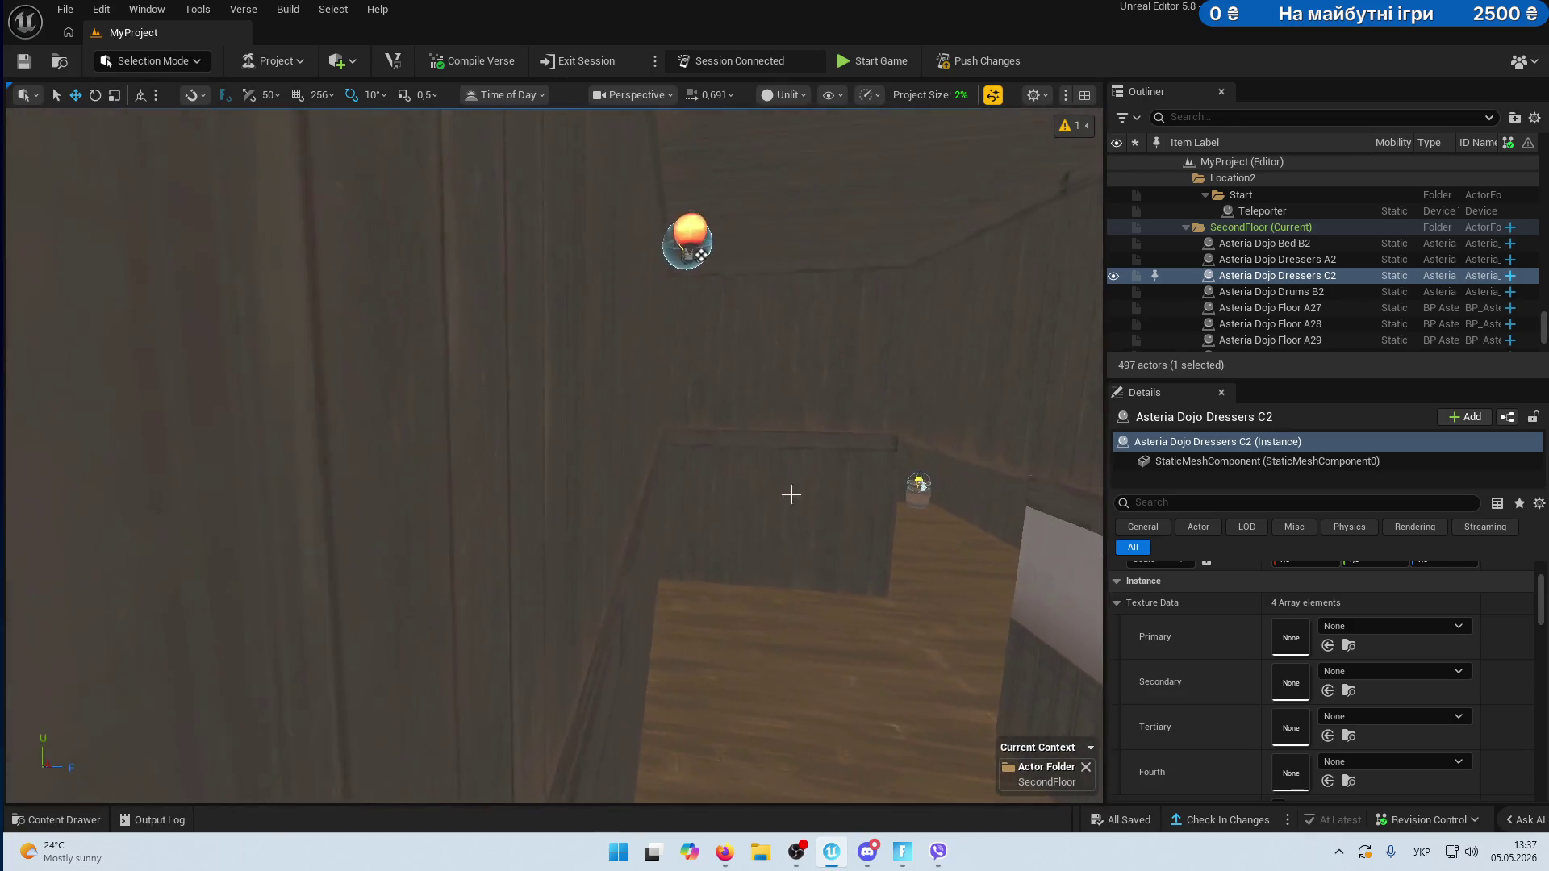
# - Create a subfolder named light floor2 inside the SecondFloor folder
pyautogui.rightClick(1244, 230)
pyautogui.click(1288, 283)
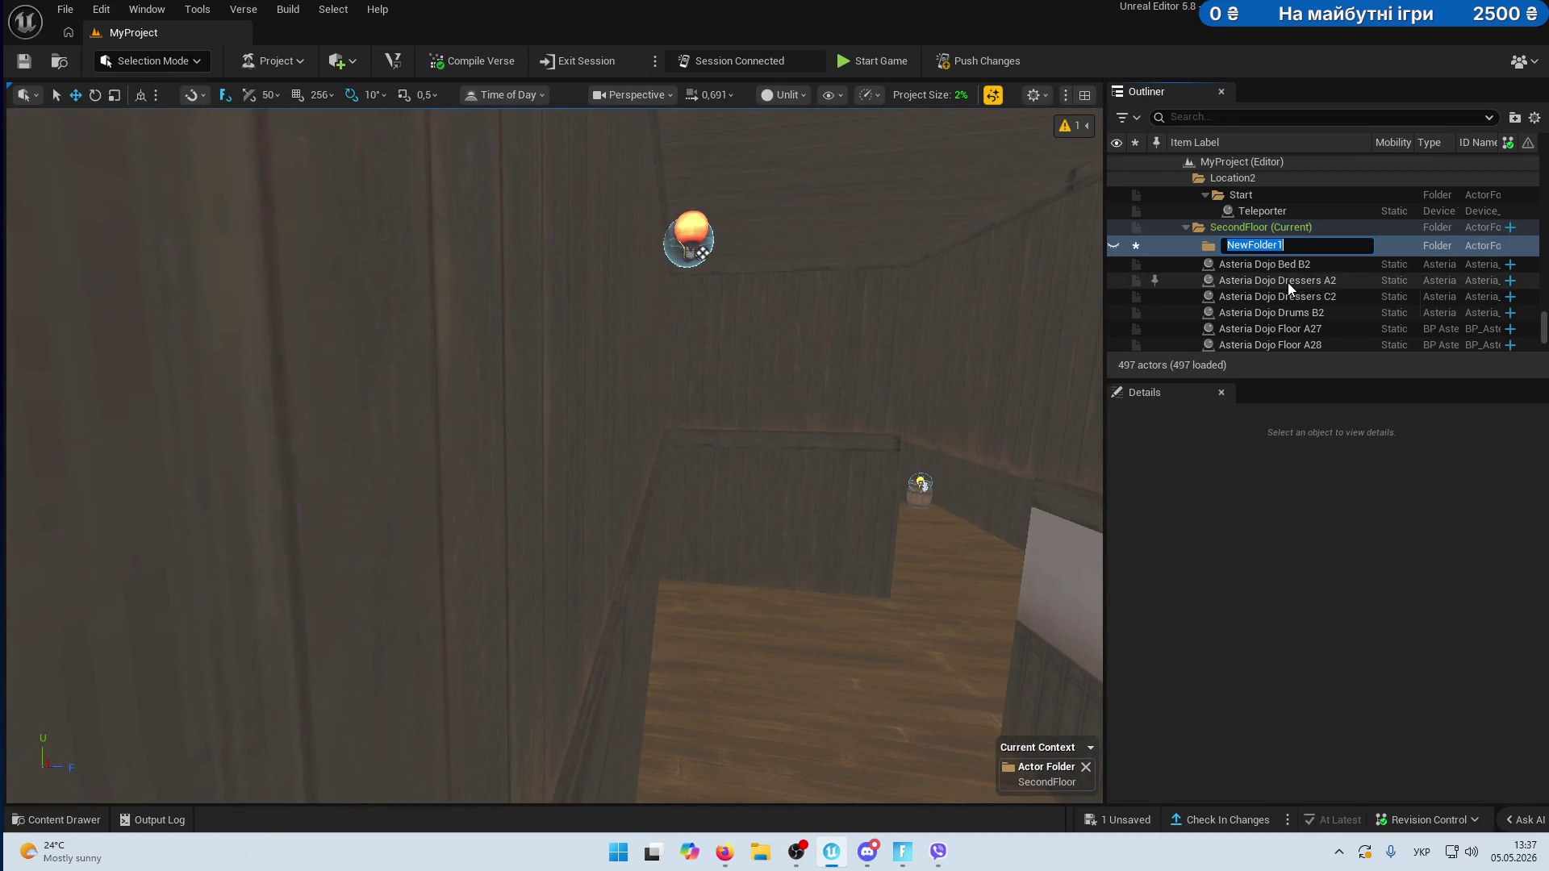
pyautogui.write('дш')
pyautogui.press('BackSpace')
pyautogui.press('BackSpace')
pyautogui.press('BackSpace')
pyautogui.hotkey('alt', 'shift')
pyautogui.write('light')
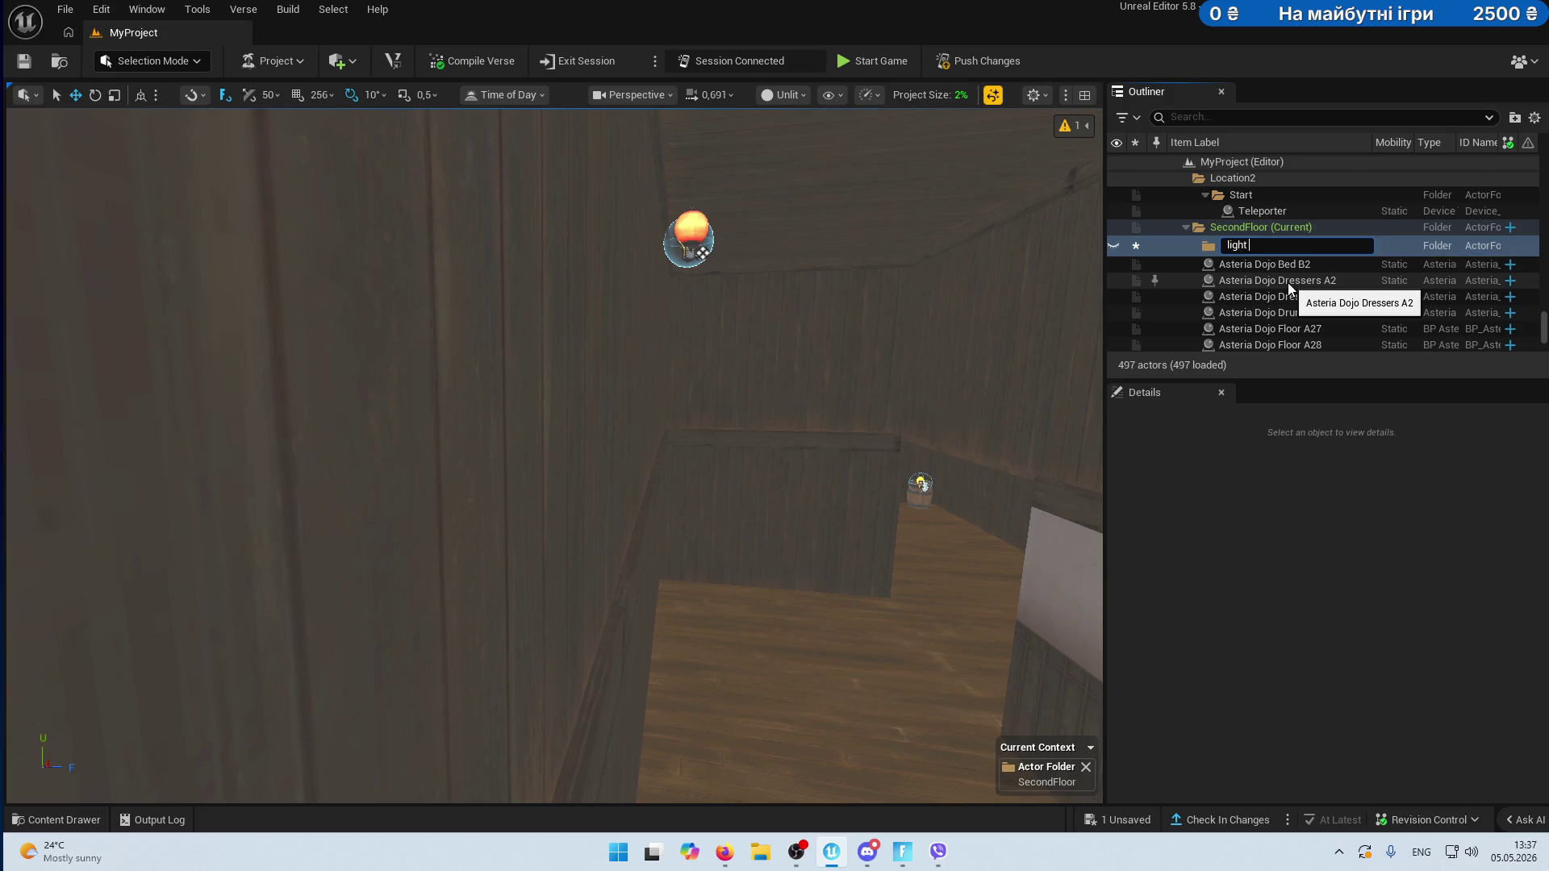
pyautogui.press('BackSpace')
pyautogui.write('2')
pyautogui.press('Return')
# - Select the right and left ceiling lanterns in the room
pyautogui.moveTo(1079, 263); pyautogui.dragTo(1049, 282)
pyautogui.moveTo(911, 470)
pyautogui.mouseDown()
pyautogui.moveTo(888, 363)
pyautogui.moveTo(855, 355)
pyautogui.moveTo(911, 347)
pyautogui.moveTo(685, 347)
pyautogui.mouseUp()
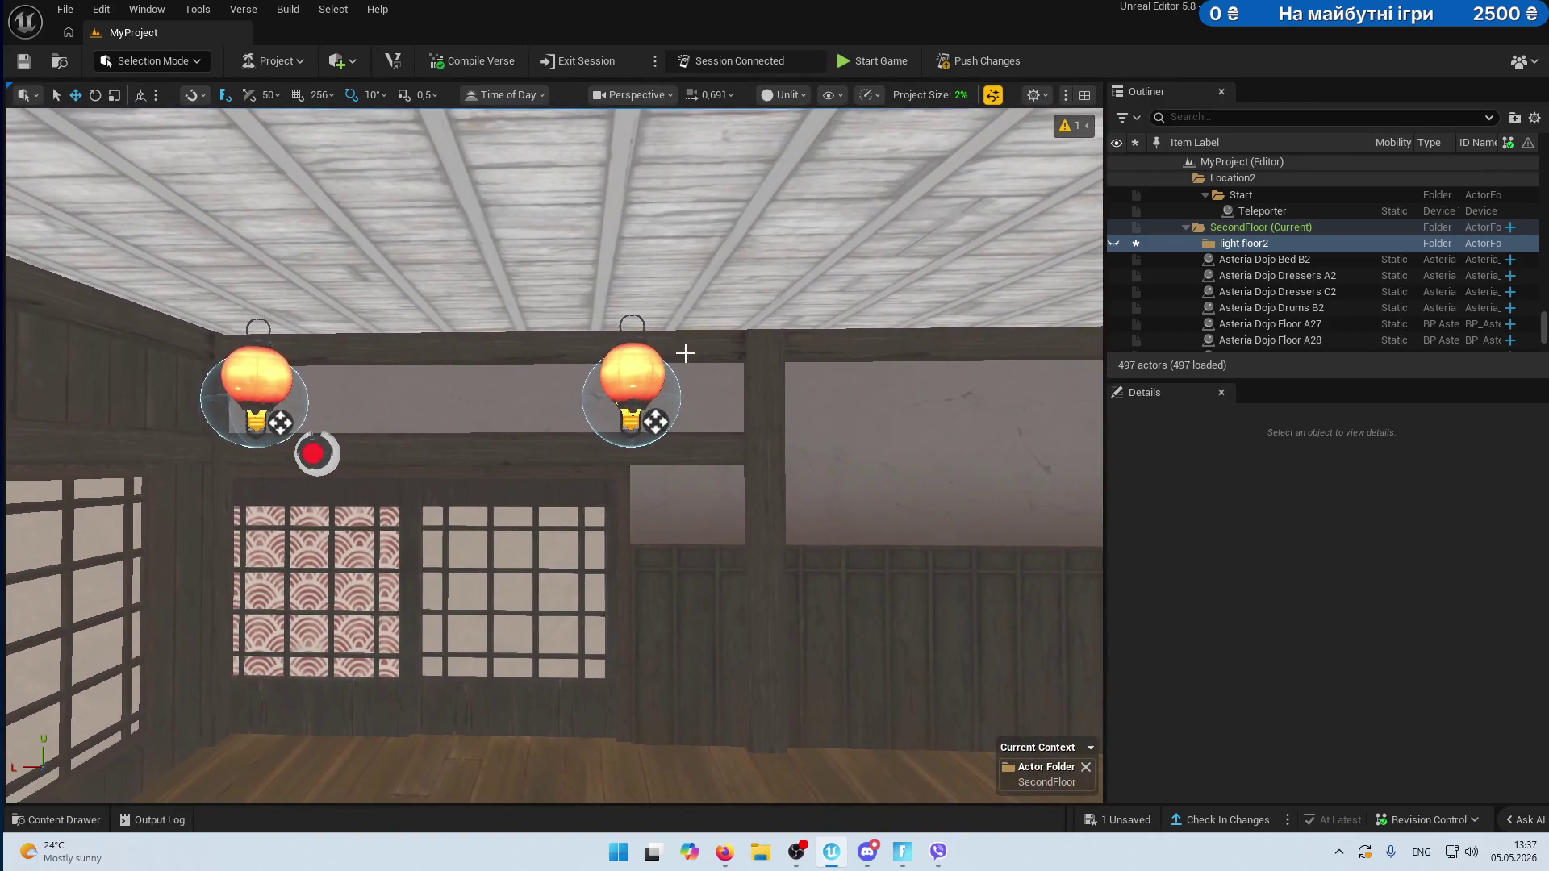
pyautogui.click(656, 374)
pyautogui.keyDown('ctrl'); pyautogui.click(275, 387); pyautogui.keyUp('ctrl')
pyautogui.moveTo(1049, 307)
pyautogui.mouseDown()
pyautogui.moveTo(1049, 285)
pyautogui.moveTo(1089, 296)
pyautogui.moveTo(1031, 289)
pyautogui.mouseUp()
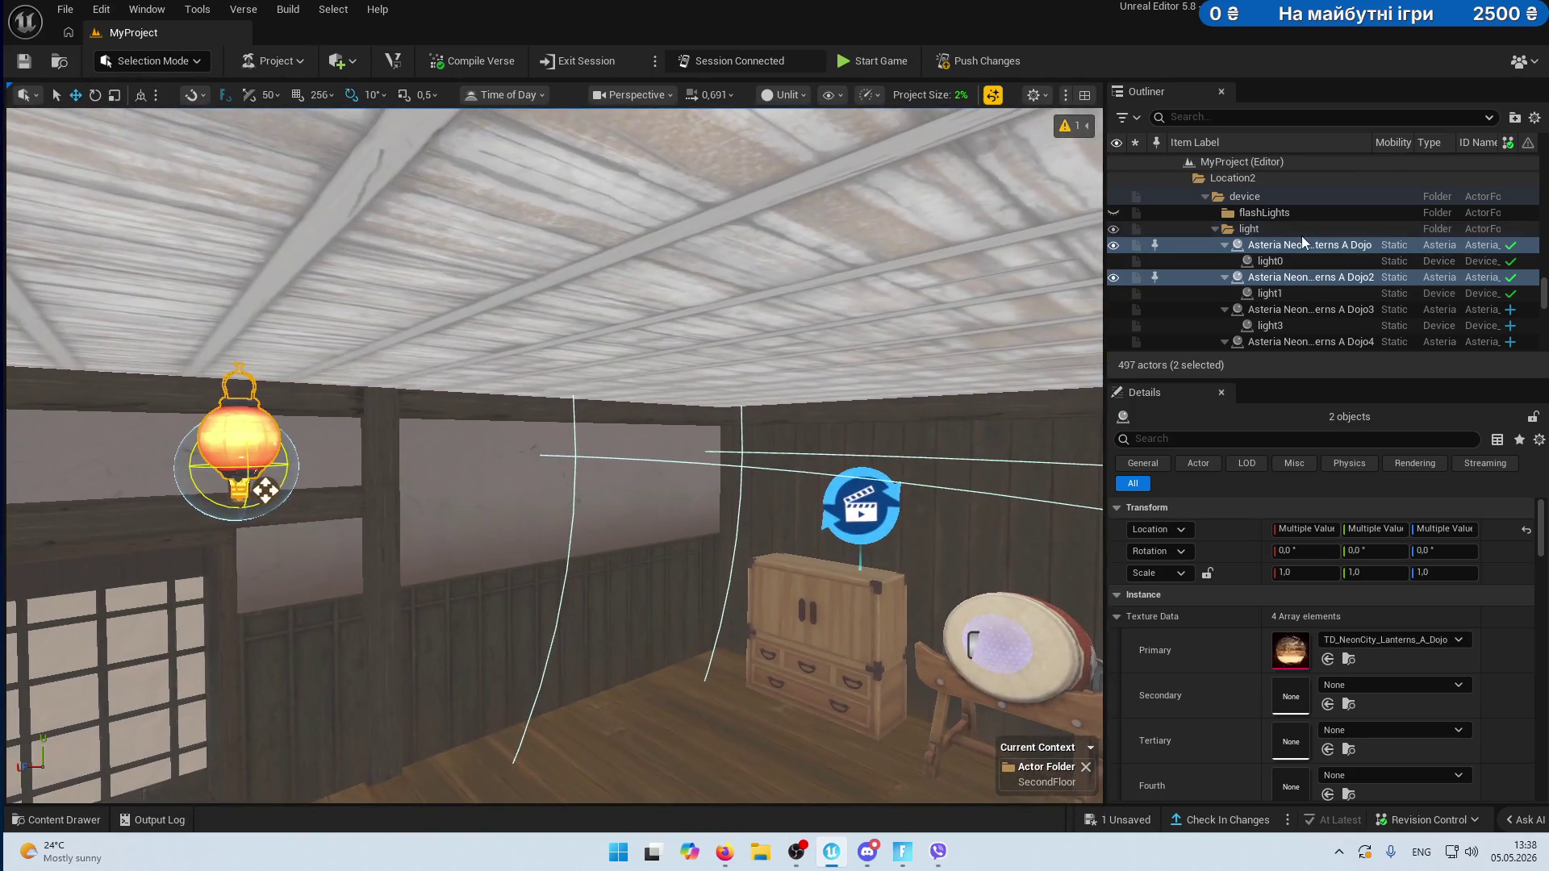
# - Collapse the Outliner folders and move SecondFloor into the Building folder
pyautogui.scroll(-5, 1286, 234)
pyautogui.scroll(-1, 1296, 252)
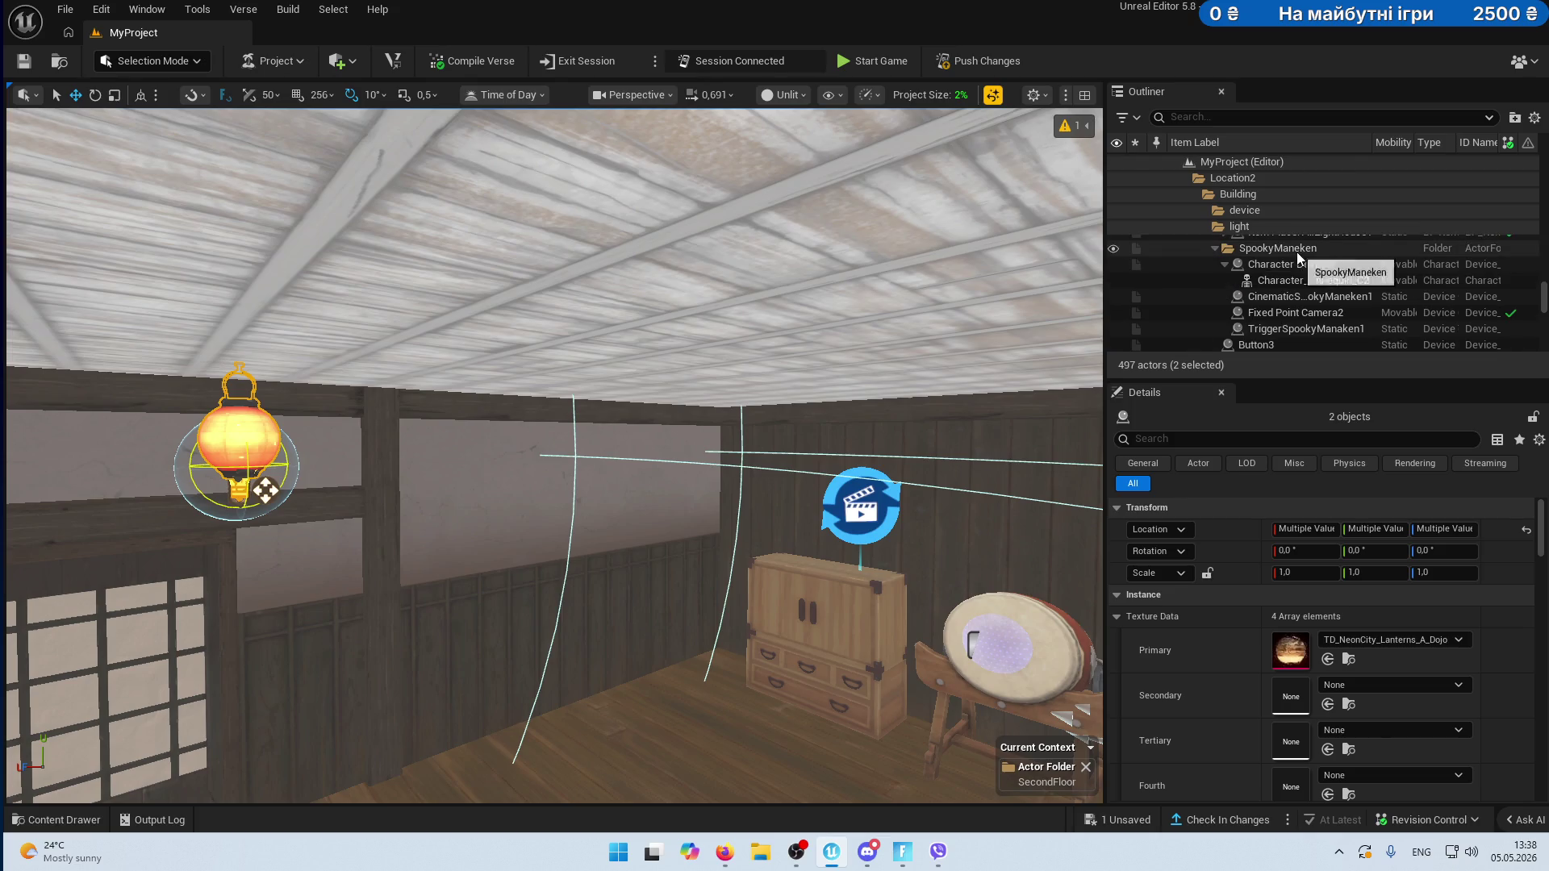
pyautogui.scroll(5, 1313, 275)
pyautogui.scroll(-2, 1271, 286)
pyautogui.click(1214, 280)
pyautogui.click(1214, 297)
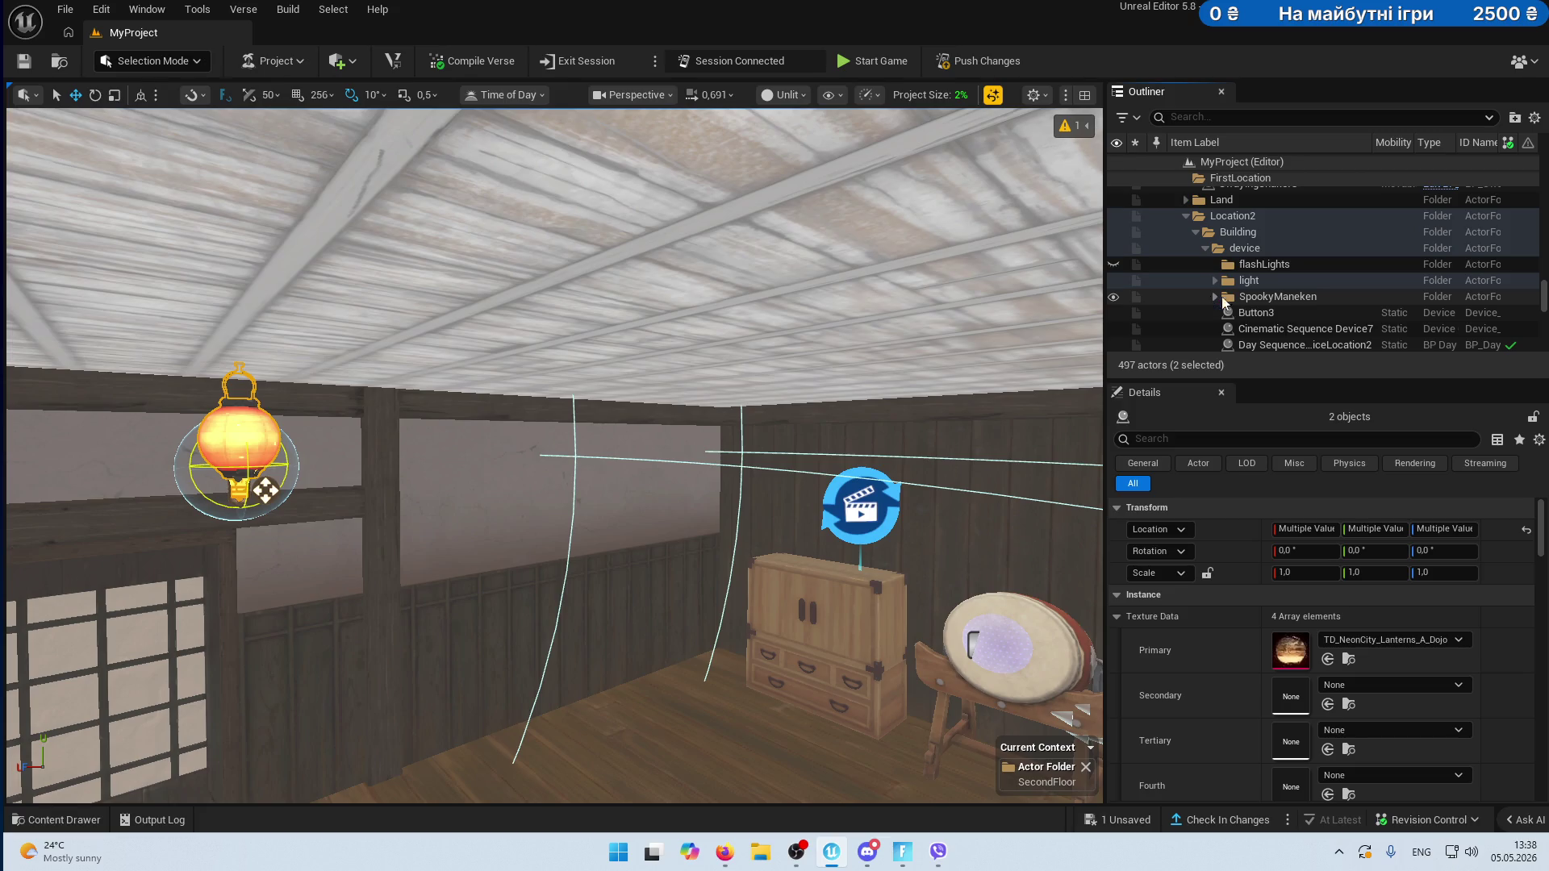
pyautogui.scroll(-4, 1289, 302)
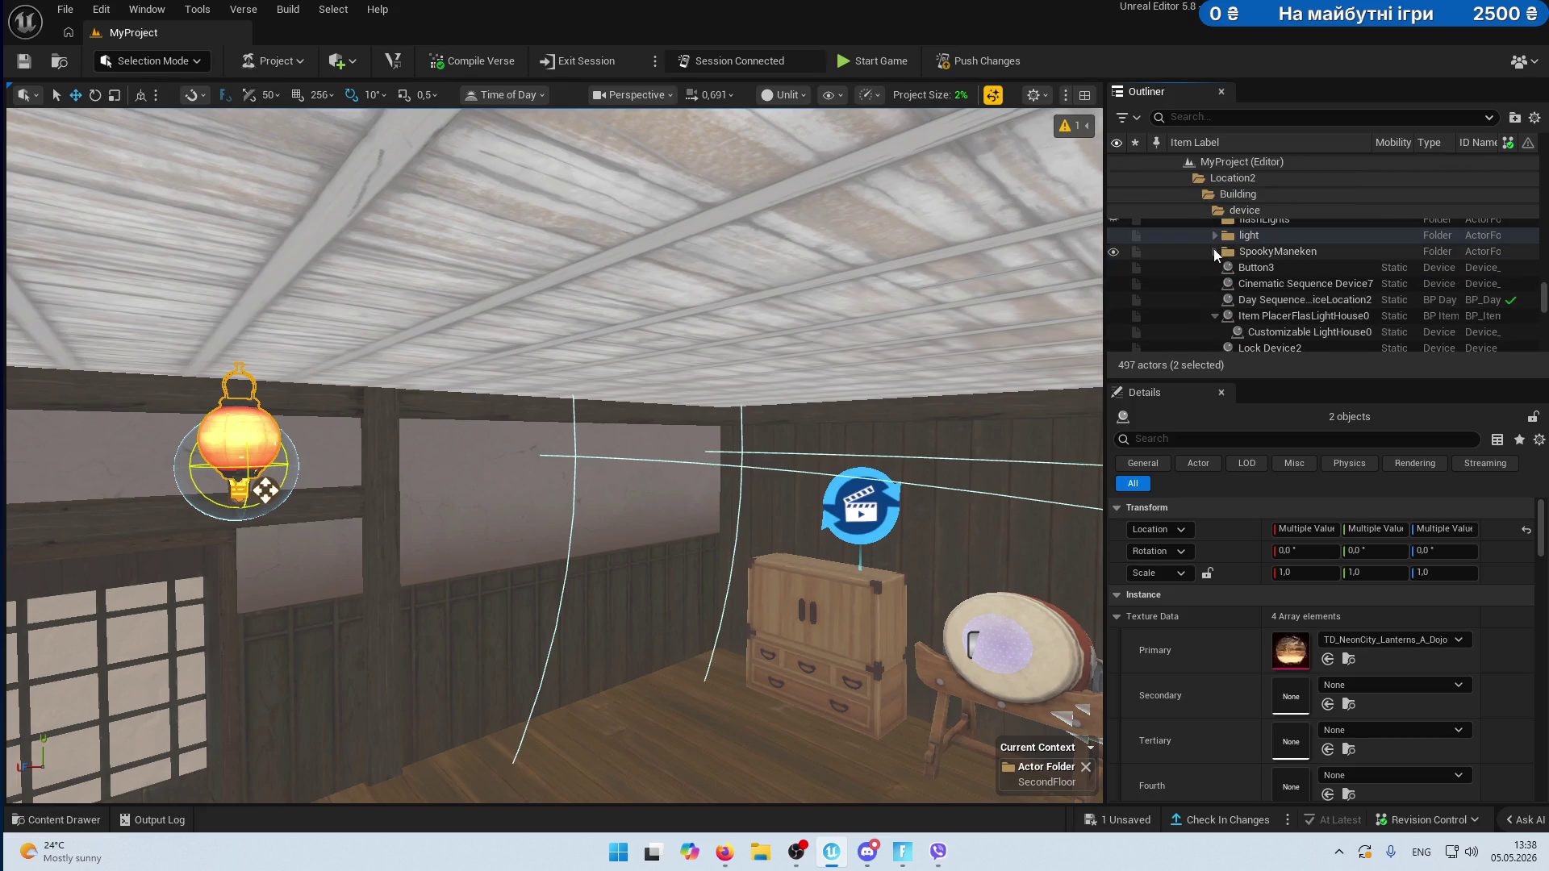
pyautogui.click(1215, 316)
pyautogui.scroll(-3, 1290, 292)
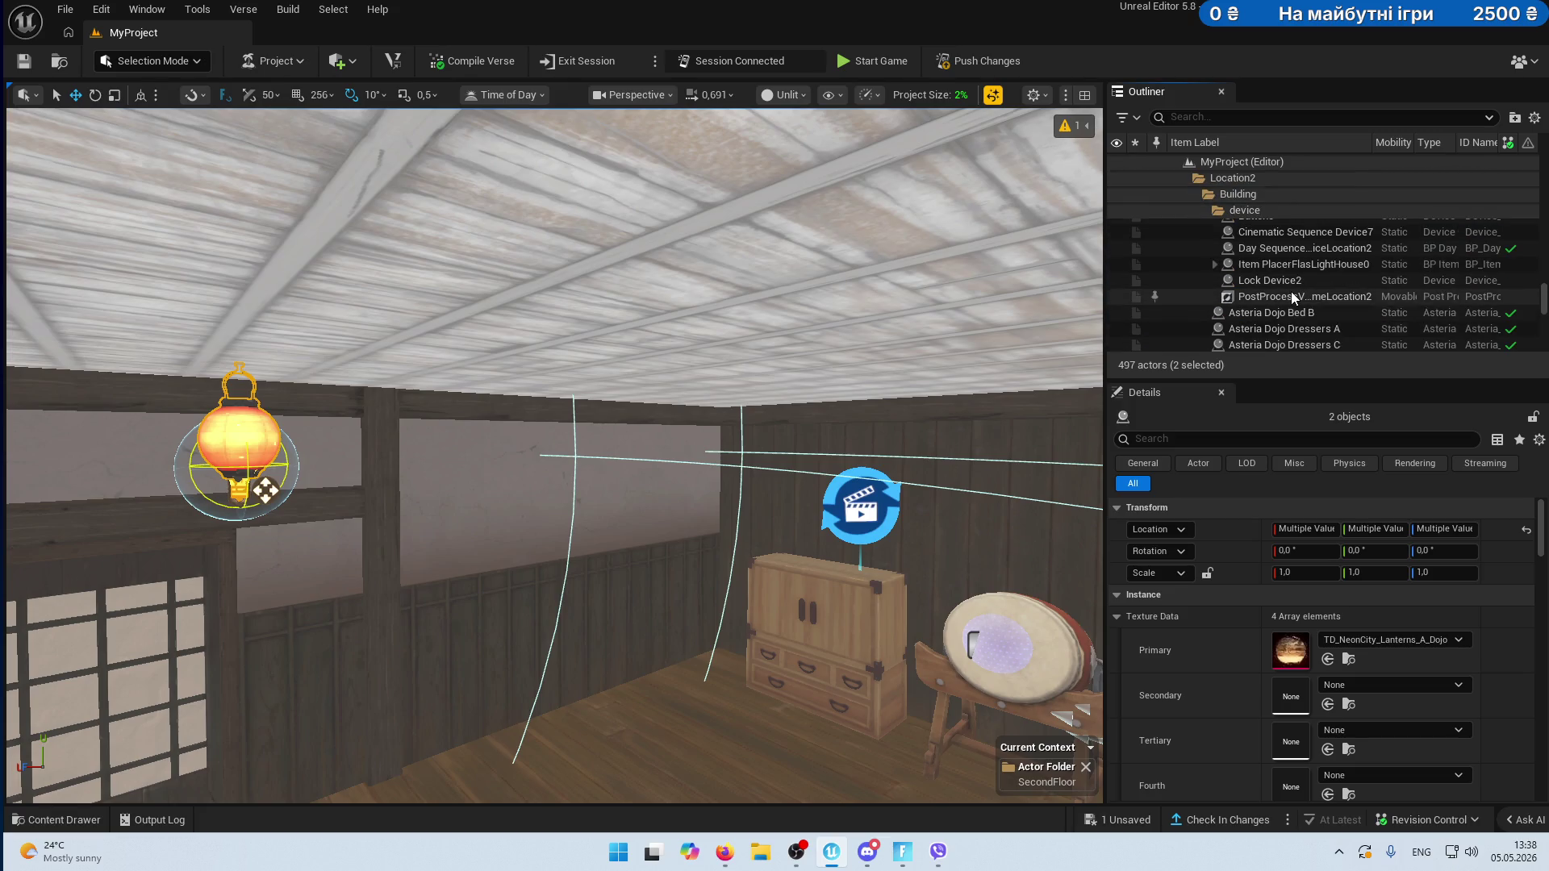
pyautogui.scroll(2, 1290, 292)
pyautogui.scroll(3, 1290, 292)
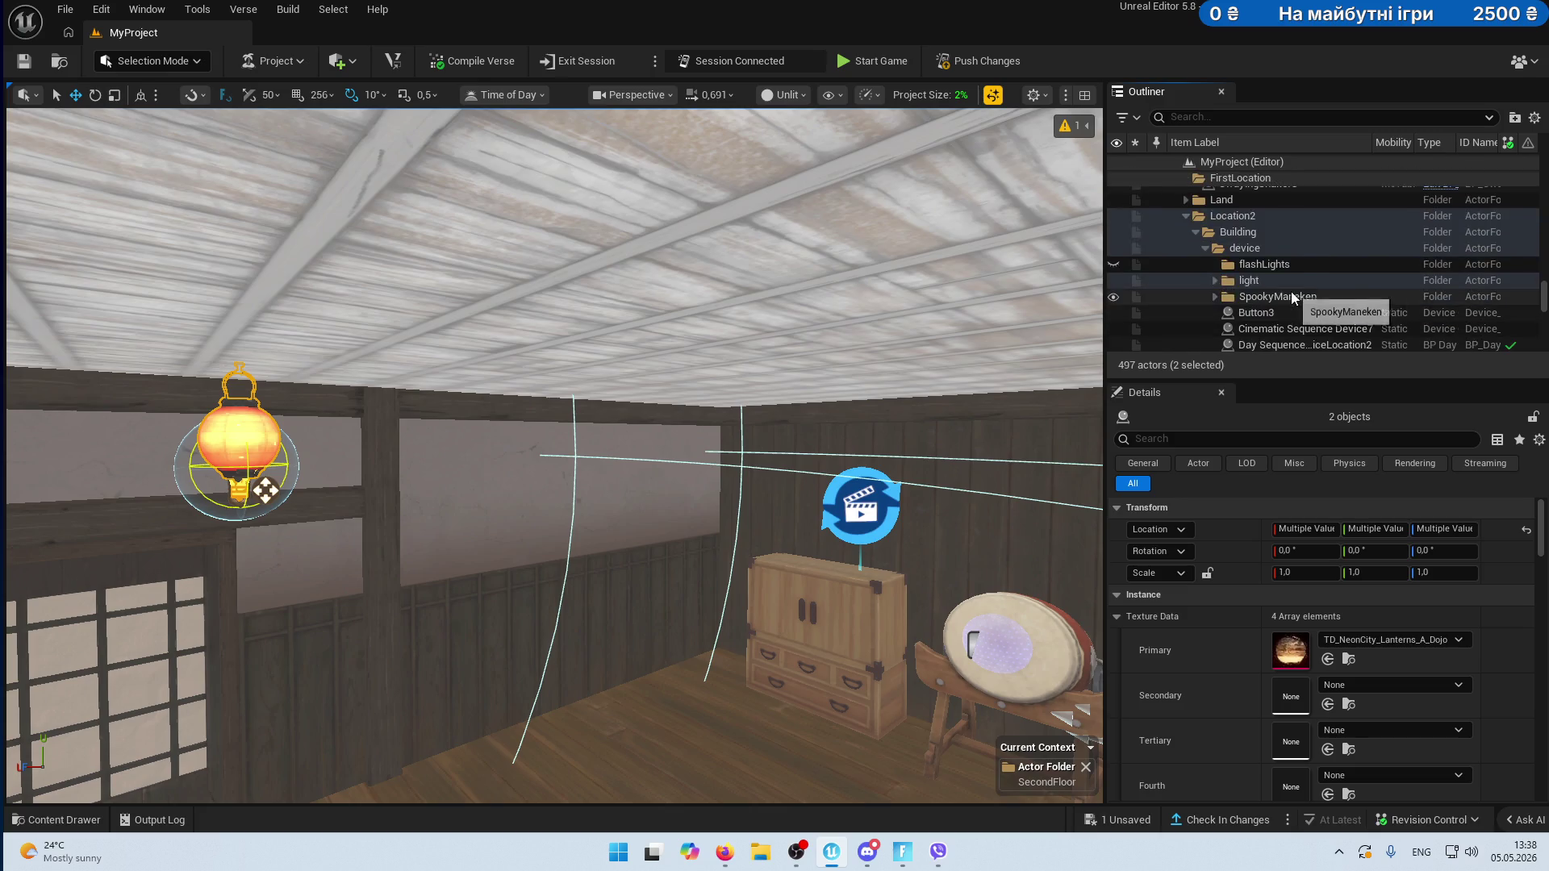
pyautogui.click(1205, 274)
pyautogui.click(1195, 259)
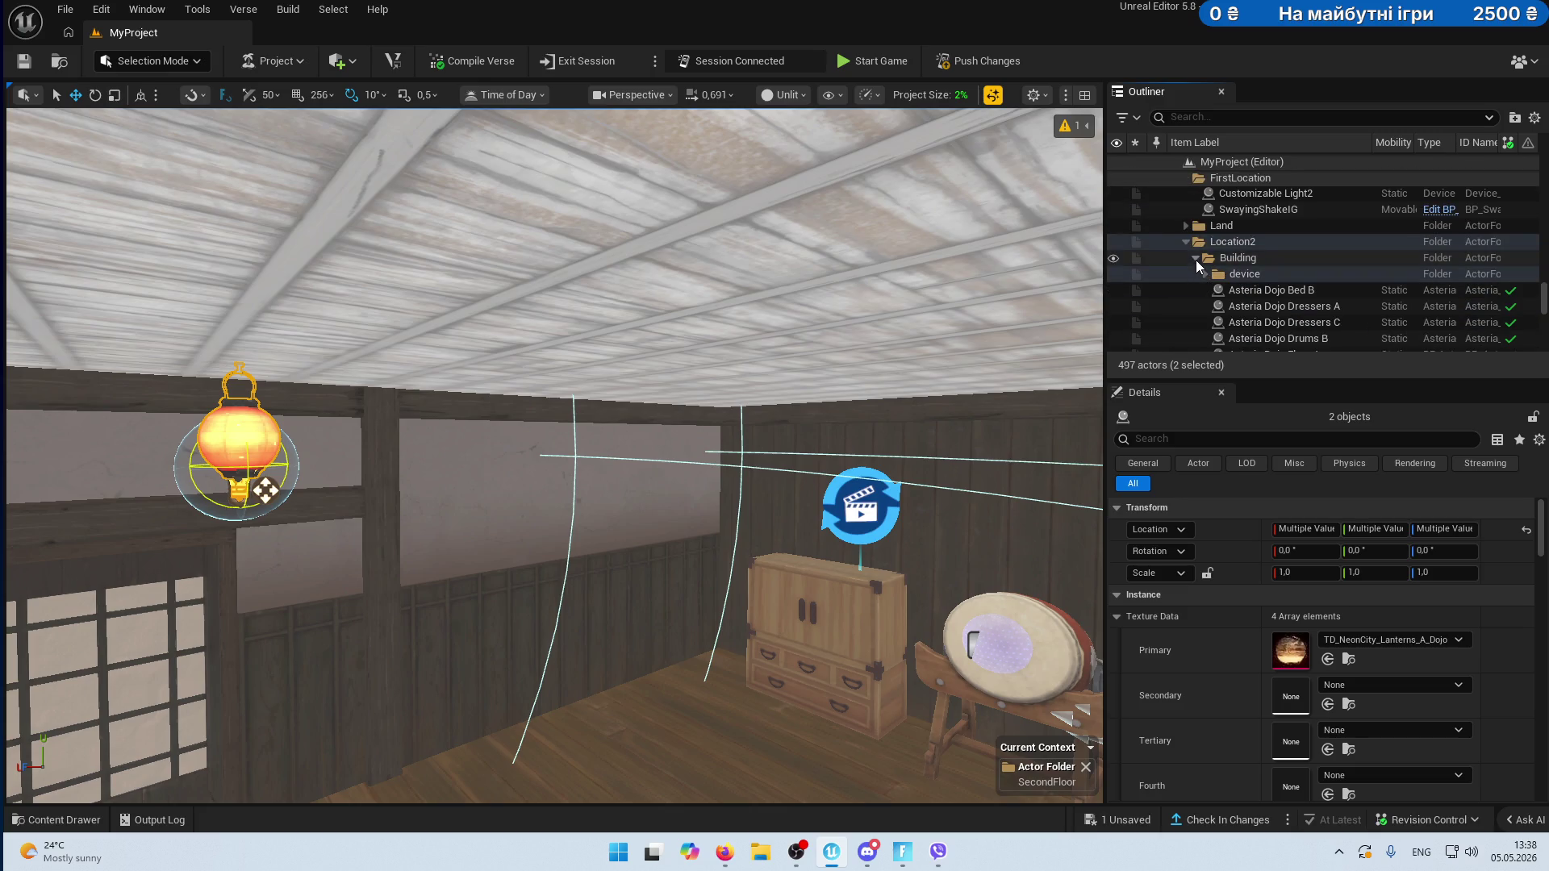
pyautogui.click(1206, 290)
pyautogui.moveTo(1225, 309); pyautogui.dragTo(1227, 260)
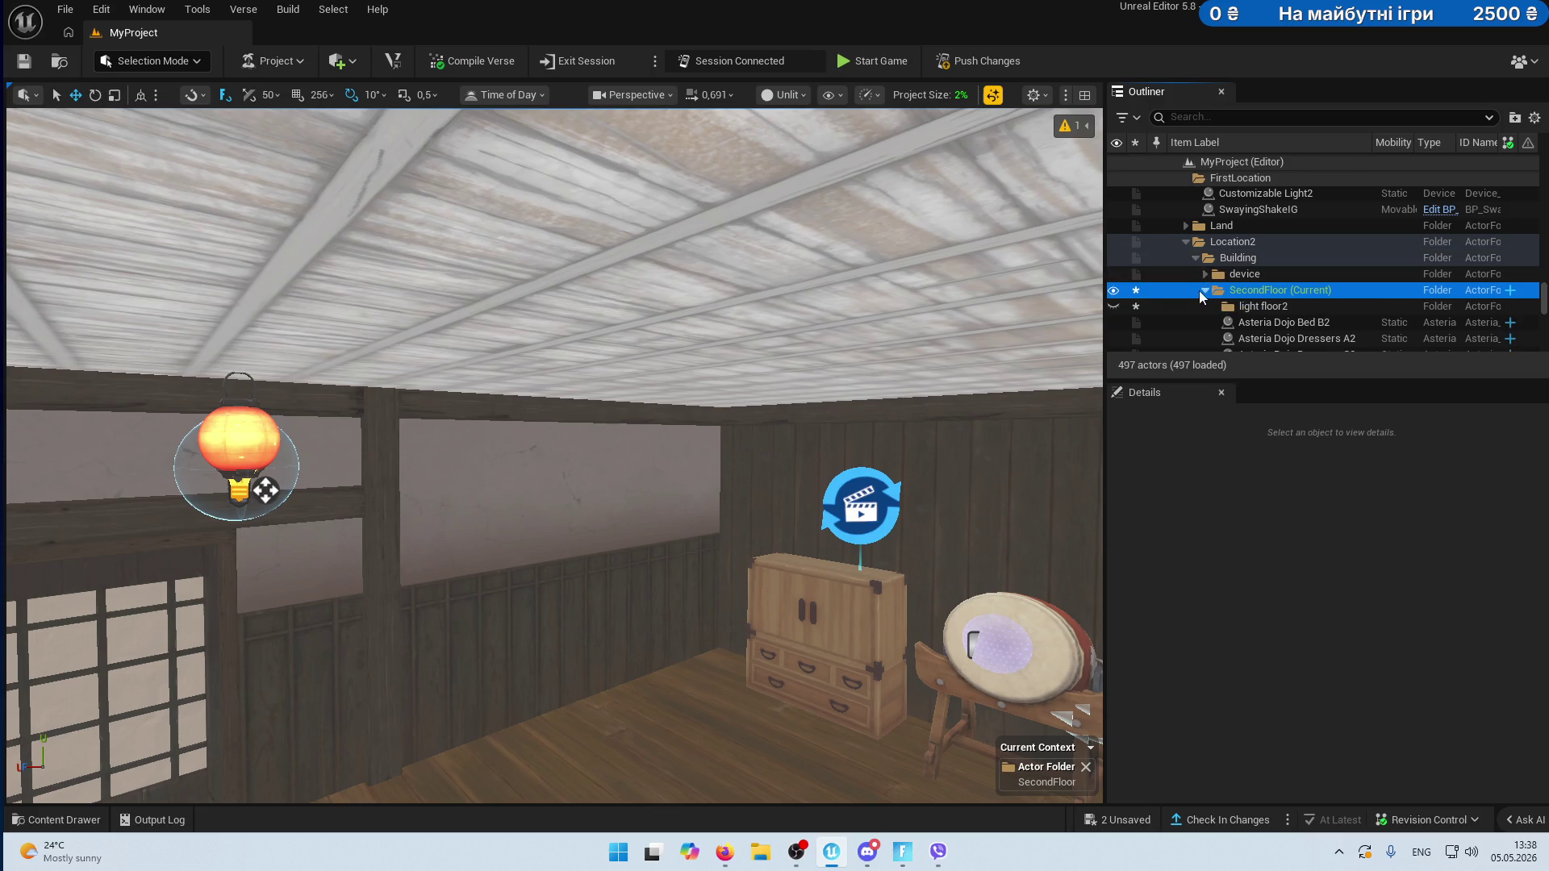
# - Make light floor2 the current folder for new actors
pyautogui.click(1251, 308)
pyautogui.rightClick(1251, 308)
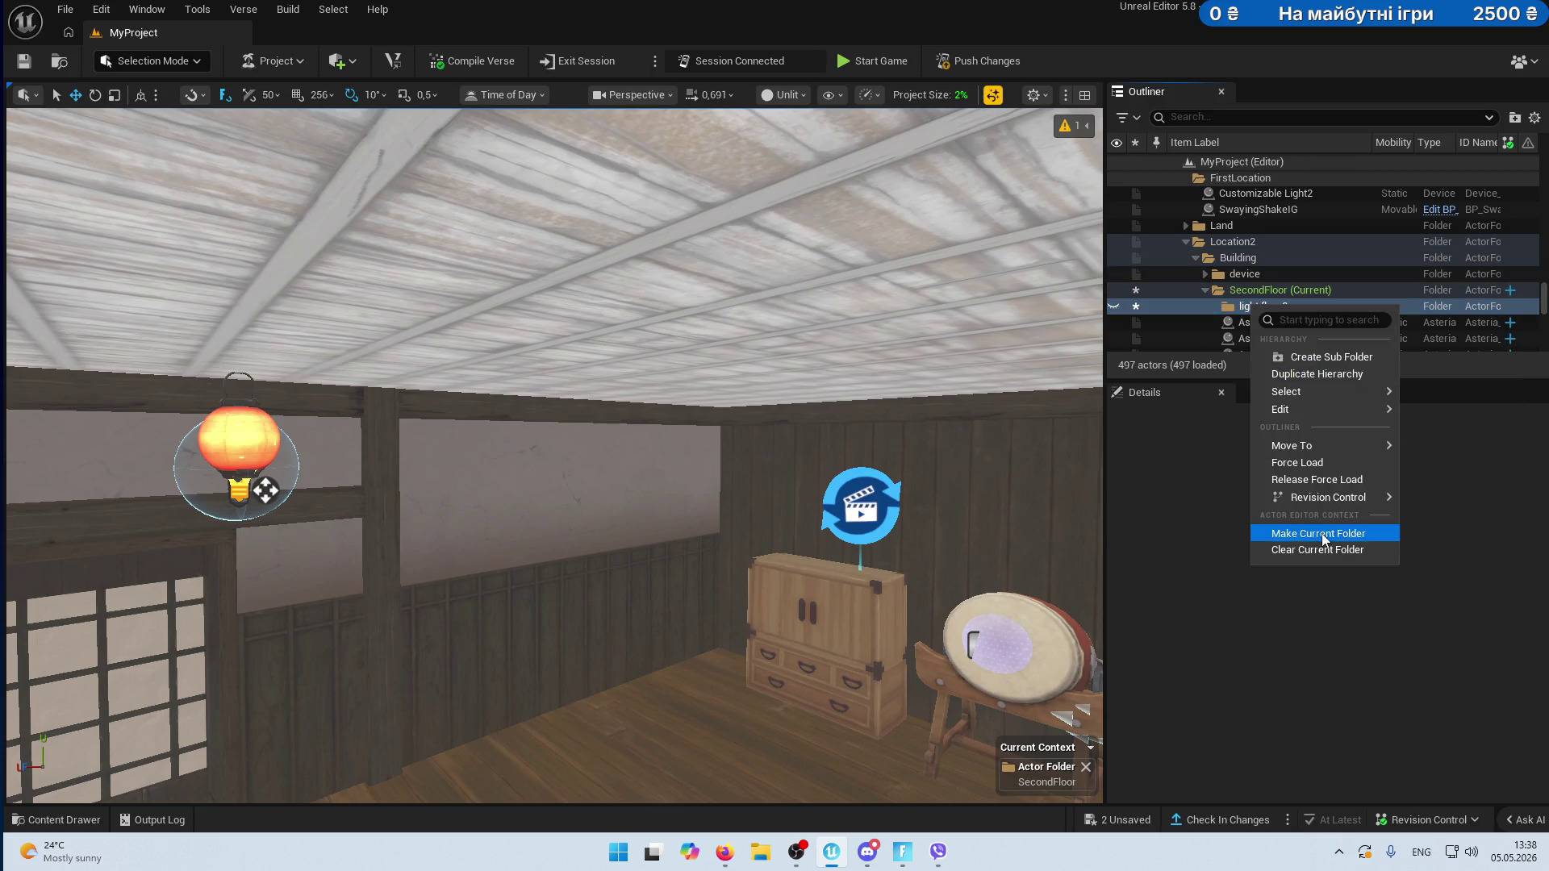
pyautogui.click(1291, 535)
pyautogui.click(737, 369)
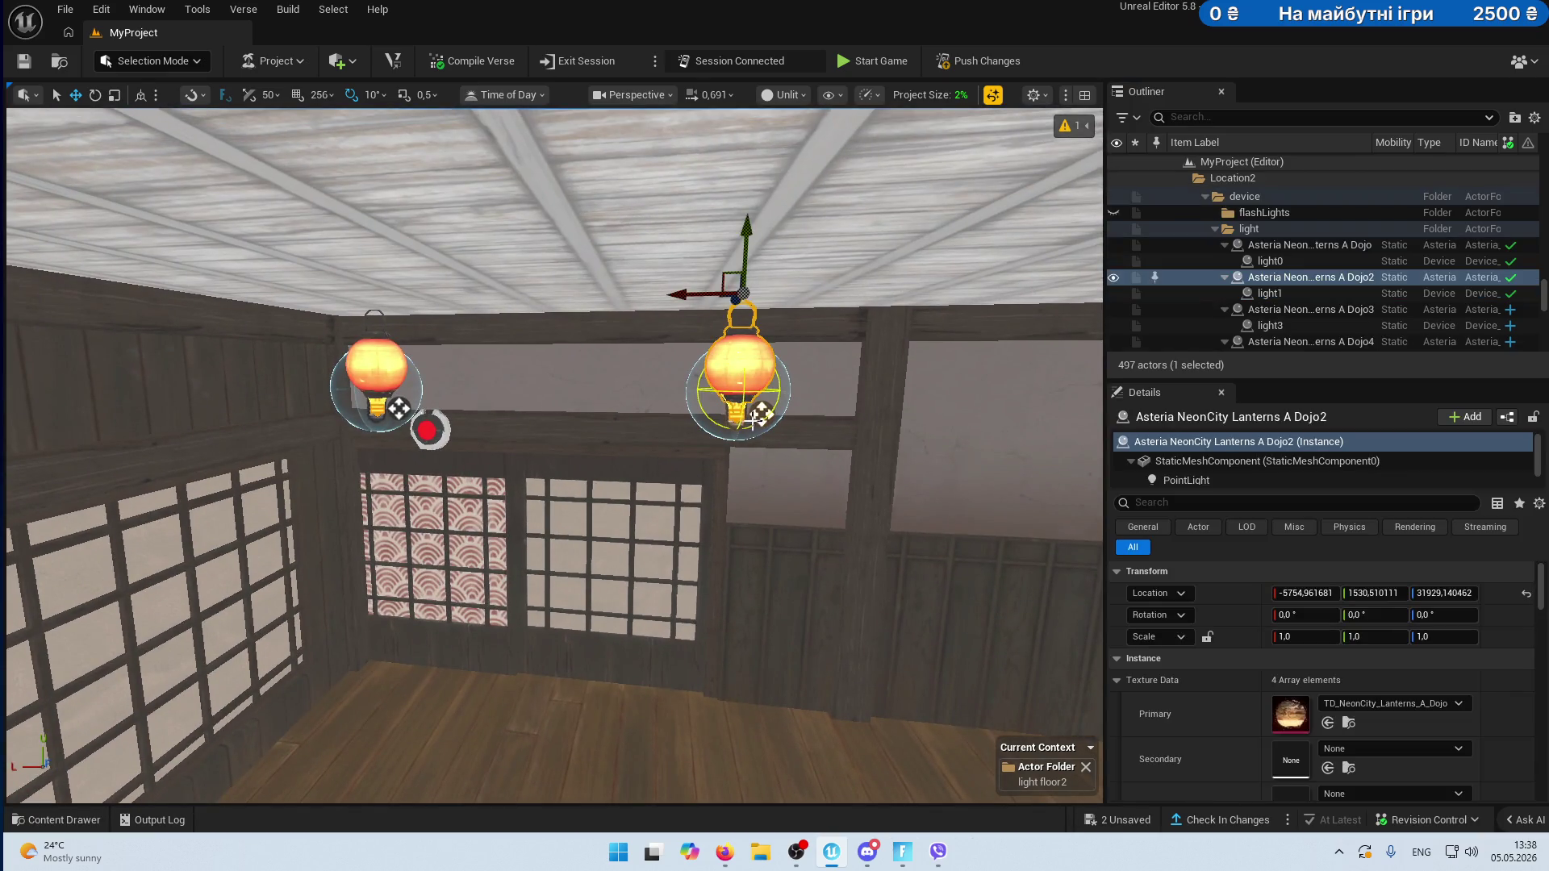
# - Select both first-floor lanterns together with their lights light0 and light1
pyautogui.press('Escape')
pyautogui.click(699, 384)
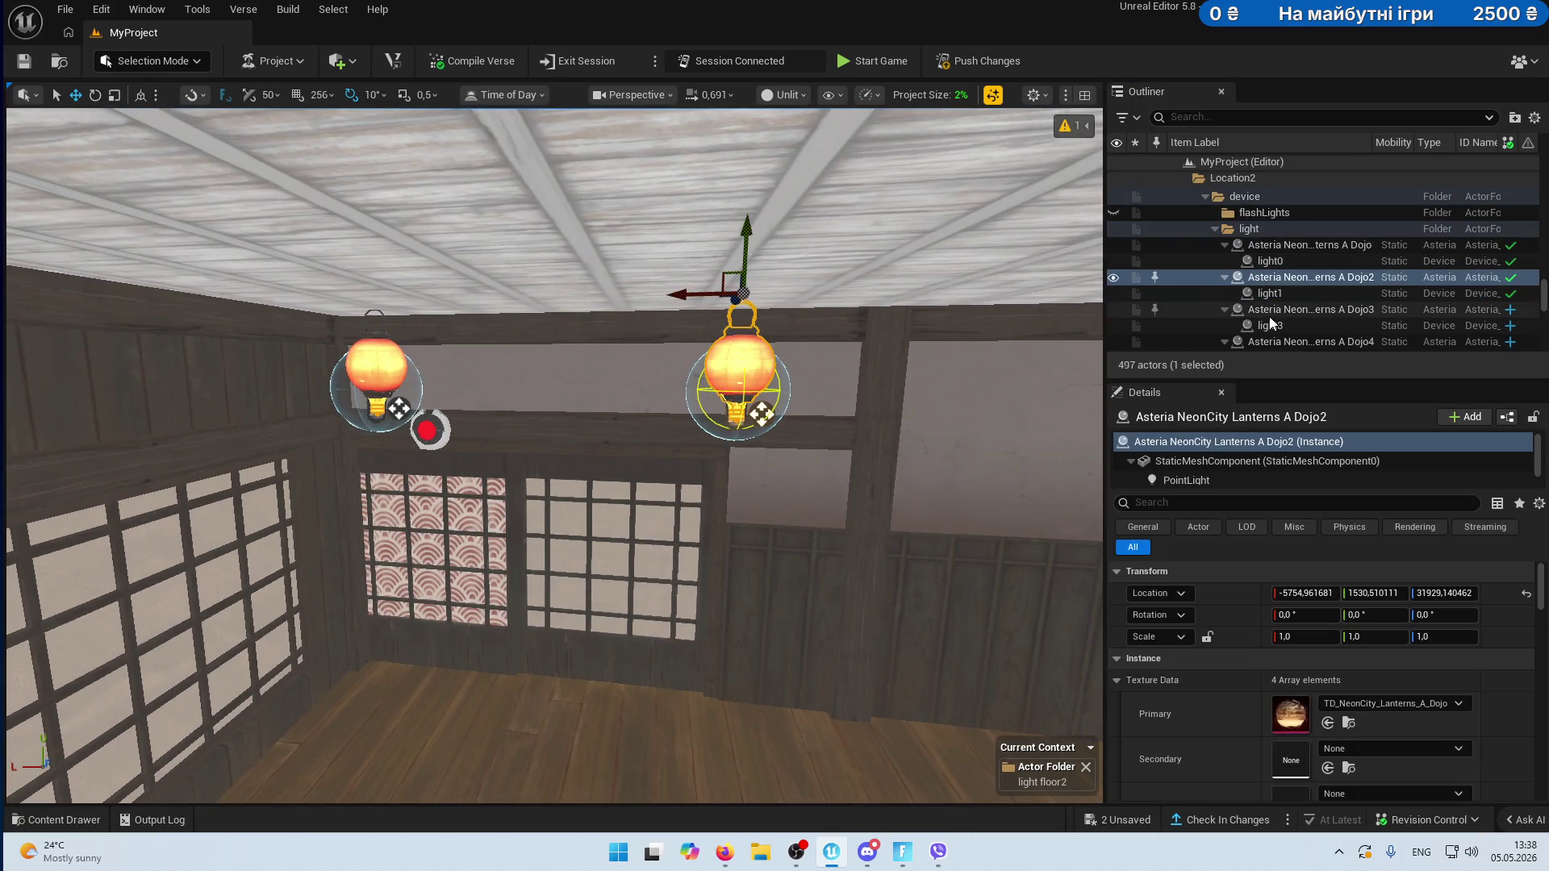
pyautogui.click(1276, 250)
pyautogui.keyDown('shift'); pyautogui.click(1271, 265); pyautogui.keyUp('shift')
pyautogui.keyDown('ctrl'); pyautogui.click(1281, 277); pyautogui.keyUp('ctrl')
pyautogui.keyDown('shift'); pyautogui.click(1270, 293); pyautogui.keyUp('shift')
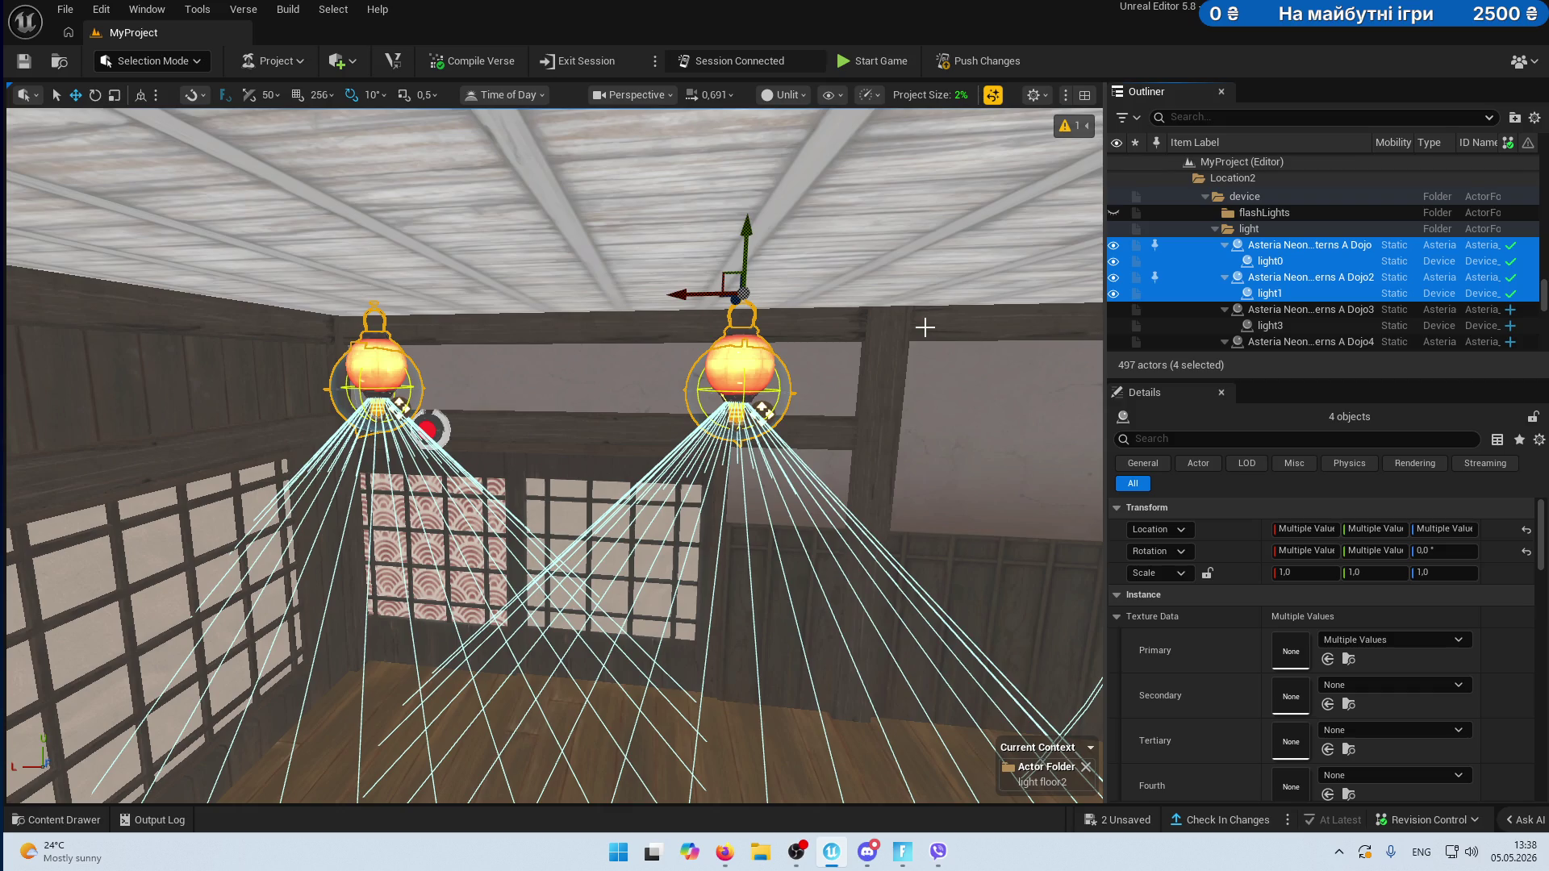
pyautogui.moveTo(829, 374); pyautogui.dragTo(676, 313)
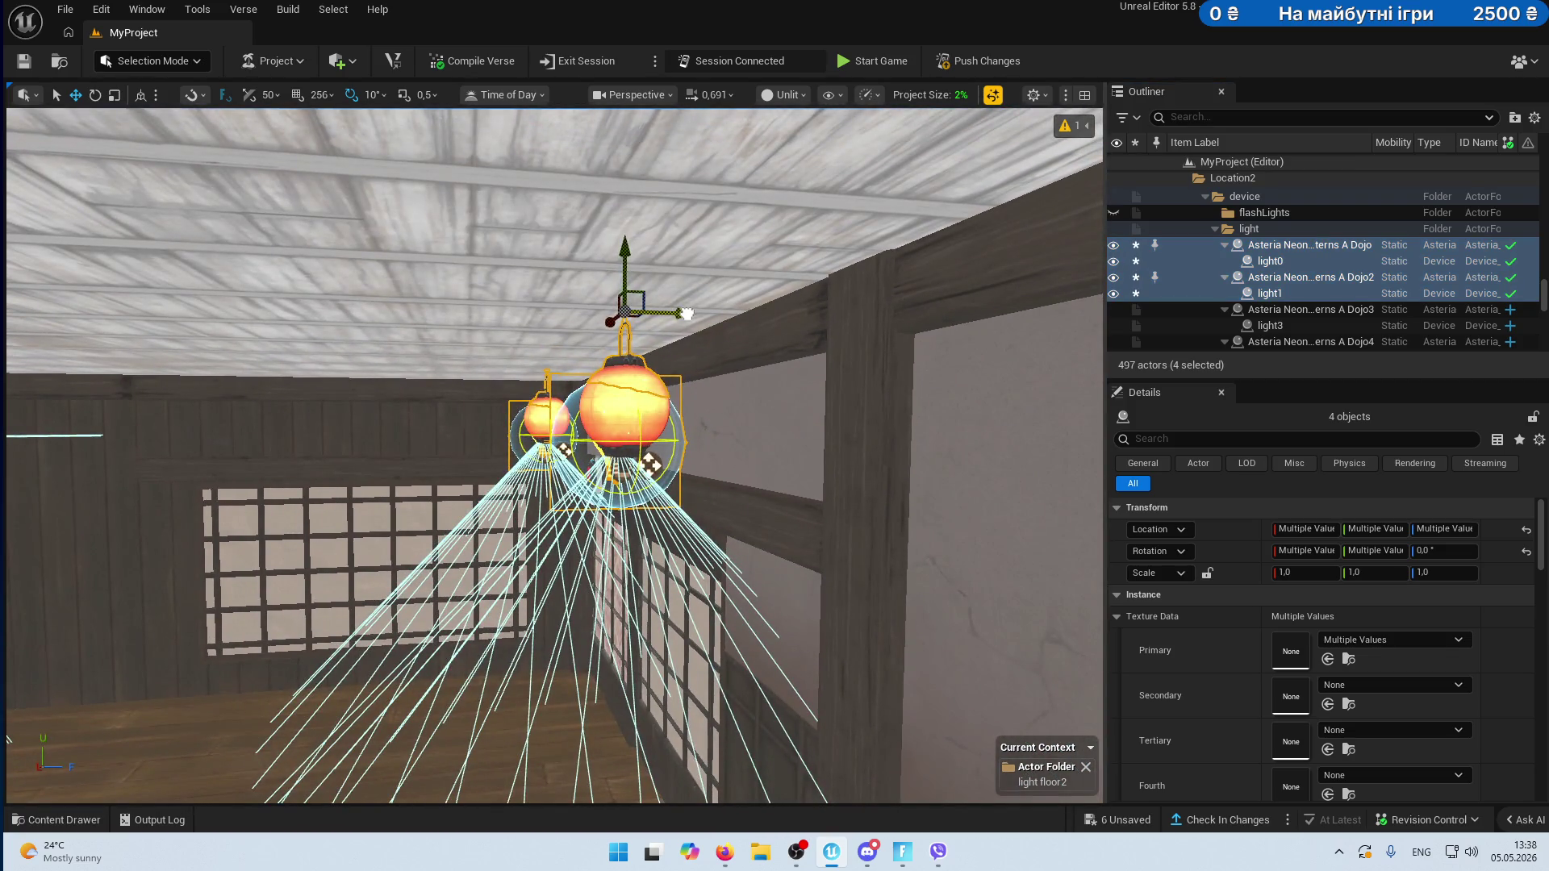
# - Duplicate the lanterns into light floor2, bring them into the room and rotate them about 80°
pyautogui.hotkey('ctrl', 'd')
pyautogui.moveTo(847, 294)
pyautogui.mouseDown()
pyautogui.moveTo(766, 339)
pyautogui.moveTo(661, 359)
pyautogui.moveTo(764, 404)
pyautogui.moveTo(855, 410)
pyautogui.mouseUp()
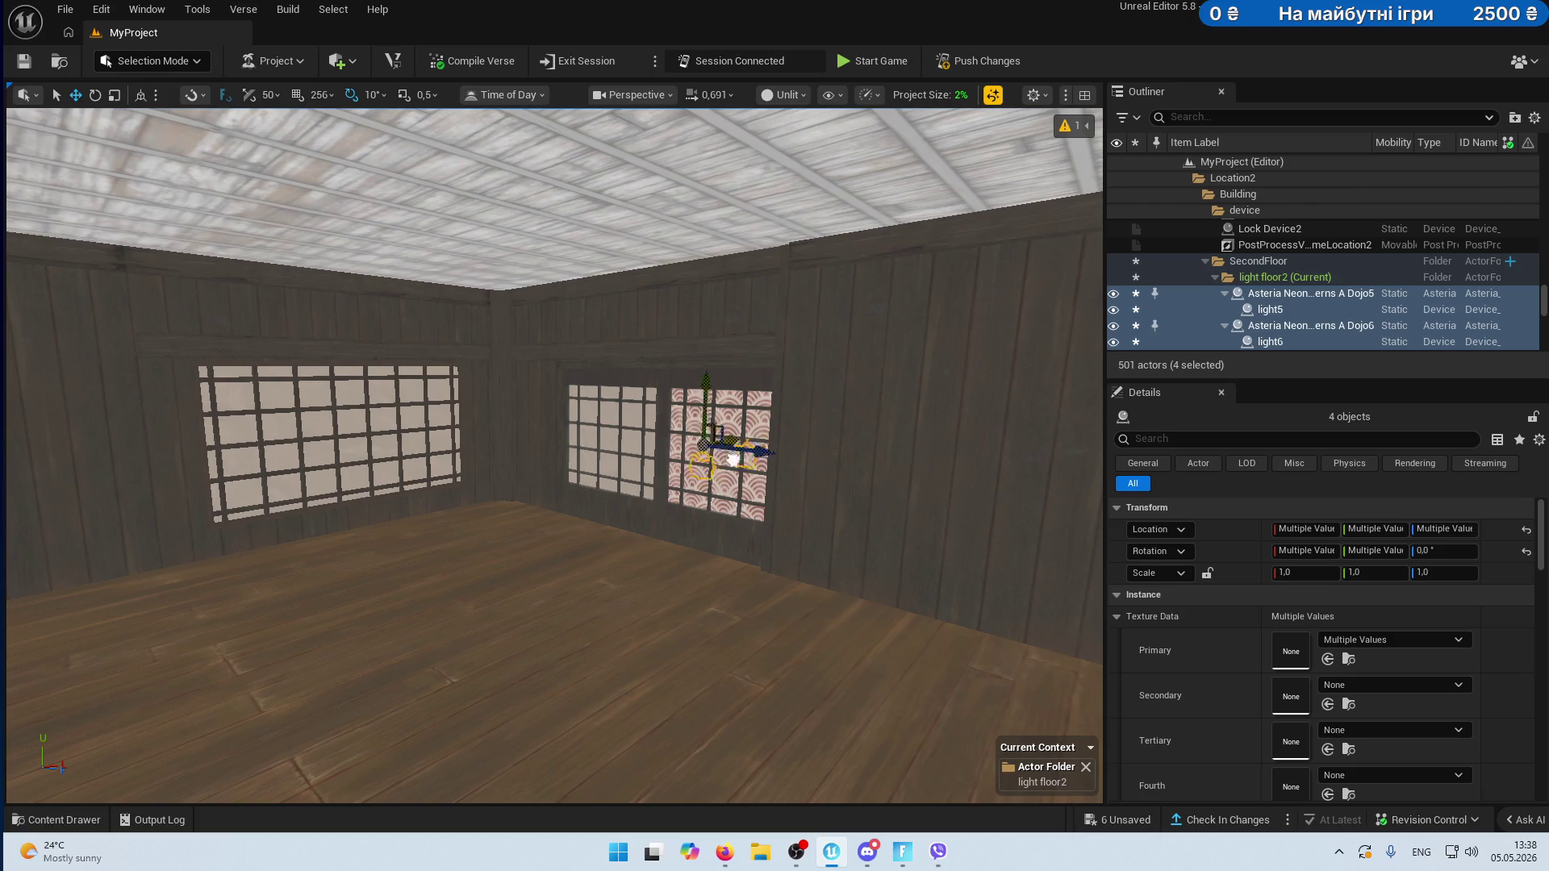
pyautogui.moveTo(468, 525); pyautogui.dragTo(538, 569)
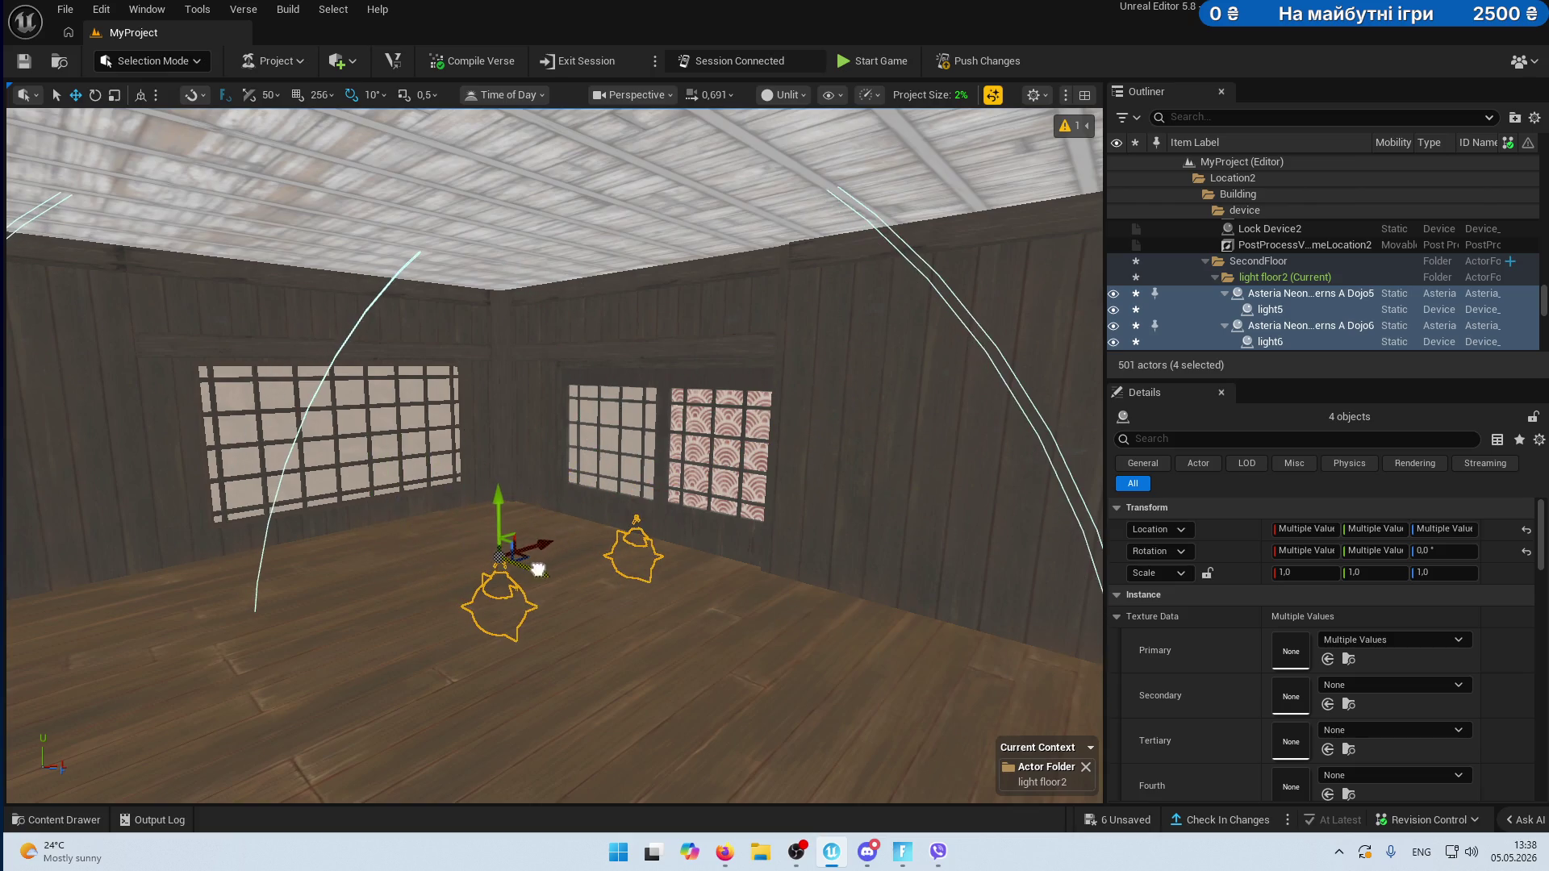
pyautogui.moveTo(500, 516)
pyautogui.mouseDown()
pyautogui.moveTo(504, 442)
pyautogui.moveTo(416, 452)
pyautogui.mouseUp()
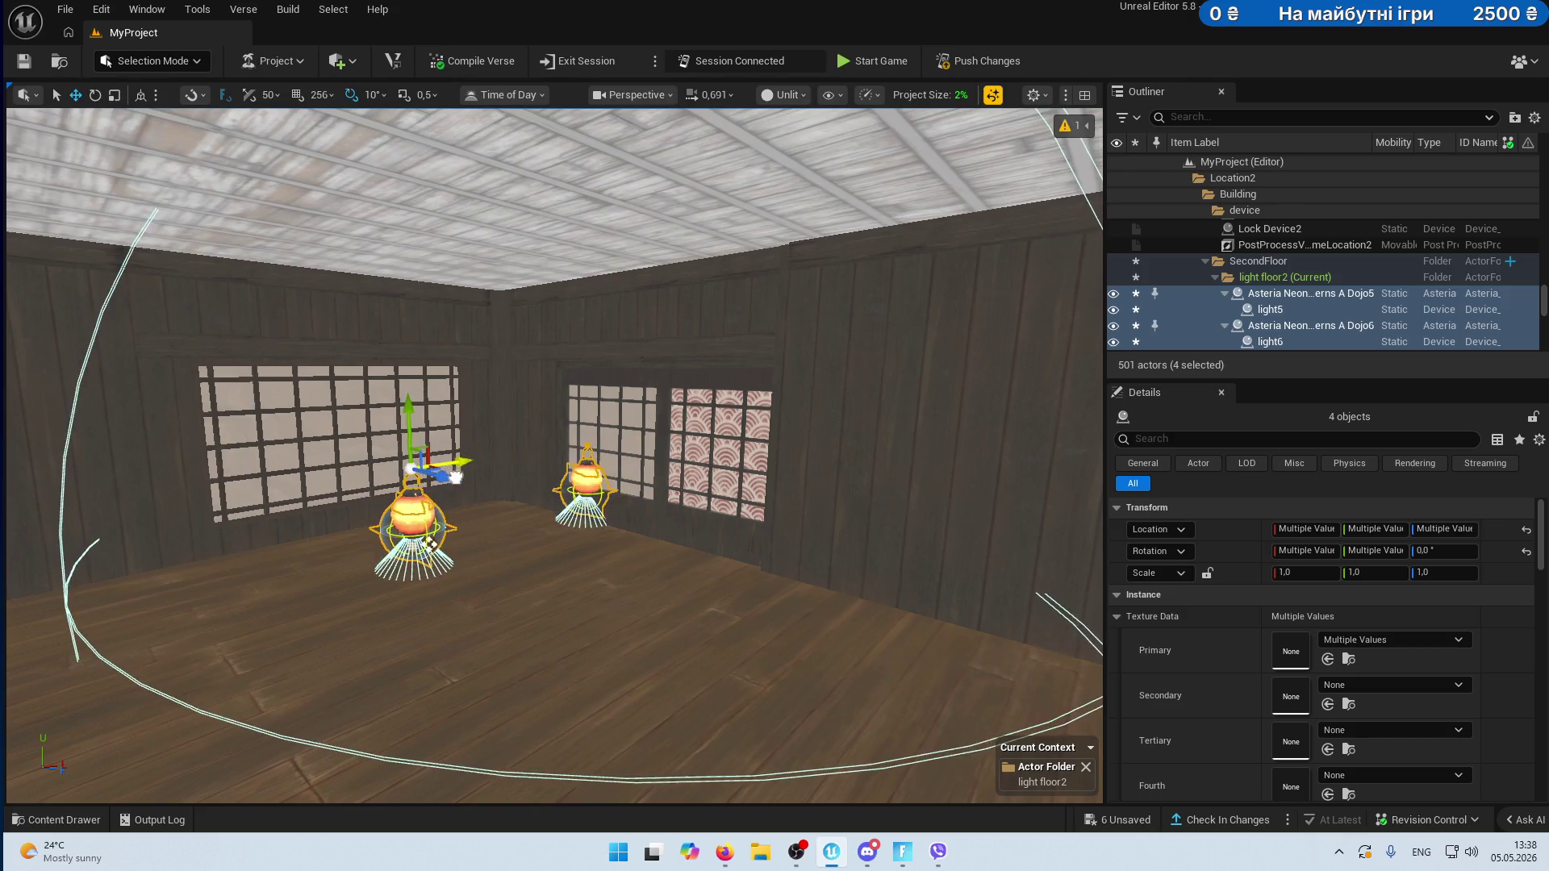
pyautogui.press('e')
pyautogui.moveTo(428, 545); pyautogui.dragTo(428, 545)
pyautogui.moveTo(633, 454)
pyautogui.mouseDown()
pyautogui.moveTo(689, 488)
pyautogui.moveTo(627, 500)
pyautogui.moveTo(627, 469)
pyautogui.moveTo(987, 746)
pyautogui.mouseUp()
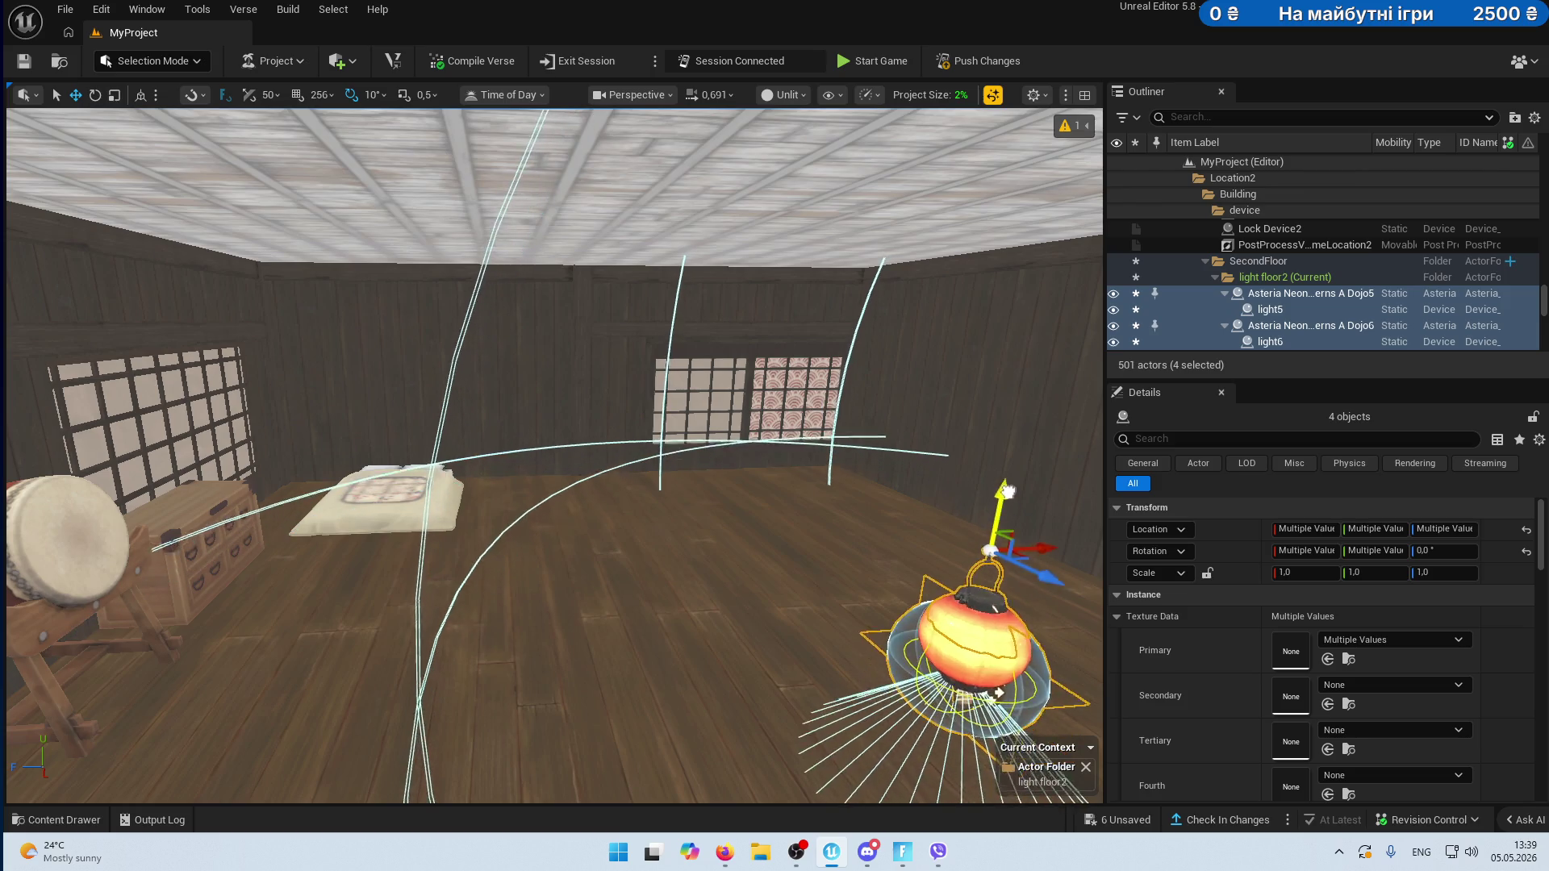
# - Move the copied lanterns over to the left window and raise them up to the ceiling
pyautogui.press('f')
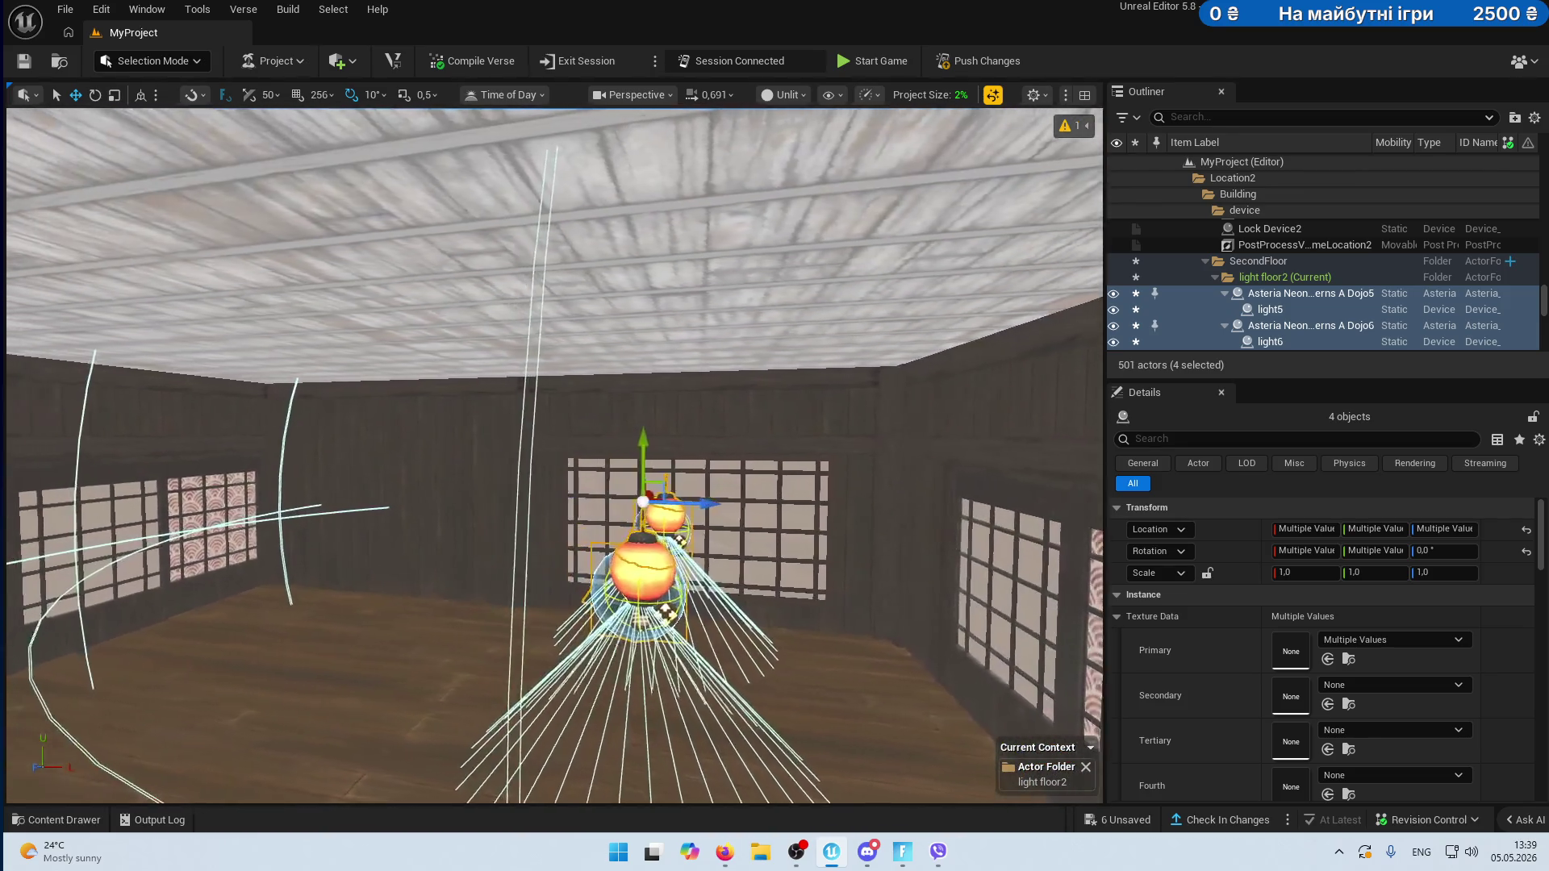
pyautogui.moveTo(845, 431)
pyautogui.mouseDown()
pyautogui.moveTo(363, 412)
pyautogui.moveTo(258, 444)
pyautogui.mouseUp()
pyautogui.press('f')
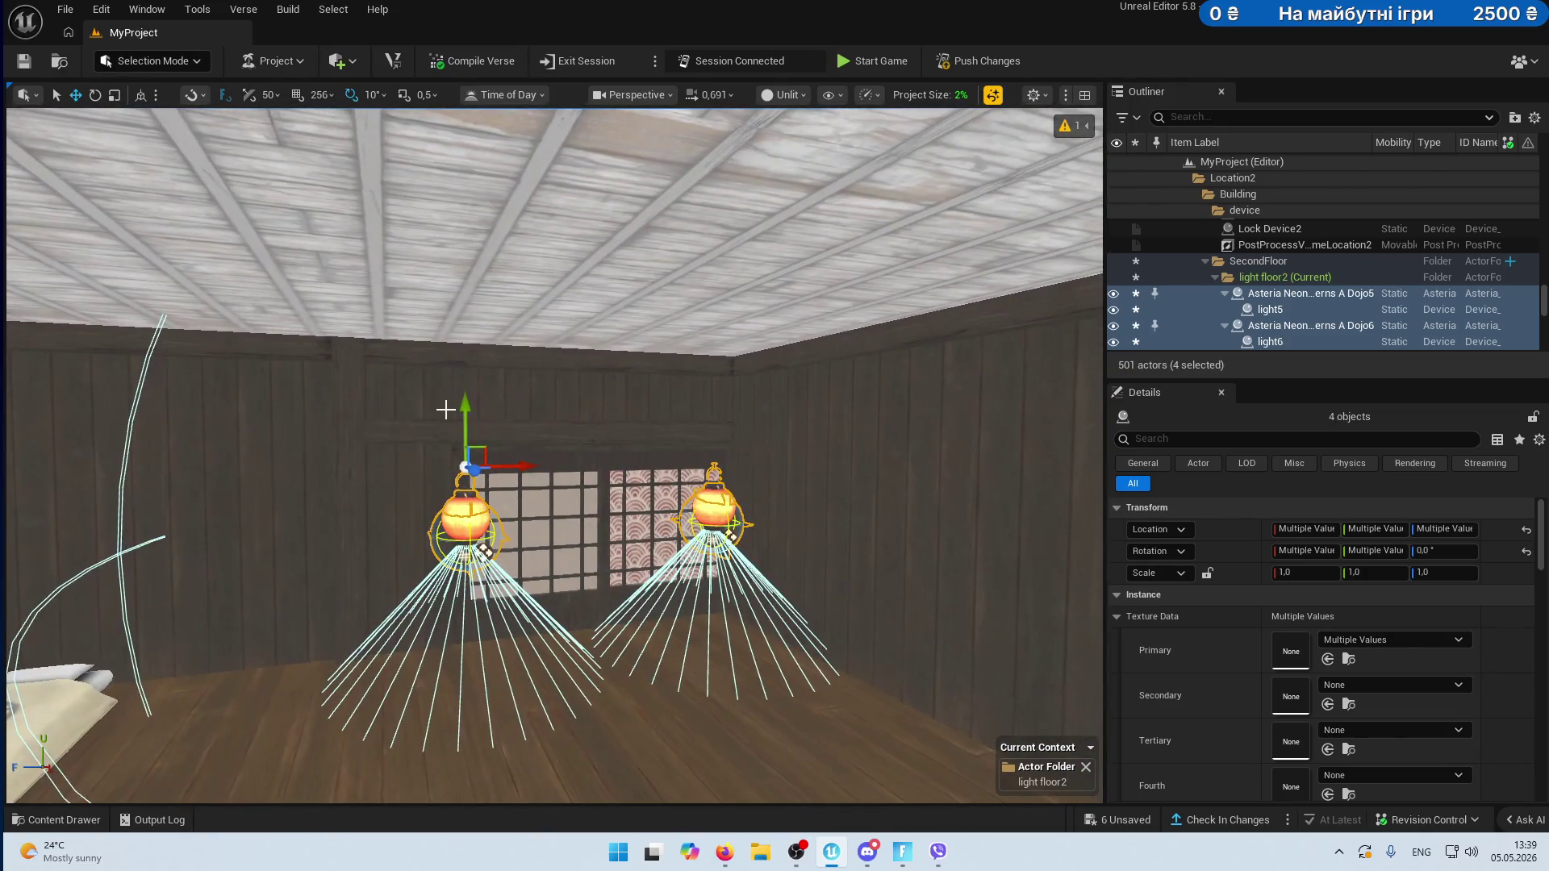
pyautogui.moveTo(452, 310)
pyautogui.mouseDown()
pyautogui.moveTo(460, 226)
pyautogui.moveTo(461, 250)
pyautogui.mouseUp()
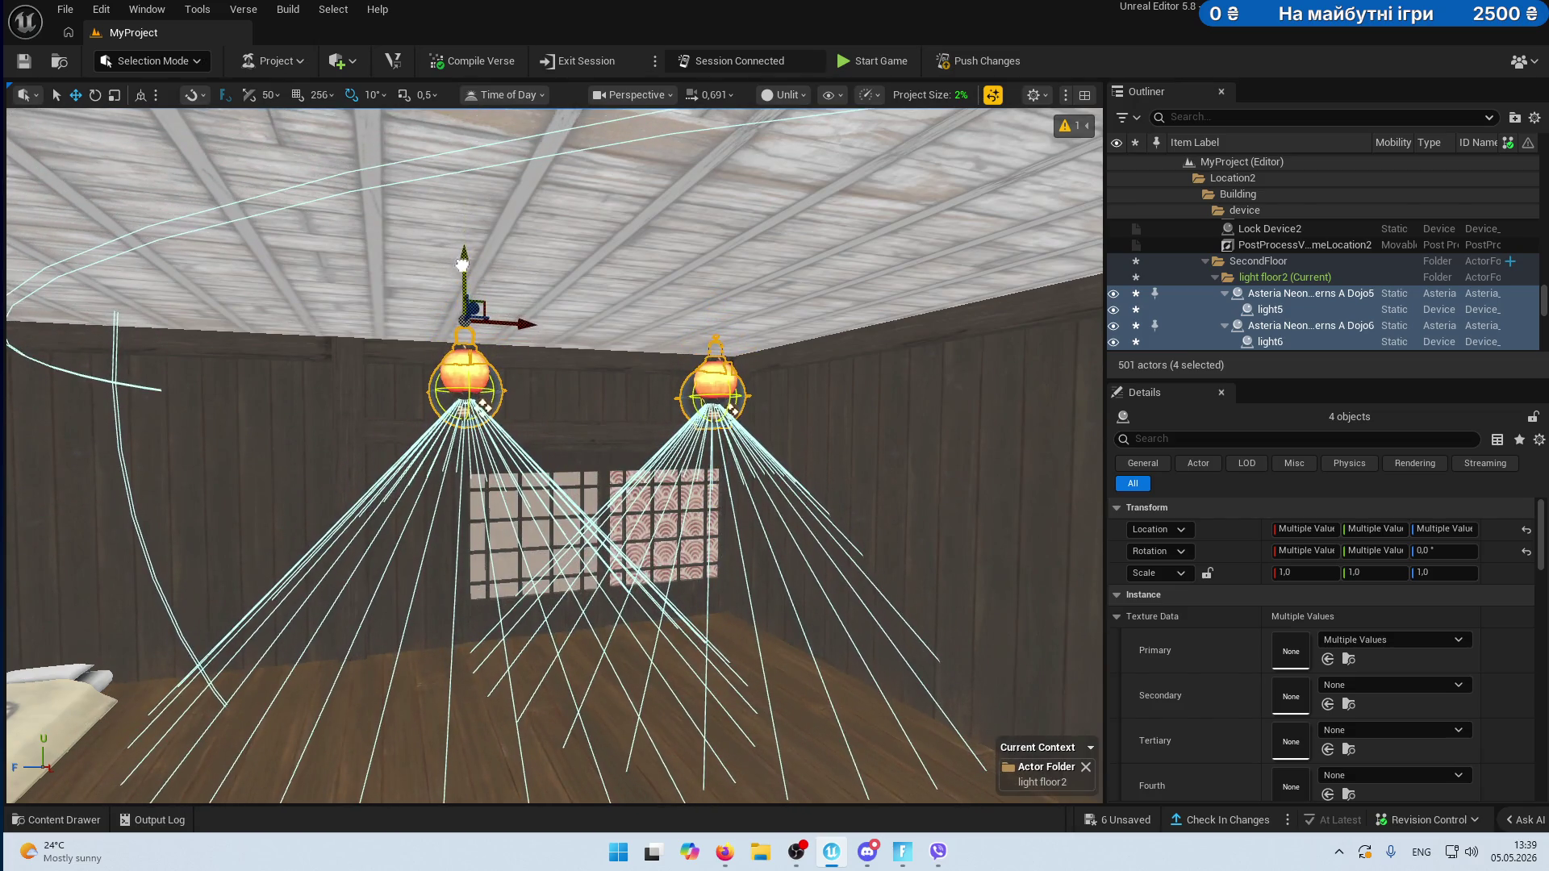
pyautogui.scroll(3, 462, 250)
pyautogui.moveTo(475, 348); pyautogui.dragTo(474, 358)
pyautogui.moveTo(554, 426); pyautogui.dragTo(554, 426)
pyautogui.moveTo(633, 456); pyautogui.dragTo(633, 456)
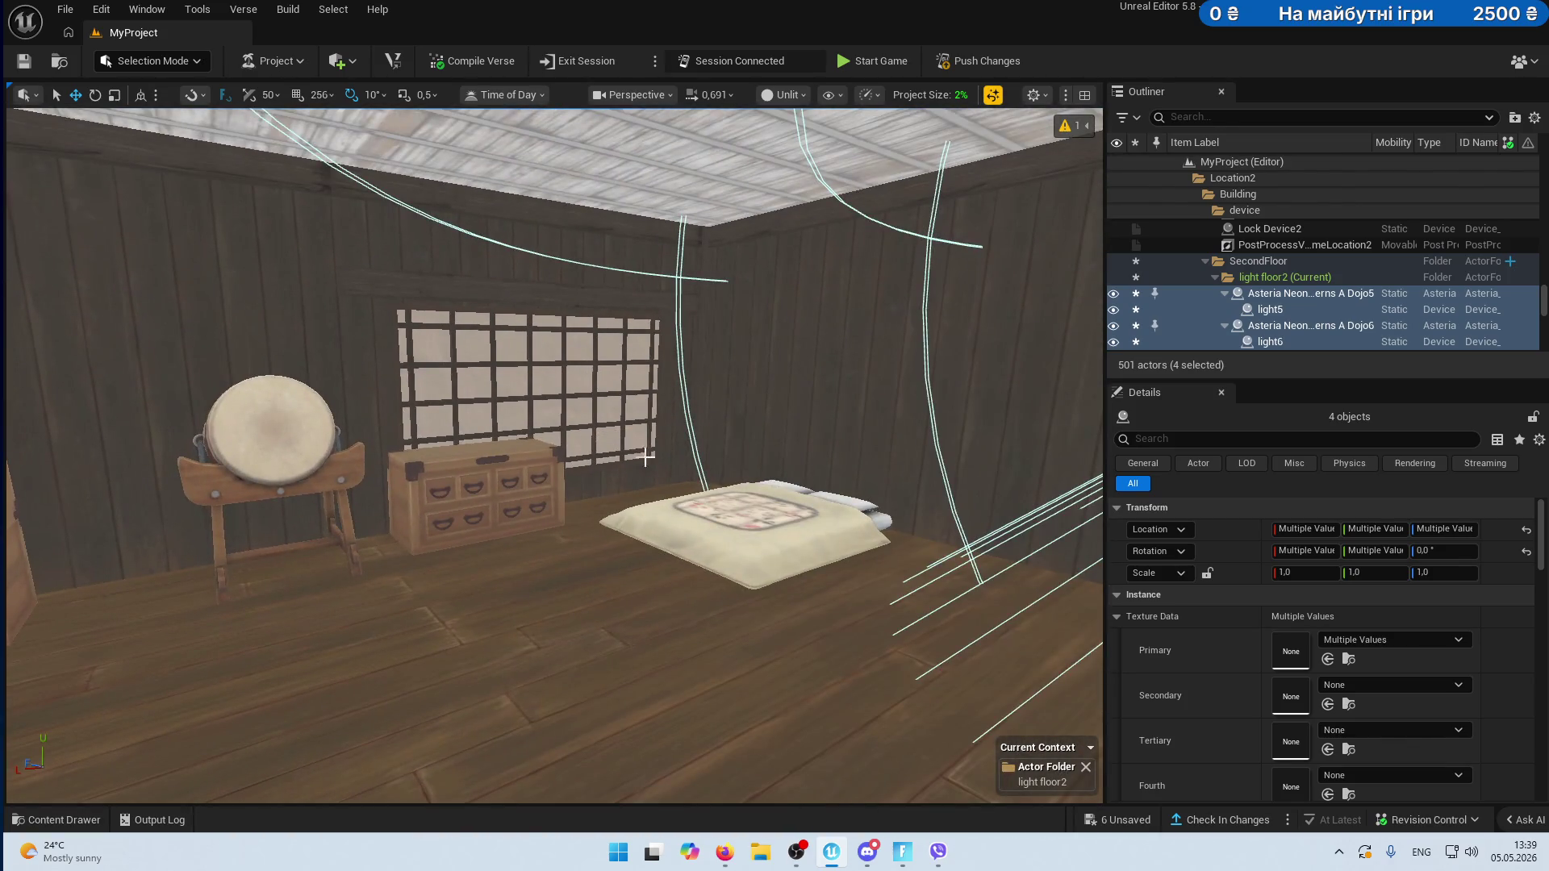
pyautogui.click(868, 494)
# - Slide the bed along X and line up Dressers C2, Drums B2 and Dressers A2 side by side
pyautogui.moveTo(868, 489)
pyautogui.mouseDown()
pyautogui.moveTo(556, 548)
pyautogui.moveTo(621, 565)
pyautogui.moveTo(630, 582)
pyautogui.mouseUp()
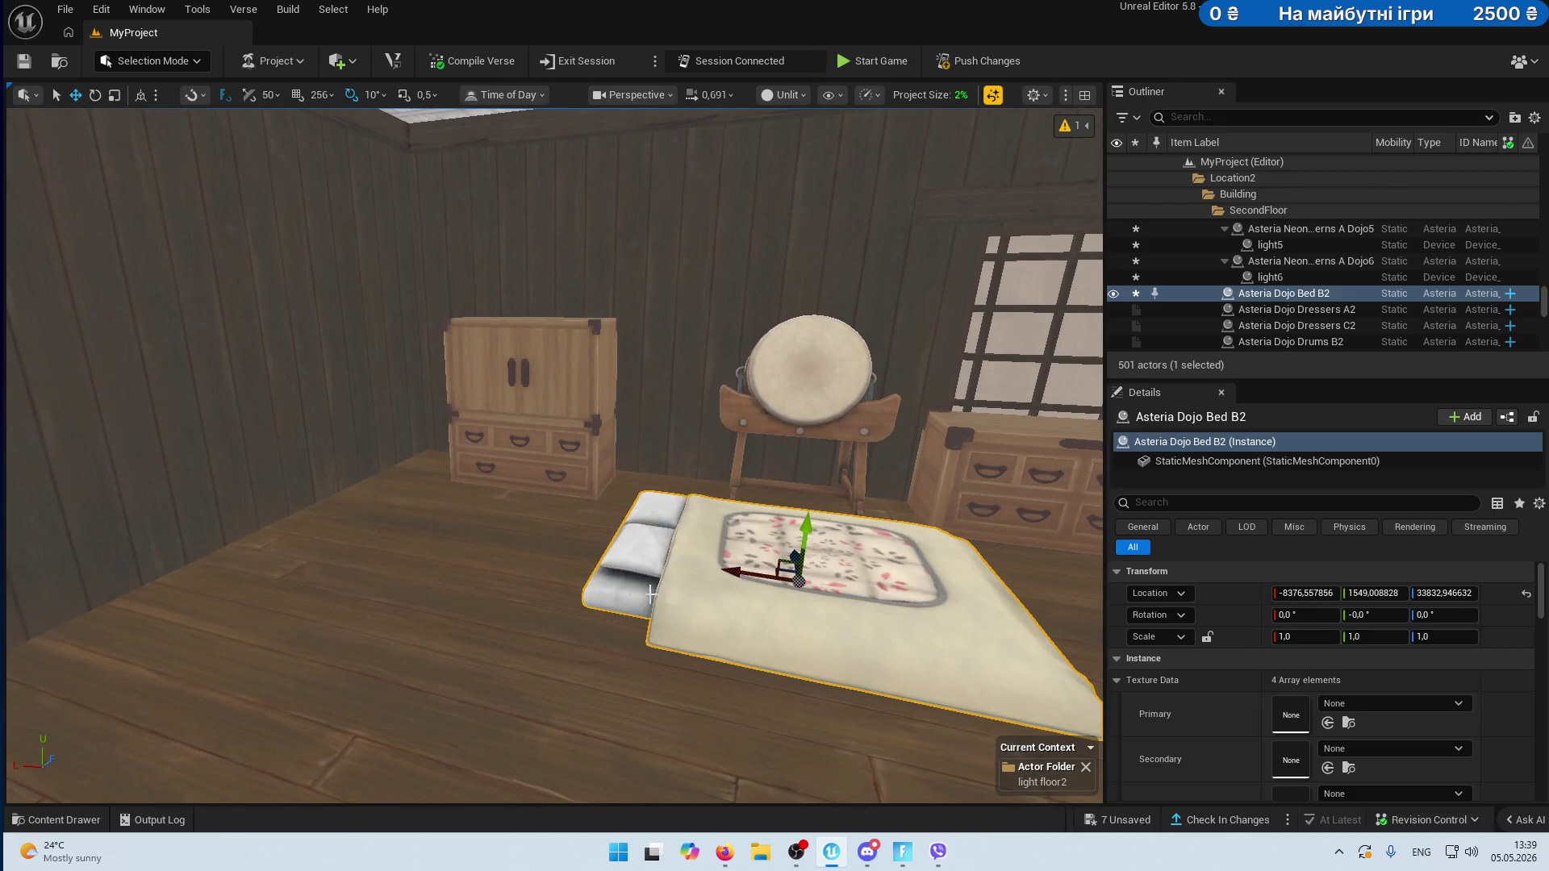
pyautogui.moveTo(752, 578)
pyautogui.mouseDown()
pyautogui.moveTo(367, 504)
pyautogui.moveTo(389, 551)
pyautogui.moveTo(442, 535)
pyautogui.mouseUp()
pyautogui.click(507, 441)
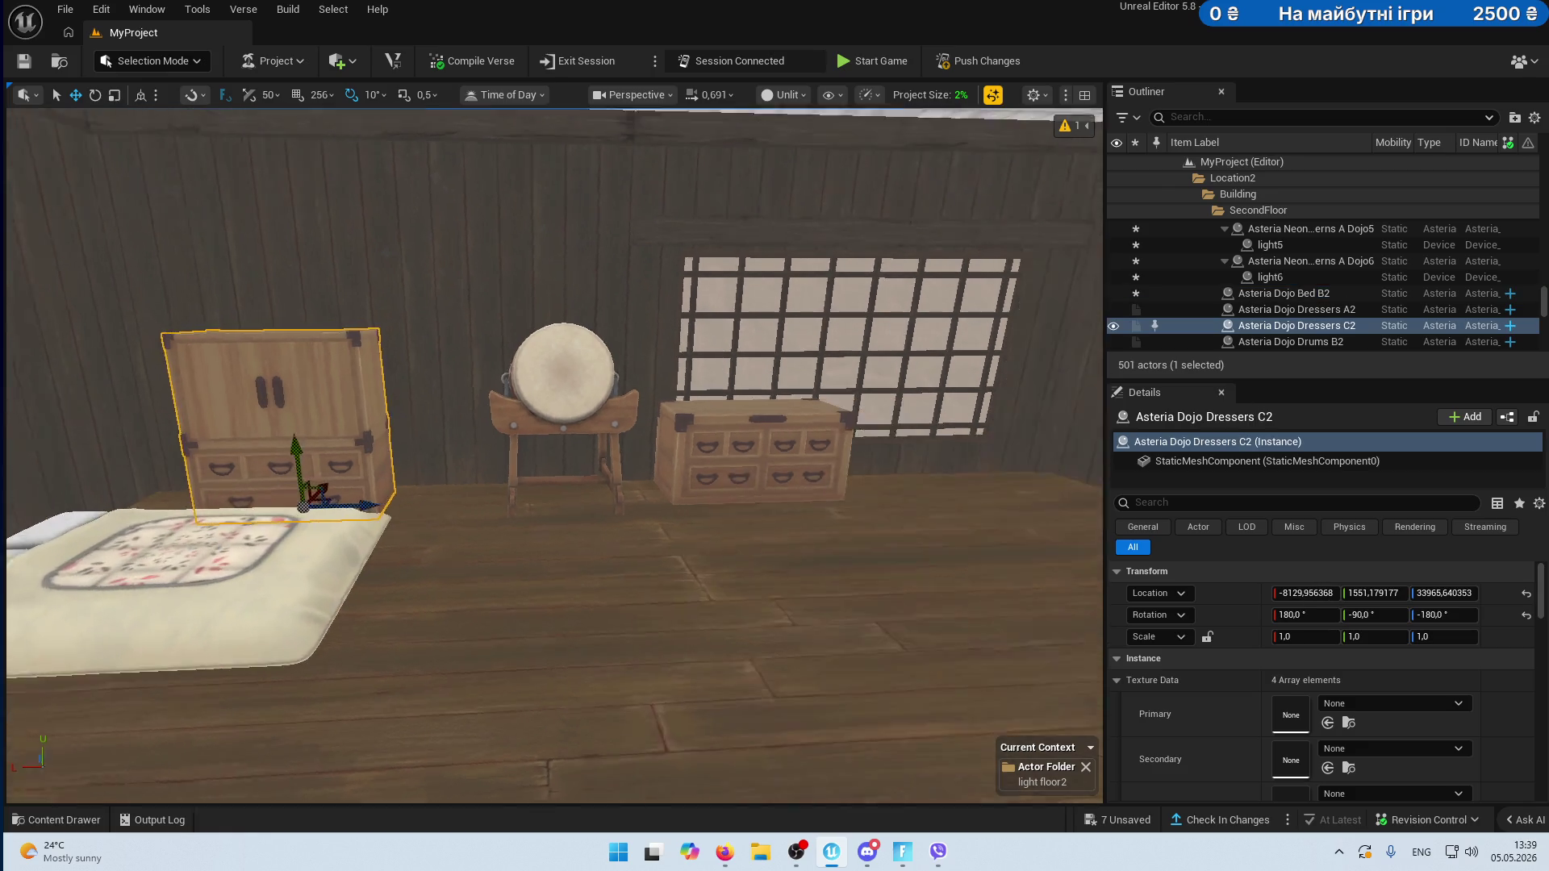
pyautogui.moveTo(320, 509)
pyautogui.mouseDown()
pyautogui.moveTo(847, 484)
pyautogui.moveTo(407, 499)
pyautogui.mouseUp()
pyautogui.click(731, 455)
pyautogui.click(551, 416)
pyautogui.moveTo(580, 481); pyautogui.dragTo(752, 481)
pyautogui.click(414, 444)
pyautogui.moveTo(415, 491); pyautogui.dragTo(589, 487)
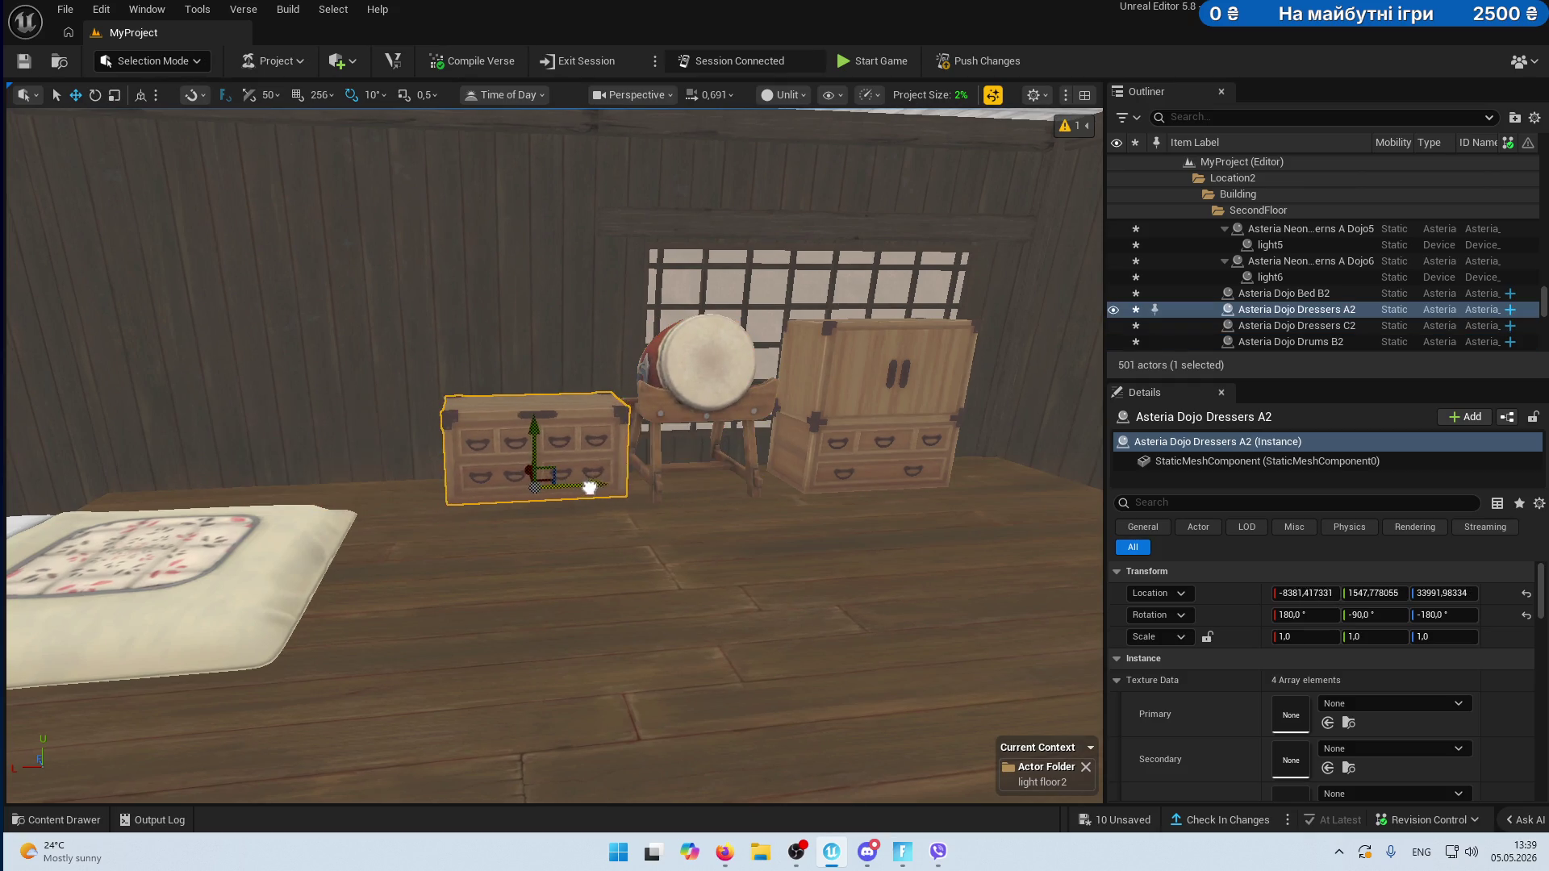
# - Move back wall B6 to X -8192 and reposition interior wall A31 to X -8704
pyautogui.click(675, 284)
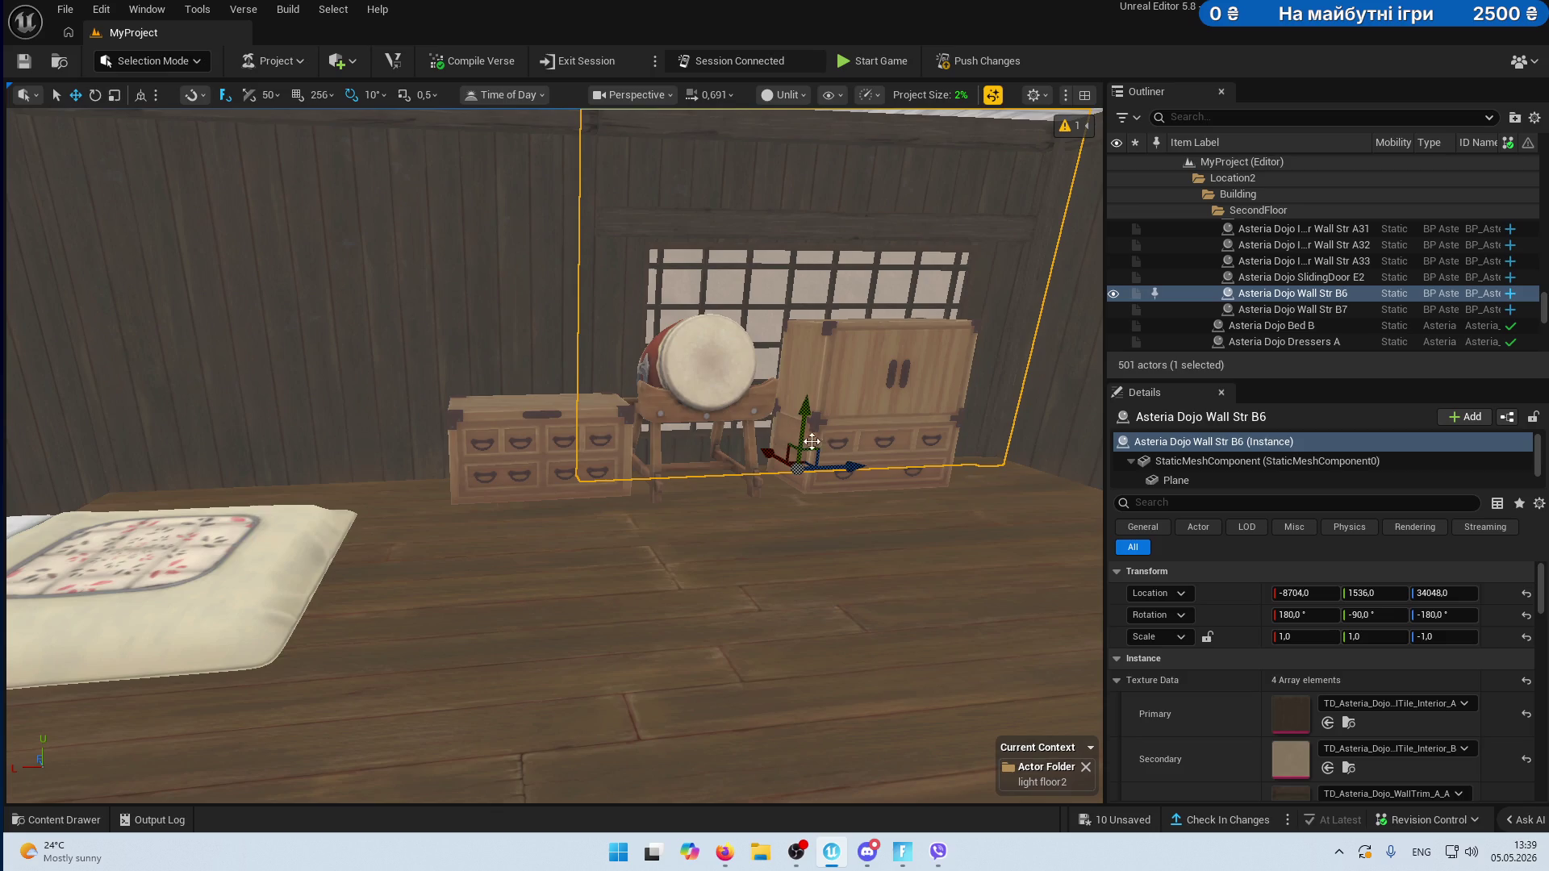
pyautogui.click(369, 399)
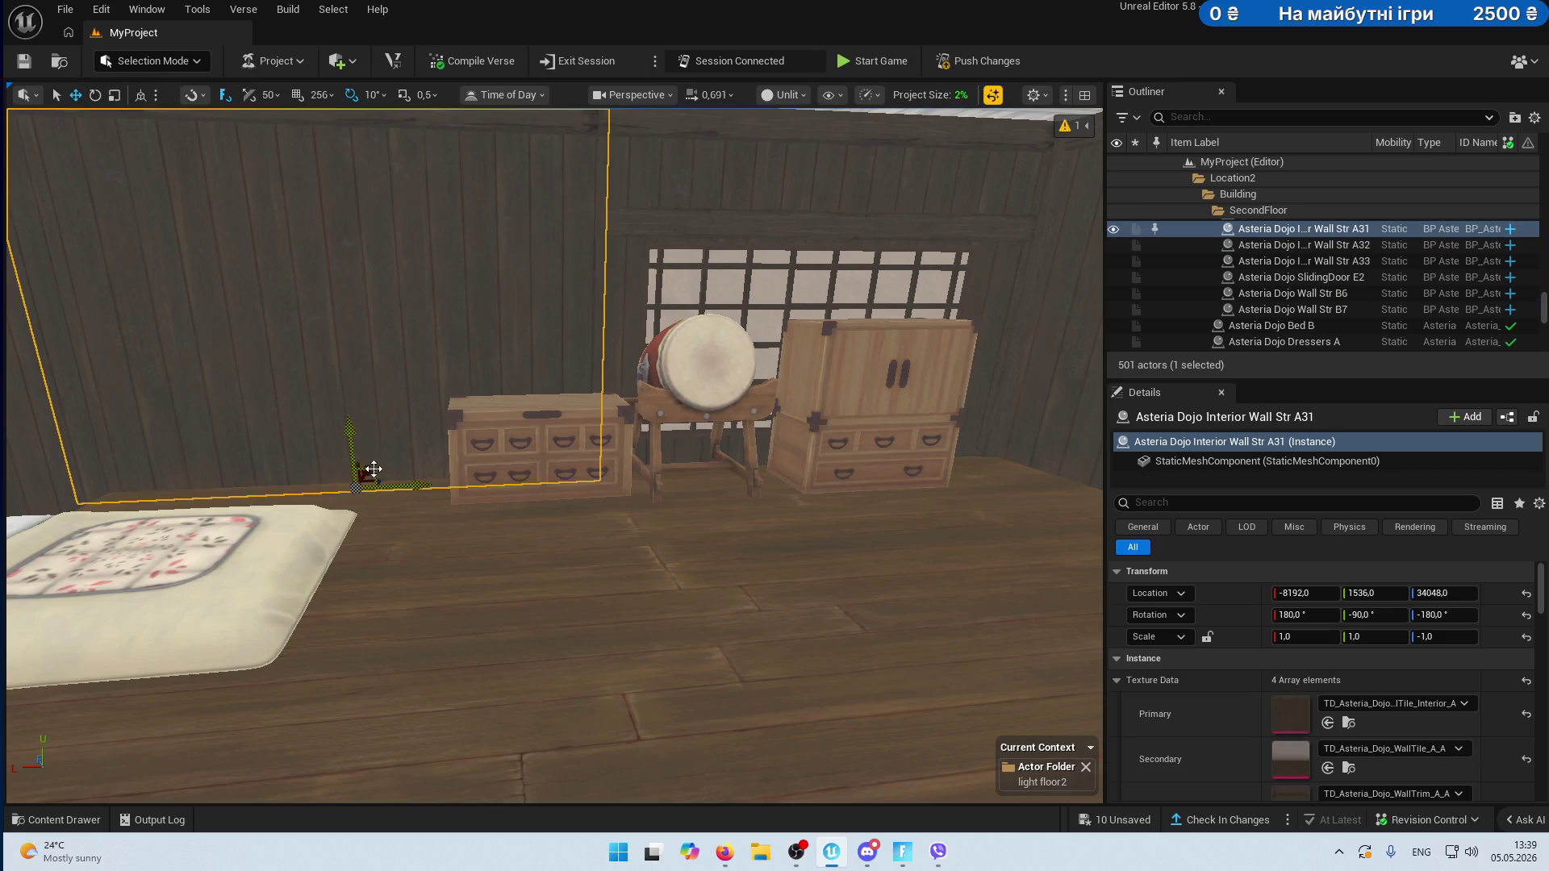
pyautogui.hotkey('ctrl', 'End')
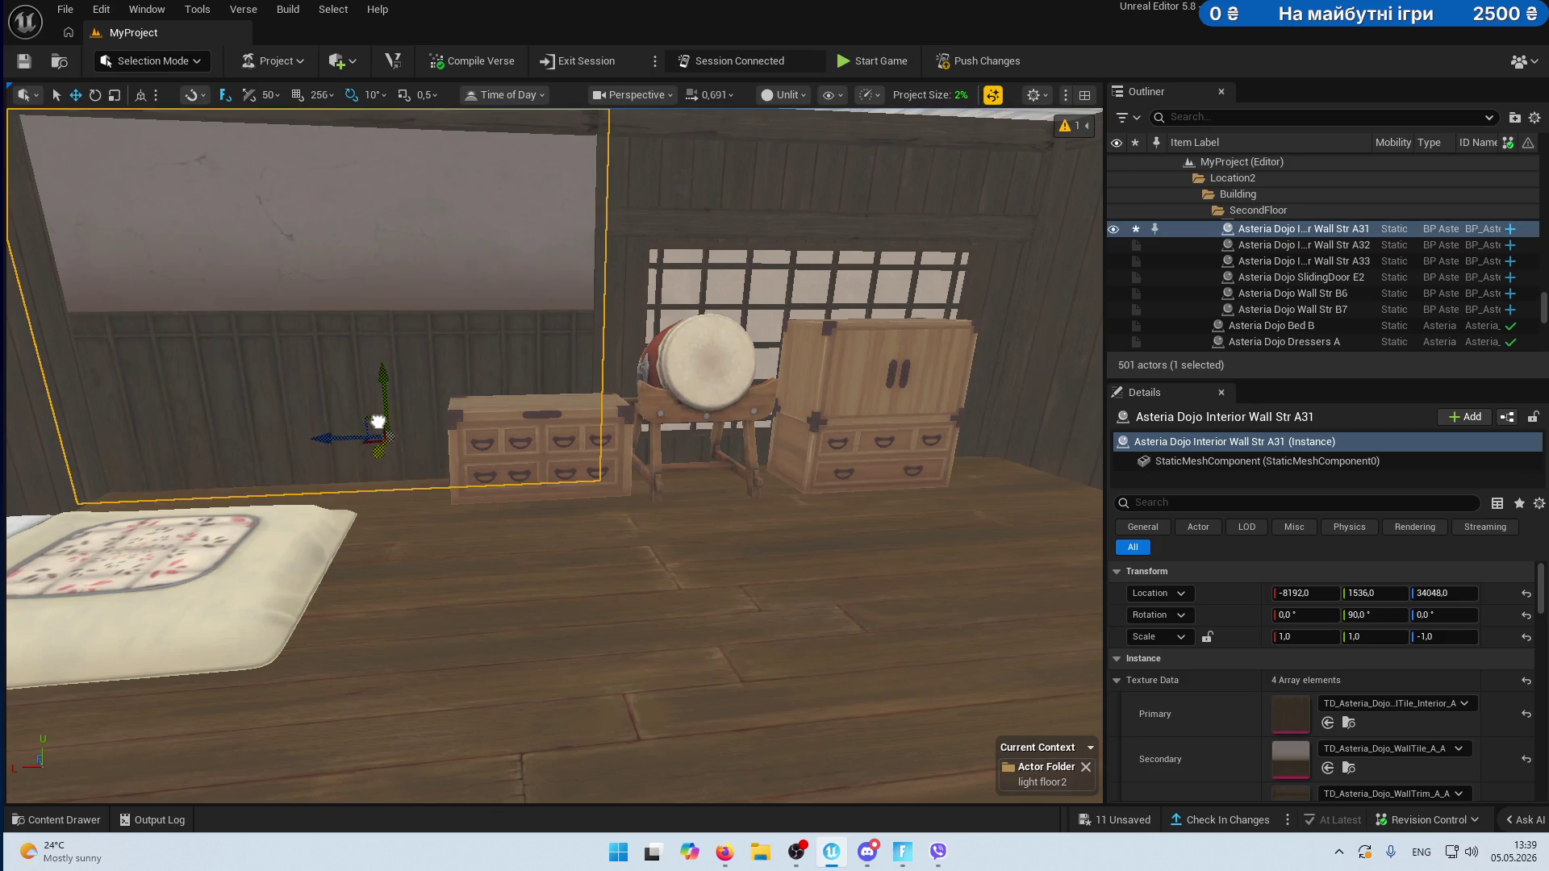
pyautogui.hotkey('ctrl', 'z')
pyautogui.click(709, 418)
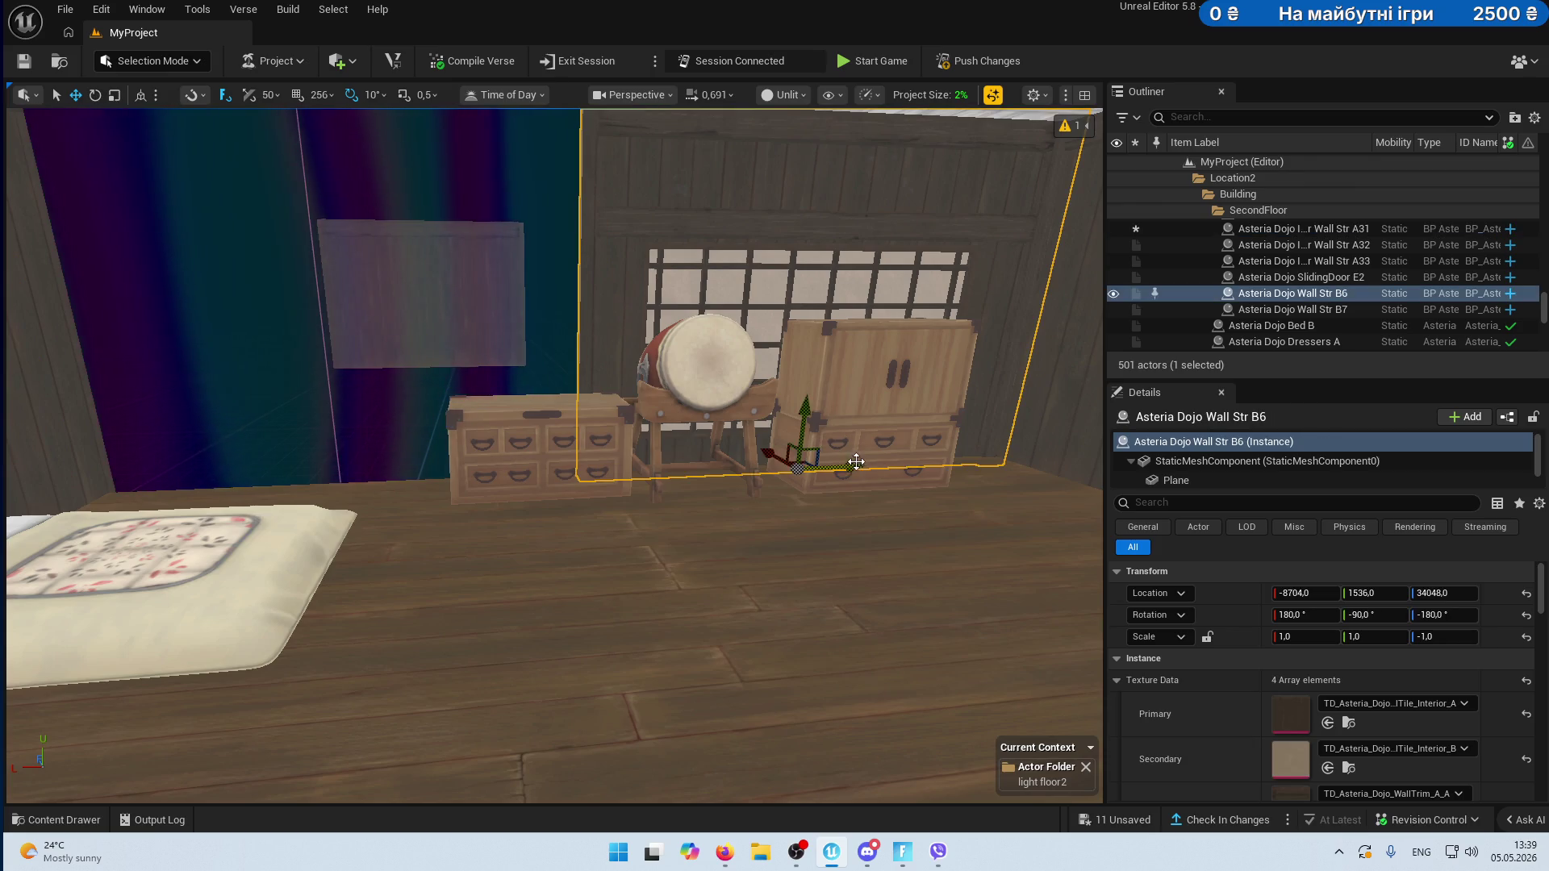
pyautogui.moveTo(857, 461); pyautogui.dragTo(525, 481)
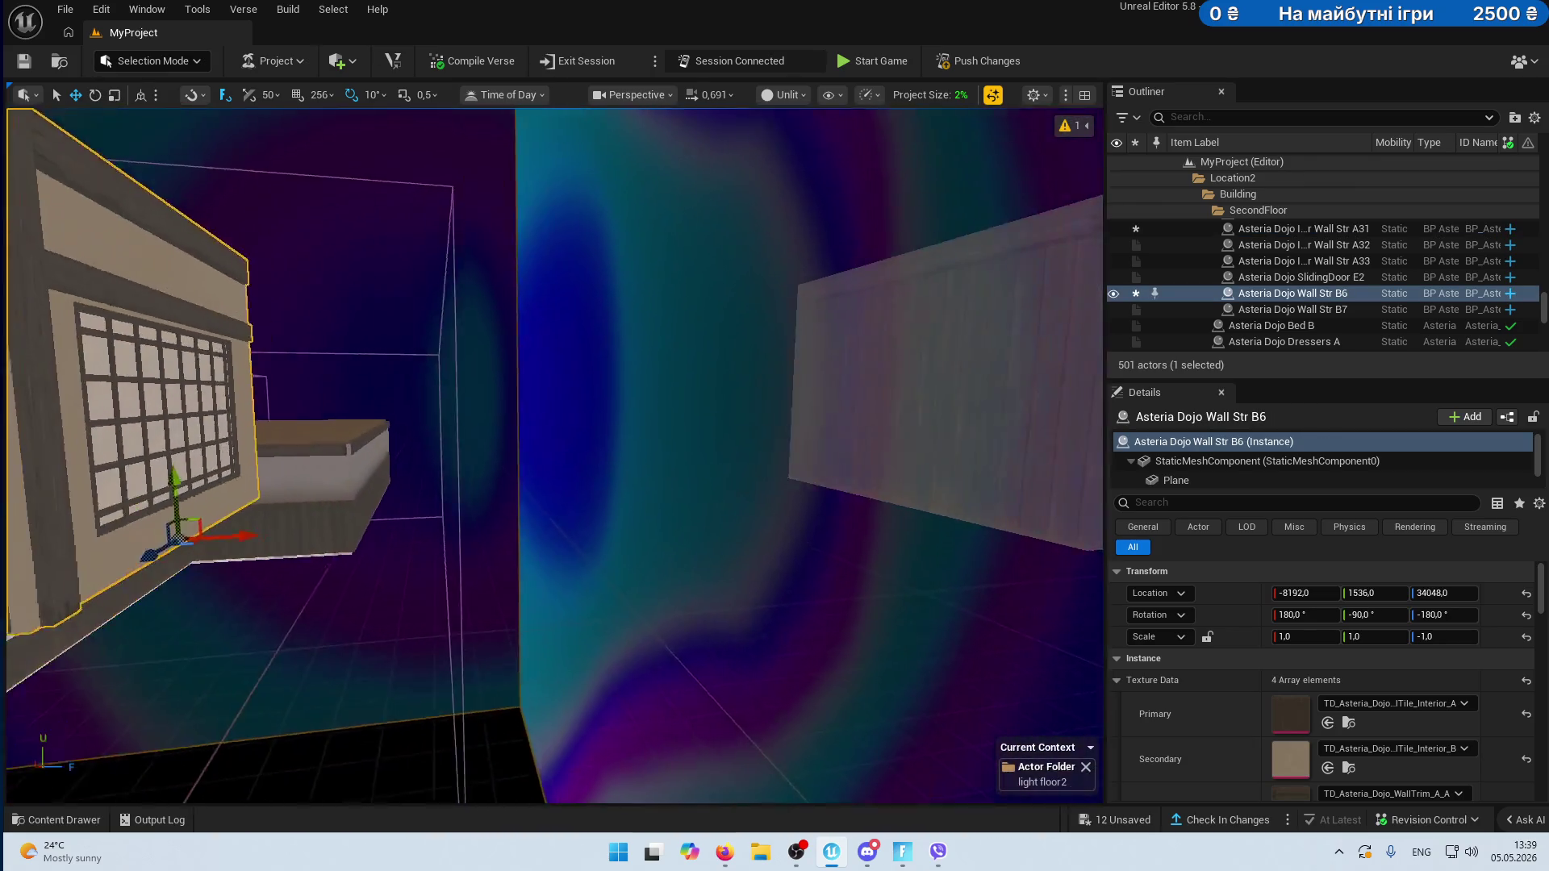
pyautogui.click(854, 335)
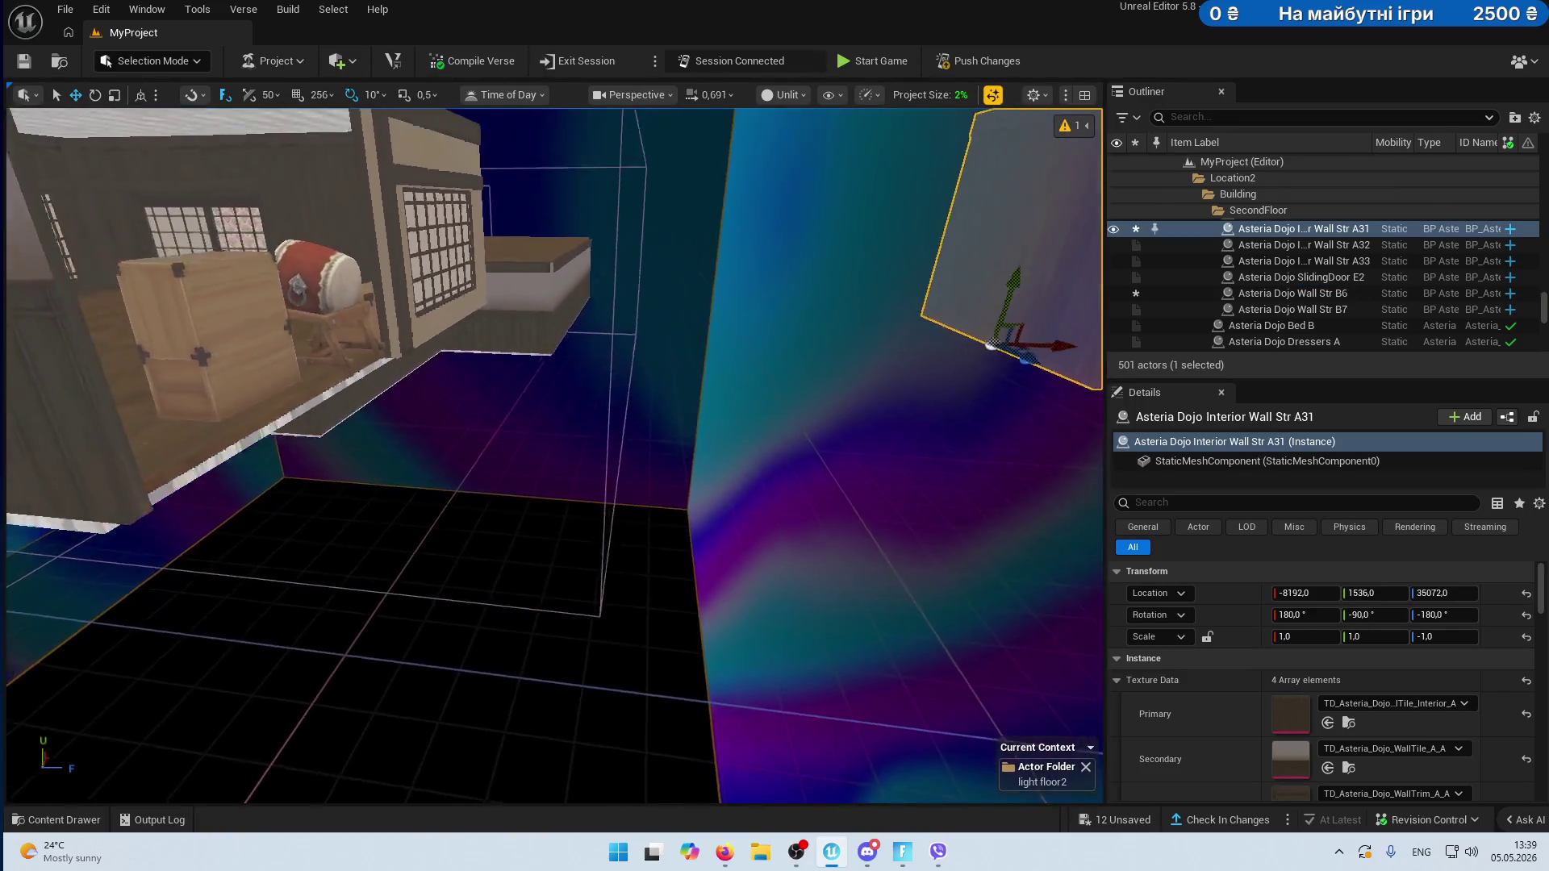
pyautogui.moveTo(992, 345)
pyautogui.mouseDown()
pyautogui.moveTo(1054, 349)
pyautogui.moveTo(554, 373)
pyautogui.moveTo(484, 360)
pyautogui.moveTo(401, 373)
pyautogui.moveTo(338, 408)
pyautogui.moveTo(348, 421)
pyautogui.mouseUp()
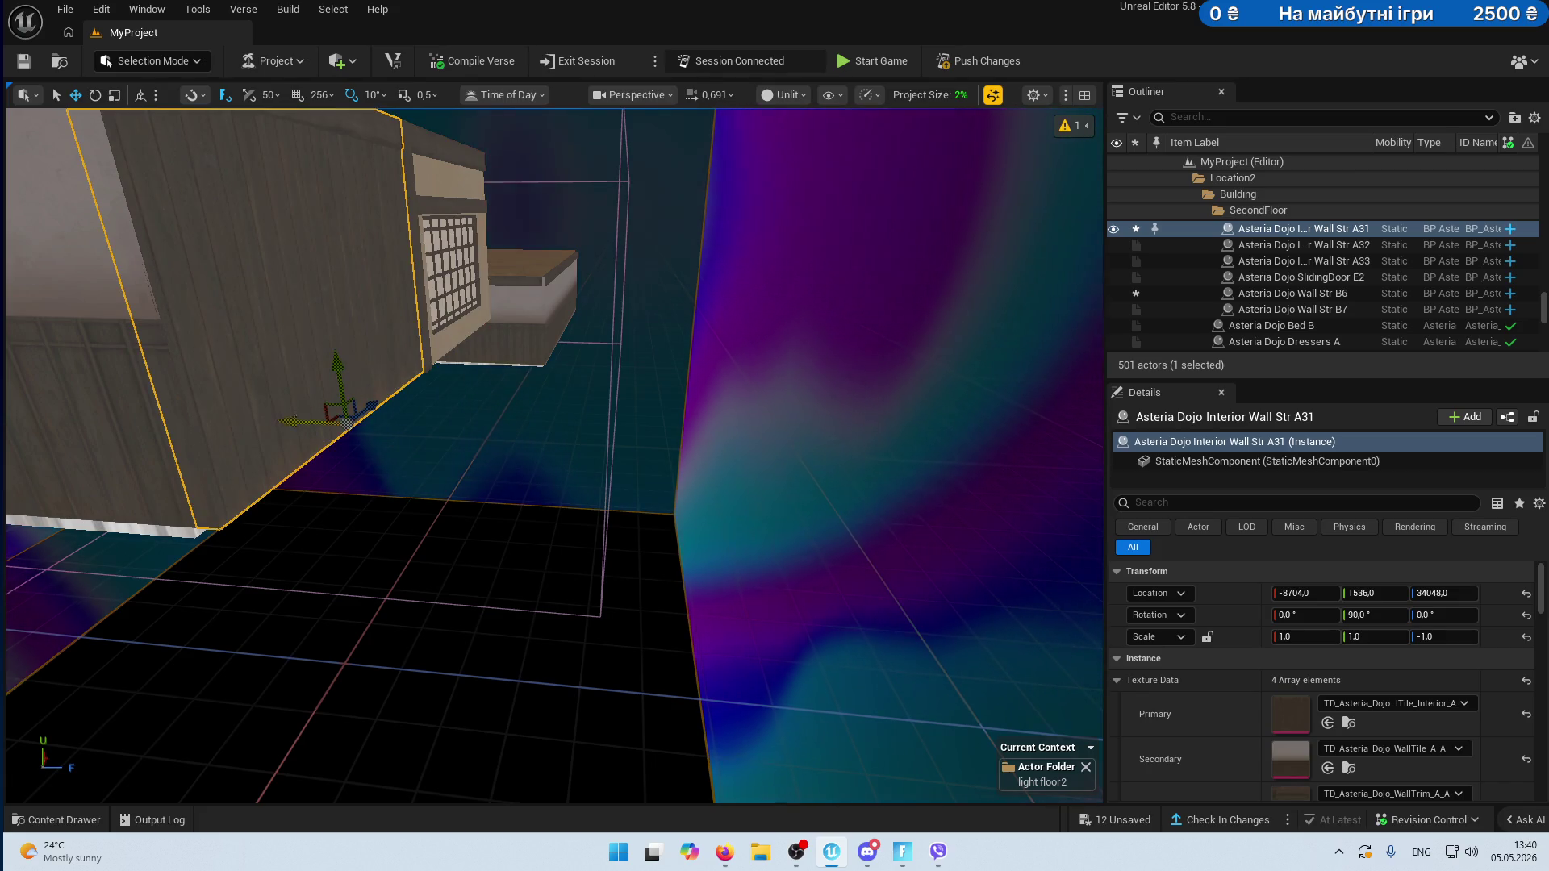
pyautogui.moveTo(258, 404); pyautogui.dragTo(628, 434)
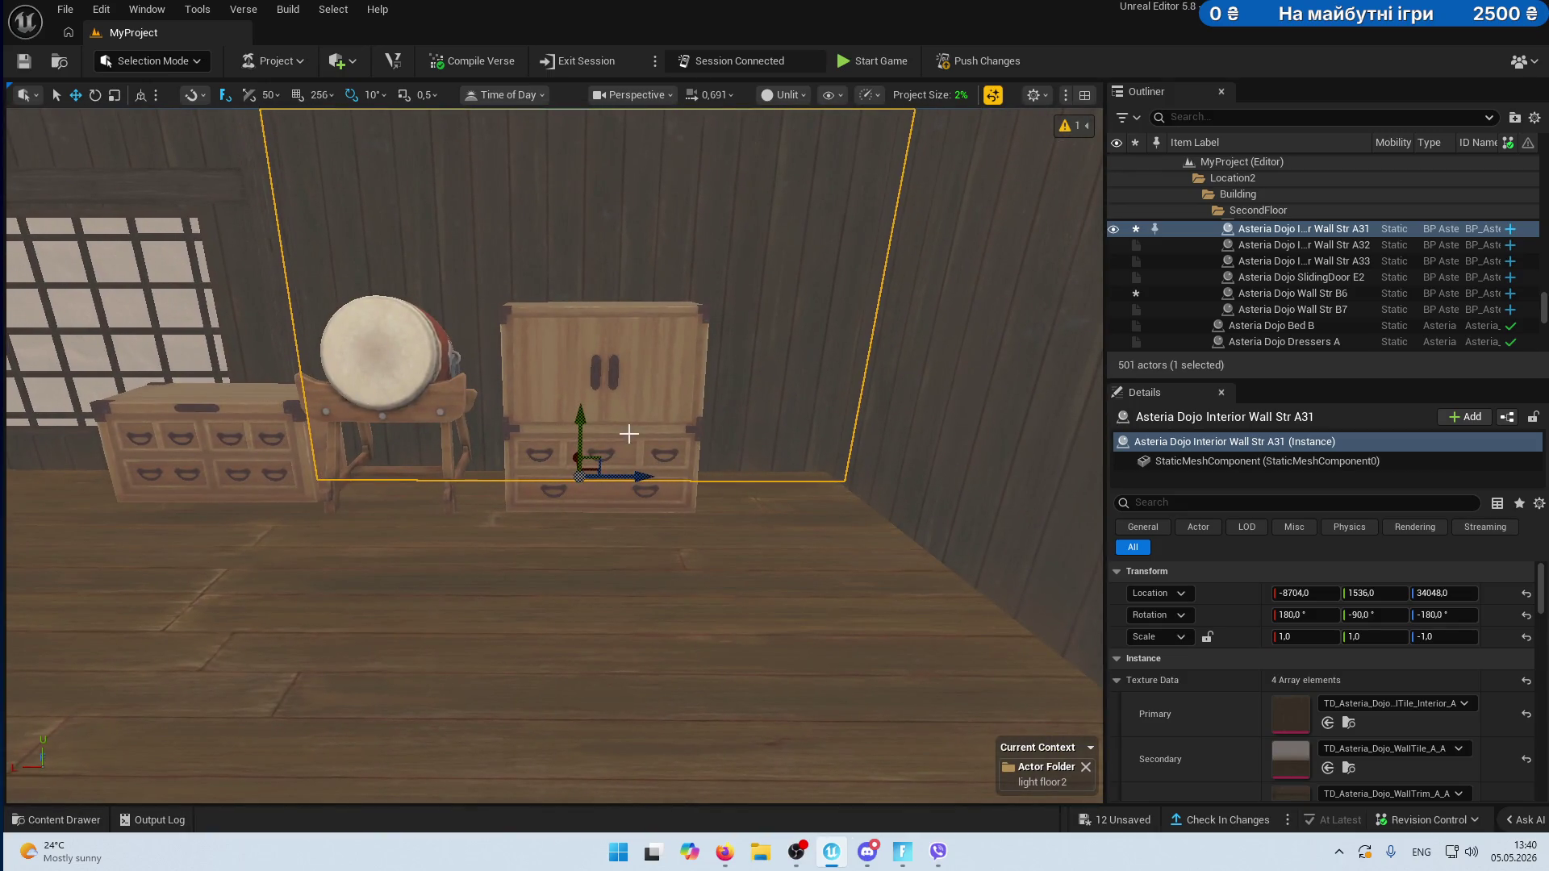
# - Shift Dressers C2, the drum stand and Dressers A2 right so they sit together along the back wall
pyautogui.click(630, 452)
pyautogui.moveTo(640, 494); pyautogui.dragTo(775, 506)
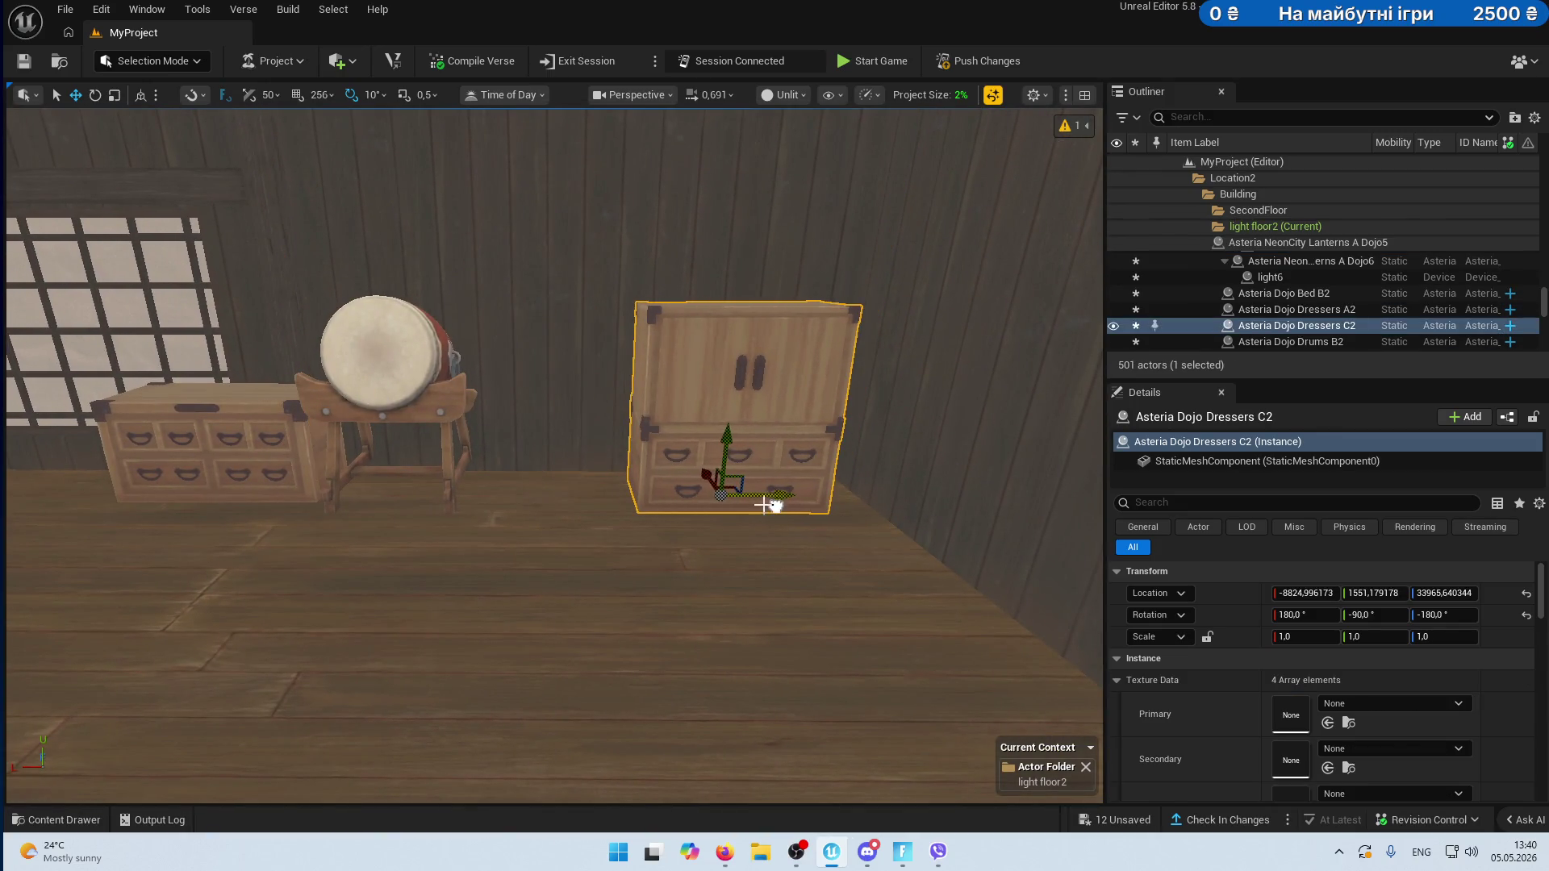
pyautogui.click(451, 429)
pyautogui.moveTo(472, 481); pyautogui.dragTo(578, 503)
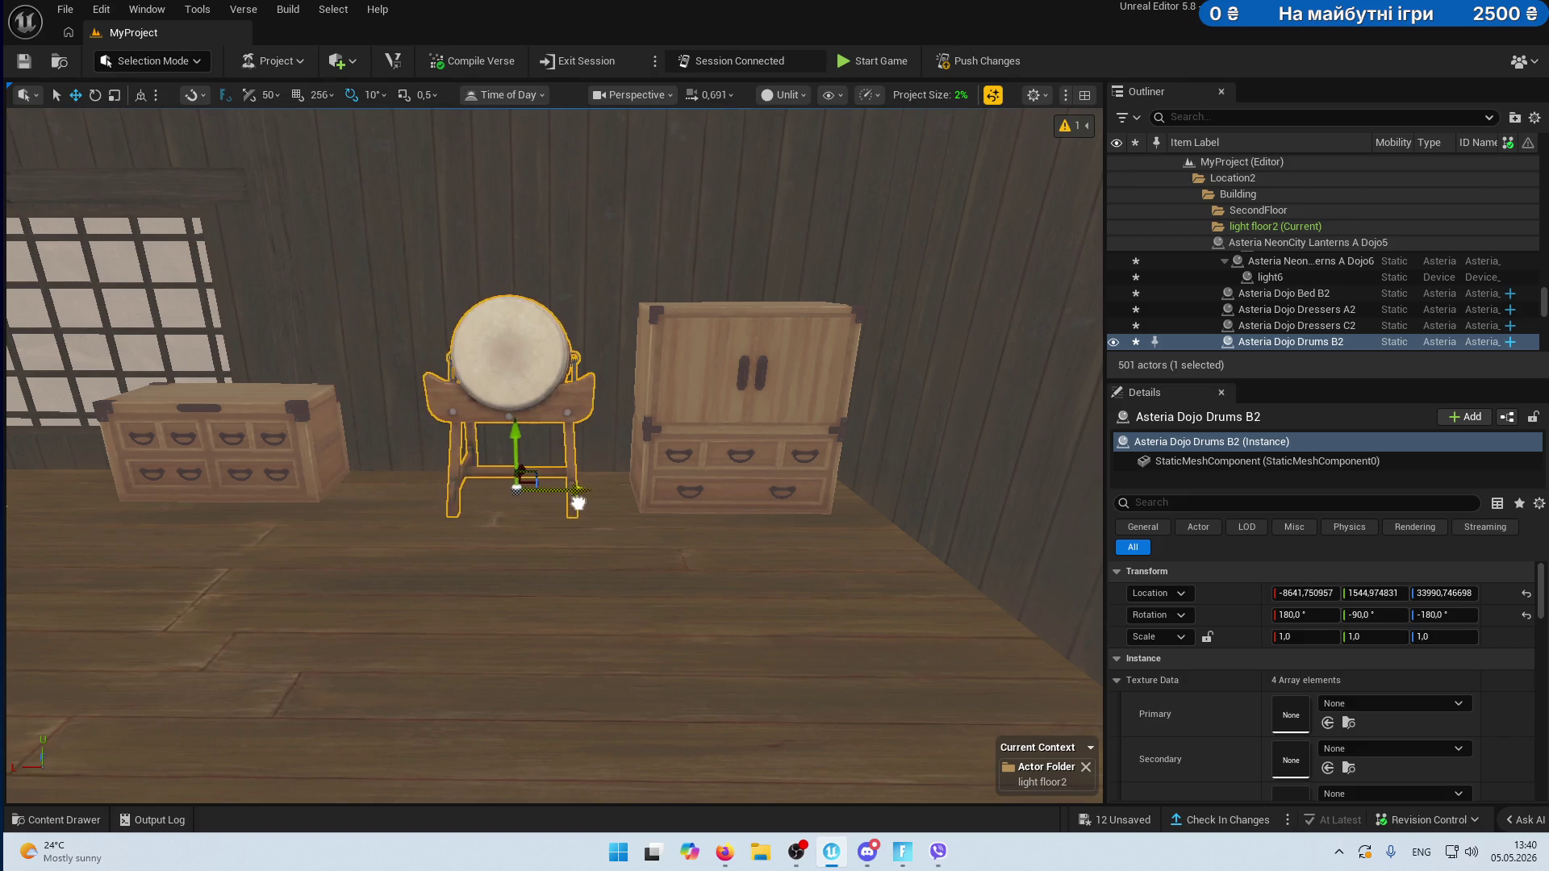
pyautogui.click(285, 445)
pyautogui.moveTo(266, 460)
pyautogui.mouseDown()
pyautogui.moveTo(346, 487)
pyautogui.moveTo(383, 460)
pyautogui.mouseUp()
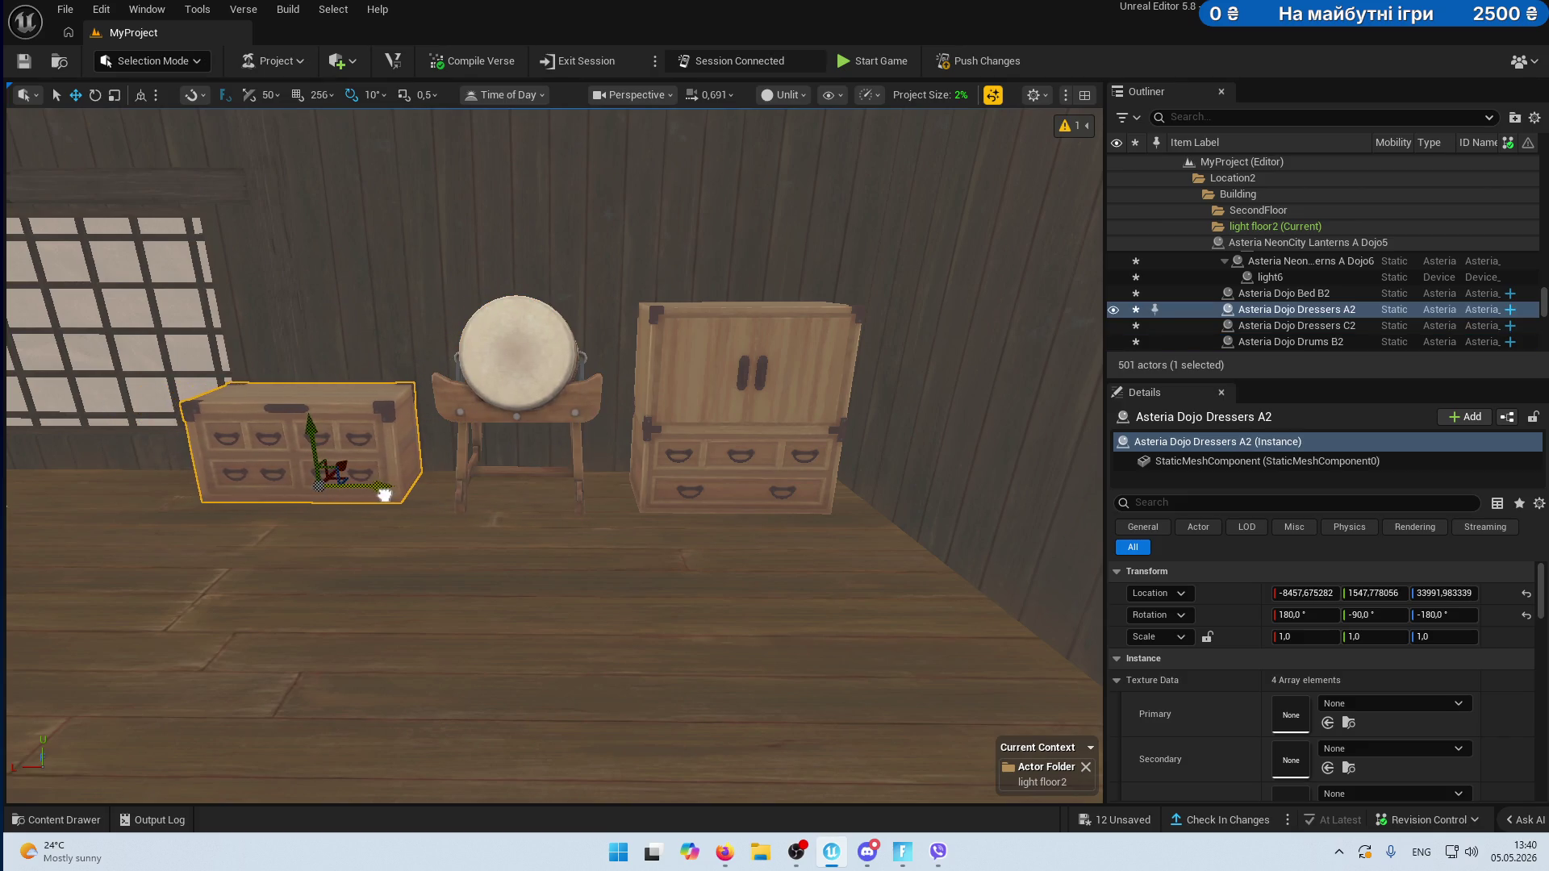
pyautogui.moveTo(284, 515); pyautogui.dragTo(285, 514)
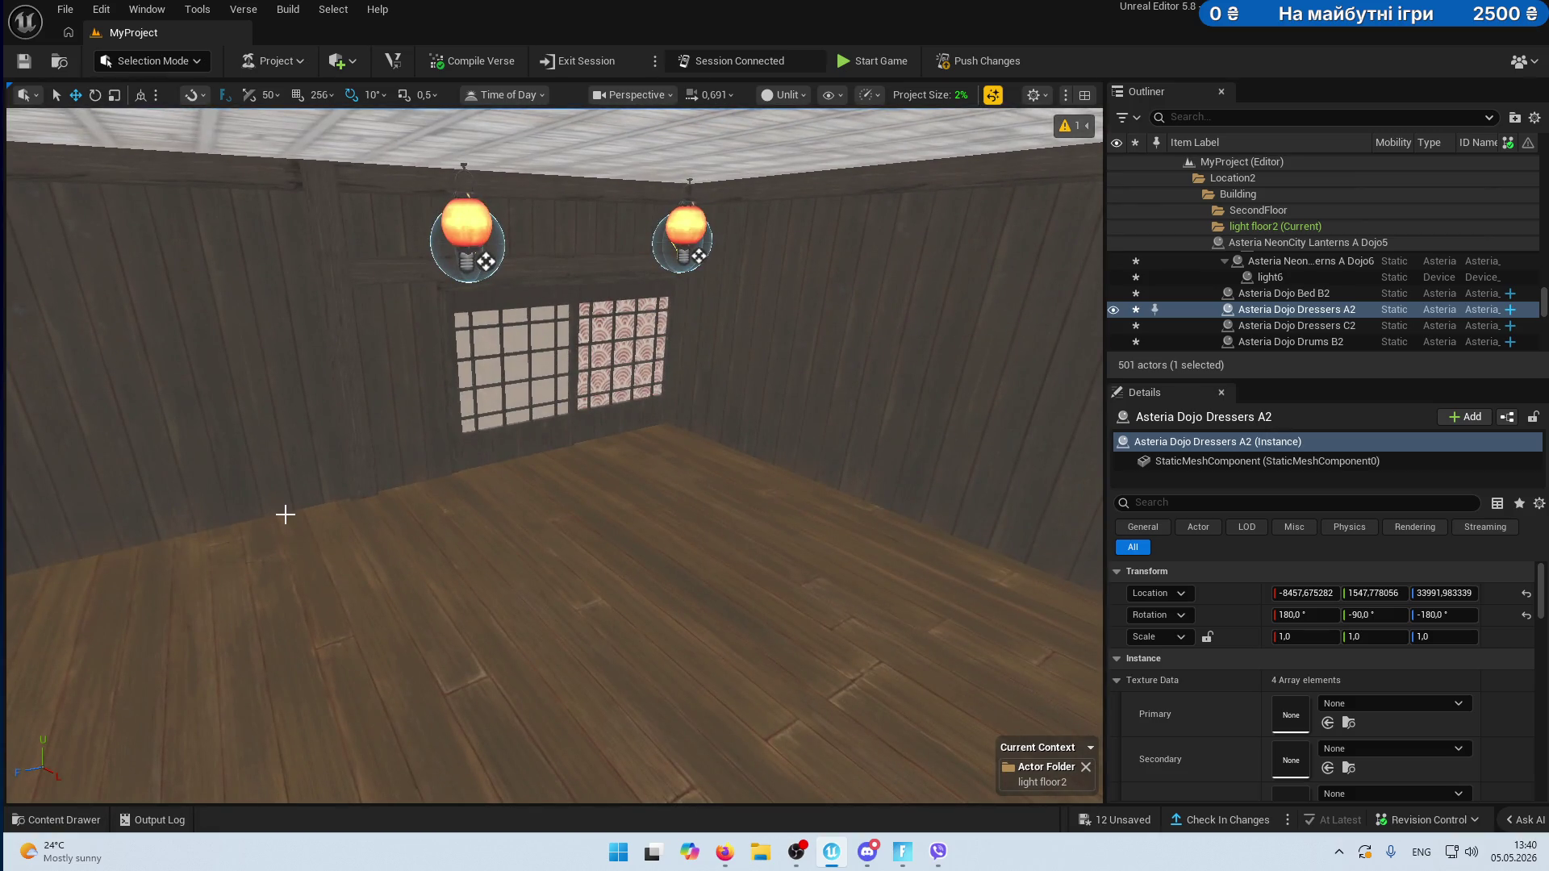
# - Duplicate interior wall A33 as A34 and place it in the back corner at -7936, 768, 33280
pyautogui.moveTo(476, 494)
pyautogui.mouseDown()
pyautogui.moveTo(411, 476)
pyautogui.moveTo(452, 480)
pyautogui.moveTo(466, 397)
pyautogui.mouseUp()
pyautogui.click(467, 397)
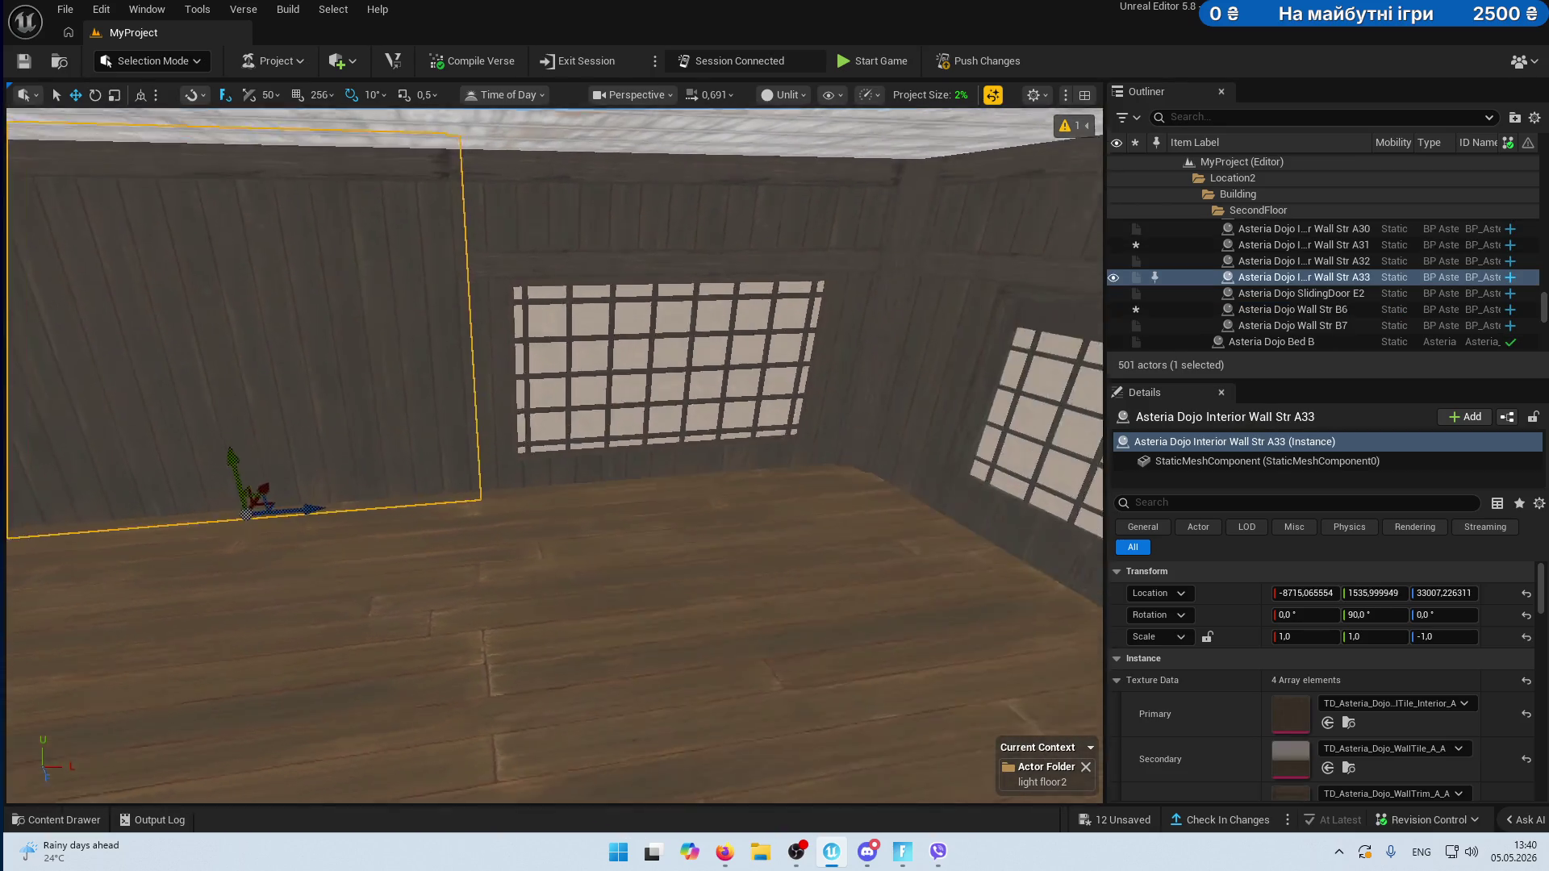
pyautogui.moveTo(223, 506); pyautogui.dragTo(219, 583)
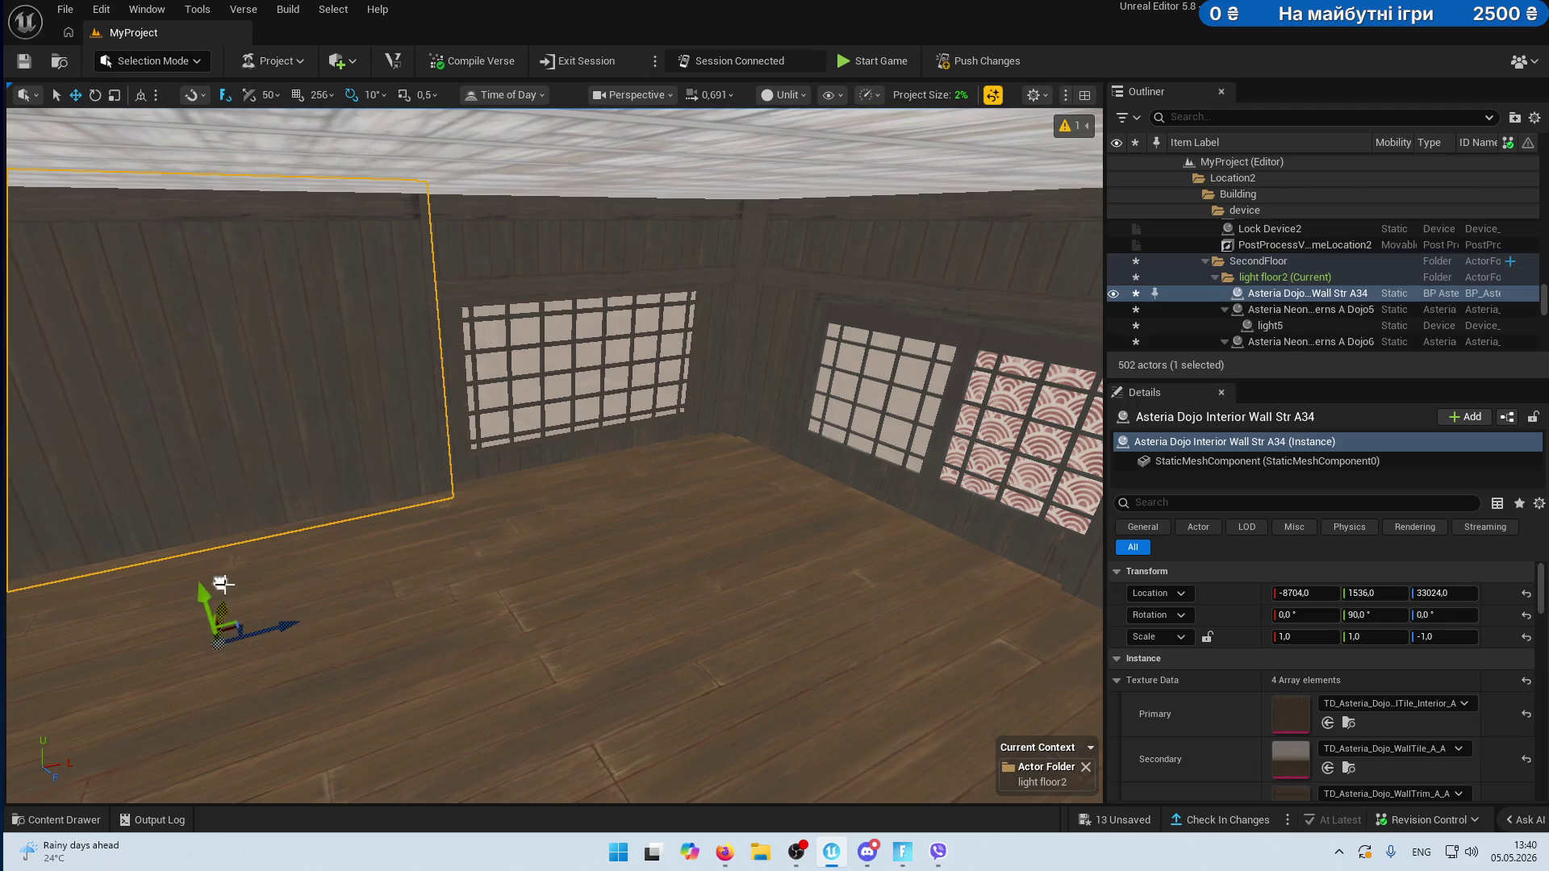
pyautogui.moveTo(242, 531)
pyautogui.mouseDown()
pyautogui.moveTo(729, 482)
pyautogui.moveTo(680, 520)
pyautogui.mouseUp()
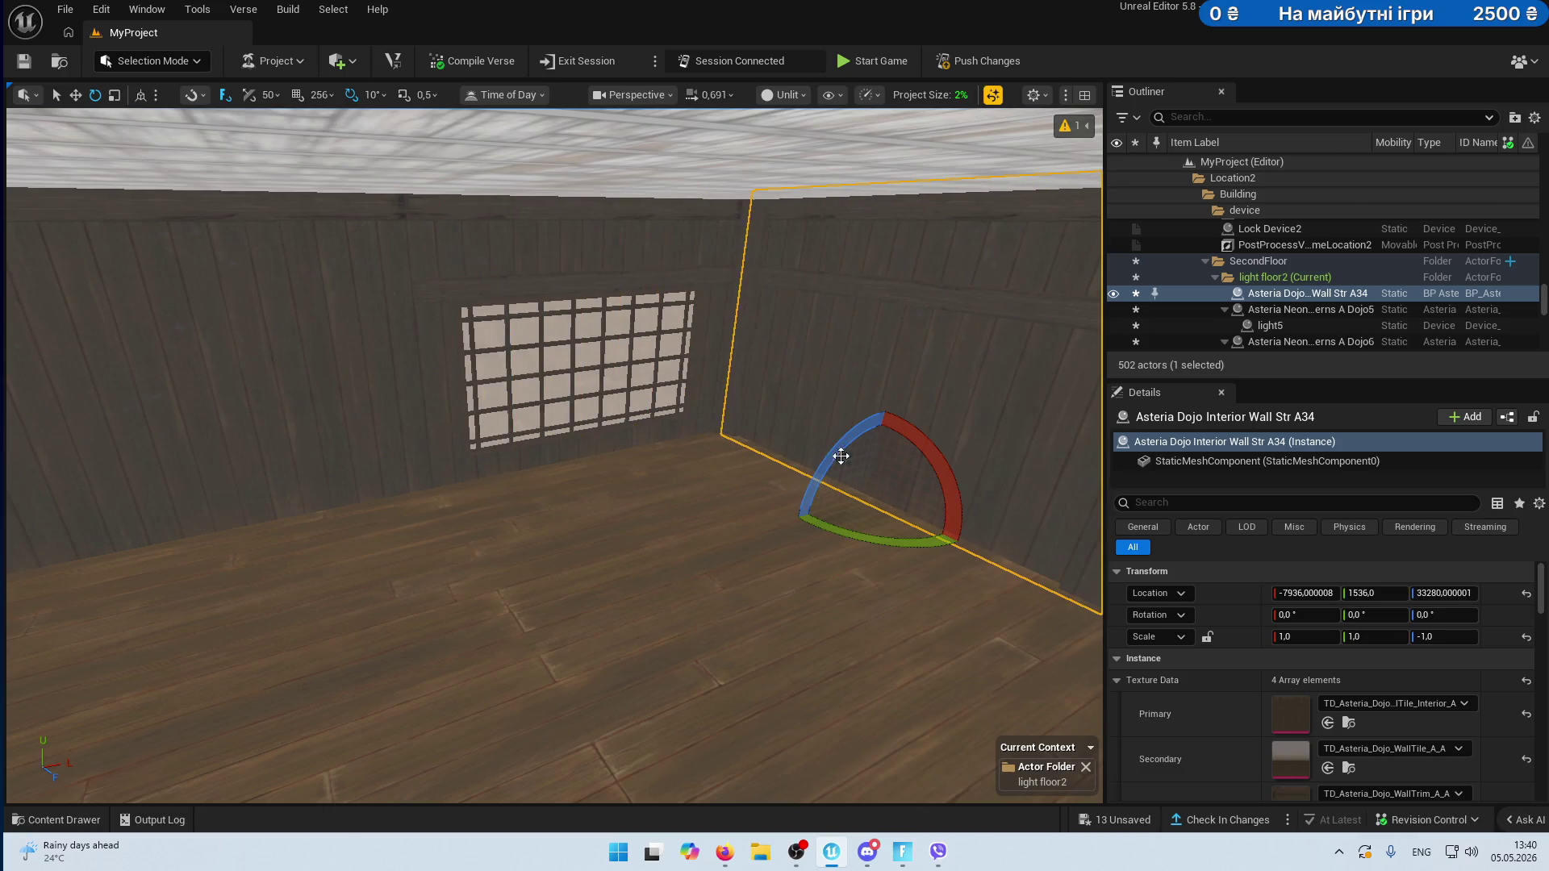
pyautogui.moveTo(783, 585)
pyautogui.mouseDown()
pyautogui.moveTo(766, 678)
pyautogui.moveTo(742, 581)
pyautogui.moveTo(678, 460)
pyautogui.moveTo(685, 750)
pyautogui.moveTo(597, 613)
pyautogui.moveTo(484, 587)
pyautogui.mouseUp()
pyautogui.moveTo(541, 532); pyautogui.dragTo(613, 534)
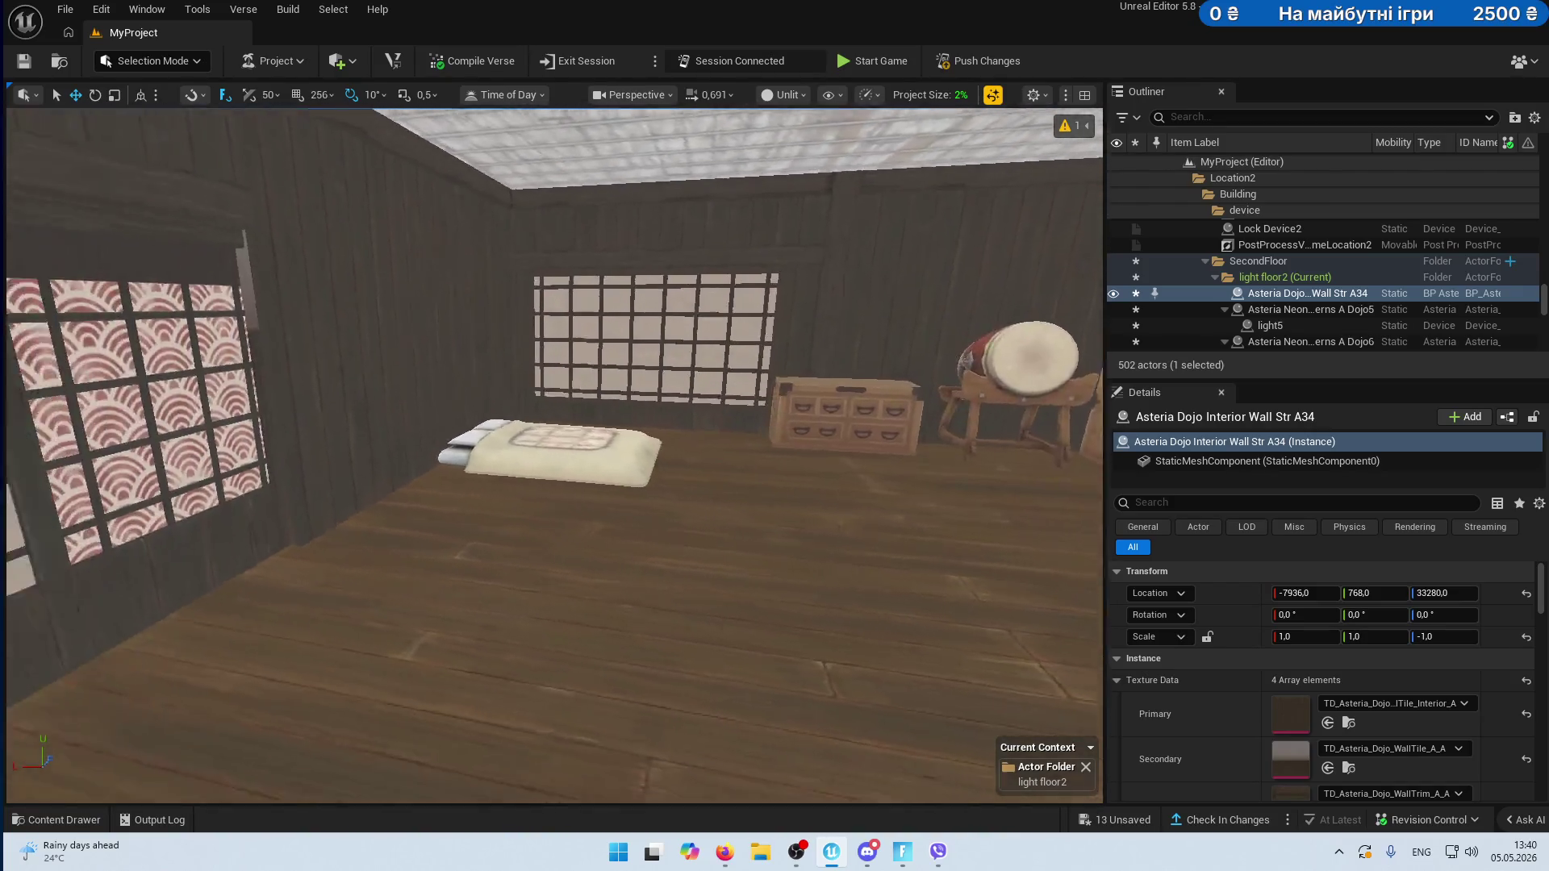